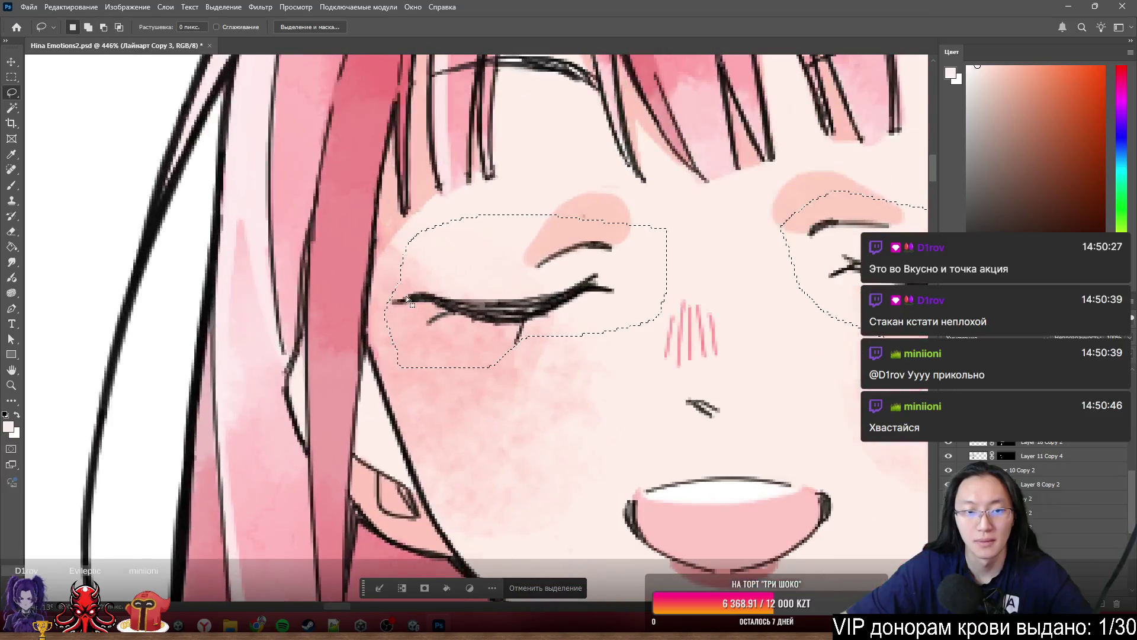
- Cut the closed left eye onto its own new layer and nudge its eyelash line down-right
{"action": "right_click", "coordinate": [455, 309]}
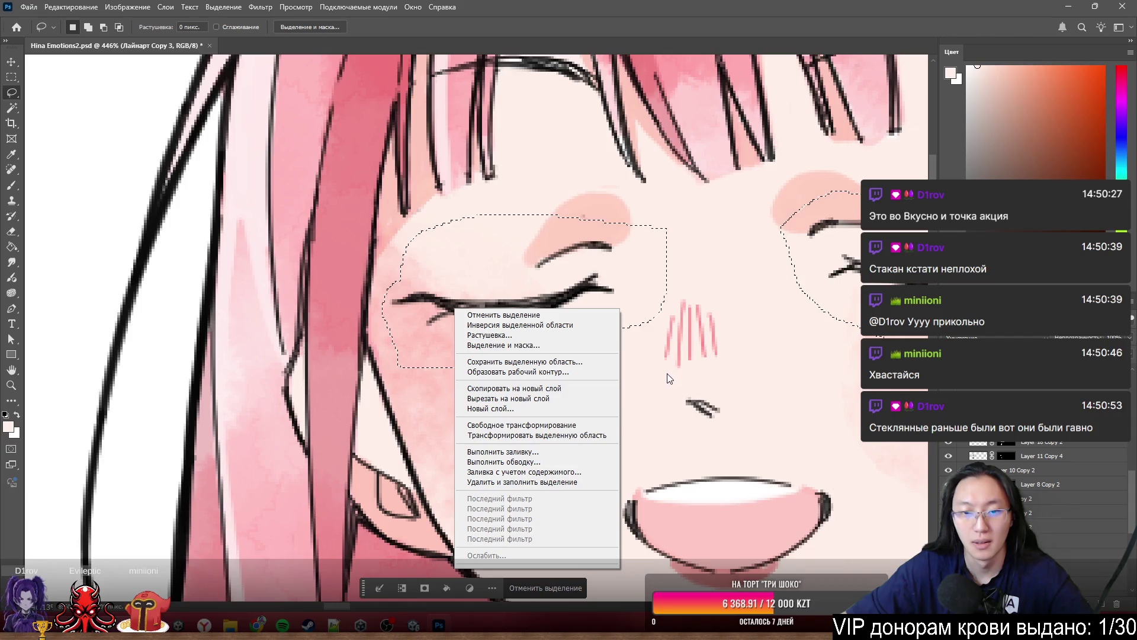
{"action": "left_click", "coordinate": [532, 399]}
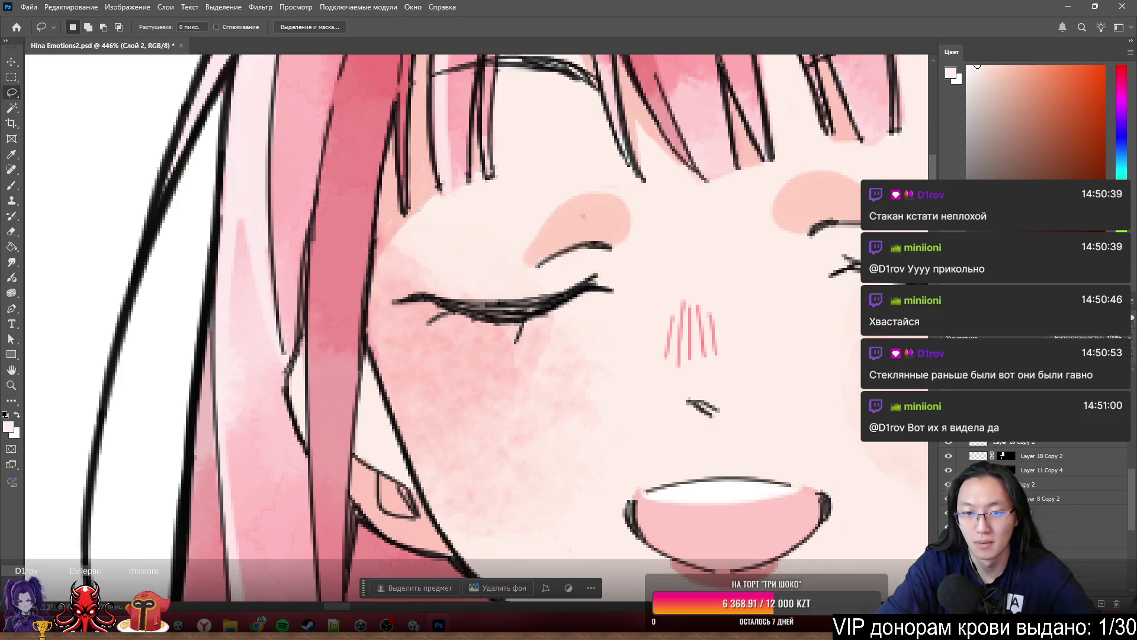
{"action": "left_click_drag", "start_coordinate": [572, 296], "coordinate": [561, 309]}
{"action": "scroll", "coordinate": [398, 233], "scroll_direction": "down", "scroll_amount": 2}
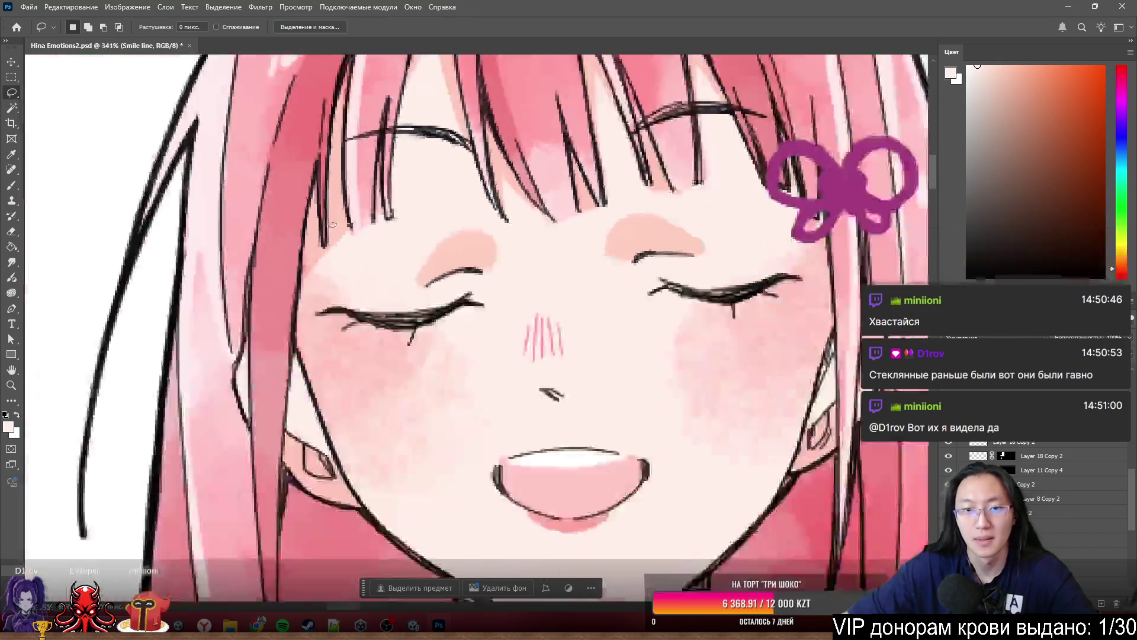
- Nudge the eyebrow layer slightly into place and begin outlining the left eyebrow
{"action": "mouse_move", "coordinate": [417, 274]}
{"action": "left_mouse_down"}
{"action": "mouse_move", "coordinate": [411, 247]}
{"action": "mouse_move", "coordinate": [446, 243]}
{"action": "mouse_move", "coordinate": [429, 259]}
{"action": "mouse_move", "coordinate": [439, 249]}
{"action": "mouse_move", "coordinate": [348, 236]}
{"action": "mouse_move", "coordinate": [330, 292]}
{"action": "mouse_move", "coordinate": [406, 302]}
{"action": "left_mouse_up"}
{"action": "scroll", "coordinate": [422, 252], "scroll_direction": "up", "scroll_amount": 3}
{"action": "scroll", "coordinate": [422, 243], "scroll_direction": "down", "scroll_amount": 2}
{"action": "scroll", "coordinate": [427, 244], "scroll_direction": "up", "scroll_amount": 1}
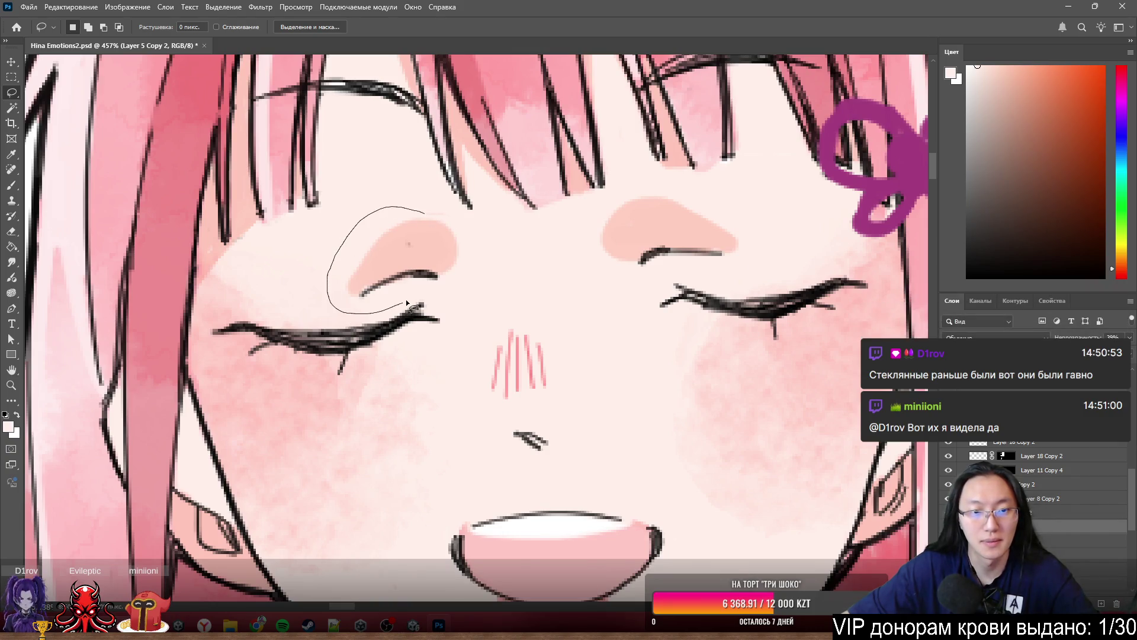
{"action": "left_click_drag", "start_coordinate": [423, 217], "coordinate": [425, 212]}
- Lasso both eyebrows, cut them onto a new layer, then make the Smile тень layer active
{"action": "left_click_drag", "start_coordinate": [638, 188], "coordinate": [592, 224], "text": "shift"}
{"action": "left_click_drag", "start_coordinate": [712, 200], "coordinate": [643, 189]}
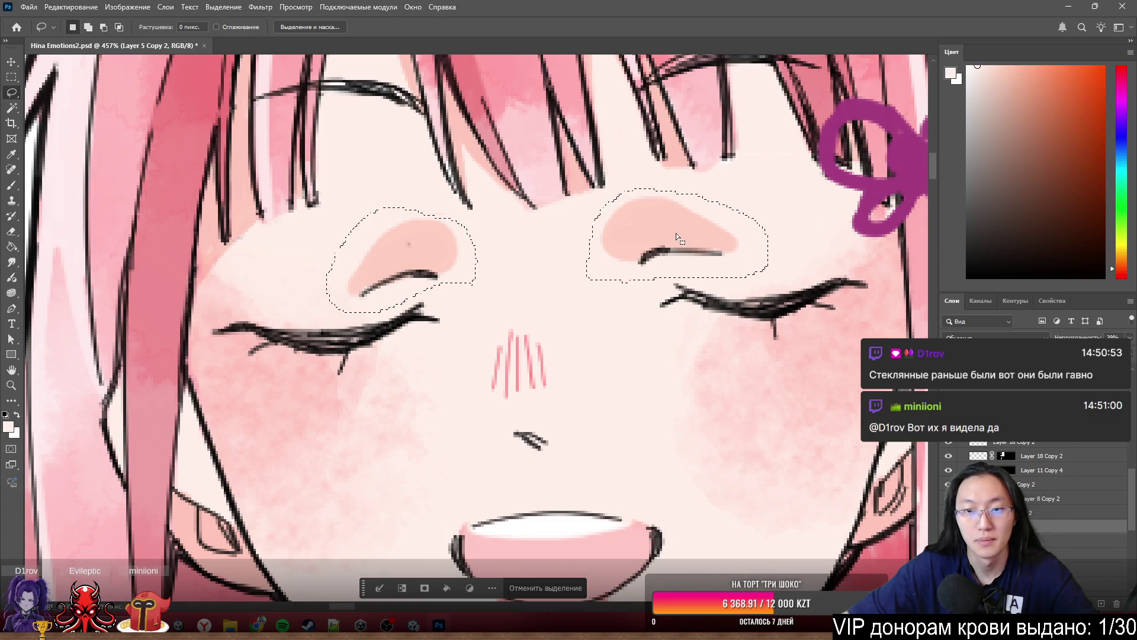
{"action": "right_click", "coordinate": [682, 244]}
{"action": "right_click", "coordinate": [654, 219]}
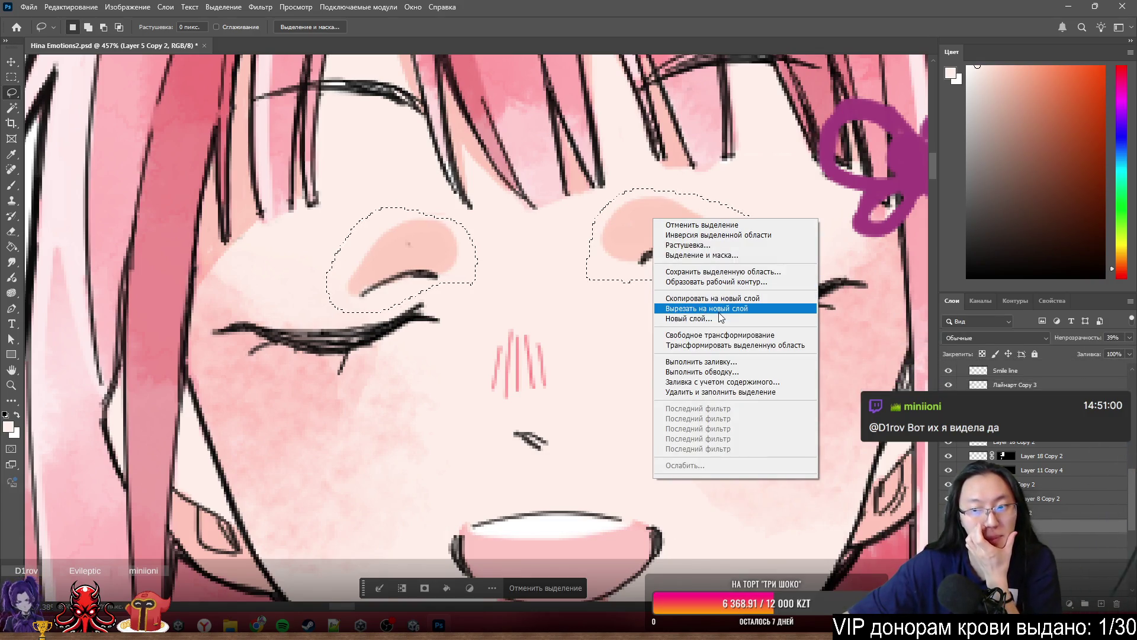
{"action": "left_click", "coordinate": [719, 312]}
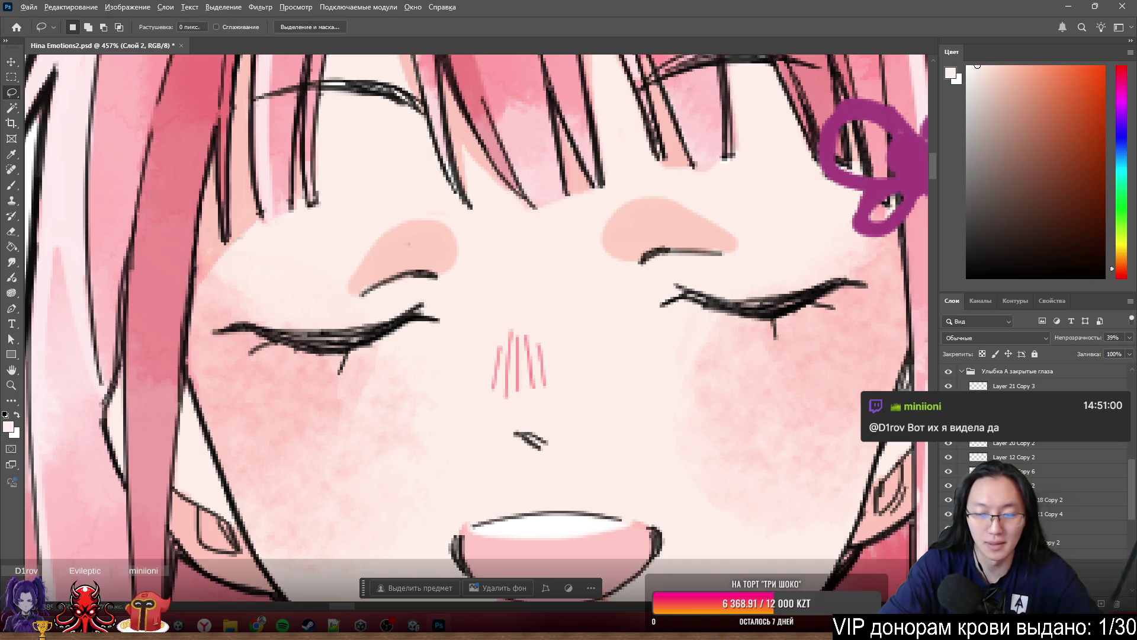
{"action": "type", "text": "Smile тень"}
{"action": "left_click", "coordinate": [1004, 416]}
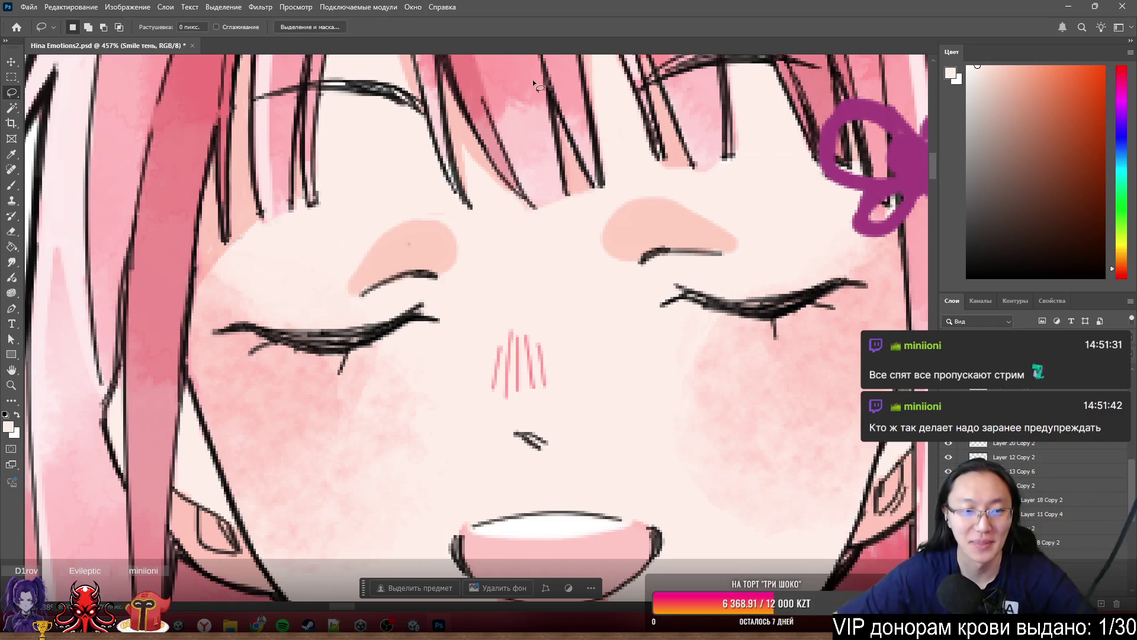
- Cut the smiling face's features onto a new layer named Штуки
{"action": "scroll", "coordinate": [135, 304], "scroll_direction": "down", "scroll_amount": 4}
{"action": "scroll", "coordinate": [213, 366], "scroll_direction": "left", "scroll_amount": 4}
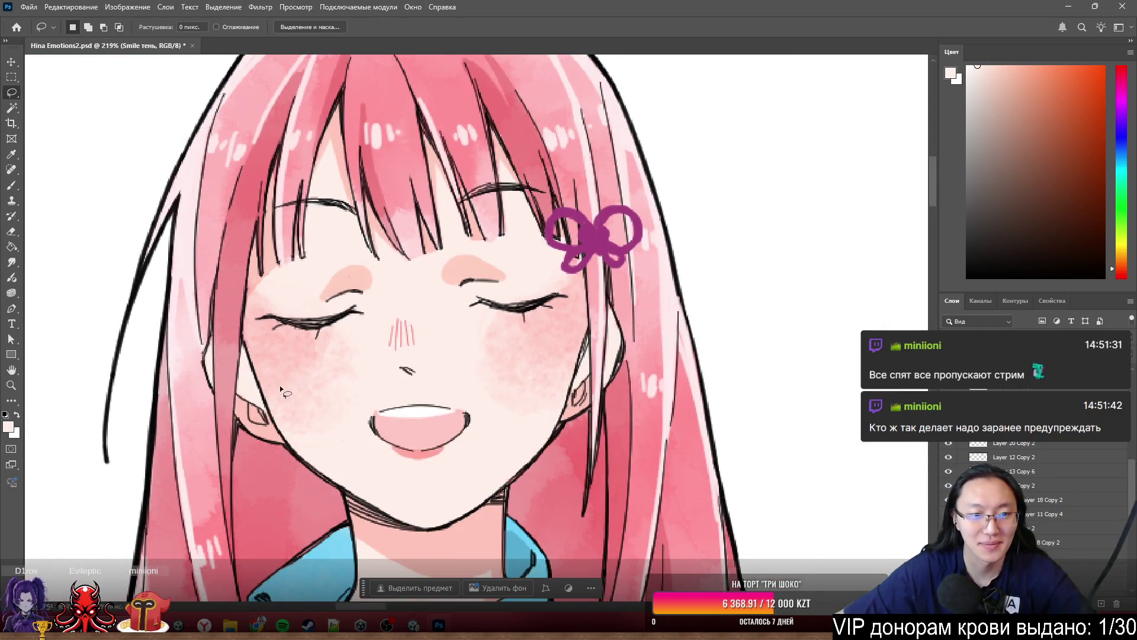
{"action": "left_click", "coordinate": [320, 384], "text": "ctrl"}
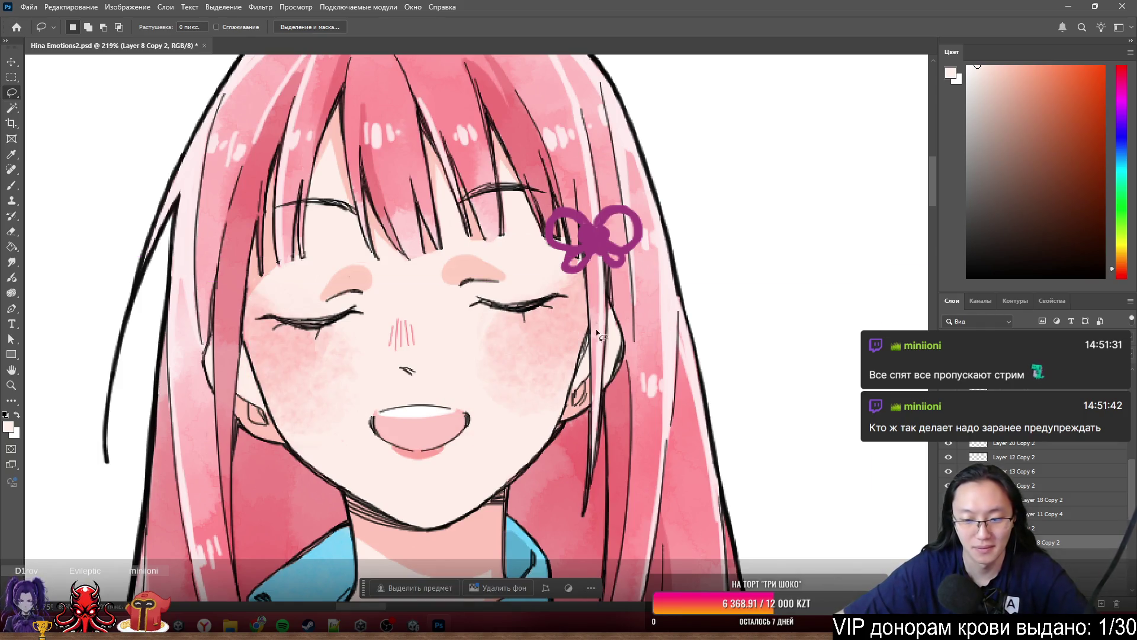
{"action": "left_click", "coordinate": [1103, 605]}
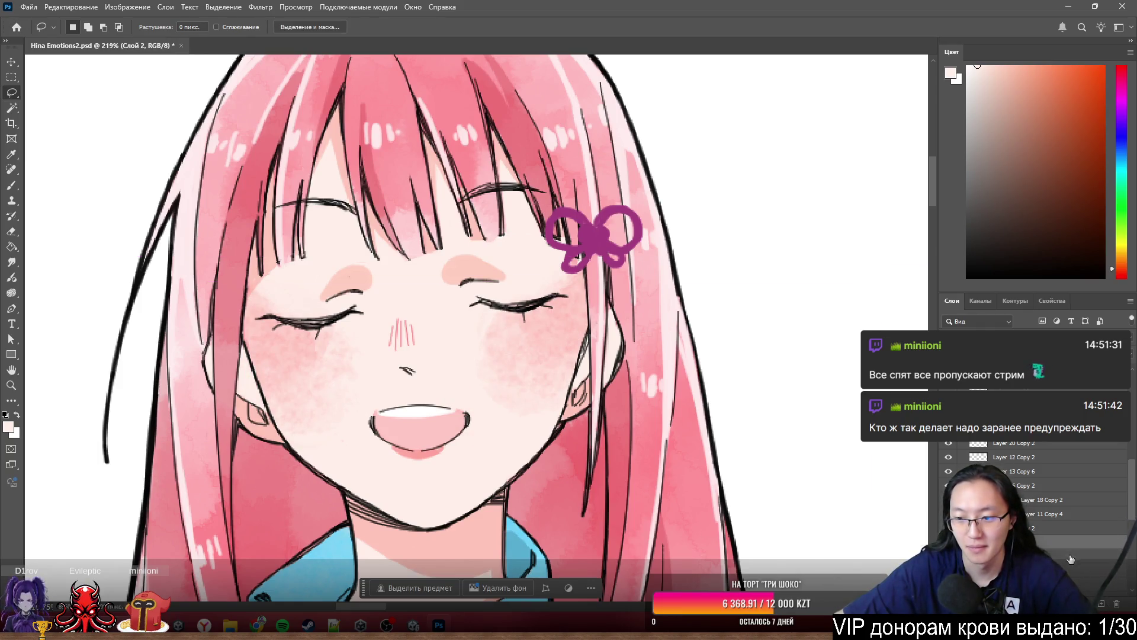
{"action": "mouse_move", "coordinate": [567, 252]}
{"action": "left_mouse_down"}
{"action": "mouse_move", "coordinate": [457, 517]}
{"action": "mouse_move", "coordinate": [201, 303]}
{"action": "mouse_move", "coordinate": [616, 202]}
{"action": "mouse_move", "coordinate": [634, 231]}
{"action": "left_mouse_up"}
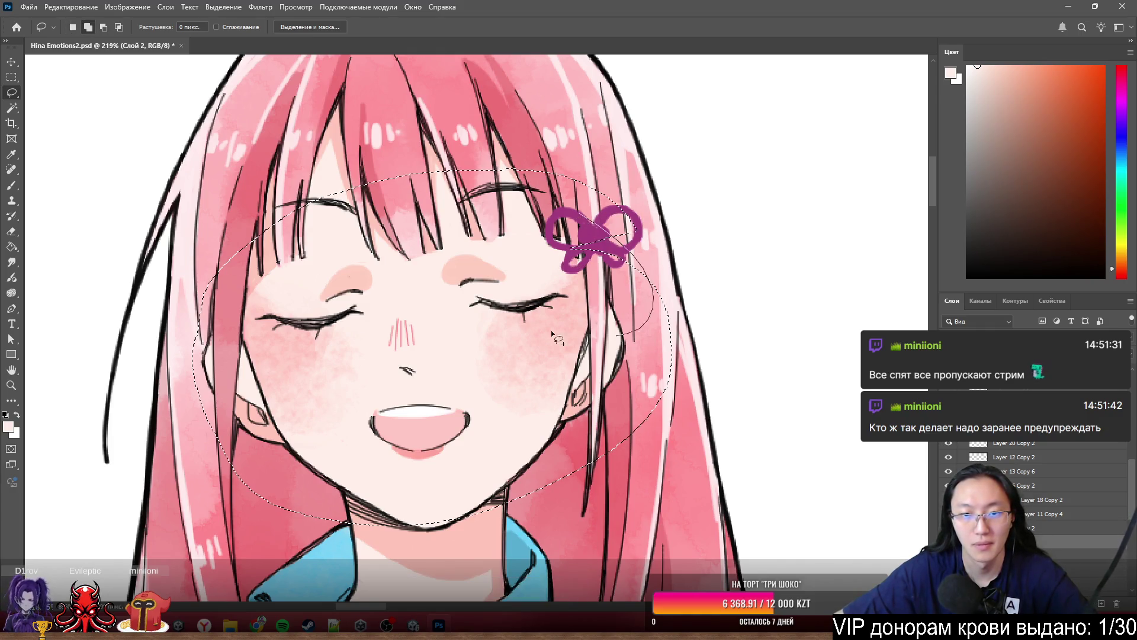
{"action": "left_click_drag", "start_coordinate": [571, 369], "coordinate": [567, 365]}
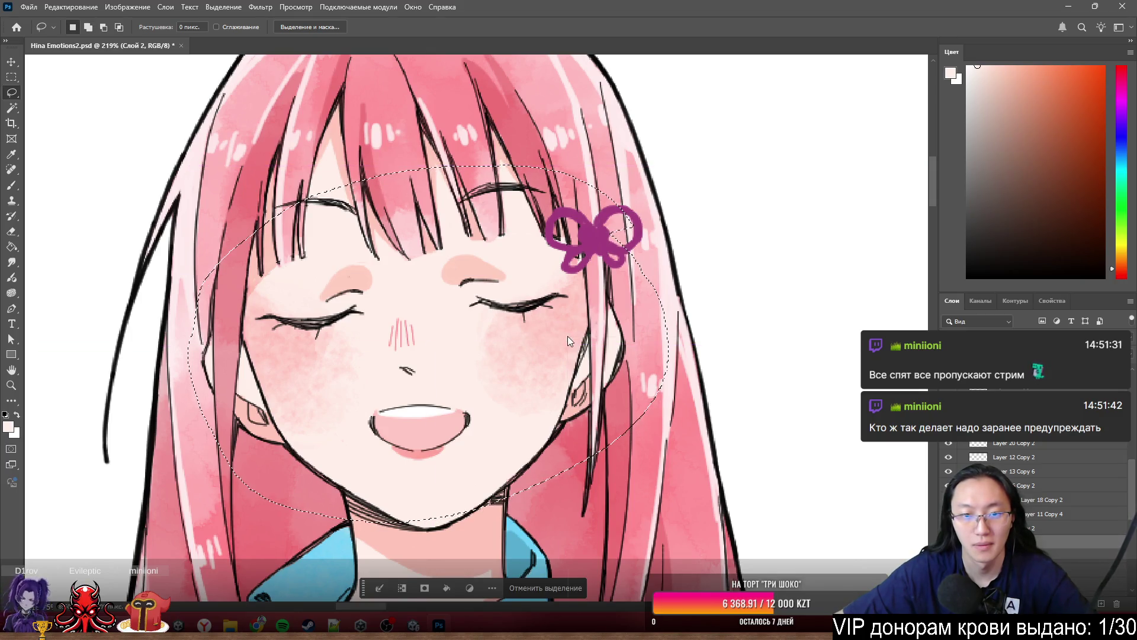
{"action": "right_click", "coordinate": [567, 336]}
{"action": "left_click", "coordinate": [635, 426]}
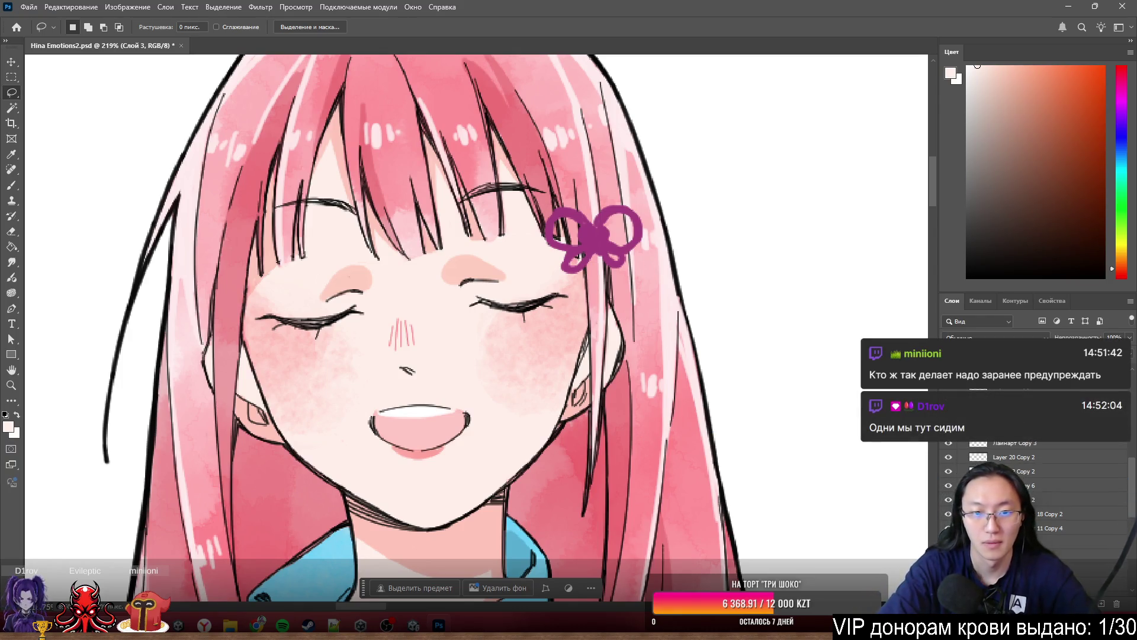
{"action": "key", "text": "Return"}
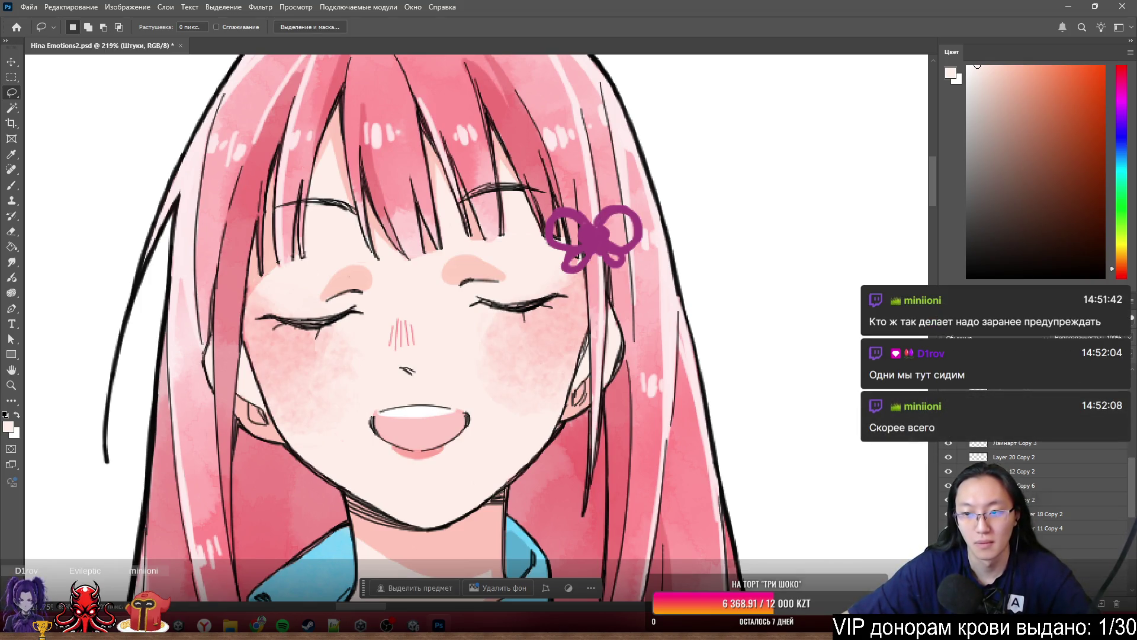
- Toggle the Группа 1 group's visibility off and on to check it, then zoom out
{"action": "left_click", "coordinate": [1007, 355]}
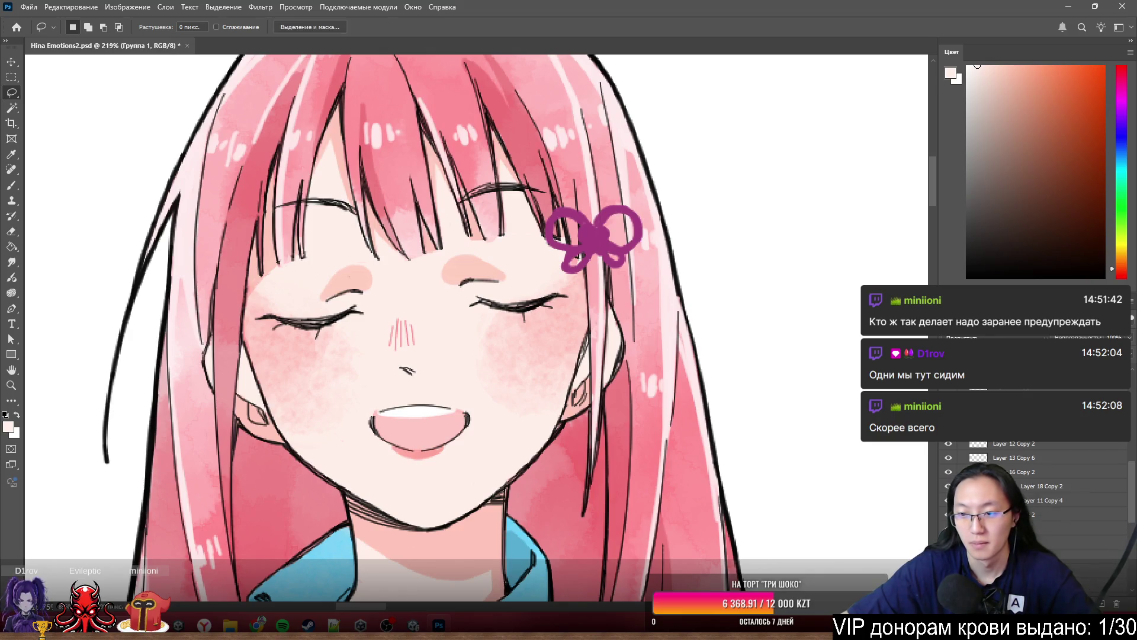
{"action": "key", "text": "ctrl+comma"}
{"action": "key", "text": "ctrl+comma"}
{"action": "key", "text": "ctrl+comma"}
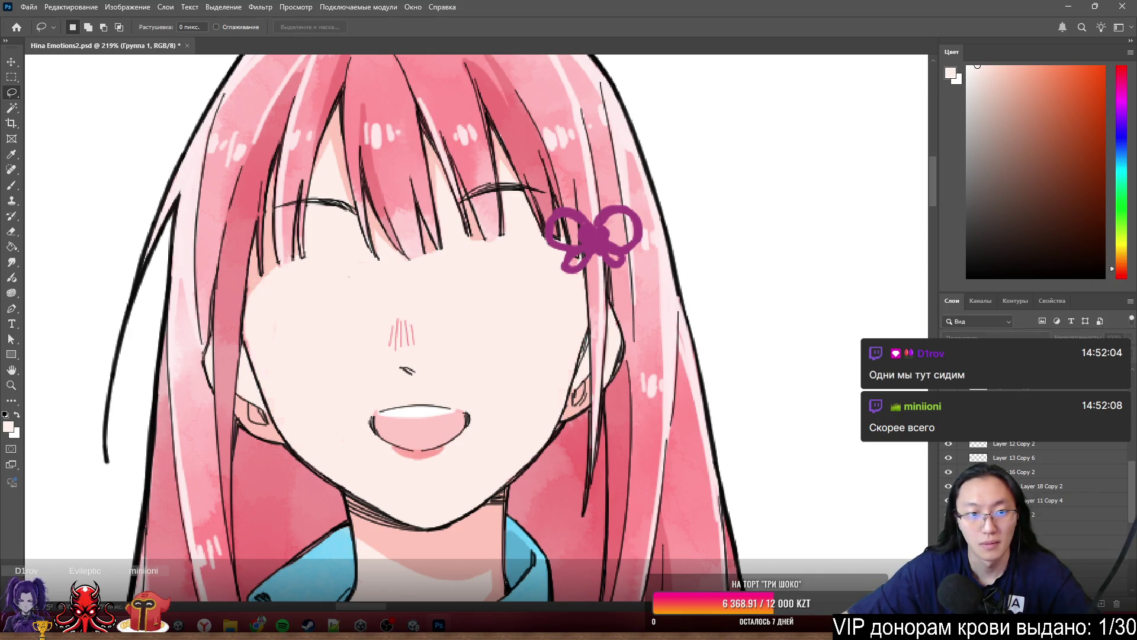
{"action": "key", "text": "ctrl+comma"}
{"action": "key", "text": "ctrl+comma"}
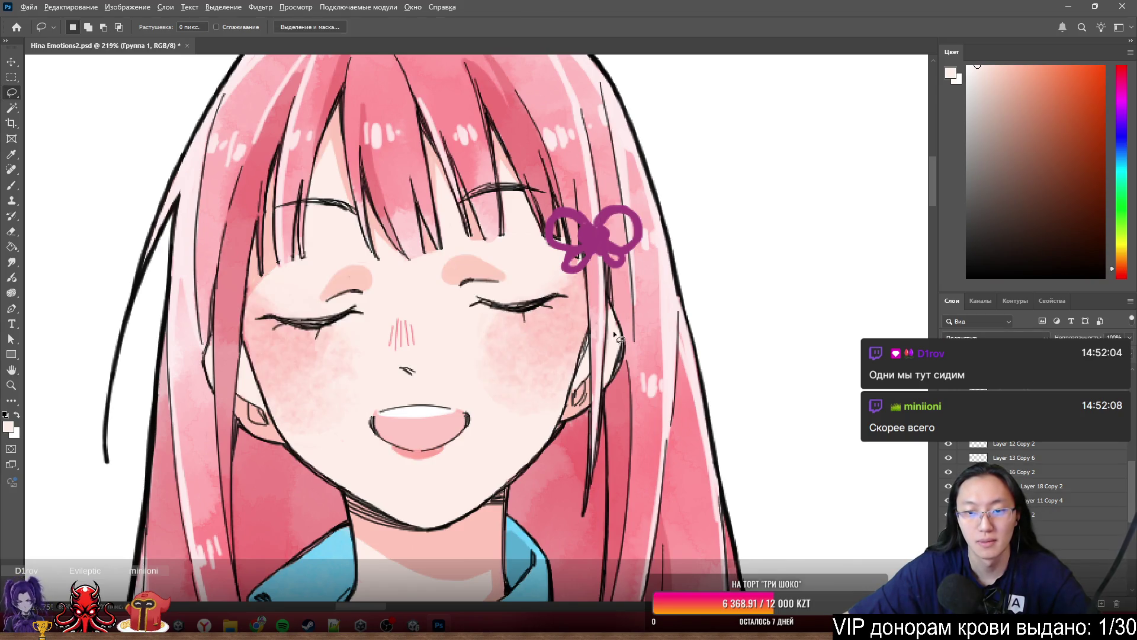
{"action": "scroll", "coordinate": [439, 380], "scroll_direction": "down", "scroll_amount": 5}
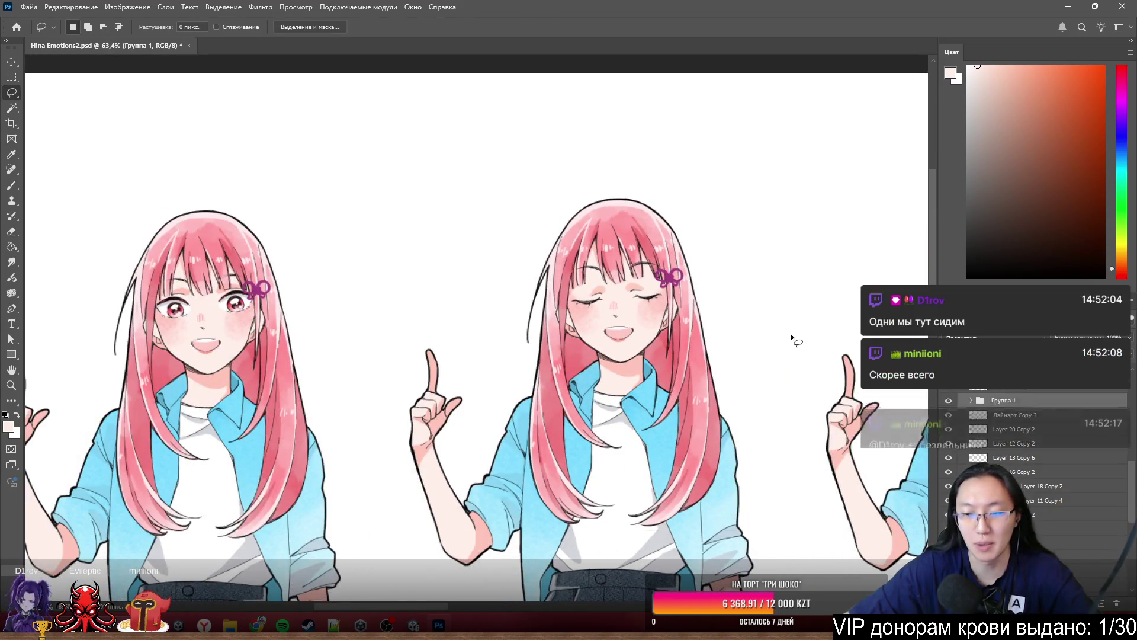
- Hide the left girl's face parts and drag the Штуки features onto her blank face
{"action": "scroll", "coordinate": [541, 347], "scroll_direction": "left", "scroll_amount": 2}
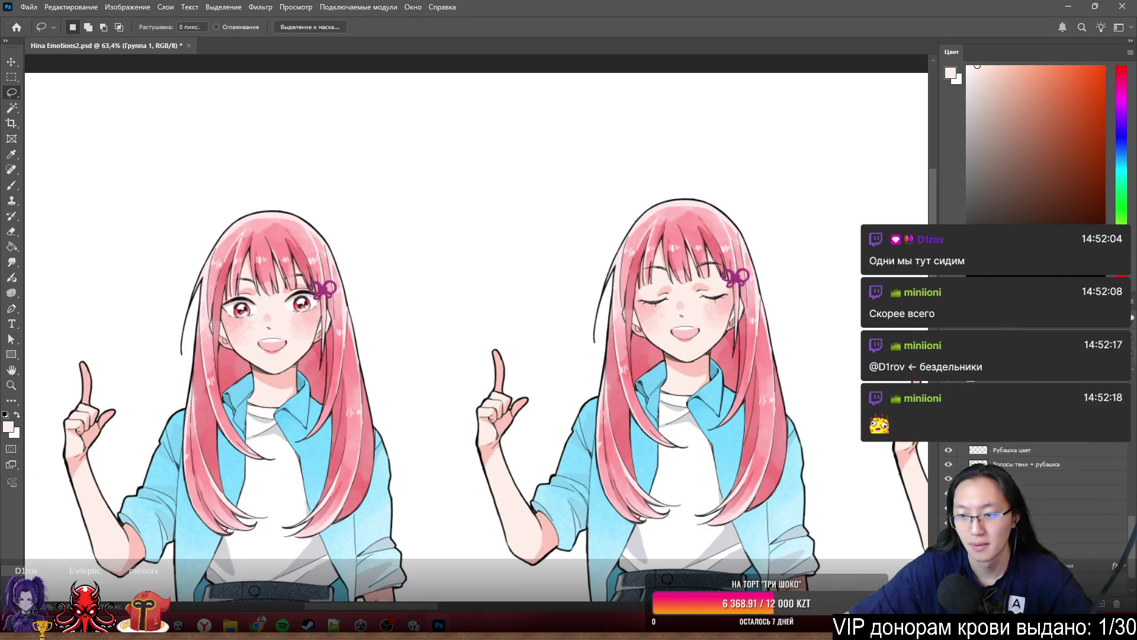
{"action": "key", "text": "ctrl+comma"}
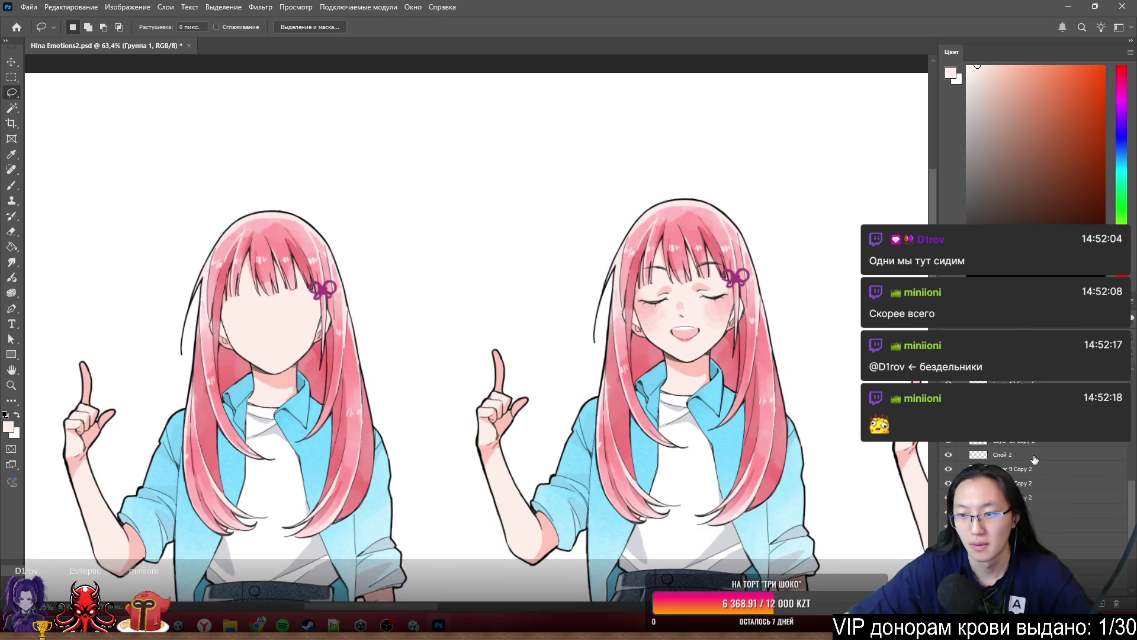
{"action": "scroll", "coordinate": [1034, 460], "scroll_direction": "up", "scroll_amount": 3}
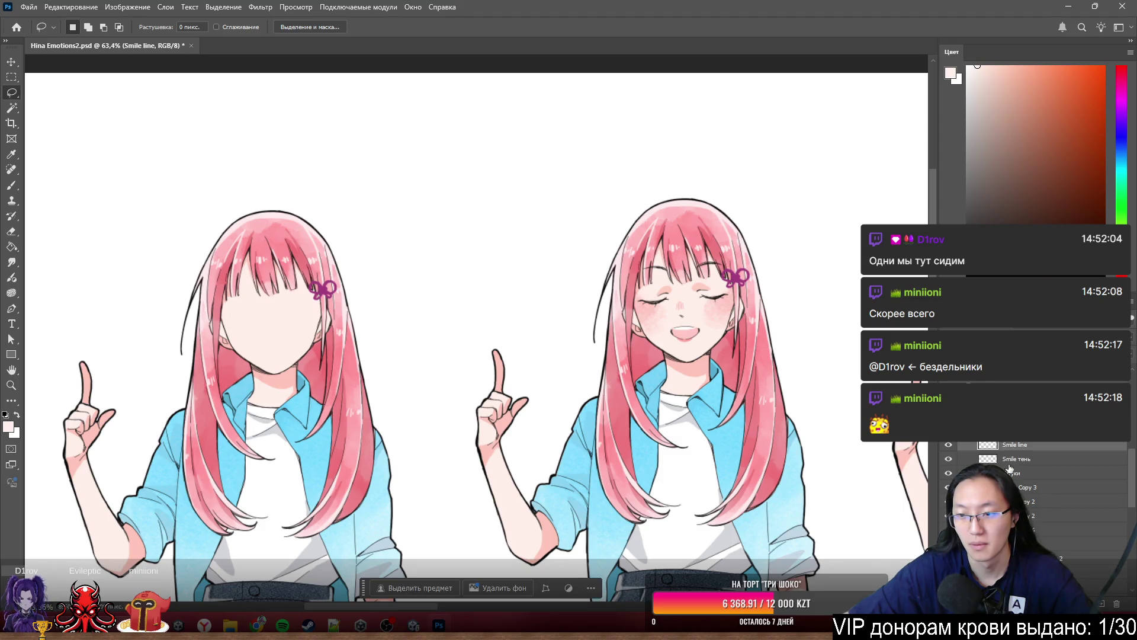
{"action": "left_click", "coordinate": [1012, 473]}
{"action": "left_click_drag", "start_coordinate": [651, 316], "coordinate": [240, 317]}
- Nudge the placed closed eyes, eyebrows and blush slightly right to align them
{"action": "scroll", "coordinate": [196, 320], "scroll_direction": "up", "scroll_amount": 5}
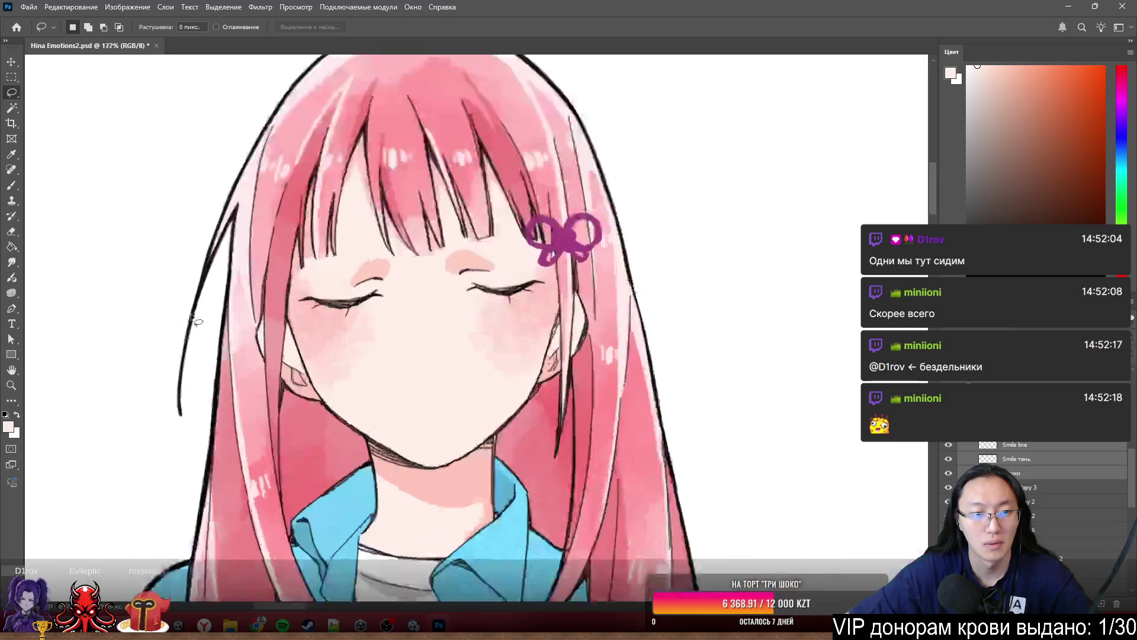
{"action": "scroll", "coordinate": [349, 297], "scroll_direction": "up", "scroll_amount": 4}
{"action": "mouse_move", "coordinate": [403, 344]}
{"action": "left_mouse_down"}
{"action": "mouse_move", "coordinate": [382, 363]}
{"action": "mouse_move", "coordinate": [398, 361]}
{"action": "left_mouse_up"}
{"action": "key", "text": "ctrl+z"}
{"action": "scroll", "coordinate": [400, 362], "scroll_direction": "down", "scroll_amount": 2}
{"action": "scroll", "coordinate": [381, 356], "scroll_direction": "down", "scroll_amount": 5}
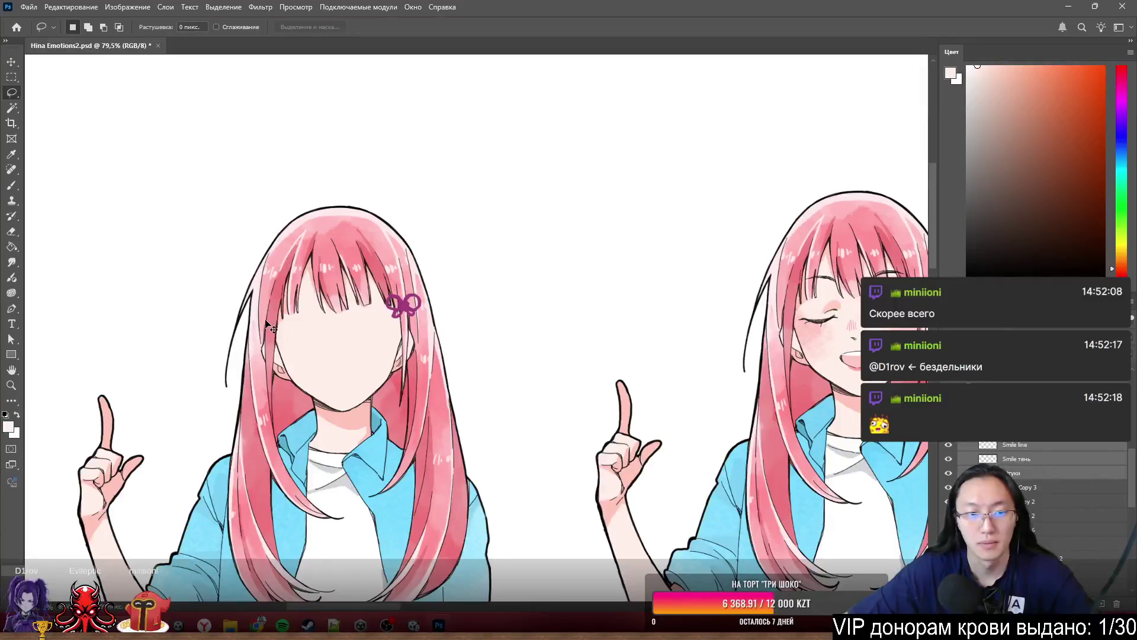
{"action": "key", "text": "ctrl+shift+z"}
{"action": "scroll", "coordinate": [286, 349], "scroll_direction": "up", "scroll_amount": 5}
{"action": "left_click_drag", "start_coordinate": [300, 351], "coordinate": [307, 347]}
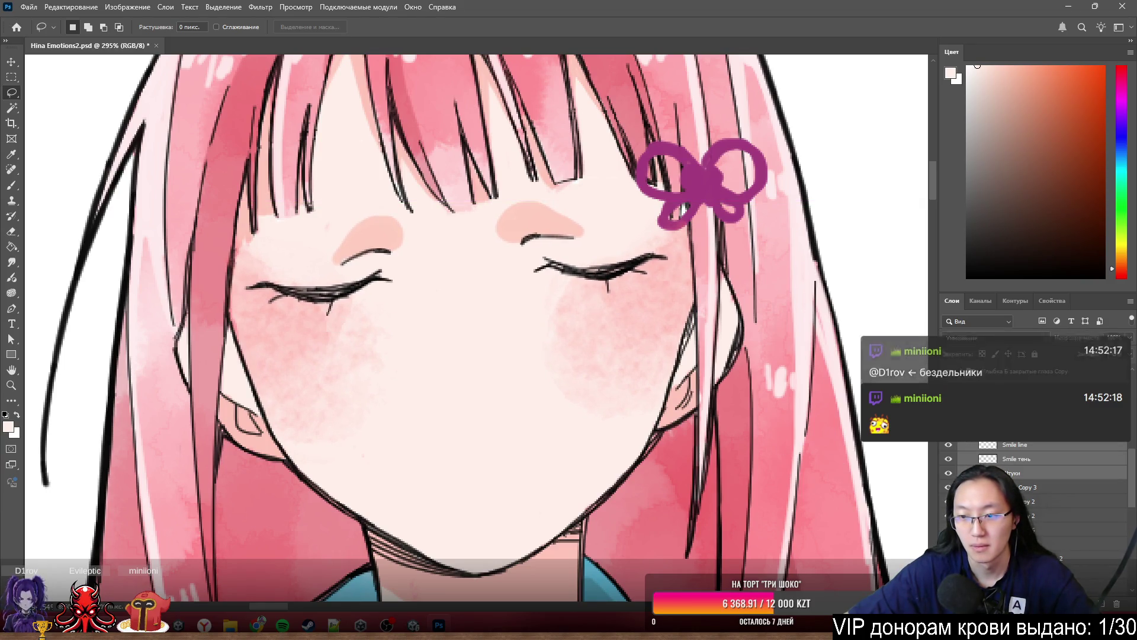
- Select the Группа 1 group and hide its closed eyes, eyebrows and blush
{"action": "left_click", "coordinate": [1001, 439]}
{"action": "right_click", "coordinate": [1008, 430]}
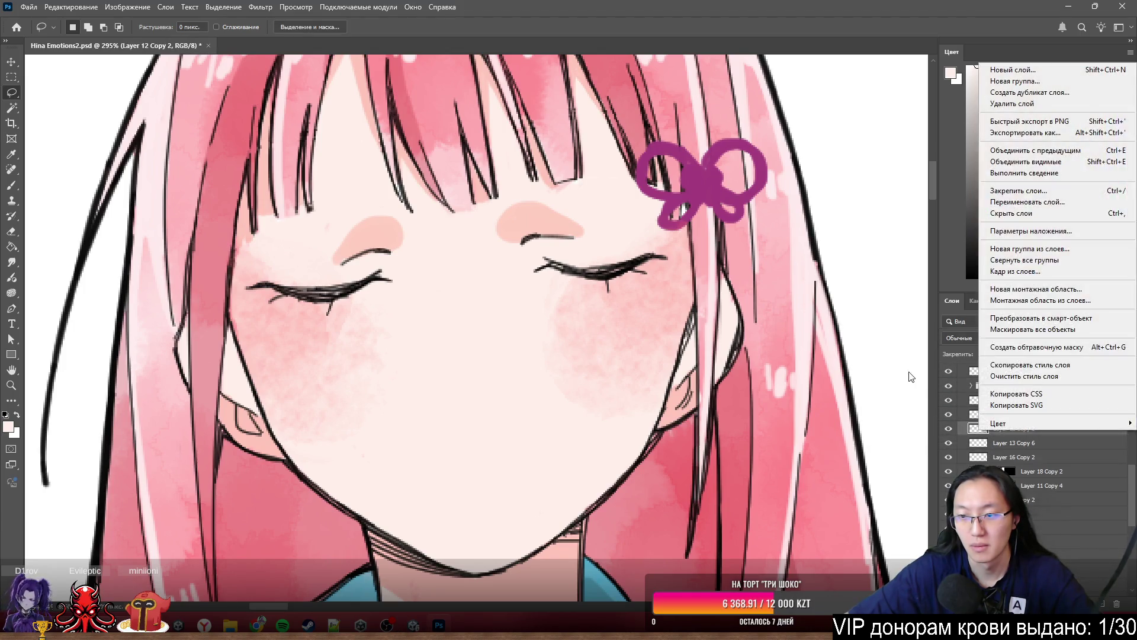
{"action": "left_click", "coordinate": [955, 389]}
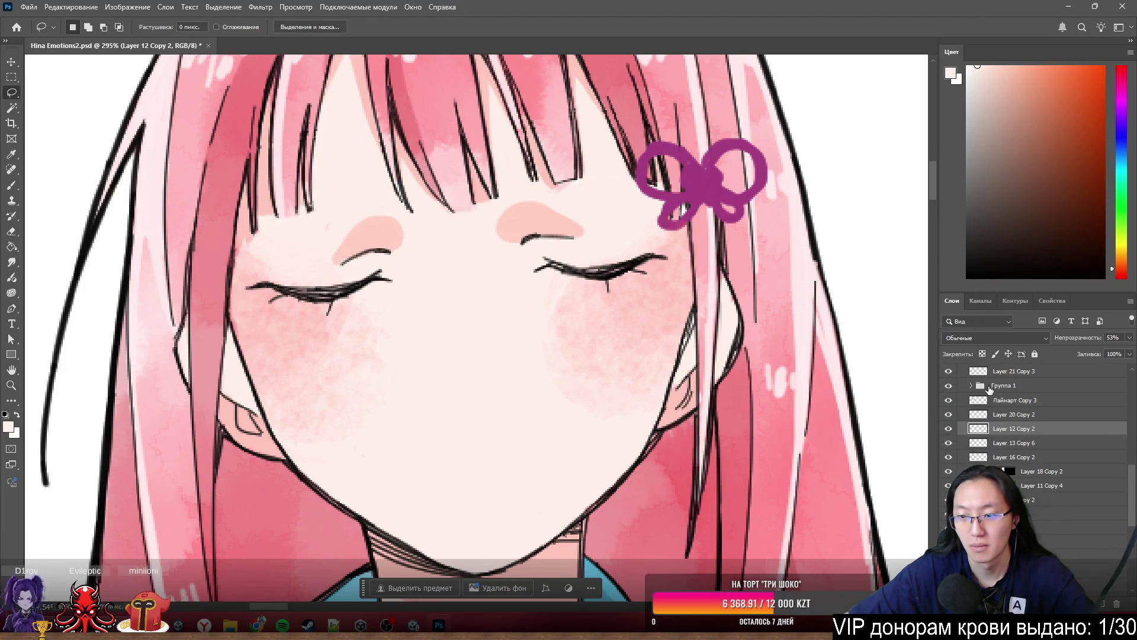
{"action": "left_click", "coordinate": [1007, 385]}
{"action": "scroll", "coordinate": [1038, 485], "scroll_direction": "down", "scroll_amount": 2}
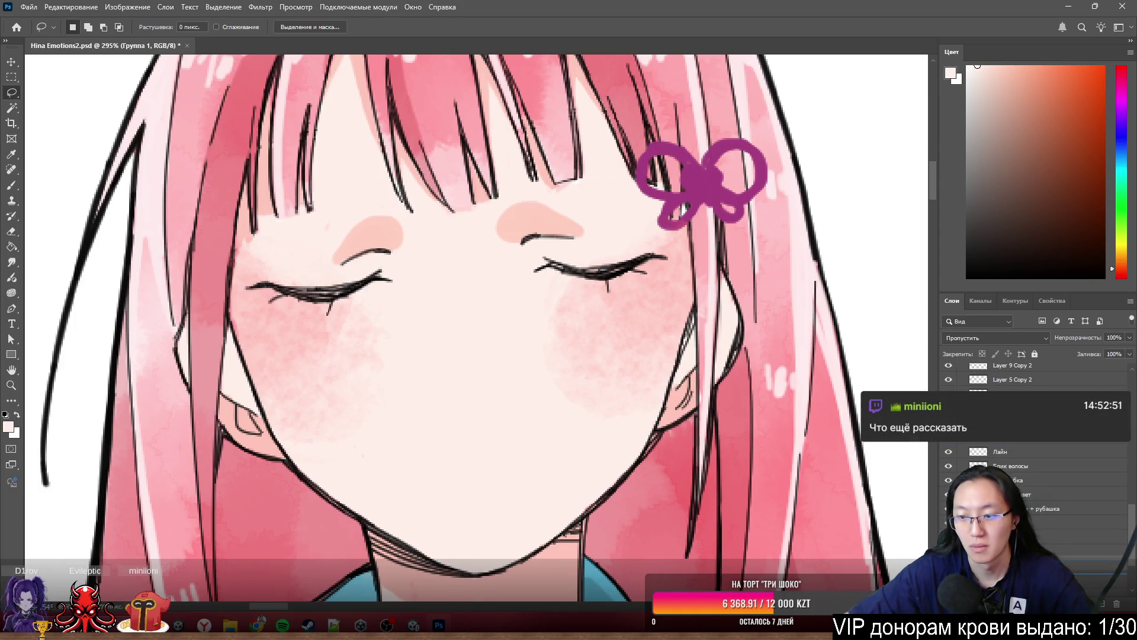
{"action": "key", "text": "ctrl+comma"}
{"action": "scroll", "coordinate": [1038, 450], "scroll_direction": "down", "scroll_amount": 3}
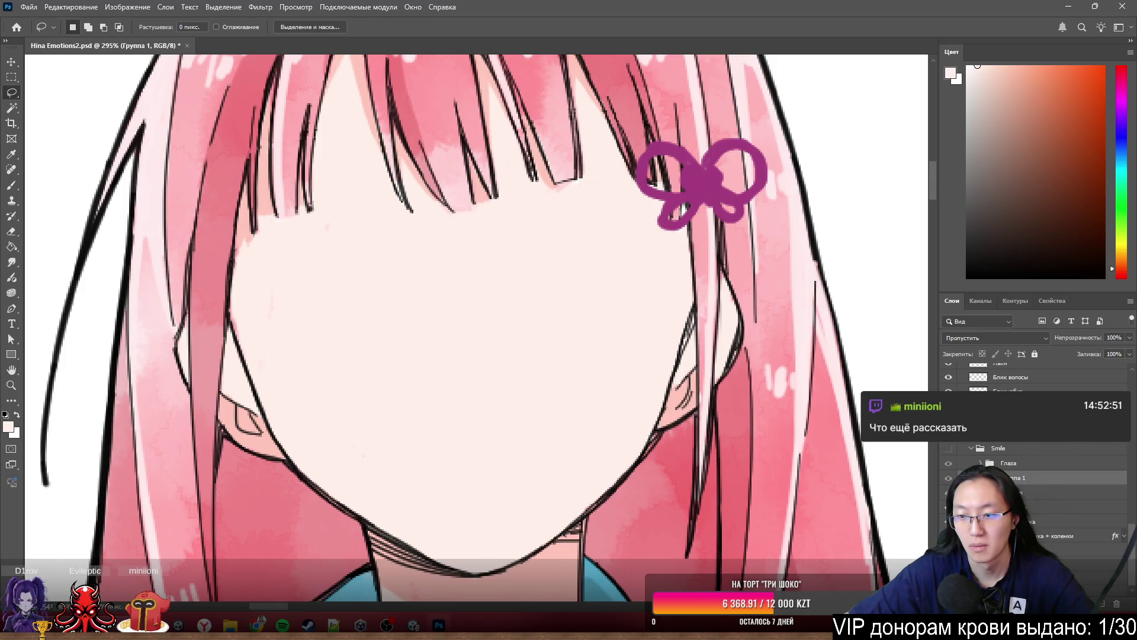
- Show the Smile face and flip the Глаза open red eyes on and off, leaving them visible
{"action": "left_click", "coordinate": [950, 448]}
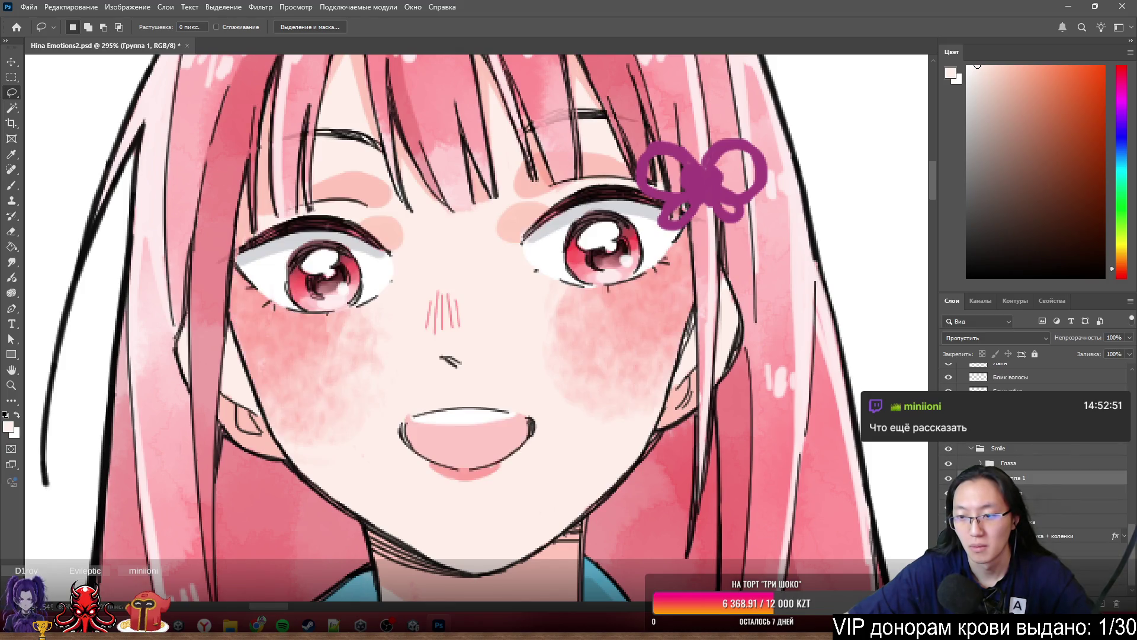
{"action": "left_click", "coordinate": [950, 464]}
{"action": "left_click", "coordinate": [951, 464]}
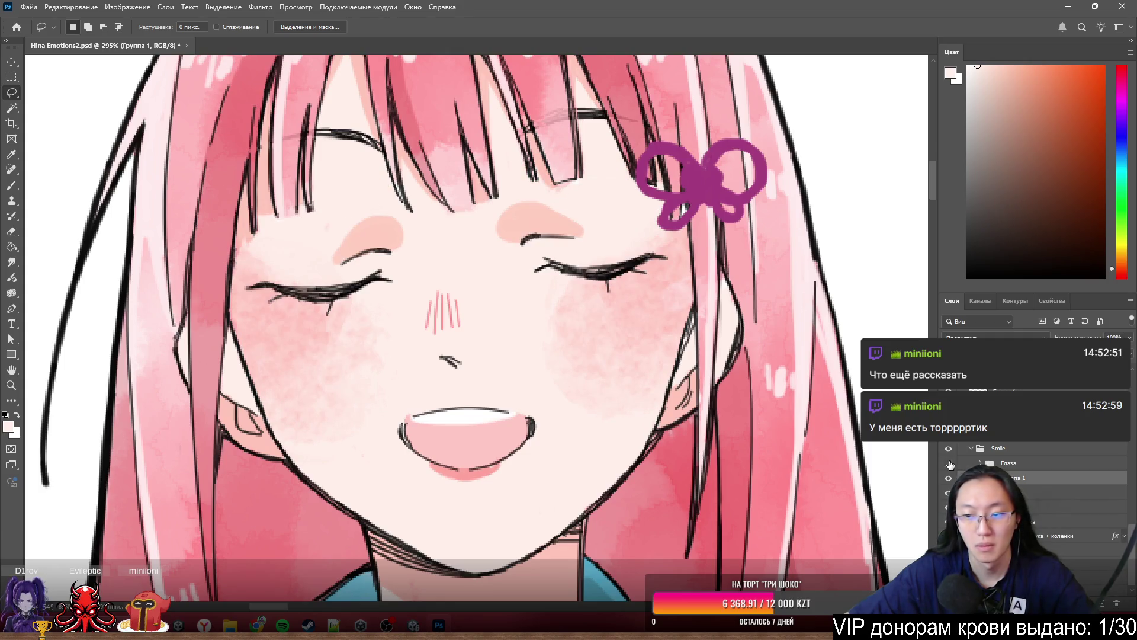
{"action": "left_click", "coordinate": [949, 463]}
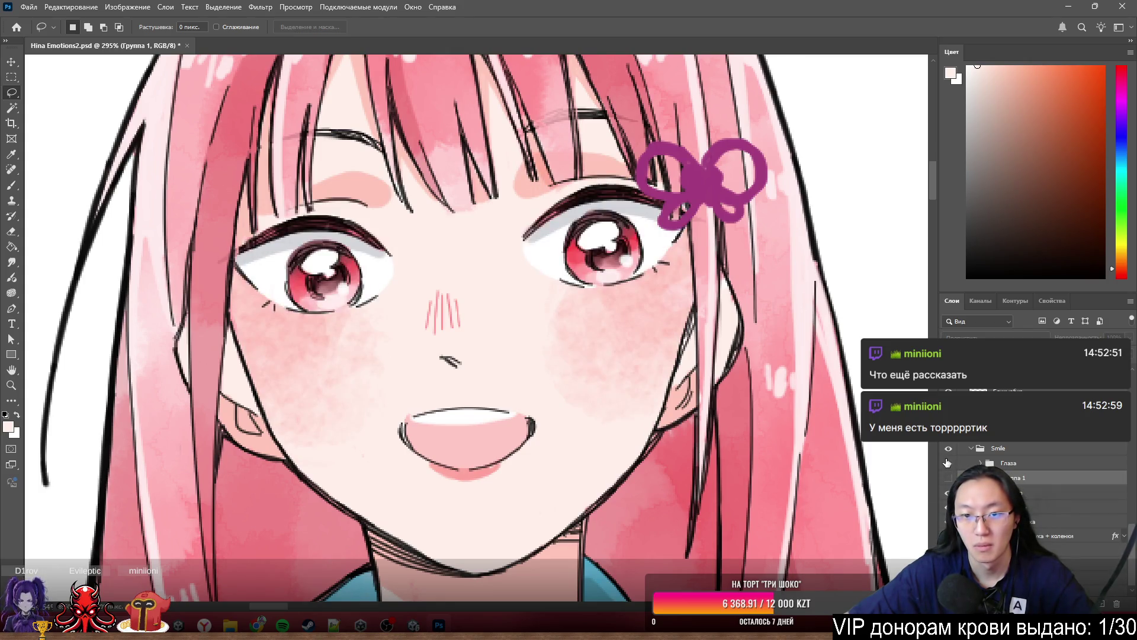
{"action": "left_click", "coordinate": [948, 462]}
{"action": "left_click", "coordinate": [948, 463]}
{"action": "left_click", "coordinate": [948, 462]}
{"action": "left_click", "coordinate": [948, 462]}
- Toggle the cheek blush on and off to judge its strength
{"action": "scroll", "coordinate": [357, 359], "scroll_direction": "up", "scroll_amount": 3}
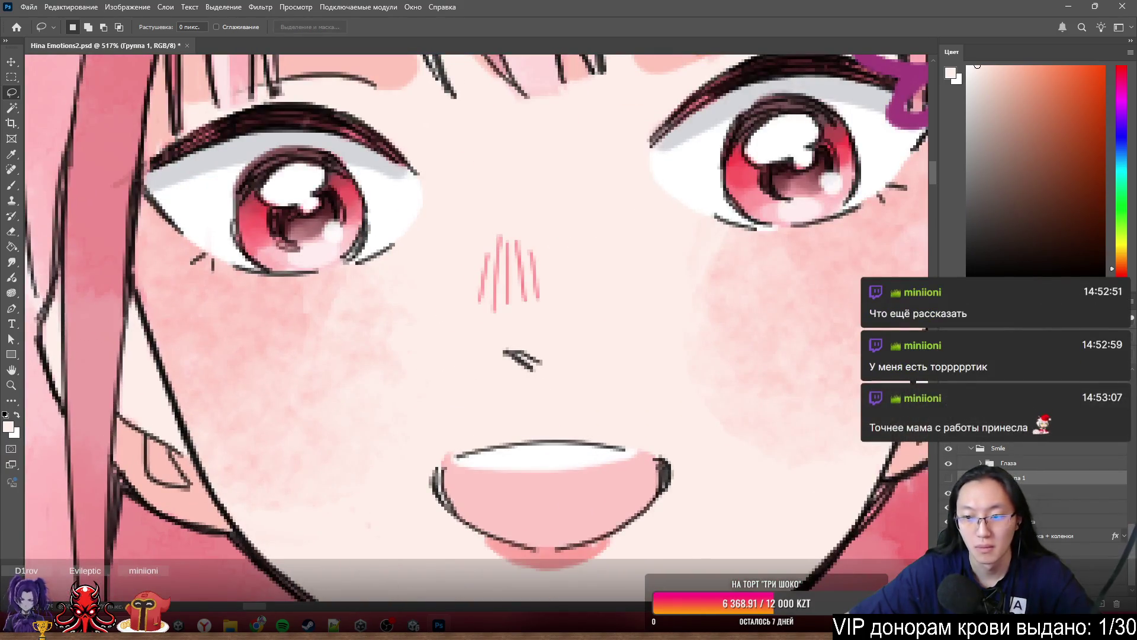
{"action": "left_click", "coordinate": [949, 479]}
{"action": "left_click", "coordinate": [949, 478]}
{"action": "left_click", "coordinate": [949, 479]}
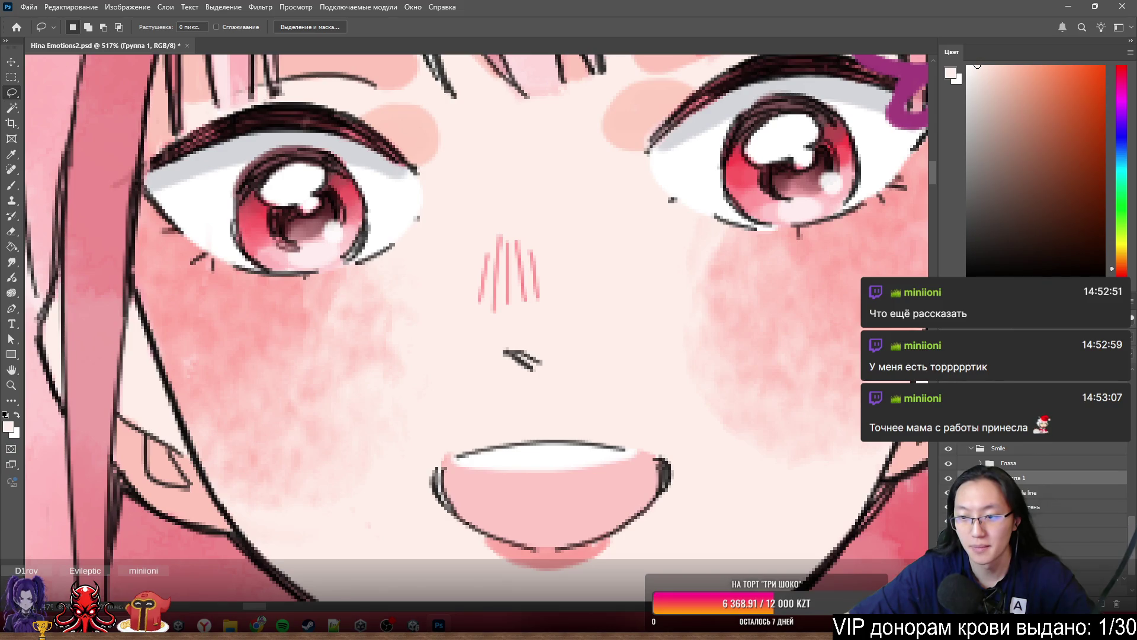
- Step through the smile lineart, Щёки, Брови, Глаза and Smile line layers
{"action": "left_click", "coordinate": [1108, 492]}
{"action": "left_click", "coordinate": [1108, 507], "text": "shift"}
{"action": "left_click", "coordinate": [776, 350], "text": "ctrl"}
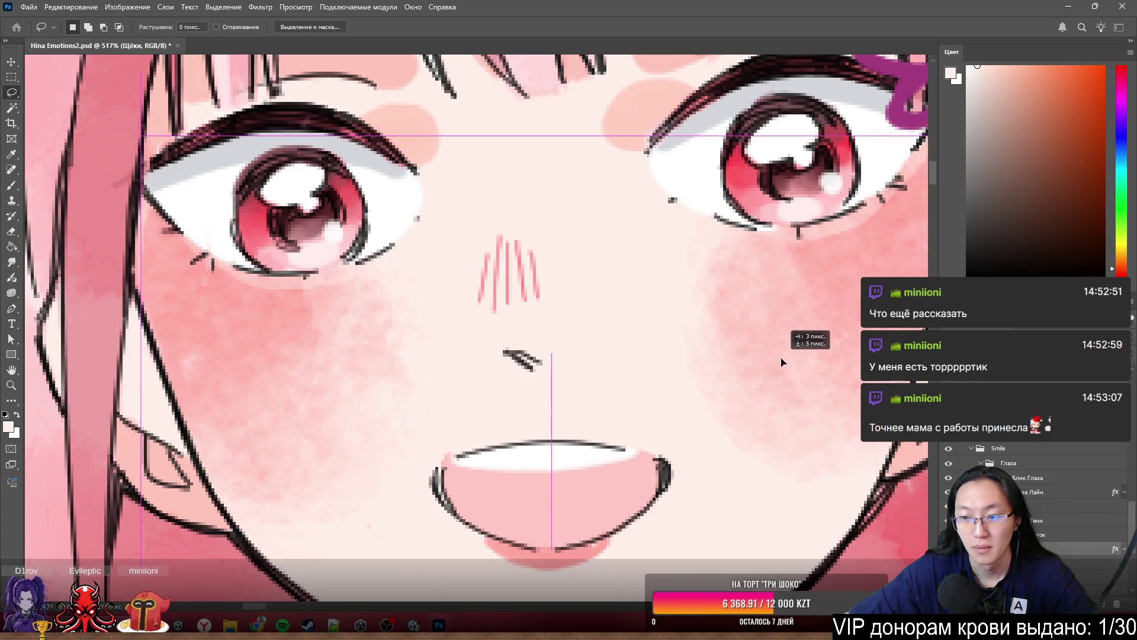
{"action": "scroll", "coordinate": [1029, 504], "scroll_direction": "down", "scroll_amount": 3}
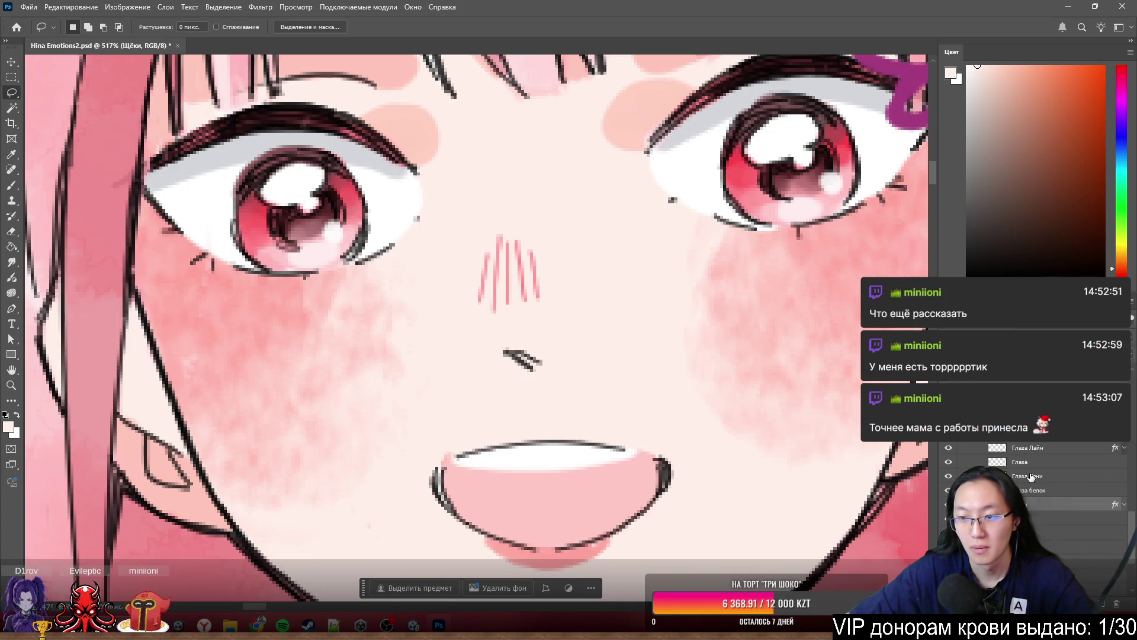
{"action": "left_click", "coordinate": [1032, 511]}
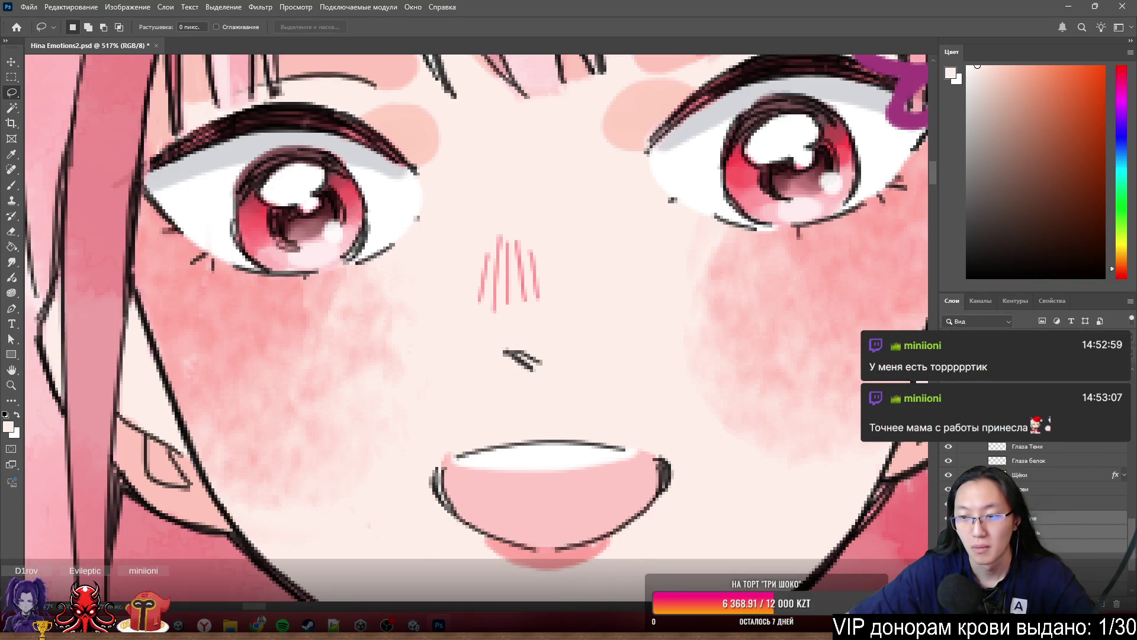
{"action": "scroll", "coordinate": [1031, 504], "scroll_direction": "up", "scroll_amount": 1}
{"action": "left_click", "coordinate": [1031, 503]}
{"action": "scroll", "coordinate": [1030, 489], "scroll_direction": "up", "scroll_amount": 3}
{"action": "left_click", "coordinate": [1030, 489]}
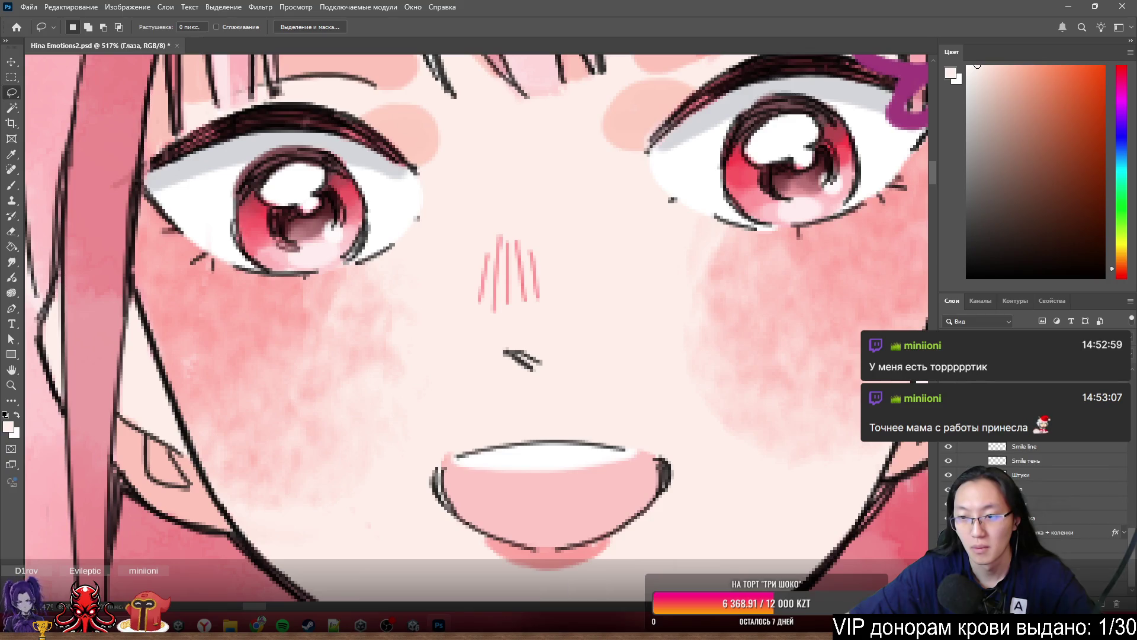
{"action": "left_click", "coordinate": [1018, 447]}
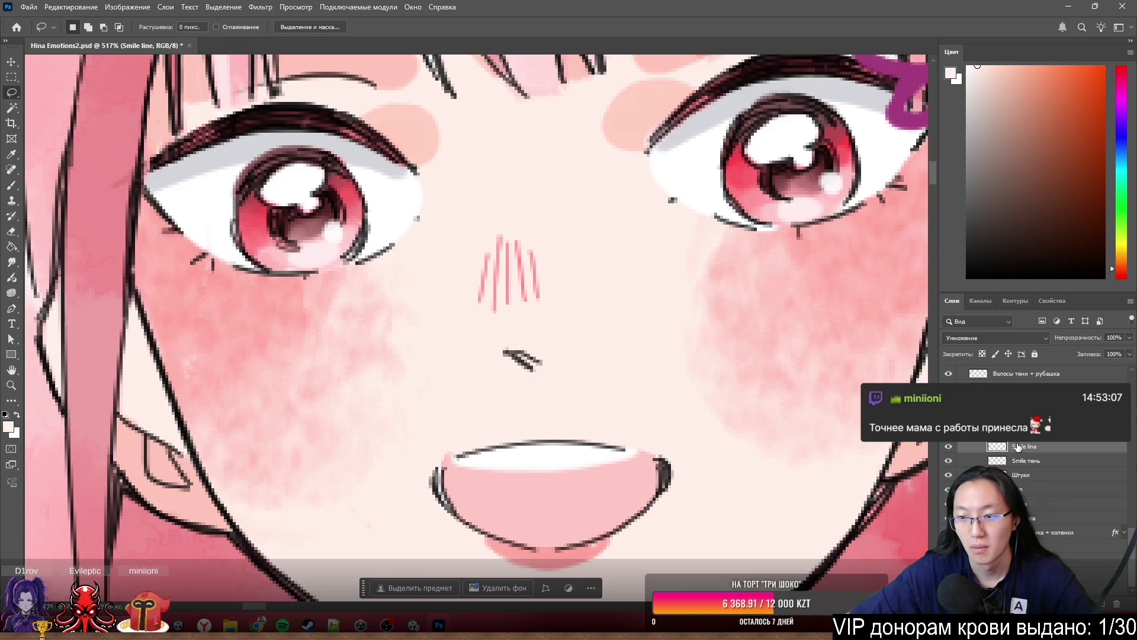
{"action": "left_click_drag", "start_coordinate": [1001, 446], "coordinate": [1002, 449]}
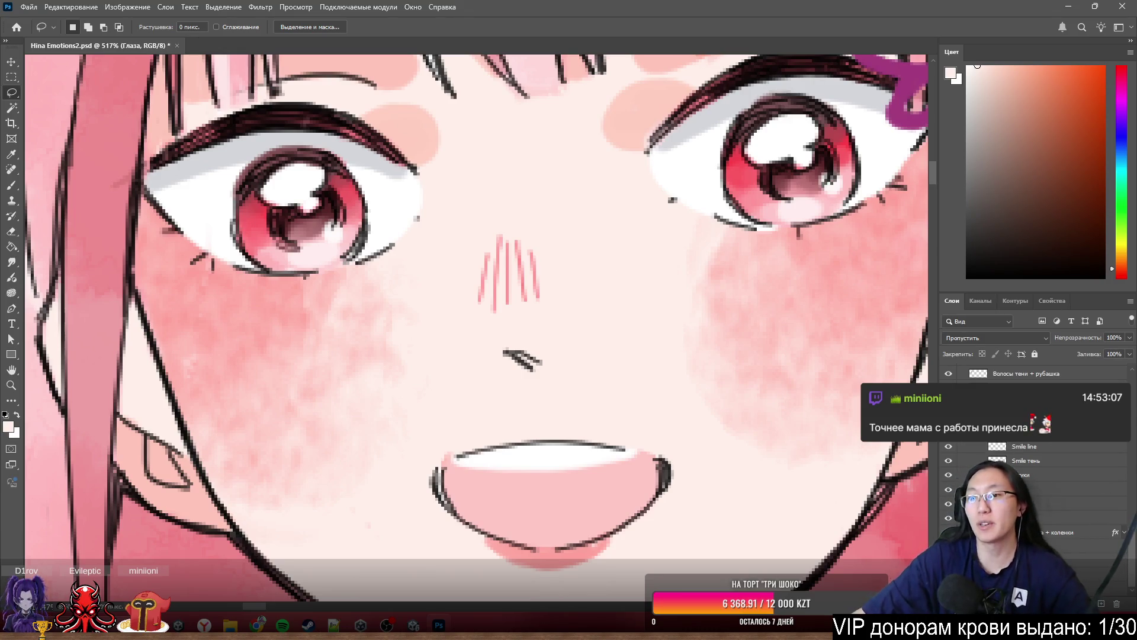
- Pick the Щёки blush layer from the cheek on canvas and hide the darker extra blush
{"action": "right_click", "coordinate": [767, 320], "text": "ctrl"}
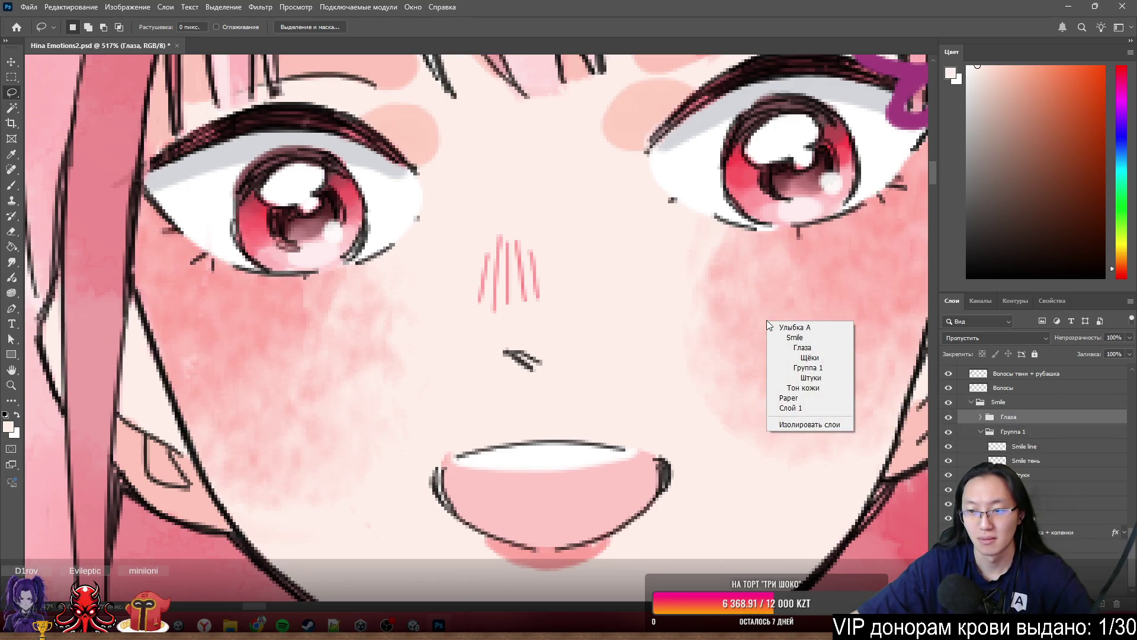
{"action": "key", "text": "Escape"}
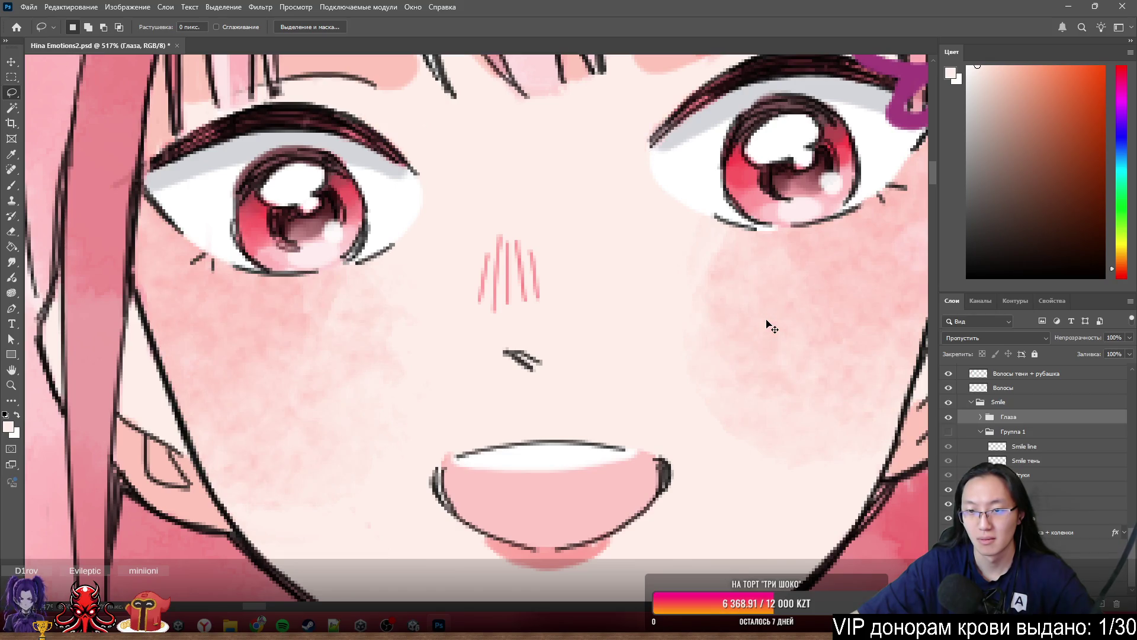
{"action": "left_click", "coordinate": [766, 321], "text": "ctrl"}
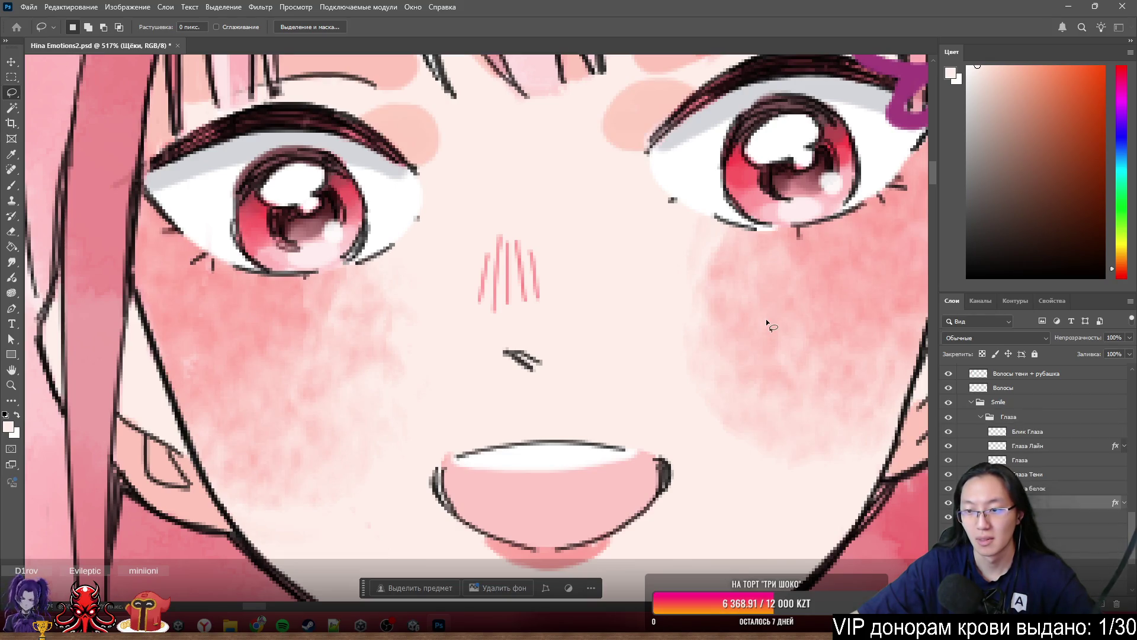
{"action": "key", "text": "ctrl+comma"}
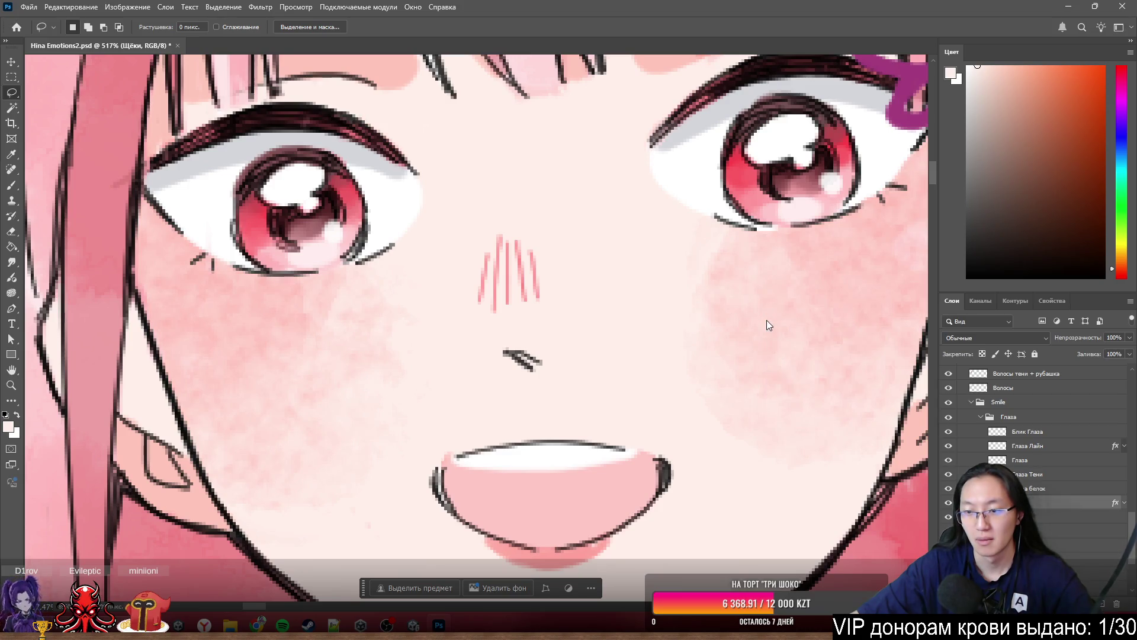
{"action": "right_click", "coordinate": [767, 321], "text": "ctrl"}
{"action": "key", "text": "Escape"}
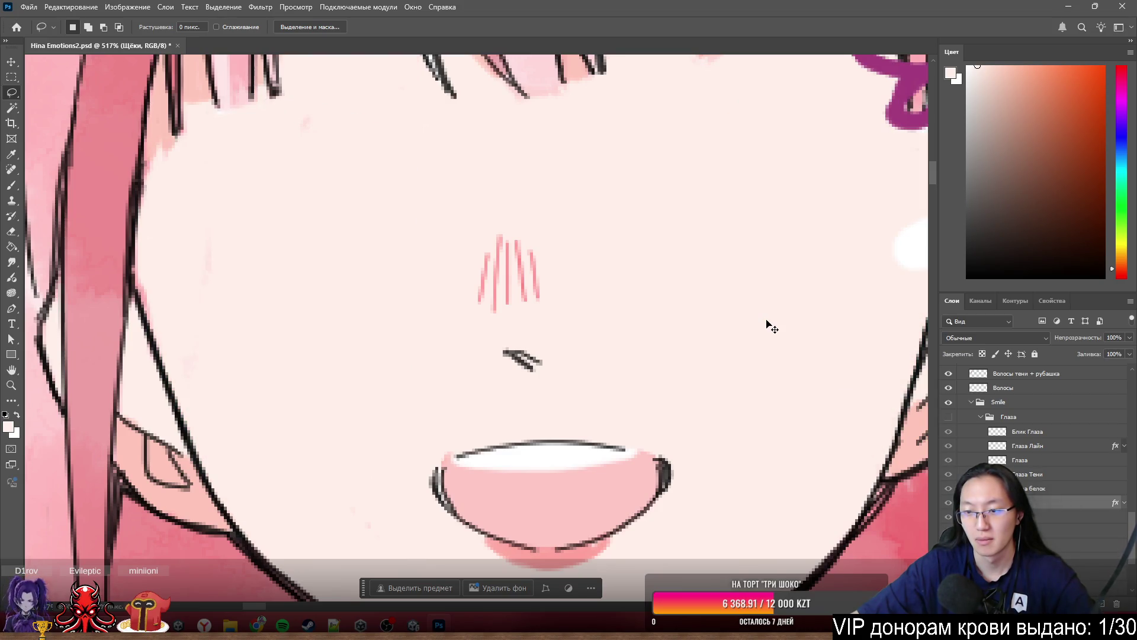
{"action": "key", "text": "ctrl+comma"}
{"action": "right_click", "coordinate": [768, 326]}
{"action": "key", "text": "Escape"}
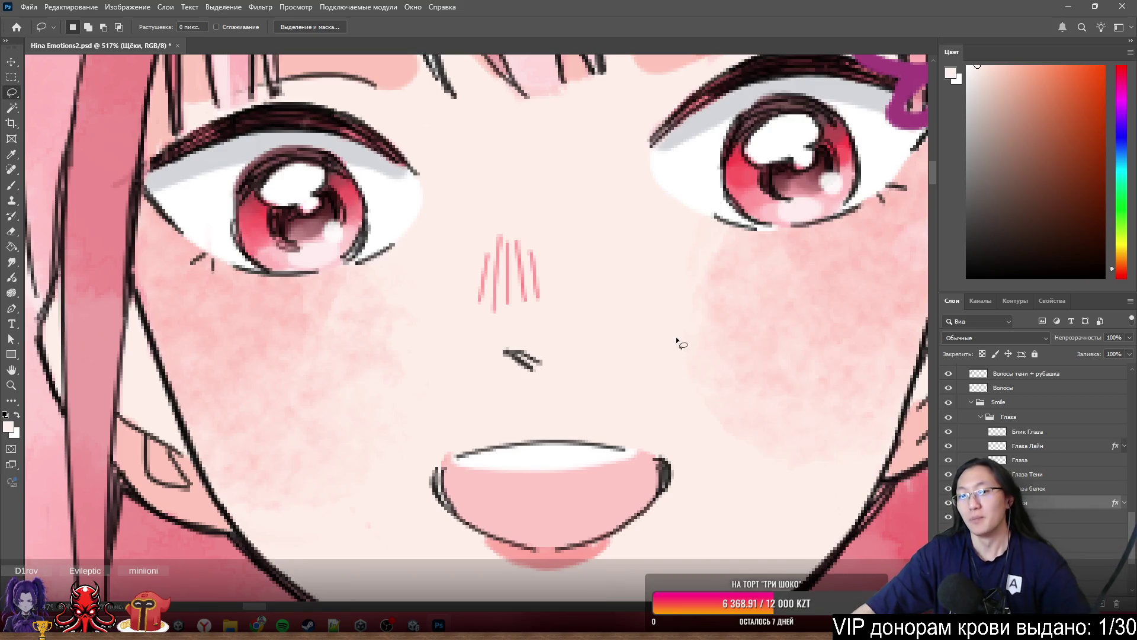
- Compare the darker and softer blush versions by undoing and redoing the change
{"action": "left_click_drag", "start_coordinate": [671, 356], "coordinate": [675, 353]}
{"action": "left_click_drag", "start_coordinate": [970, 292], "coordinate": [970, 205]}
{"action": "left_click", "coordinate": [880, 287]}
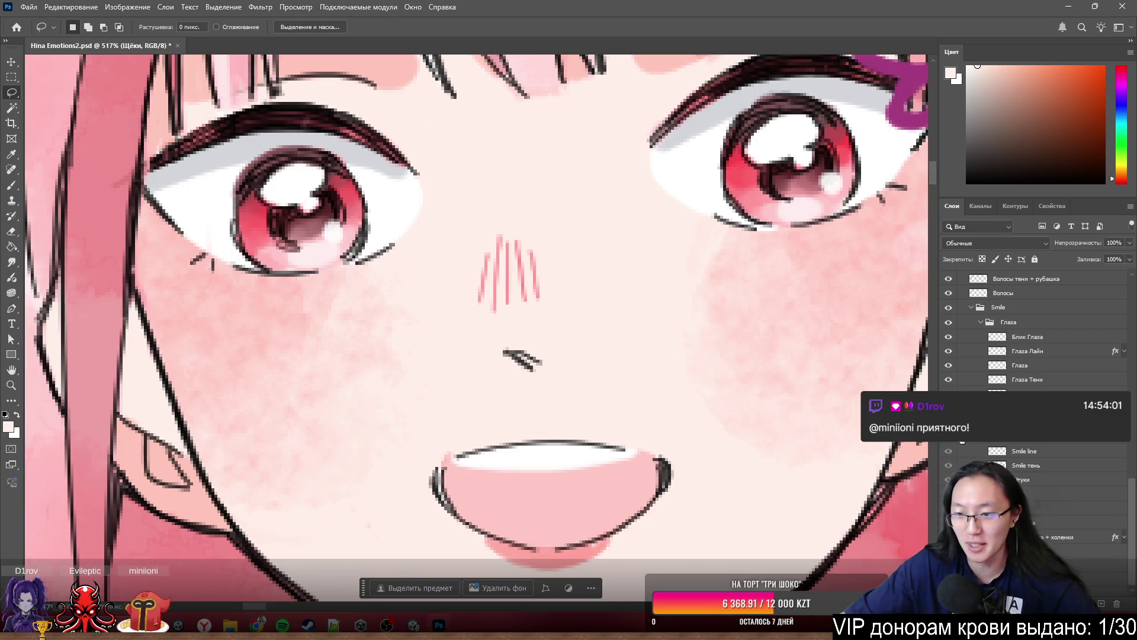
{"action": "key", "text": "ctrl+z"}
{"action": "key", "text": "ctrl+z"}
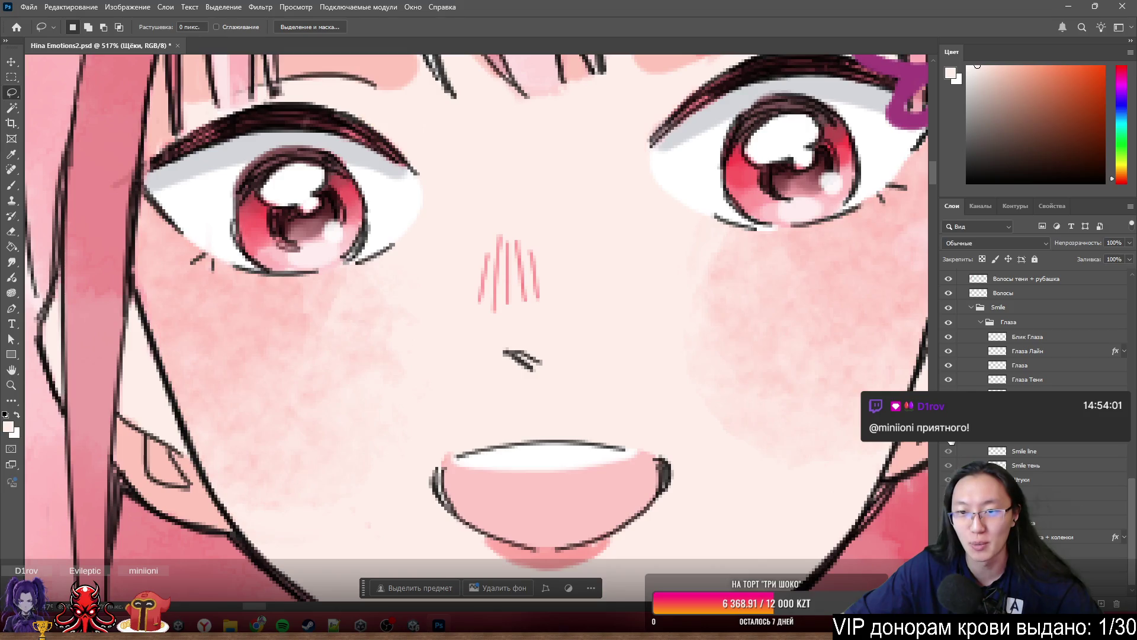
{"action": "key", "text": "ctrl+shift+z"}
{"action": "key", "text": "ctrl+z"}
{"action": "key", "text": "ctrl+shift+z"}
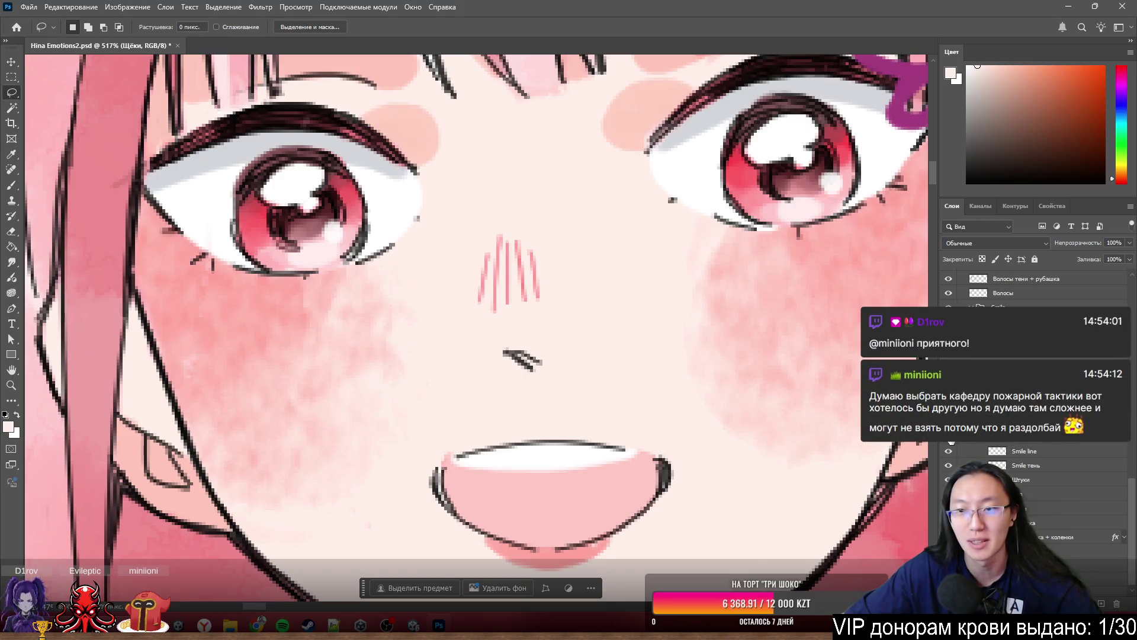
{"action": "key", "text": "ctrl+z"}
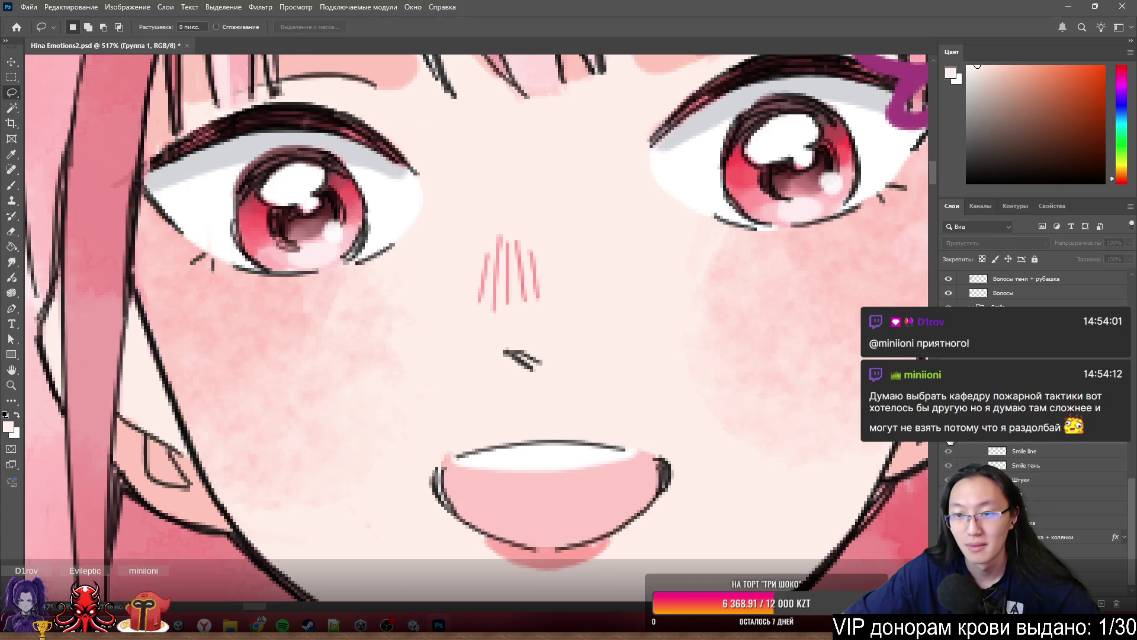
- Settle on hiding the darker extra blush and lower lash strokes, checking the Layers panel menu
{"action": "key", "text": "ctrl+shift+z"}
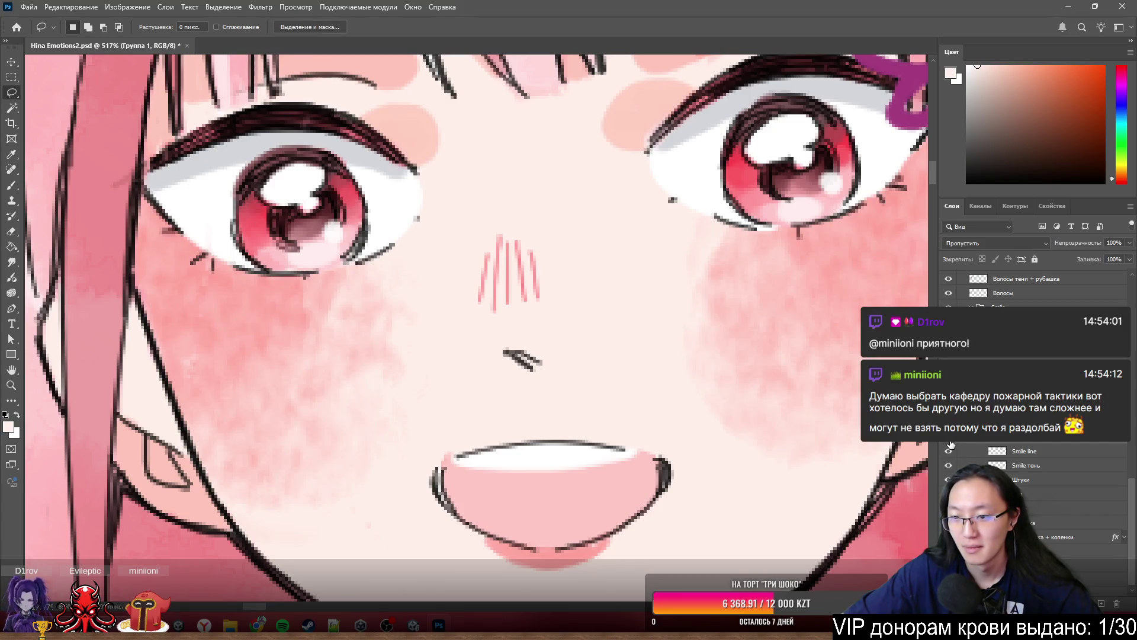
{"action": "key", "text": "ctrl+z"}
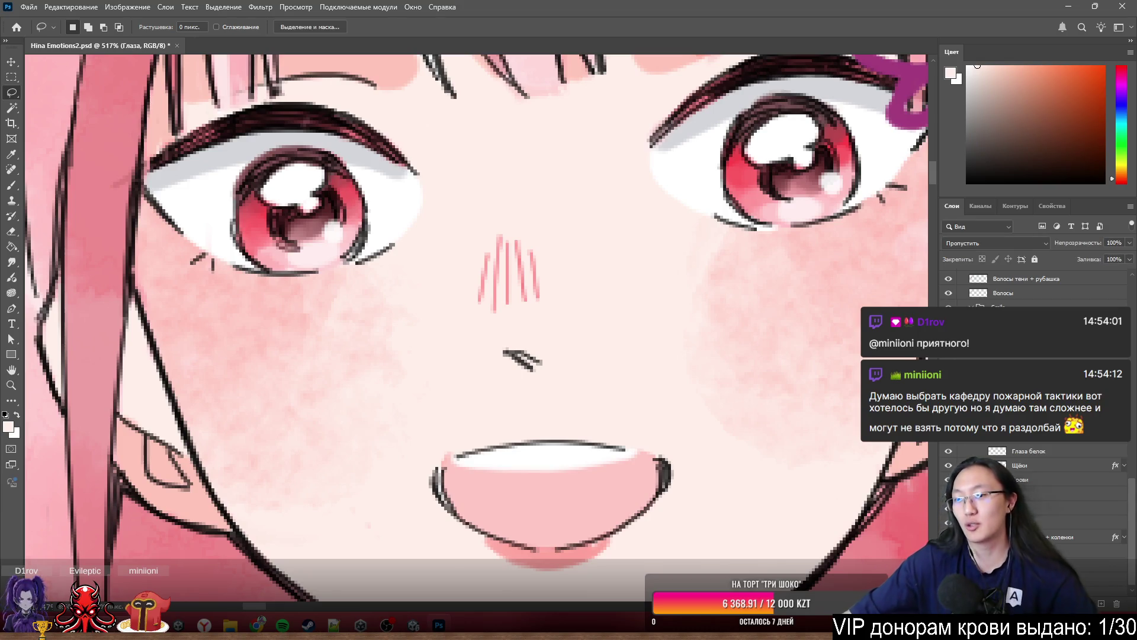
{"action": "left_click", "coordinate": [1131, 206]}
{"action": "key", "text": "Escape"}
- Check the canvas layer menus, including Глаза Тени, without changes, then minimize Photoshop
{"action": "right_click", "coordinate": [623, 418]}
{"action": "key", "text": "Escape"}
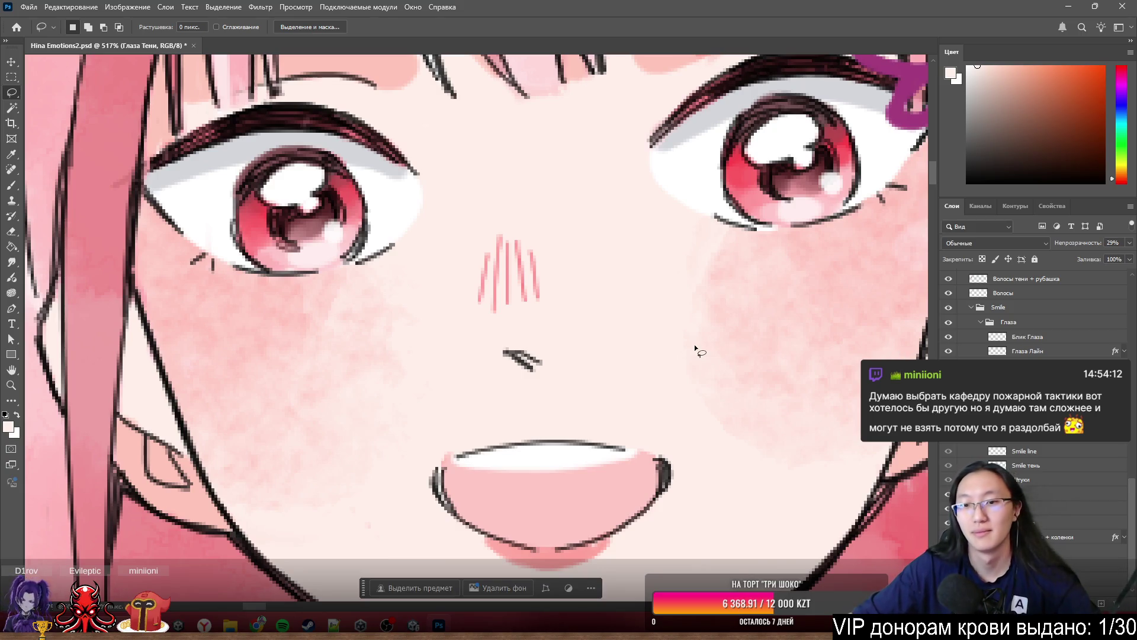
{"action": "right_click", "coordinate": [674, 349]}
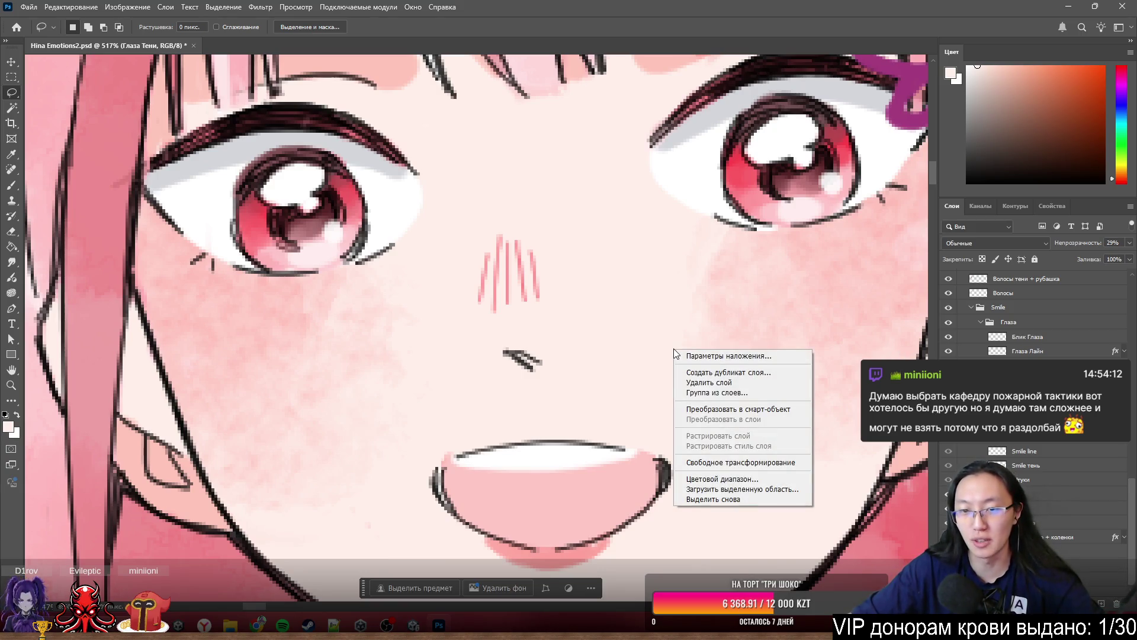
{"action": "key", "text": "Escape"}
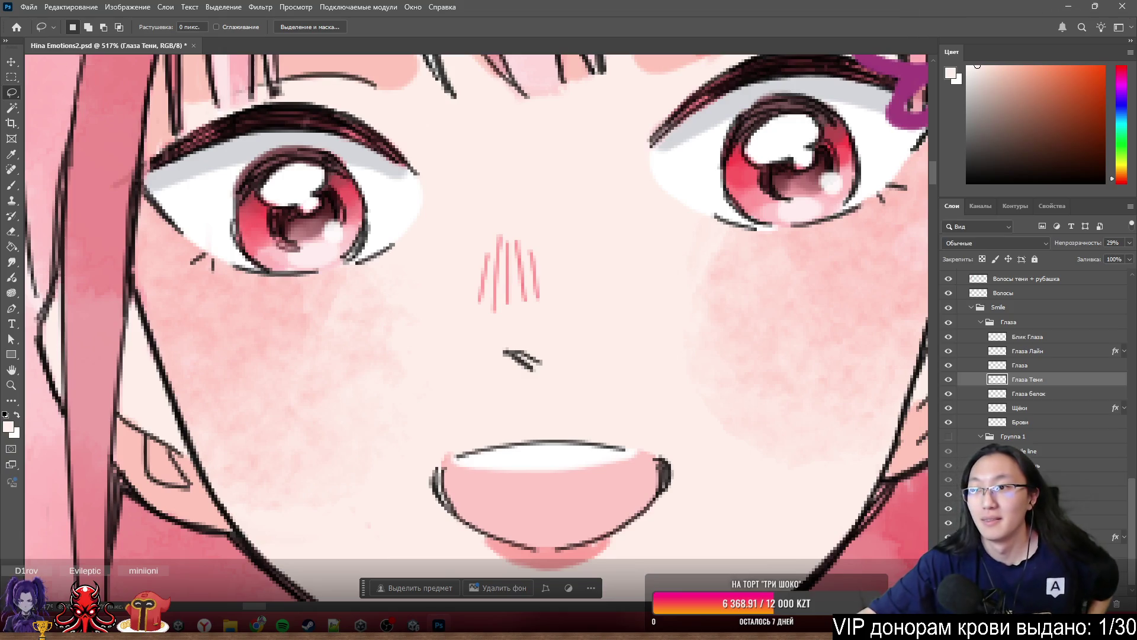
{"action": "left_click", "coordinate": [1068, 7]}
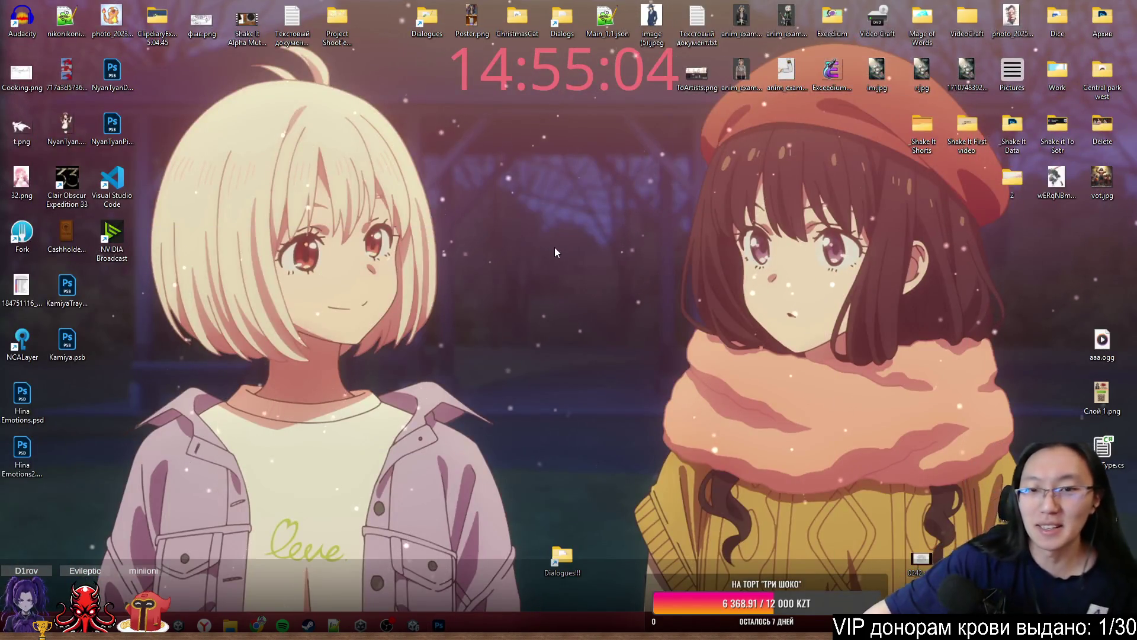
- Glance at the Unity editor, then select desktop items in the lower right
{"action": "mouse_move", "coordinate": [510, 247]}
{"action": "left_mouse_down"}
{"action": "mouse_move", "coordinate": [606, 322]}
{"action": "mouse_move", "coordinate": [562, 345]}
{"action": "left_mouse_up"}
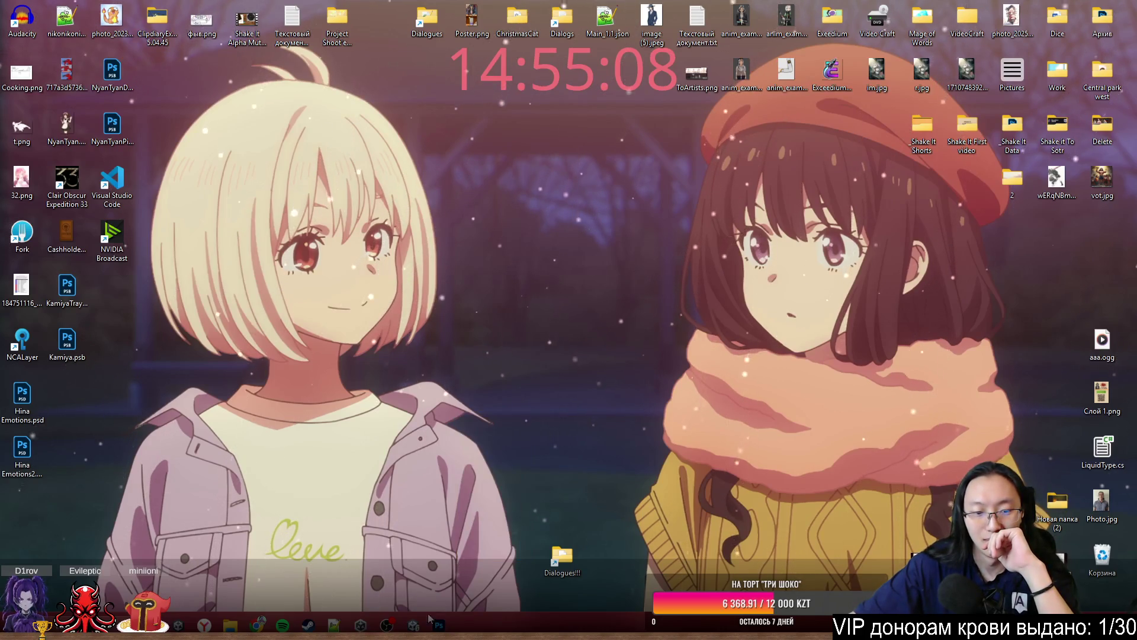
{"action": "key", "text": "alt+Tab"}
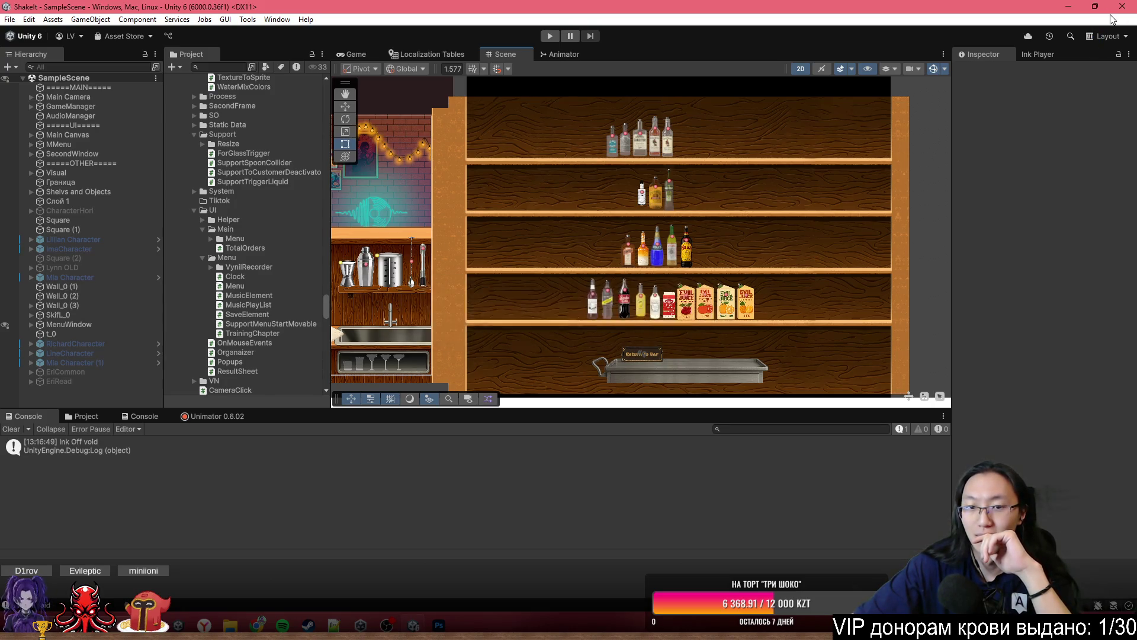
{"action": "key", "text": "alt+Tab"}
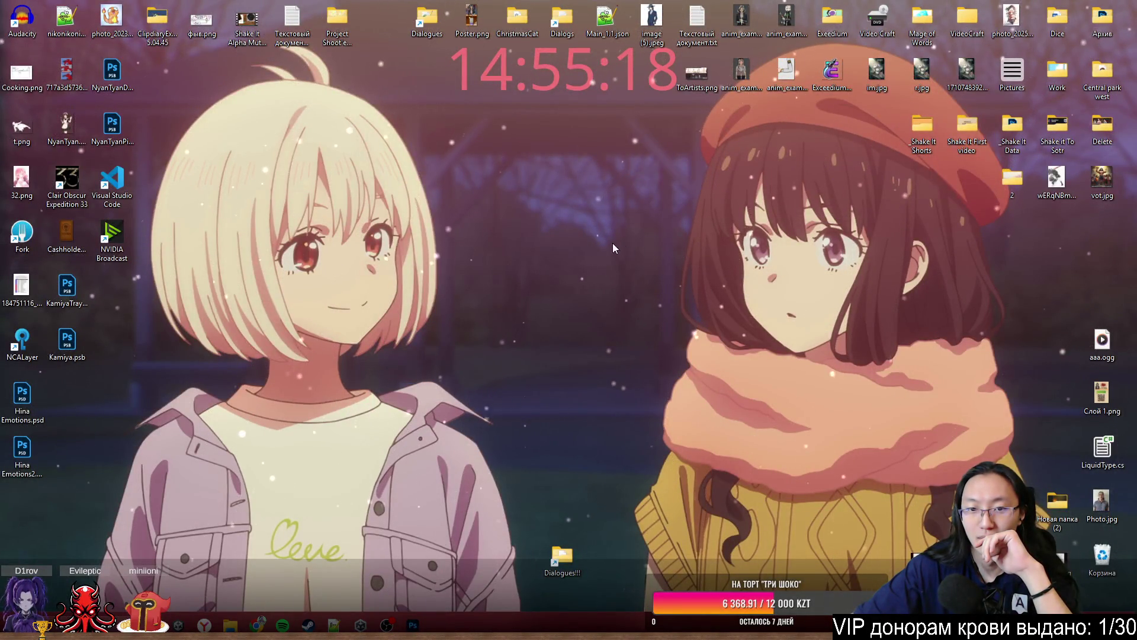
{"action": "left_click_drag", "start_coordinate": [583, 375], "coordinate": [655, 268]}
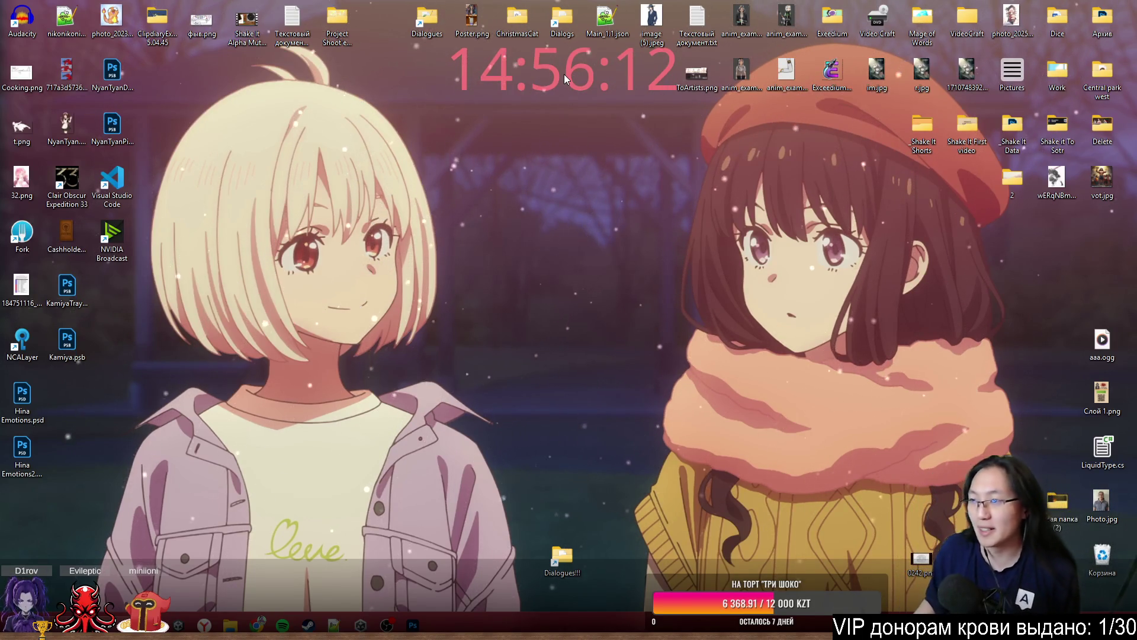
- Create a new desktop folder, then bring up Task Manager's running processes
{"action": "key", "text": "ctrl+shift+n"}
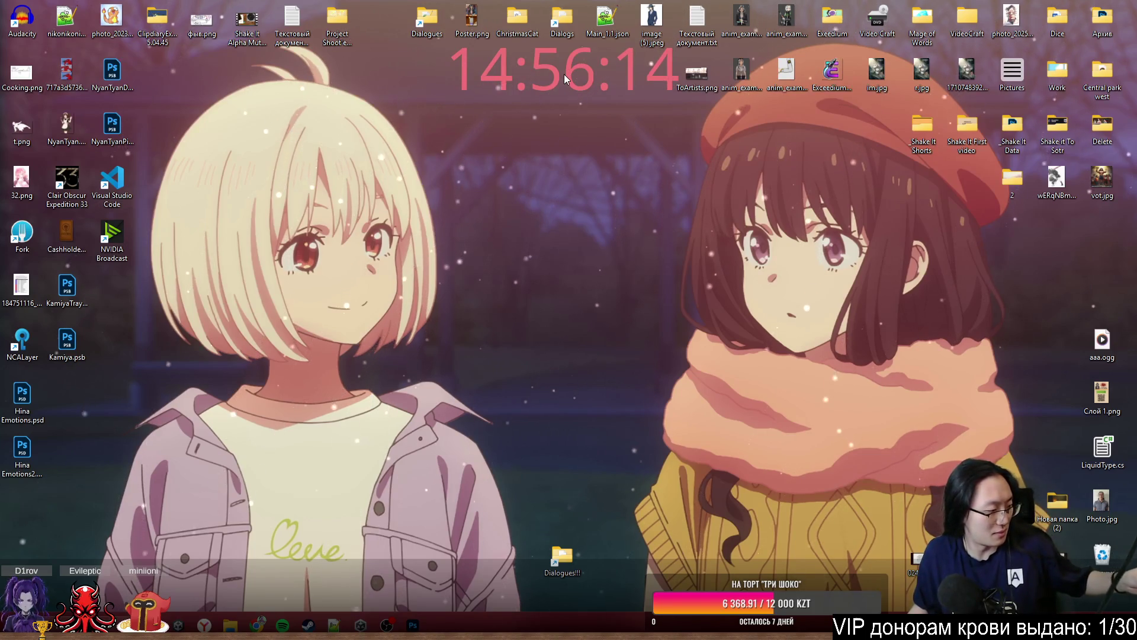
{"action": "right_click", "coordinate": [566, 79]}
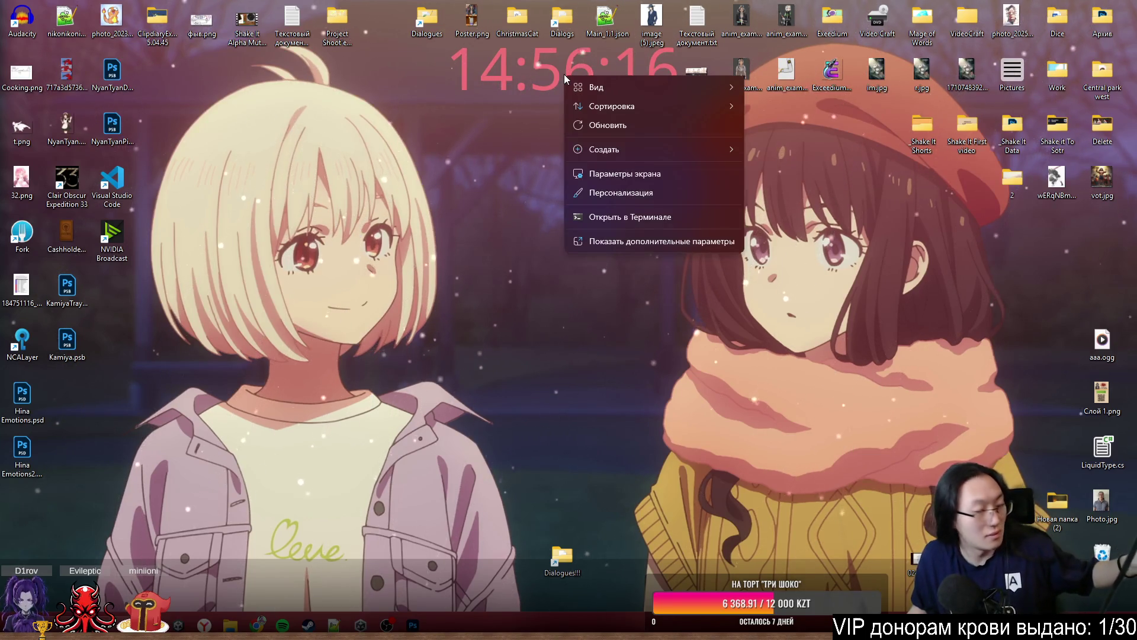
{"action": "key", "text": "Escape"}
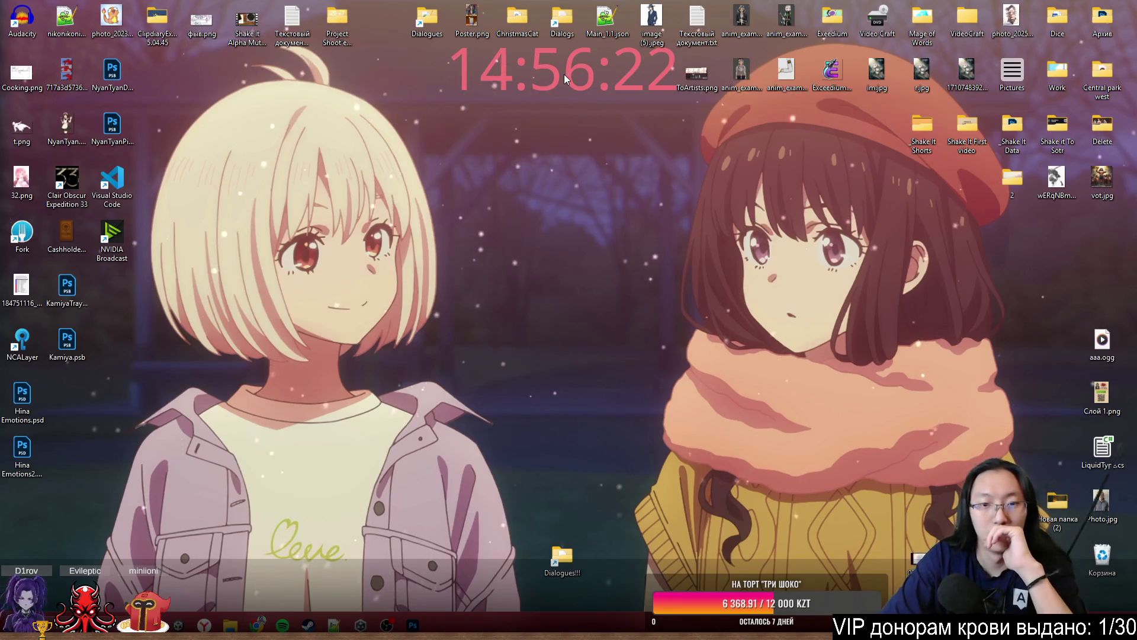
{"action": "key", "text": "ctrl+shift+Escape"}
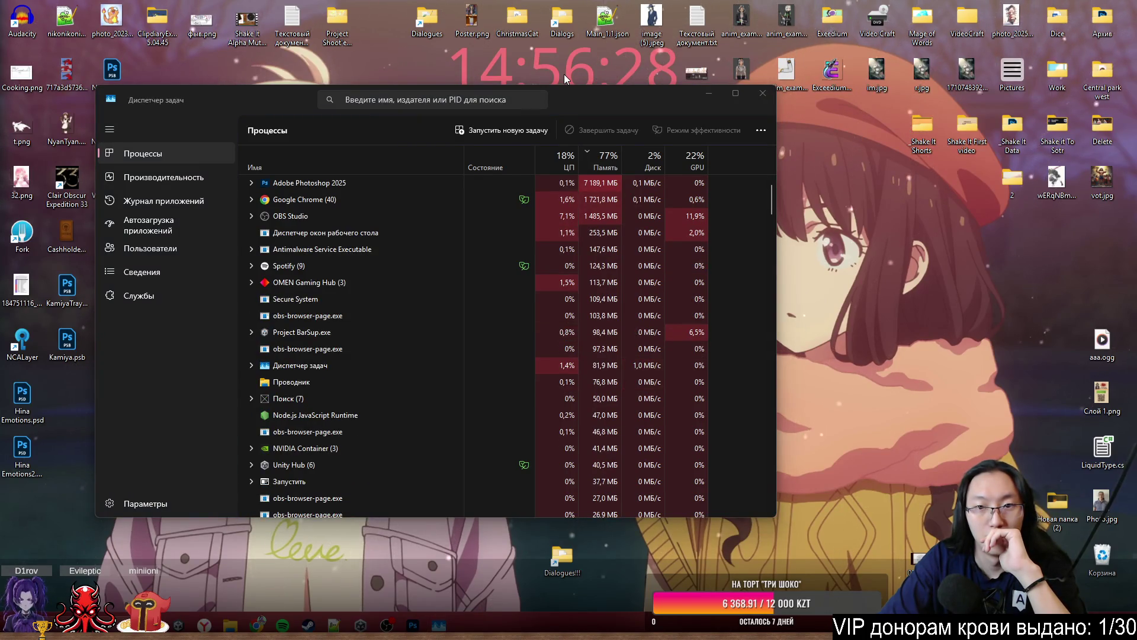
- Bring Photoshop back from the taskbar, close it, and return to Task Manager's process list
{"action": "right_click", "coordinate": [564, 74]}
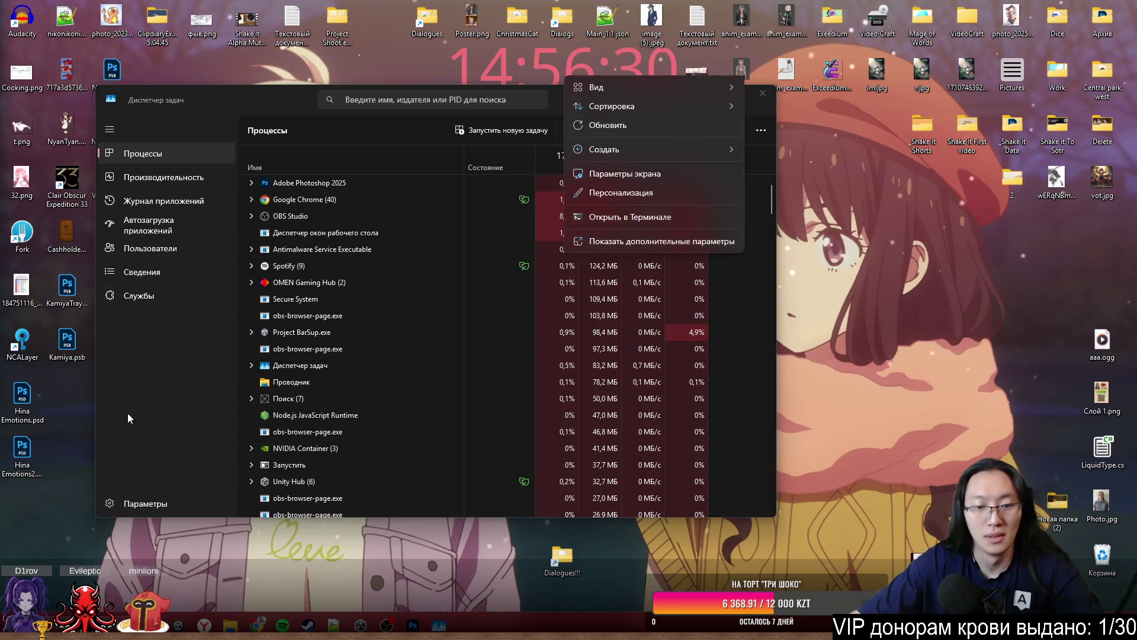
{"action": "left_click", "coordinate": [413, 625]}
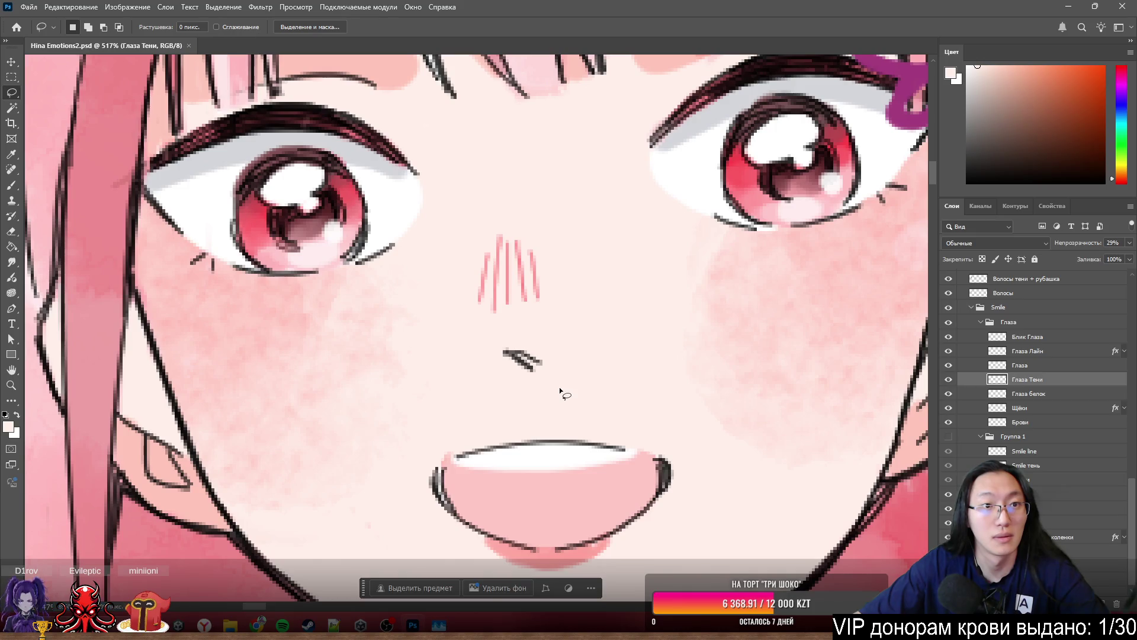
{"action": "key", "text": "ctrl+shift+Escape"}
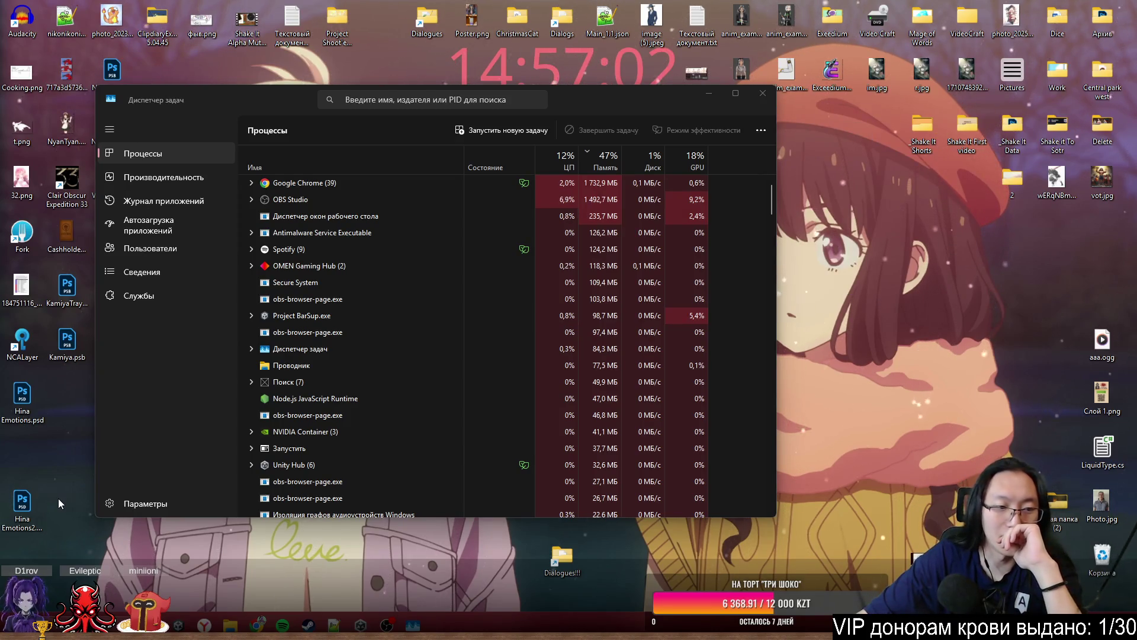
{"action": "left_click", "coordinate": [137, 456]}
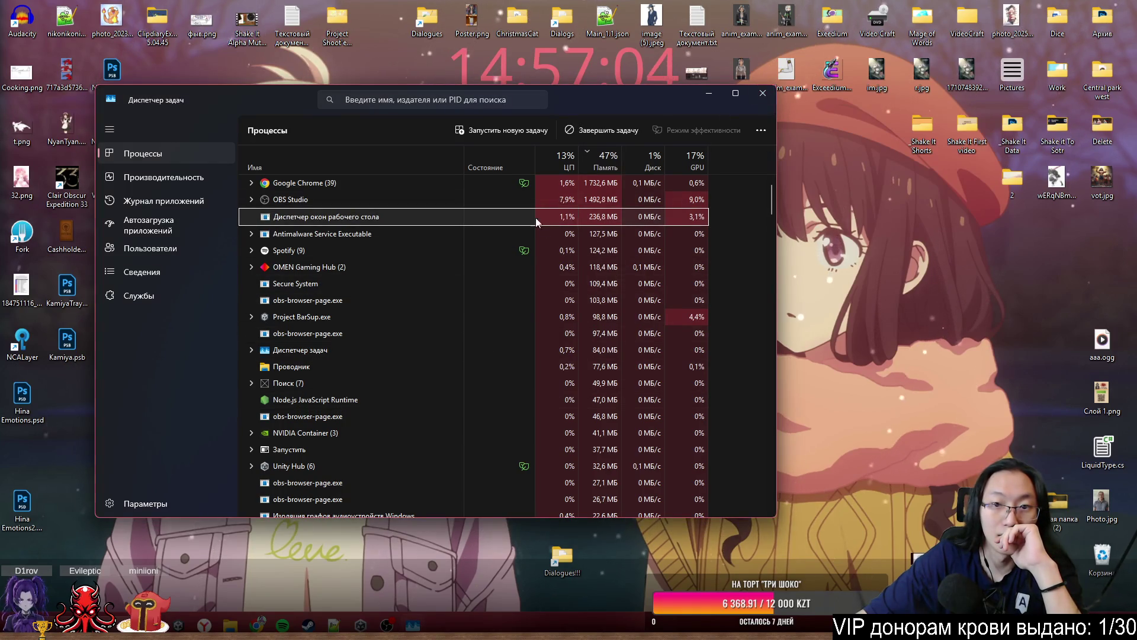
{"action": "key", "text": "s"}
{"action": "left_click", "coordinate": [474, 333]}
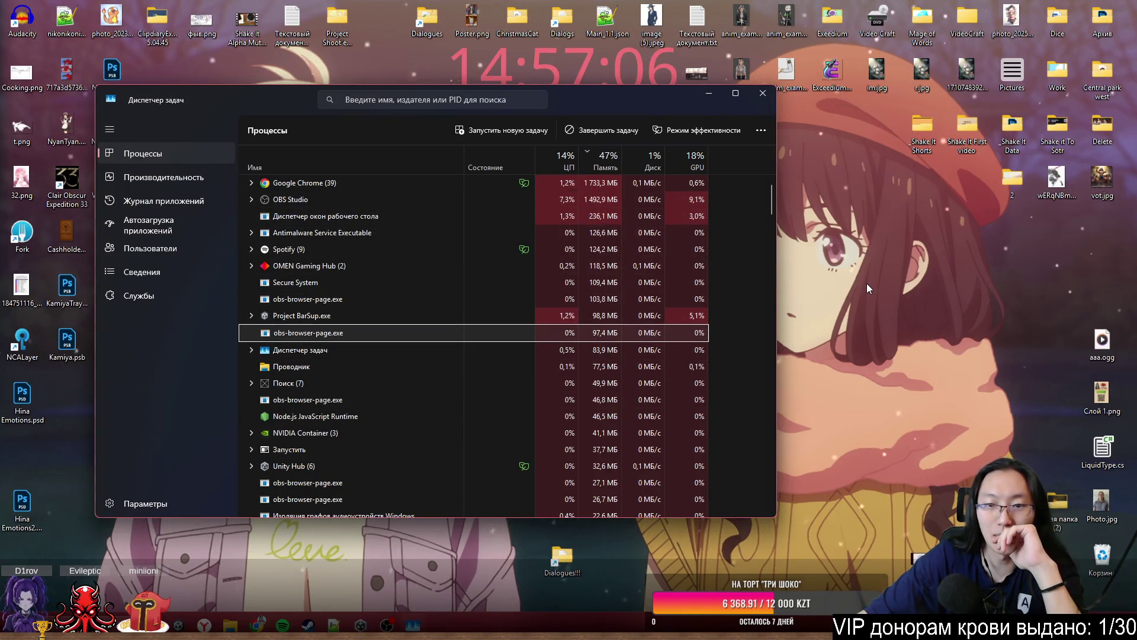
{"action": "right_click", "coordinate": [418, 408]}
{"action": "left_click", "coordinate": [452, 298]}
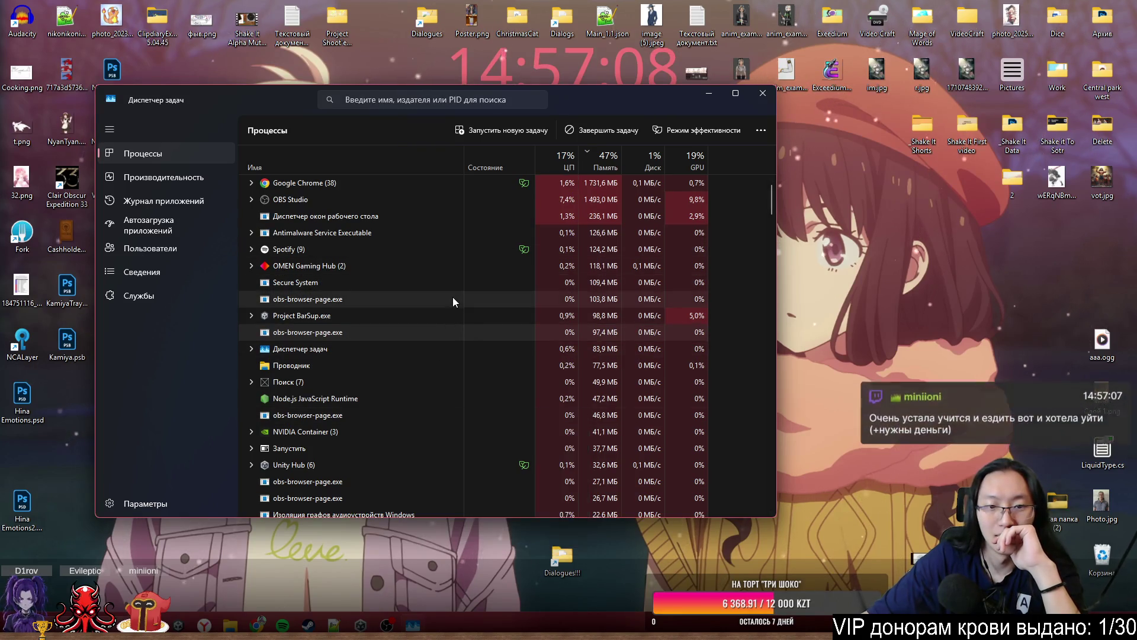
{"action": "right_click", "coordinate": [453, 298]}
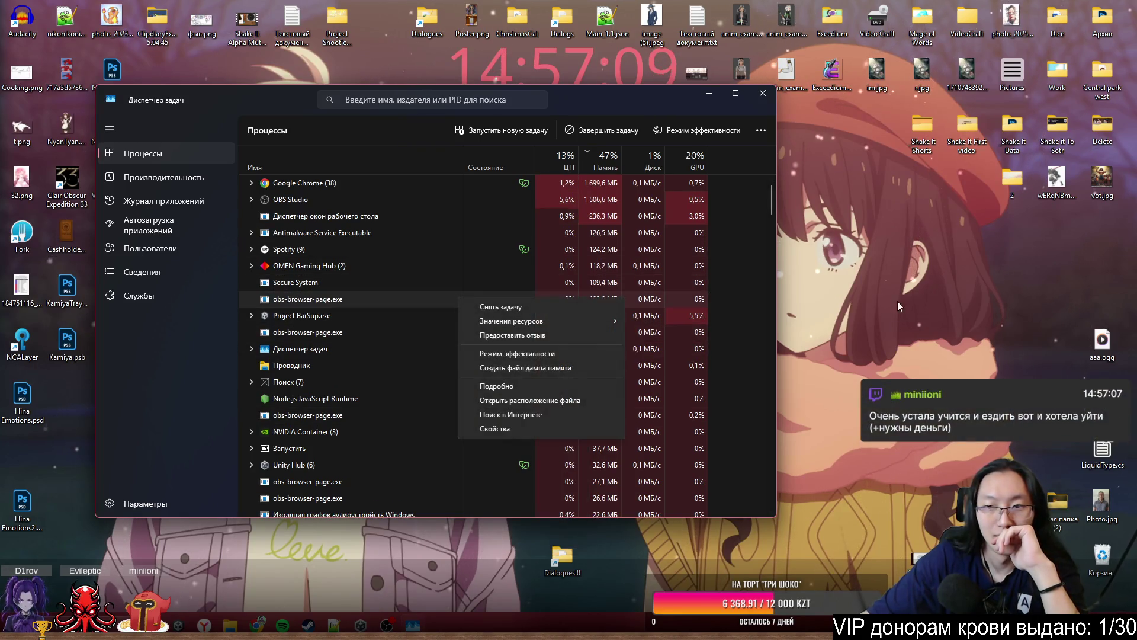
{"action": "left_click", "coordinate": [859, 267]}
{"action": "key", "text": "super"}
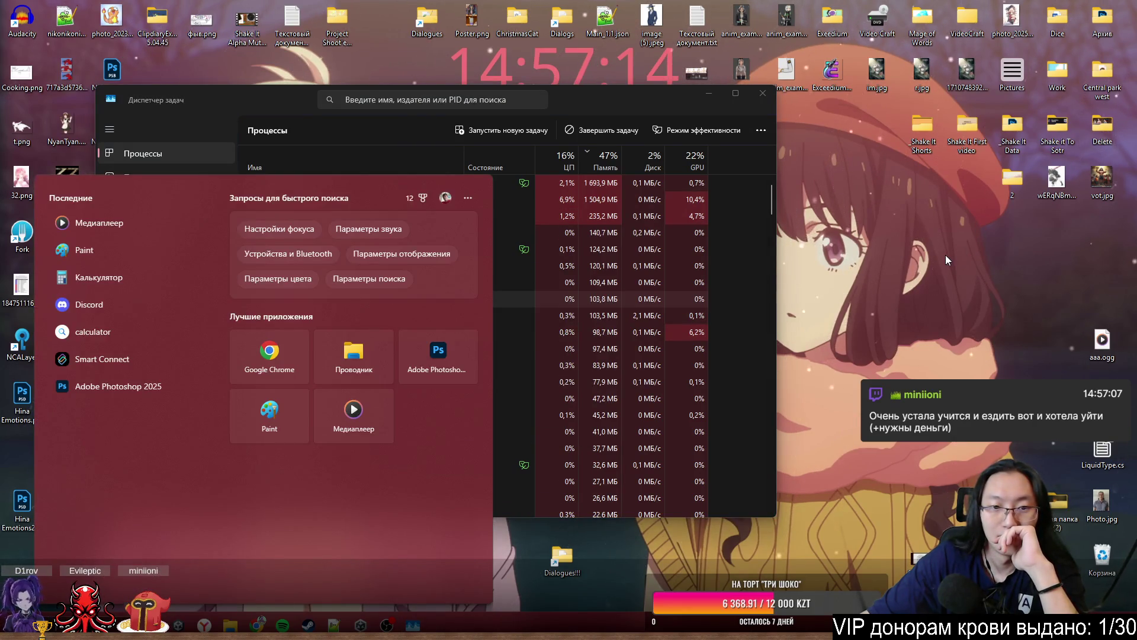
{"action": "key", "text": "super"}
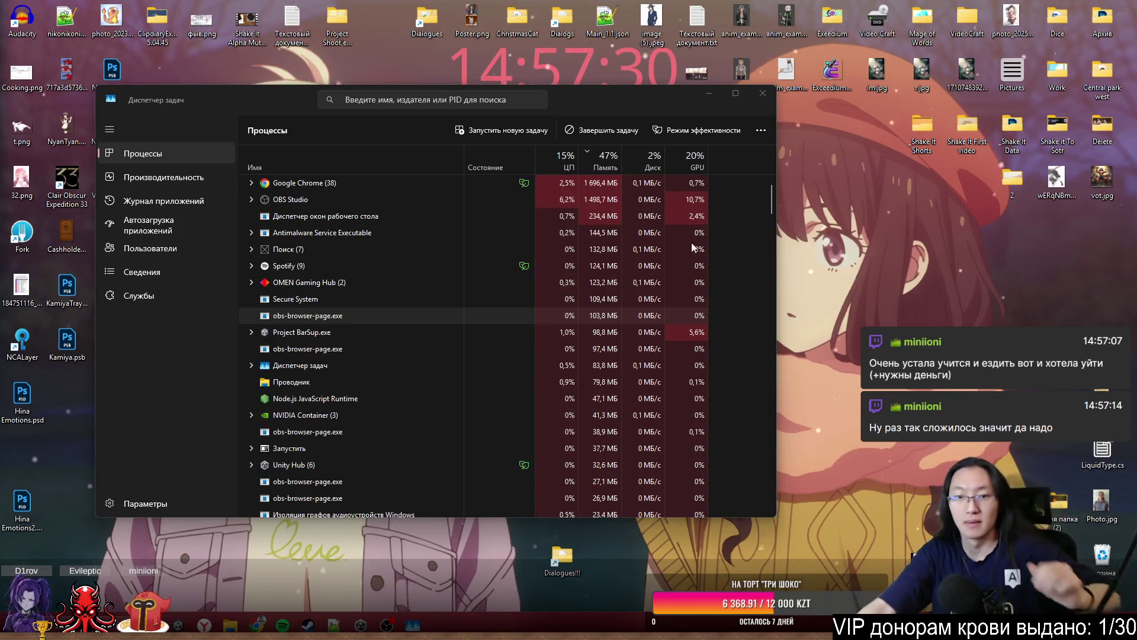
{"action": "left_click", "coordinate": [415, 316]}
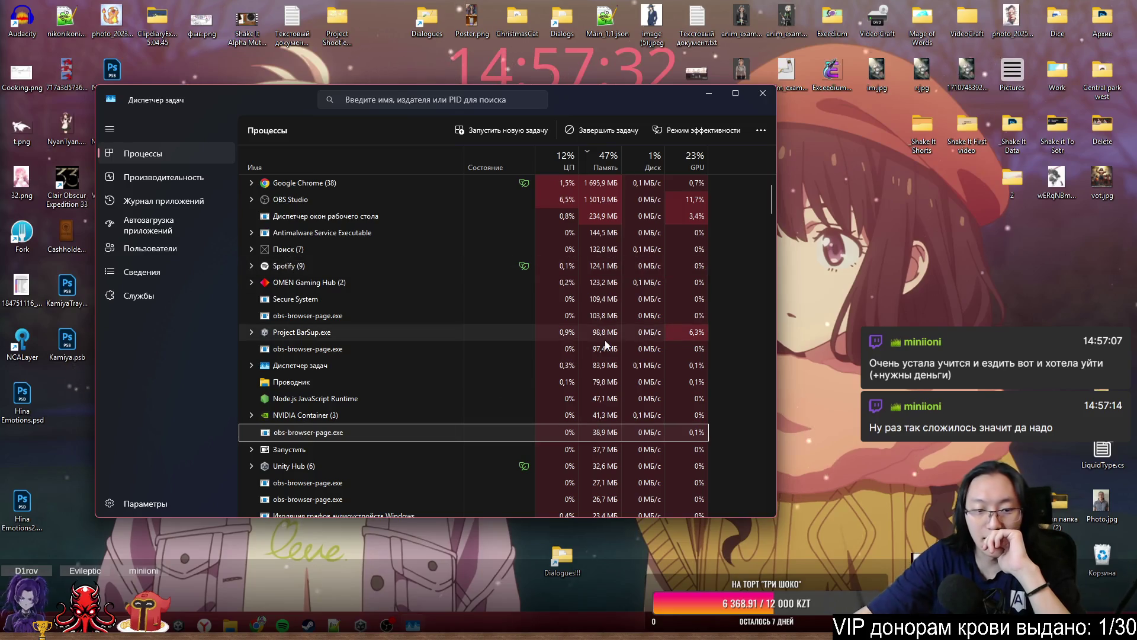
{"action": "left_click", "coordinate": [793, 360]}
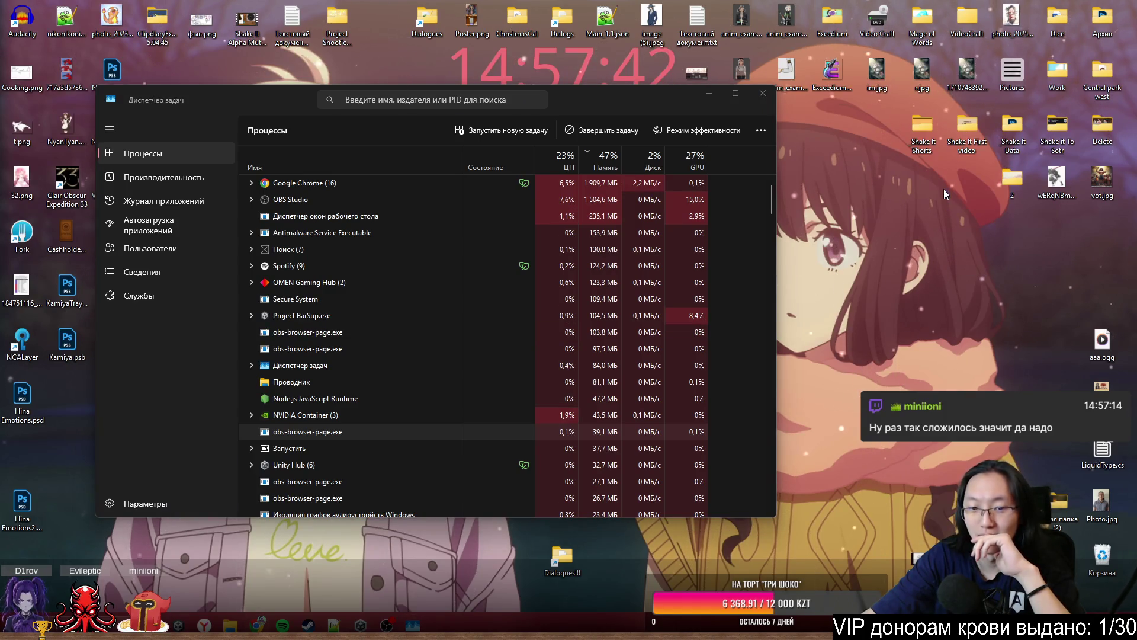
- Inspect an obs-browser-page.exe process without ending it, then bring Chrome's new tab forward
{"action": "right_click", "coordinate": [915, 269]}
{"action": "left_click", "coordinate": [800, 321]}
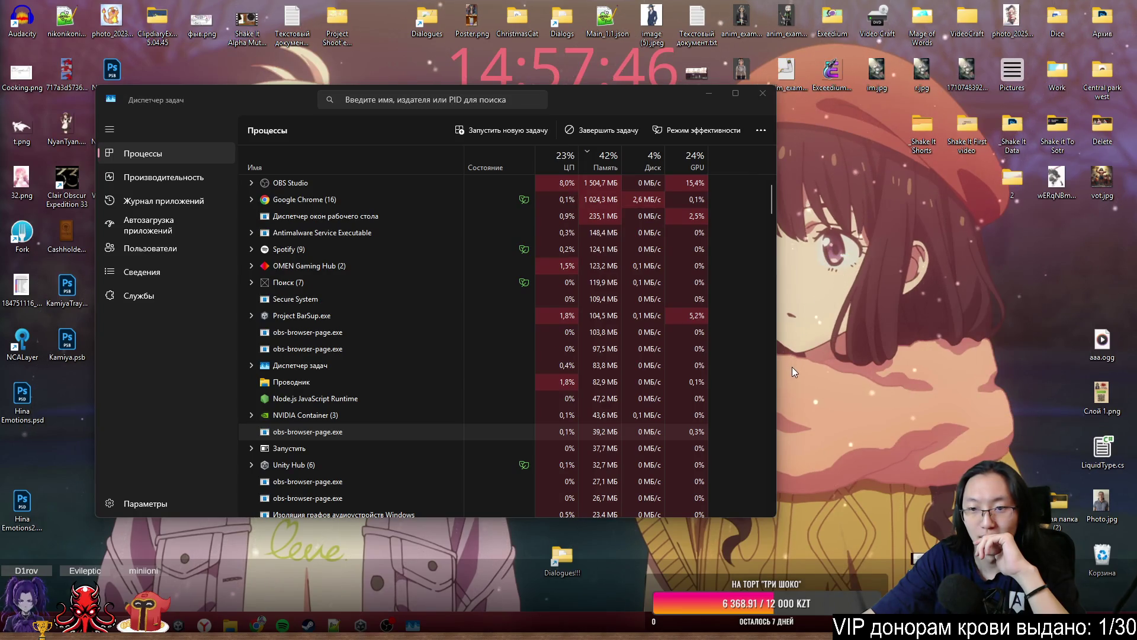
{"action": "left_click_drag", "start_coordinate": [798, 371], "coordinate": [922, 275]}
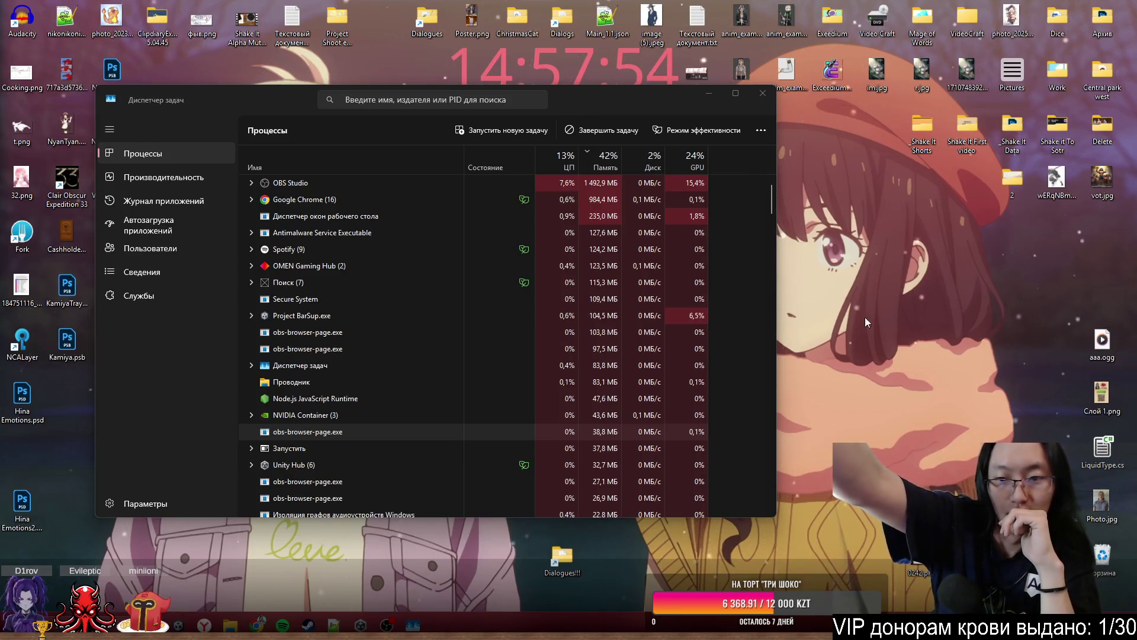
{"action": "left_click", "coordinate": [305, 335]}
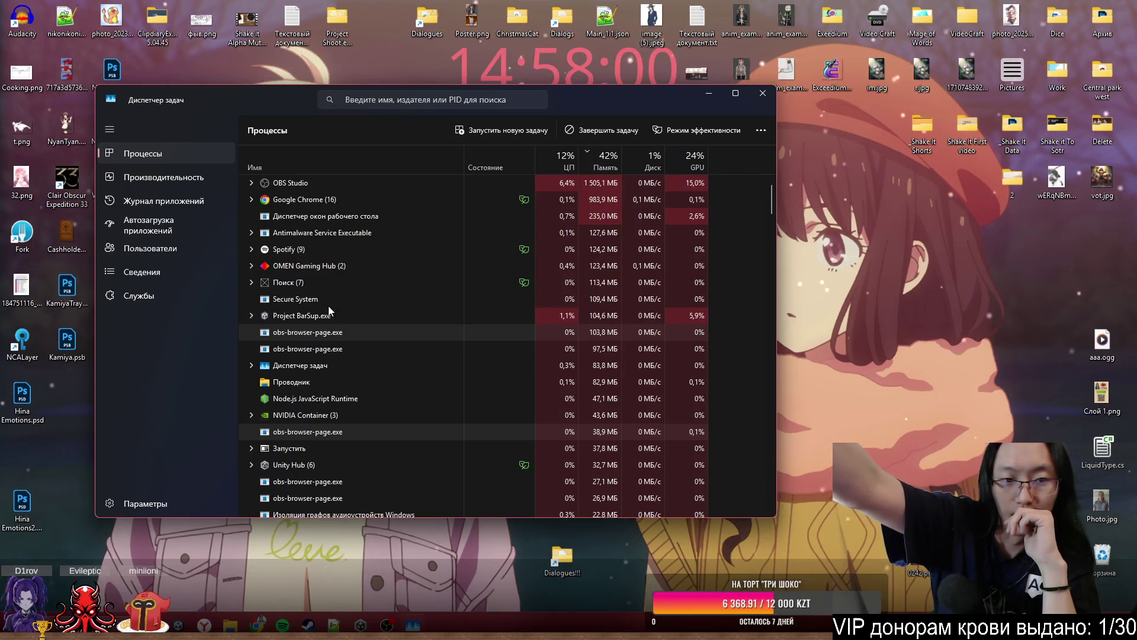
{"action": "right_click", "coordinate": [350, 353]}
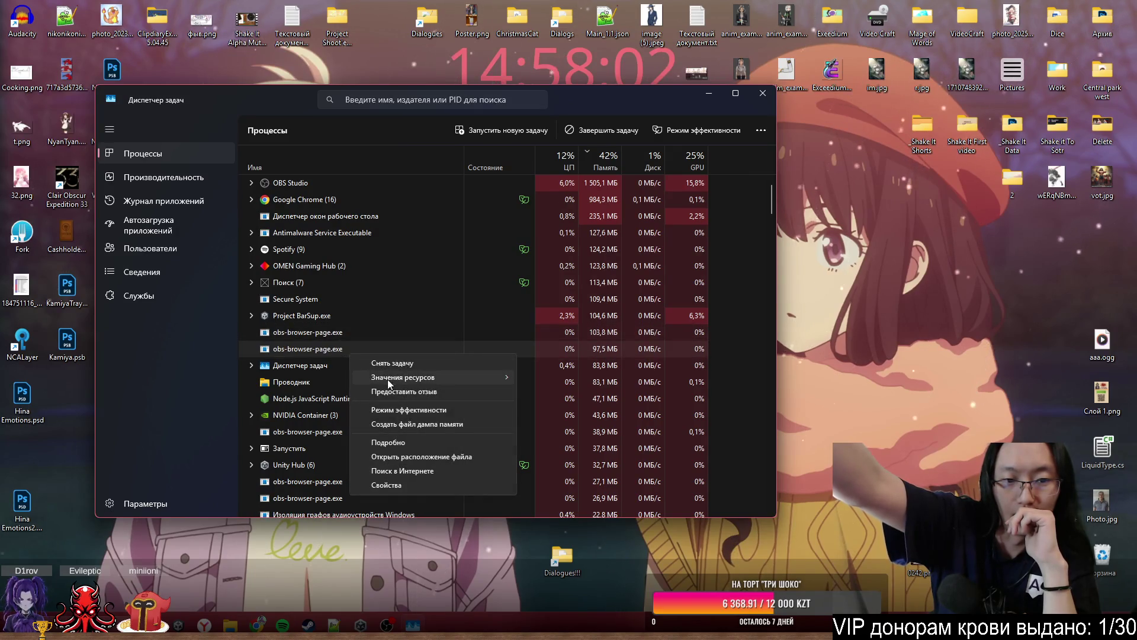
{"action": "left_click", "coordinate": [731, 273]}
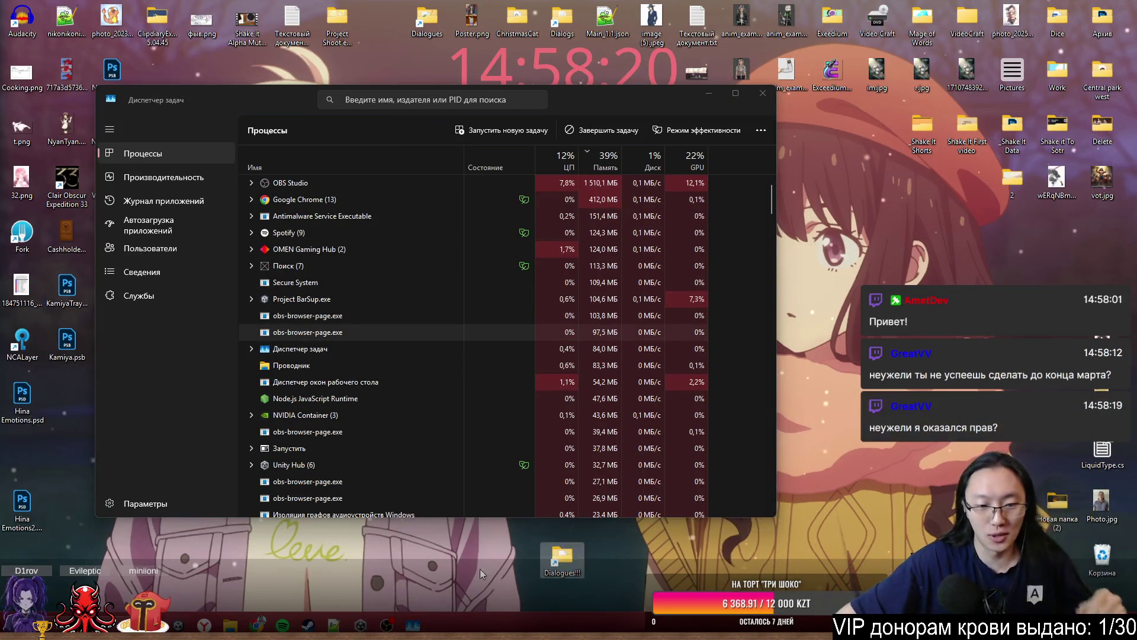
{"action": "left_click", "coordinate": [259, 625]}
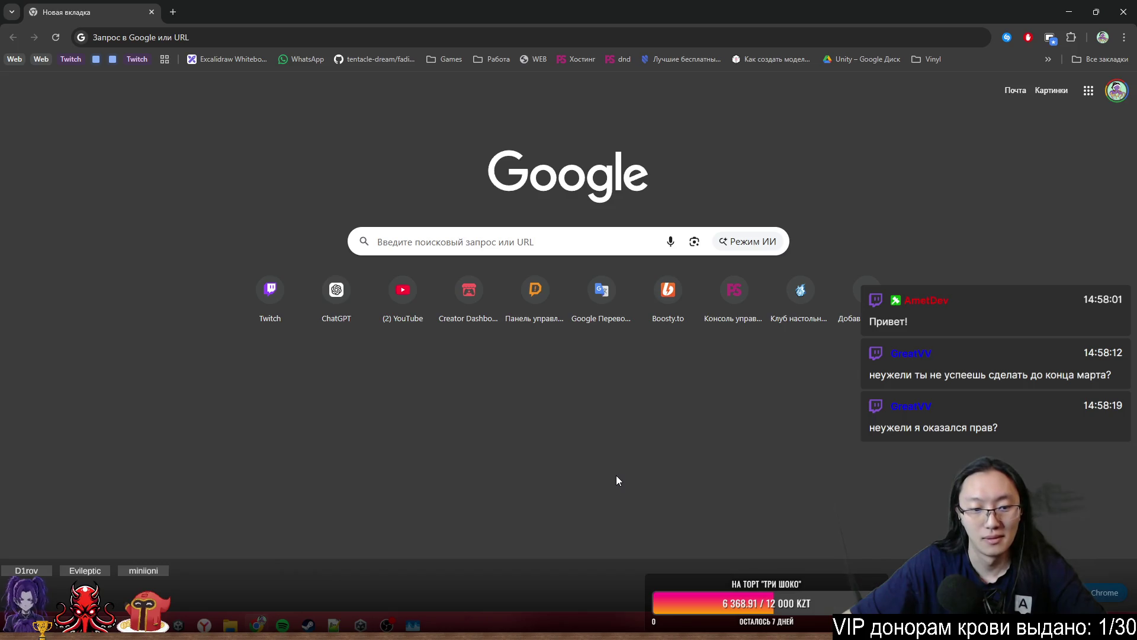
- Shrink the full-screen Chrome window, move it off Task Manager, and close it
{"action": "double_click", "coordinate": [254, 23]}
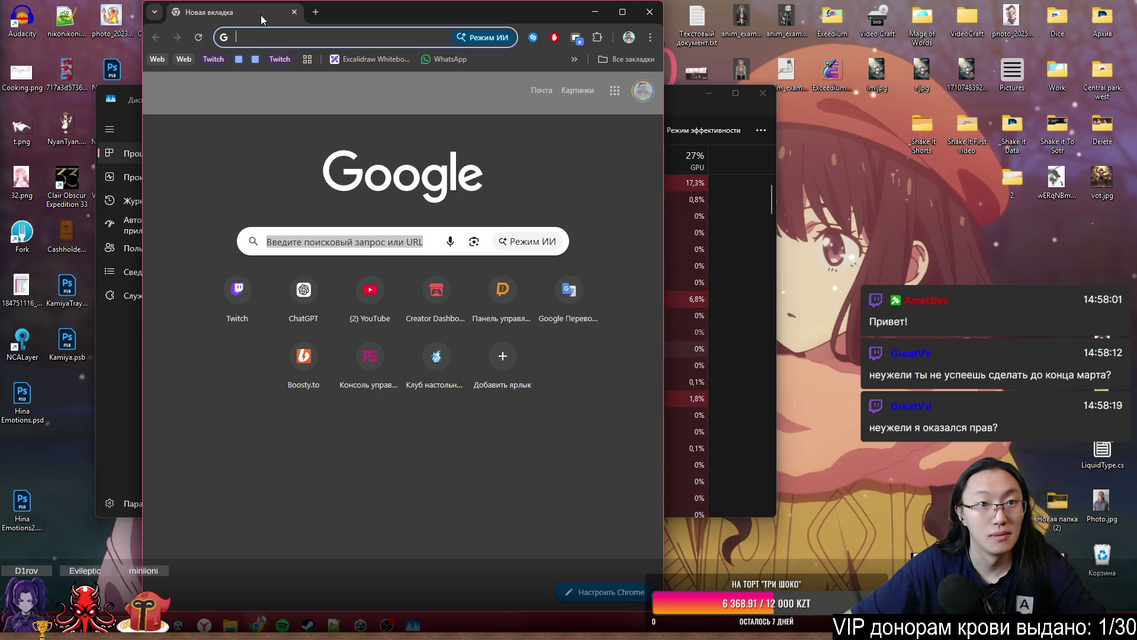
{"action": "mouse_move", "coordinate": [261, 16]}
{"action": "left_mouse_down"}
{"action": "mouse_move", "coordinate": [281, 36]}
{"action": "mouse_move", "coordinate": [499, 104]}
{"action": "left_mouse_up"}
{"action": "left_click", "coordinate": [854, 140]}
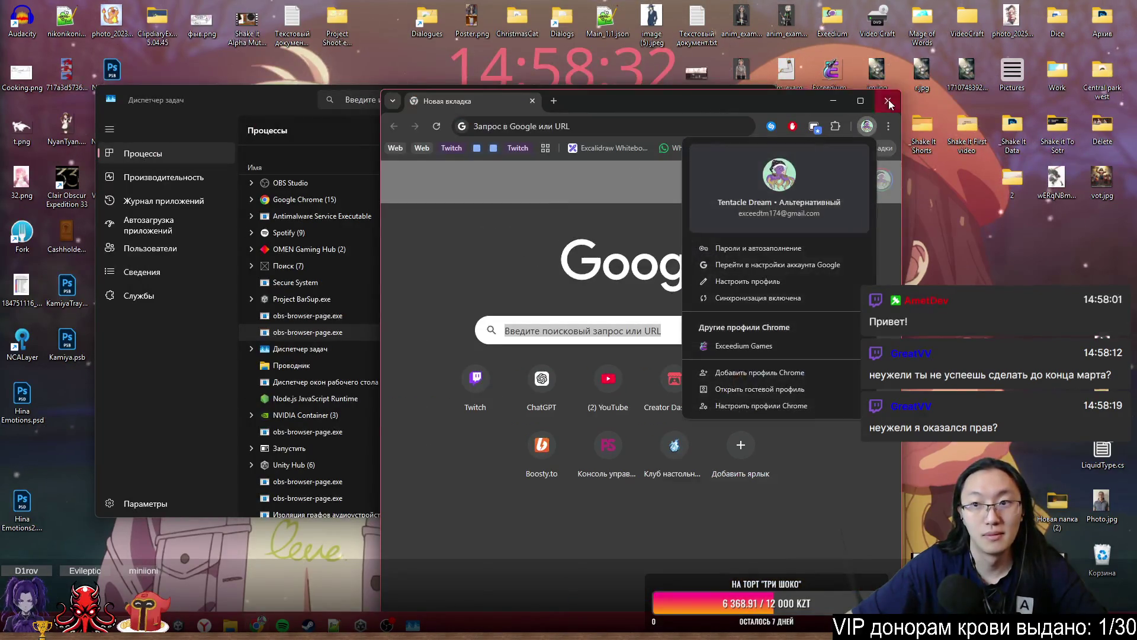
{"action": "left_click", "coordinate": [888, 100]}
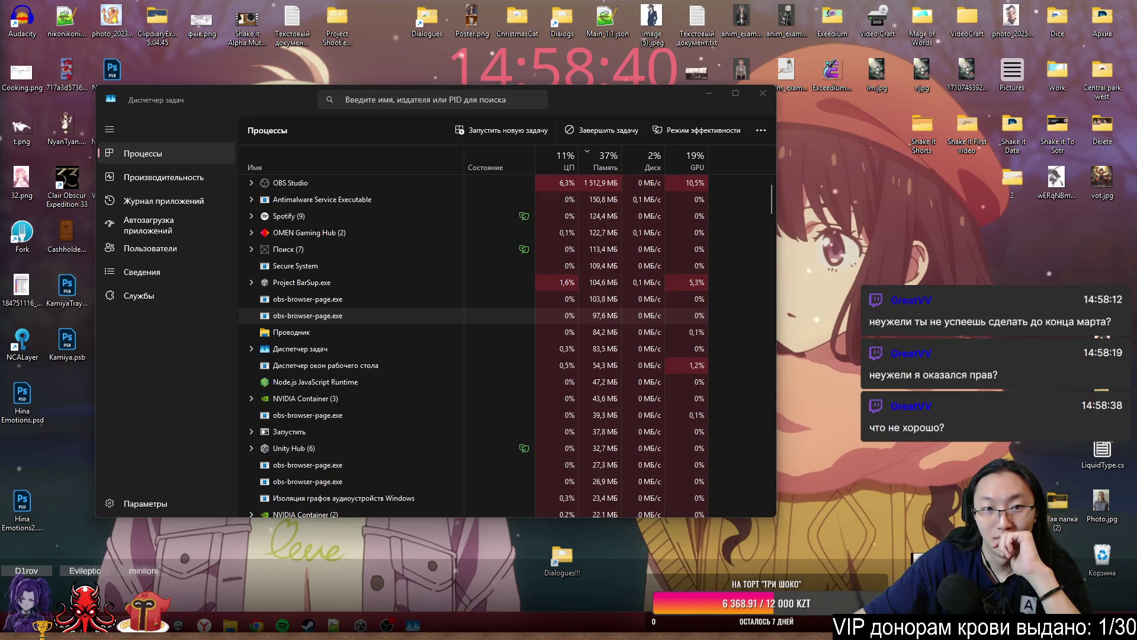
- Check the obs-browser-page.exe processes, then open a Chrome window from the taskbar and close it
{"action": "left_click", "coordinate": [757, 435]}
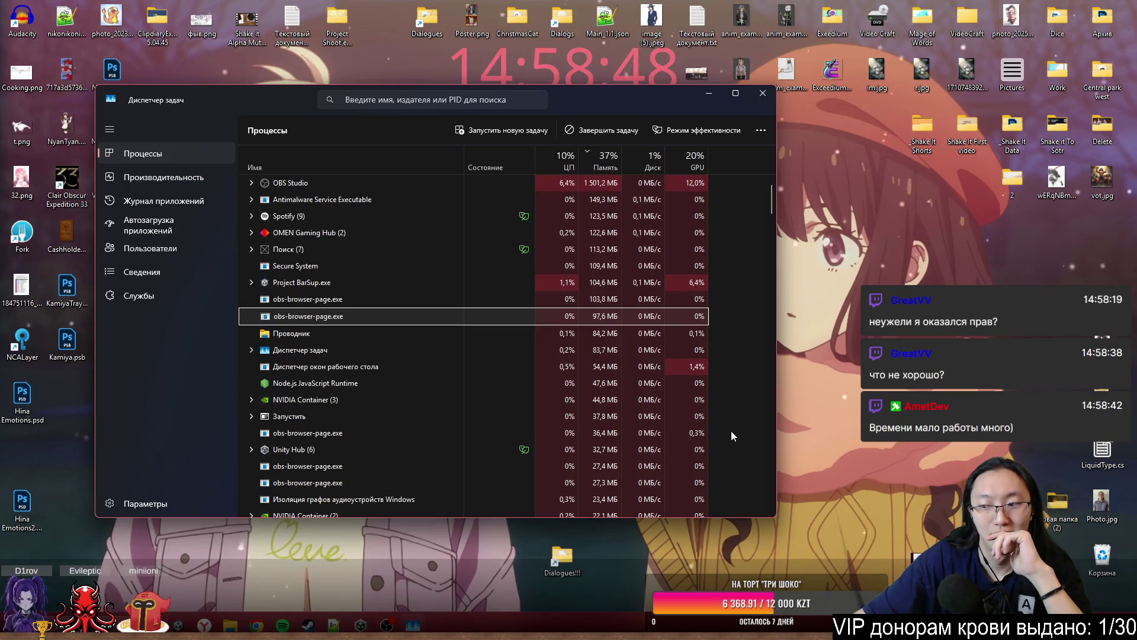
{"action": "right_click", "coordinate": [837, 550]}
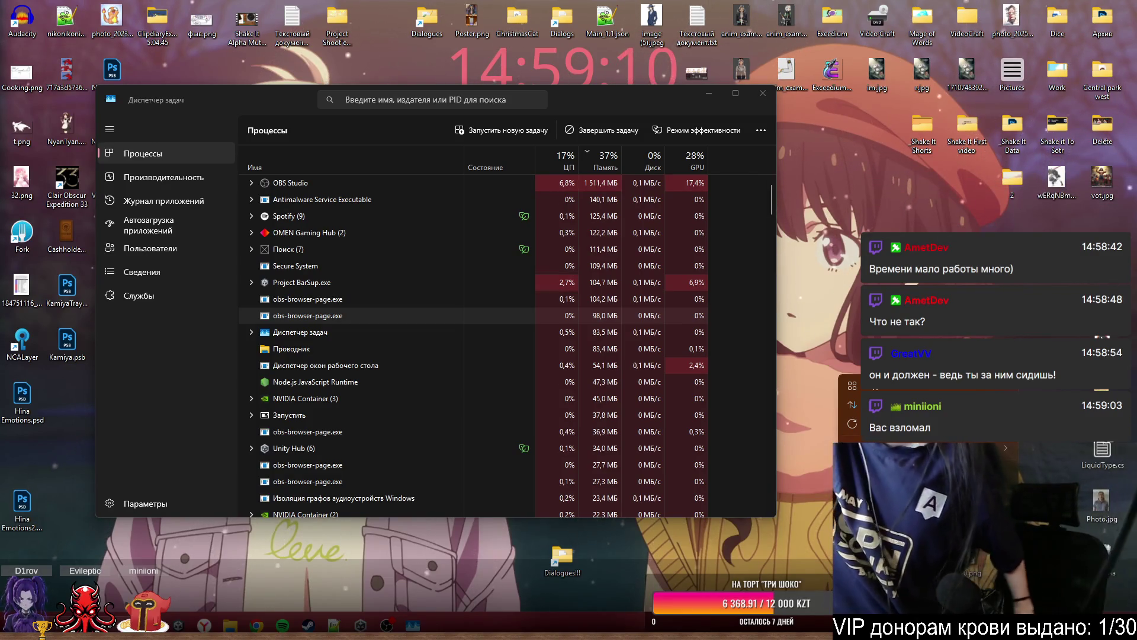
{"action": "left_click", "coordinate": [350, 481]}
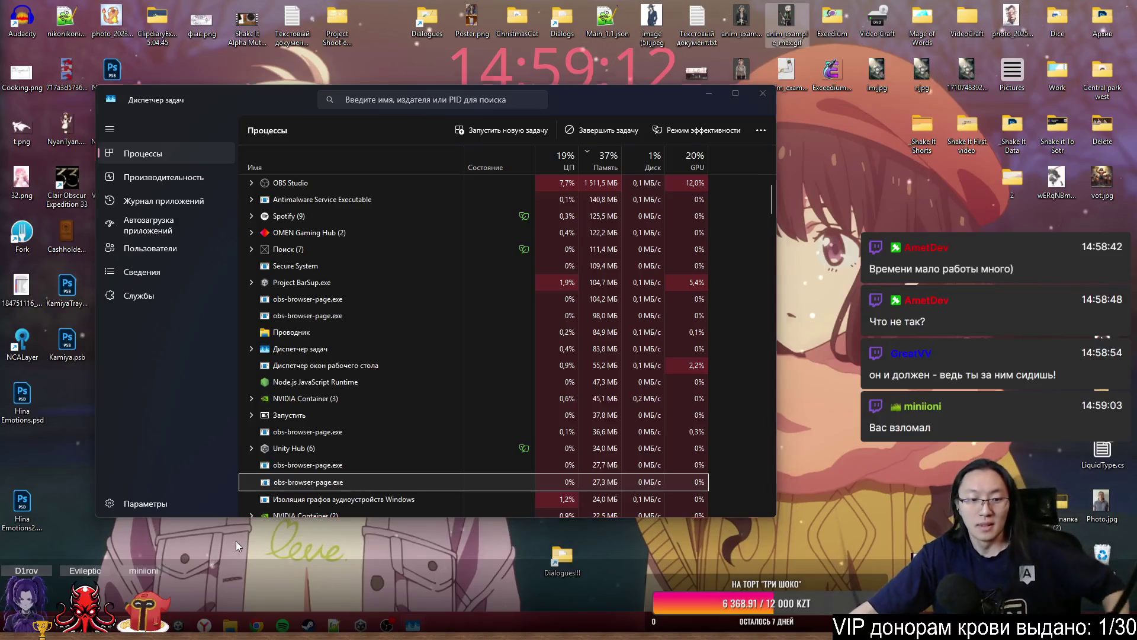
{"action": "left_click", "coordinate": [256, 625]}
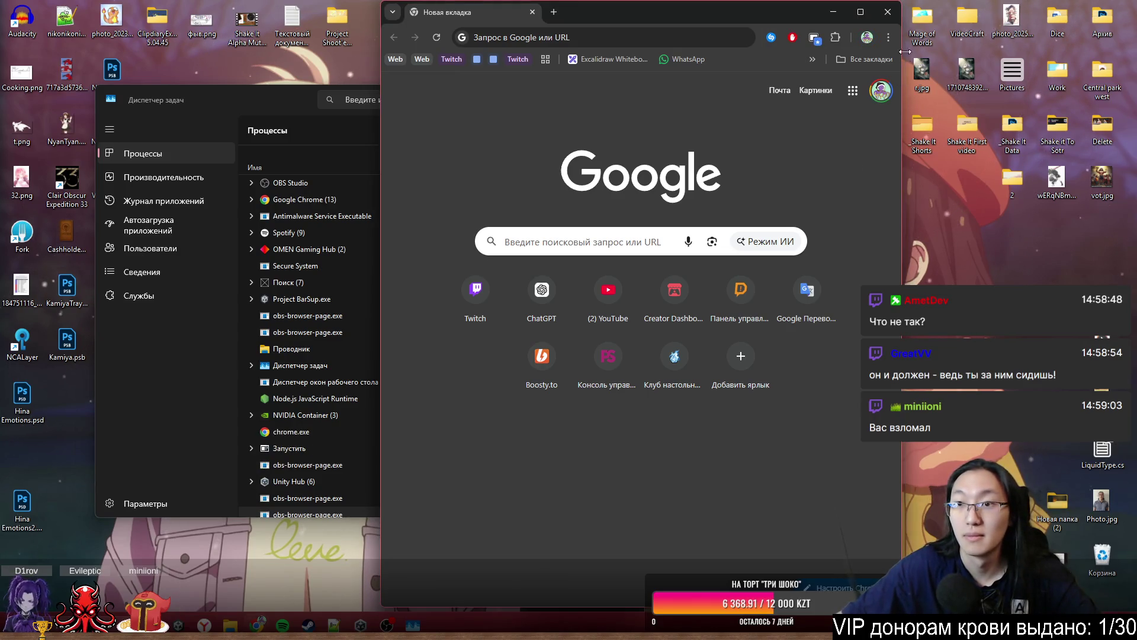
{"action": "left_click", "coordinate": [888, 12]}
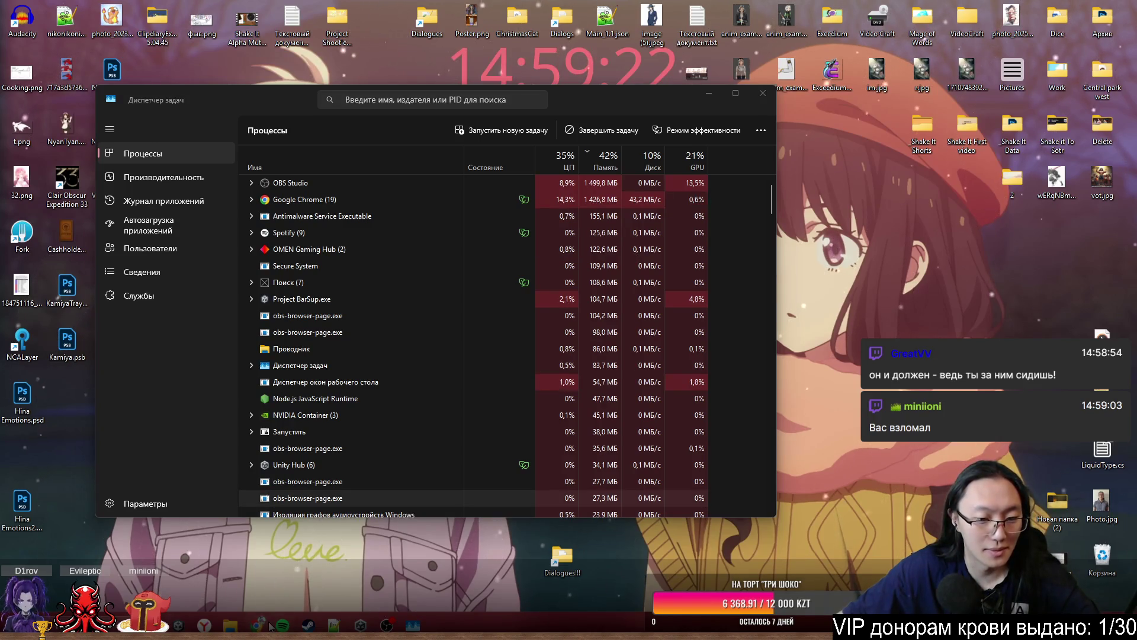
- Launch a new Chrome window from the taskbar jump list so Chrome's processes return
{"action": "right_click", "coordinate": [257, 625]}
{"action": "left_click", "coordinate": [241, 513]}
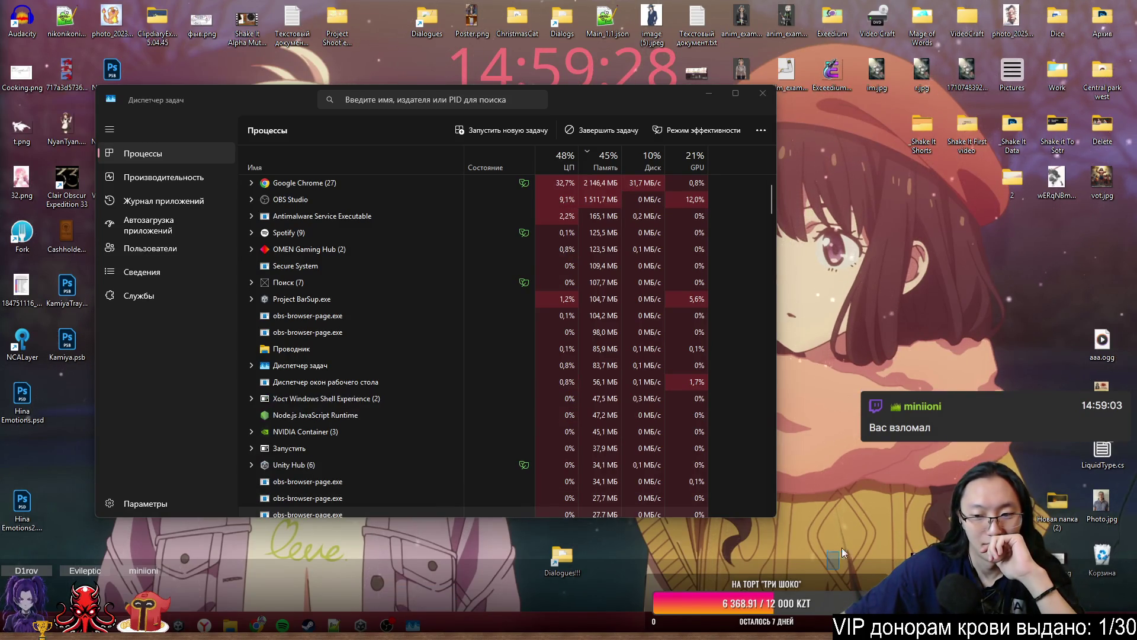
{"action": "right_click", "coordinate": [869, 307]}
{"action": "key", "text": "Escape"}
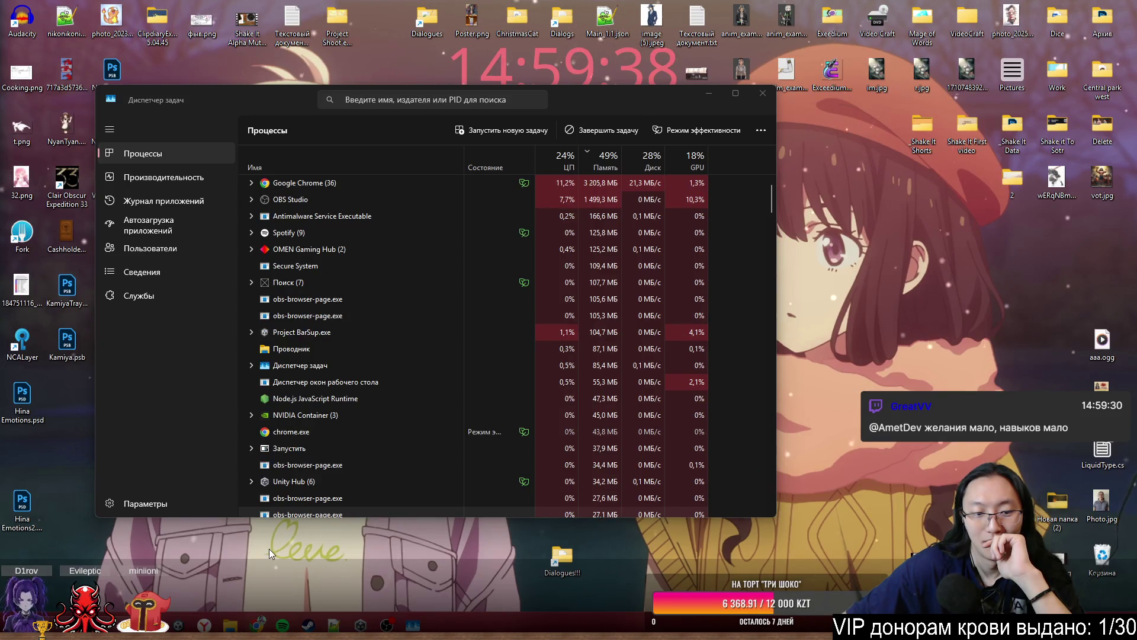
{"action": "right_click", "coordinate": [266, 584]}
{"action": "key", "text": "Escape"}
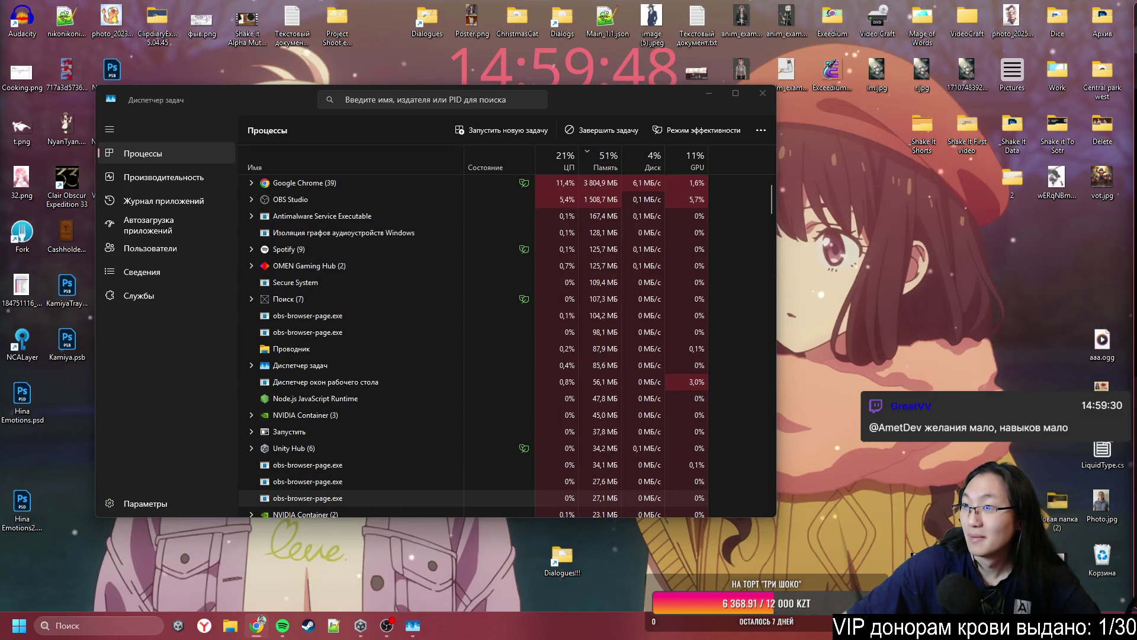
{"action": "left_click_drag", "start_coordinate": [1103, 23], "coordinate": [1032, 55]}
- Open and dismiss the desktop and obs-browser-page.exe context menus without changing anything
{"action": "key", "text": "Escape"}
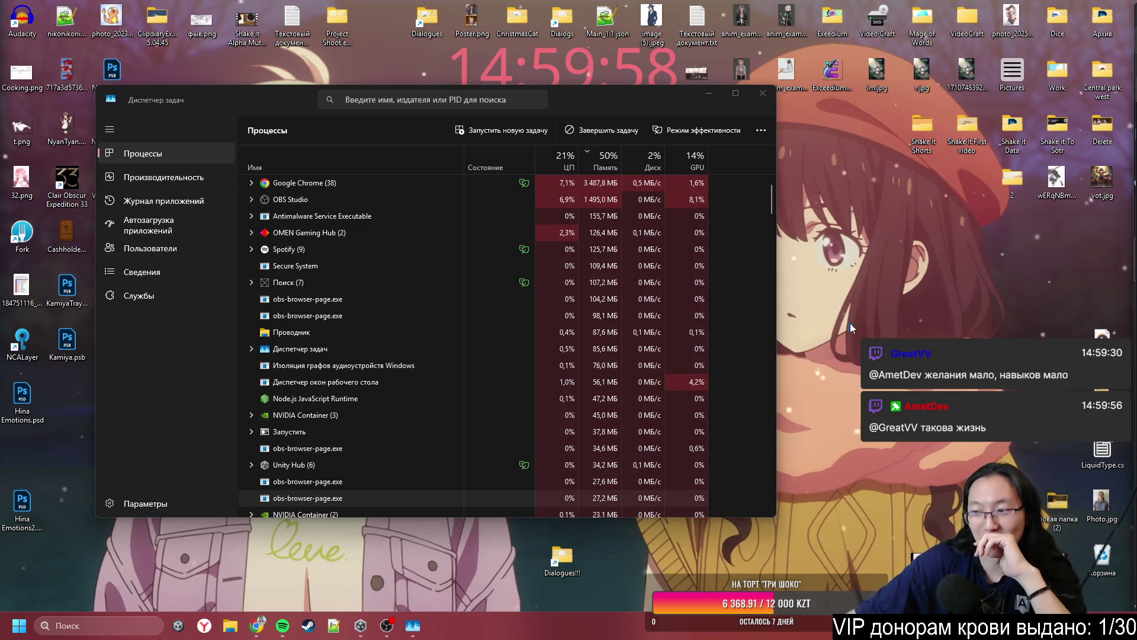
{"action": "left_click_drag", "start_coordinate": [875, 294], "coordinate": [840, 385]}
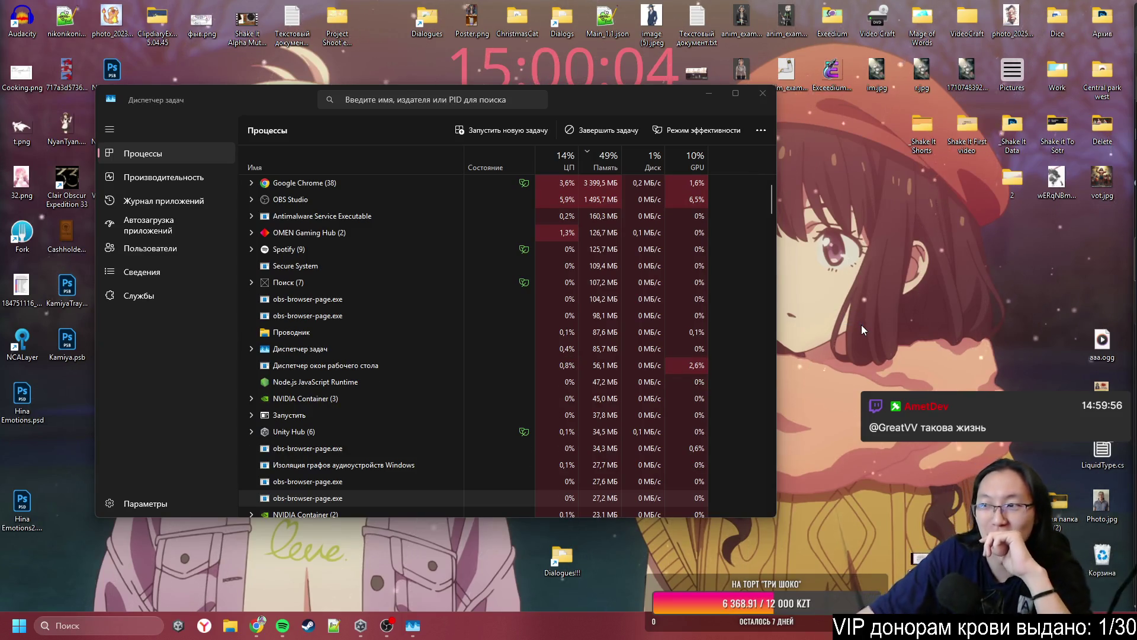
{"action": "right_click", "coordinate": [845, 297]}
{"action": "left_click", "coordinate": [812, 301]}
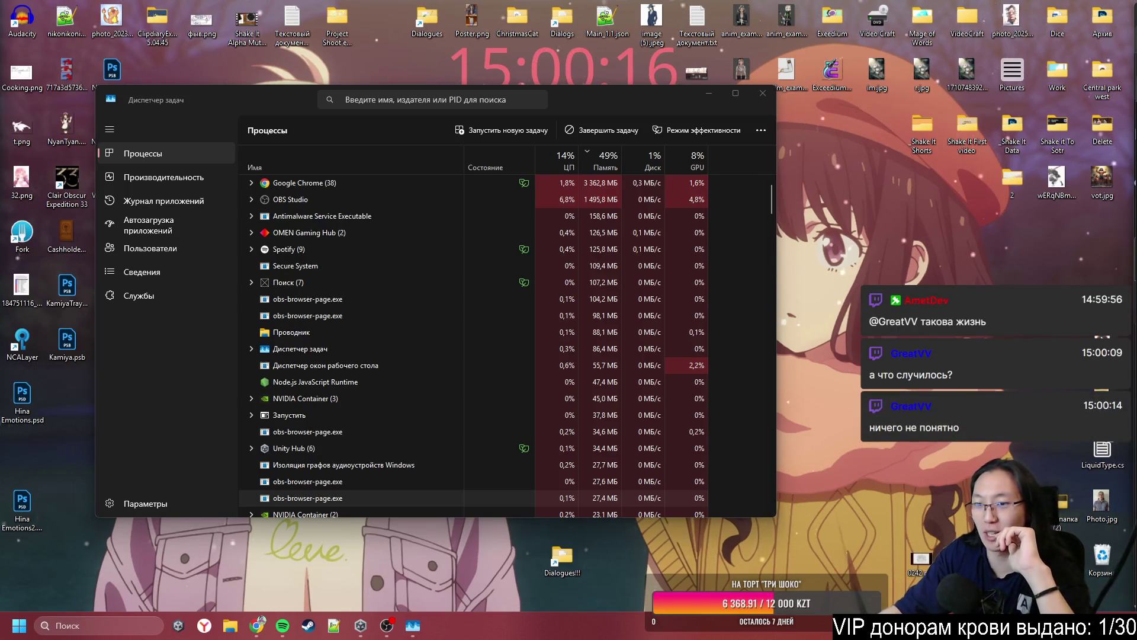
{"action": "left_click_drag", "start_coordinate": [833, 244], "coordinate": [834, 249]}
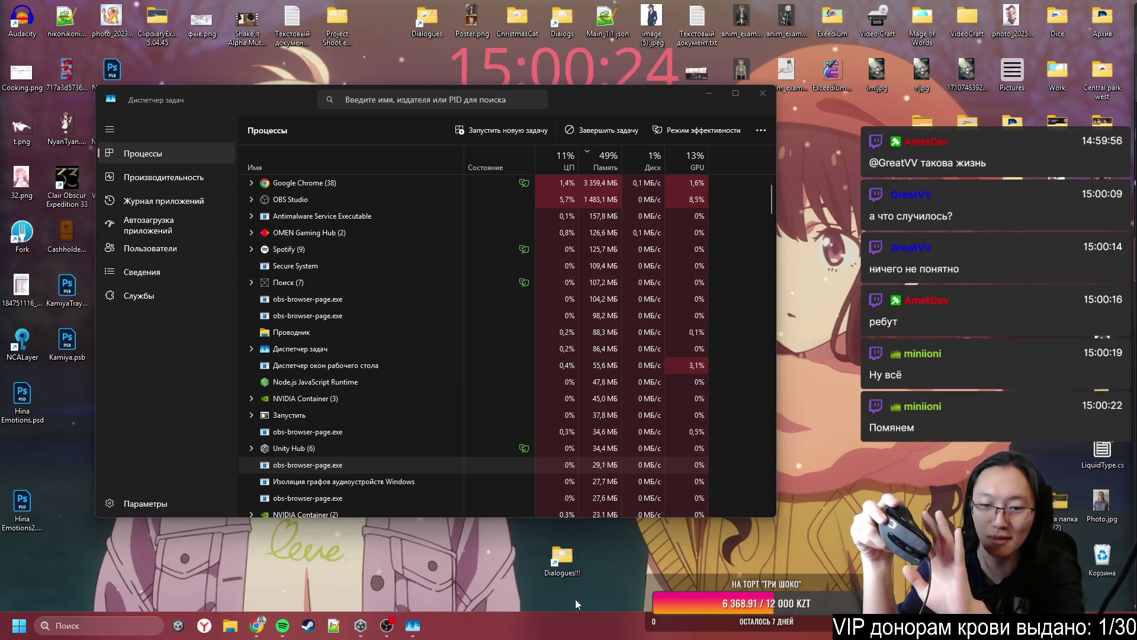
{"action": "right_click", "coordinate": [657, 496]}
{"action": "key", "text": "Escape"}
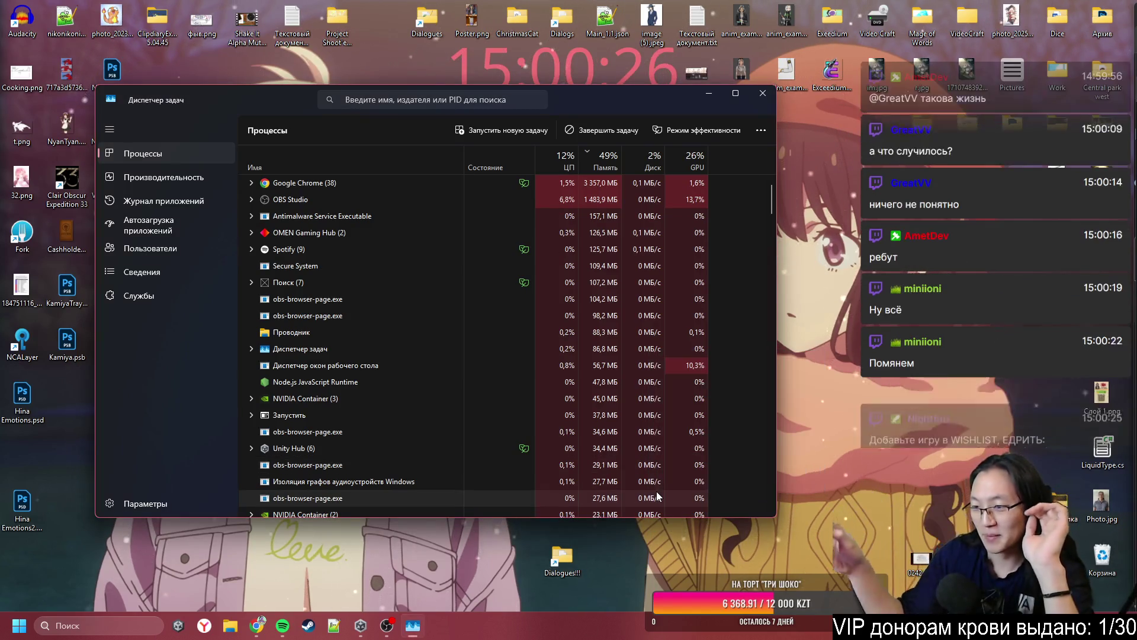
{"action": "left_click", "coordinate": [853, 257]}
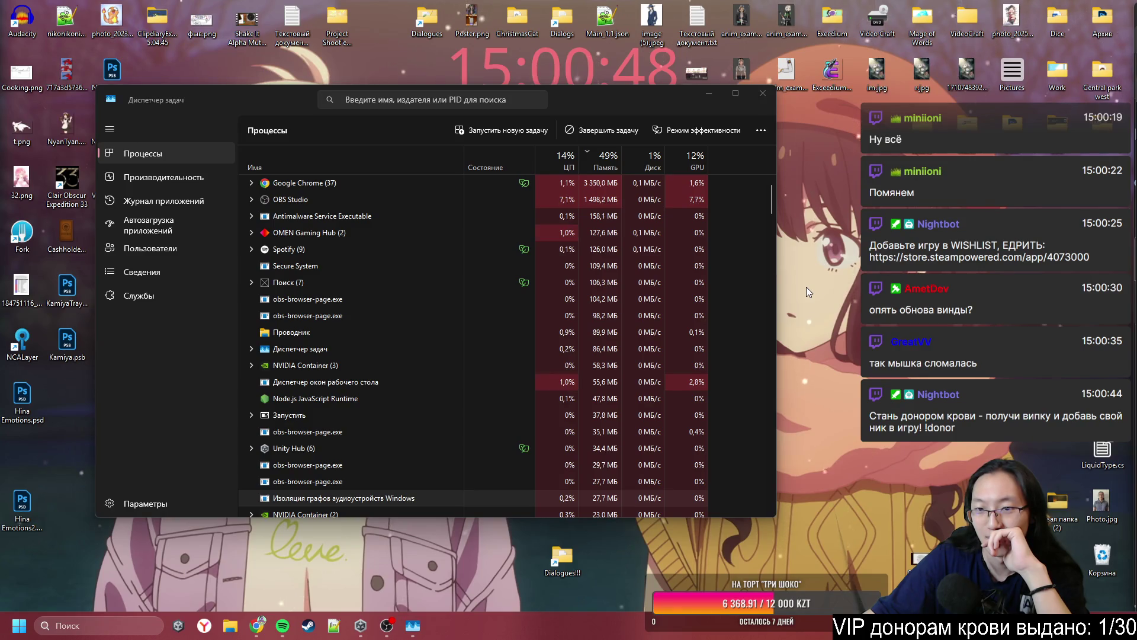
- Toggle the OMEN performance overlay with Ctrl+Alt+O twice, closing it each time
{"action": "right_click", "coordinate": [840, 257]}
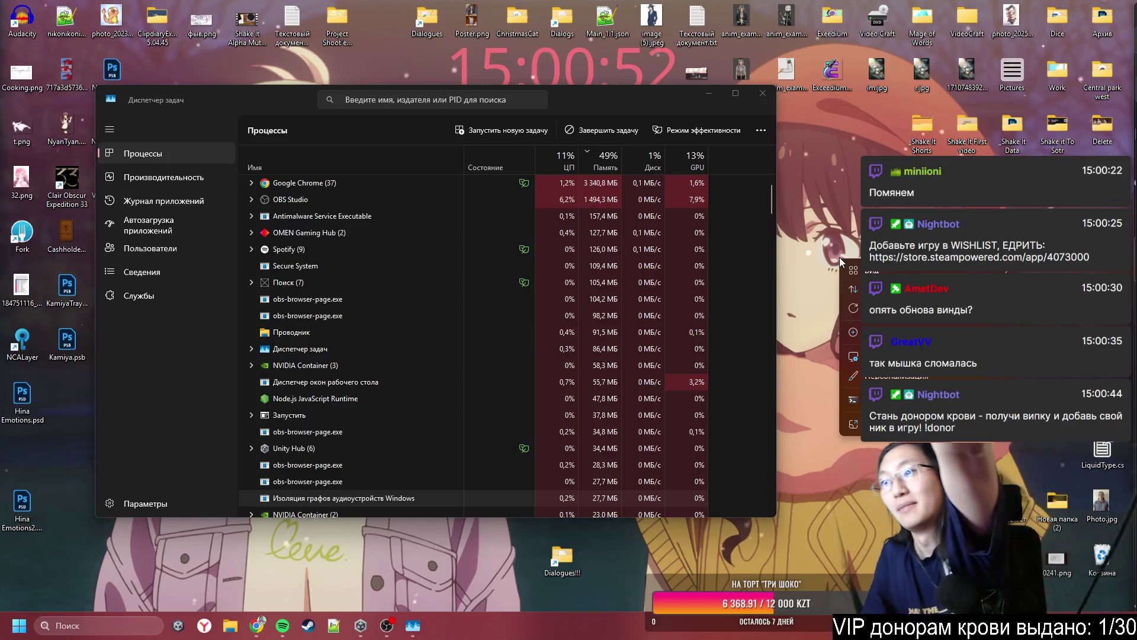
{"action": "left_click", "coordinate": [840, 257]}
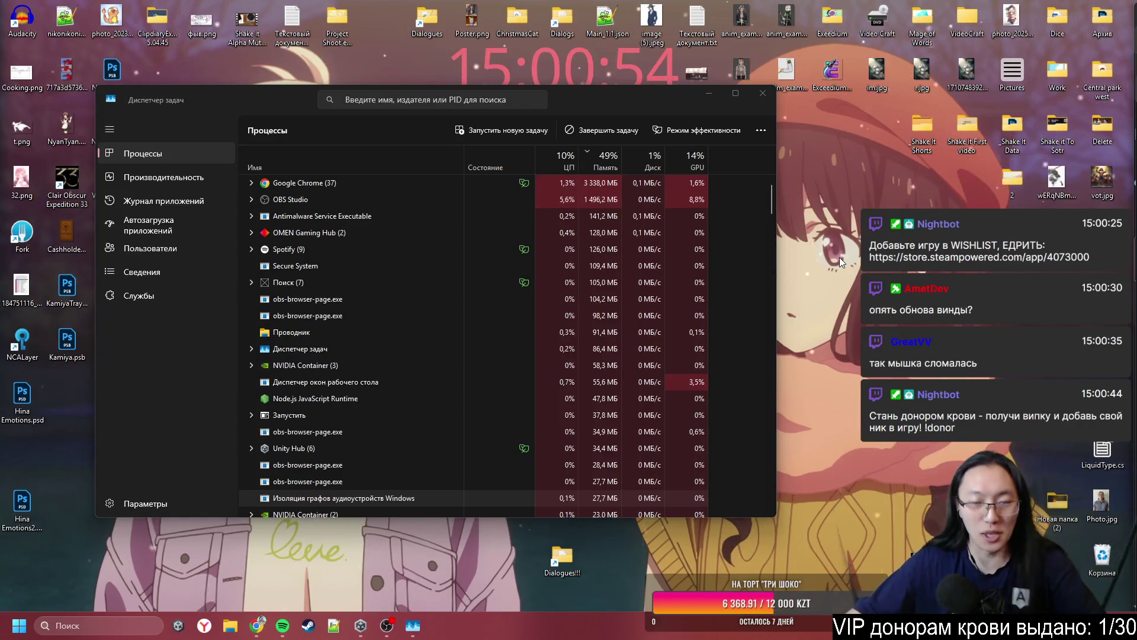
{"action": "key", "text": "ctrl+alt+o"}
{"action": "key", "text": "Escape"}
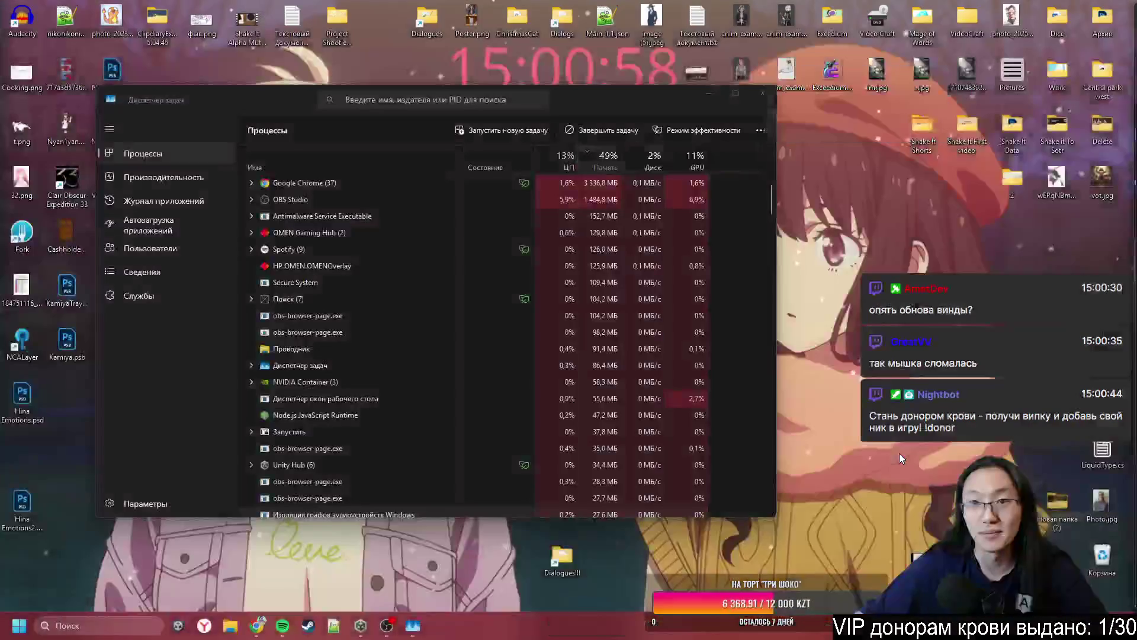
{"action": "key", "text": "ctrl+alt+o"}
{"action": "key", "text": "Escape"}
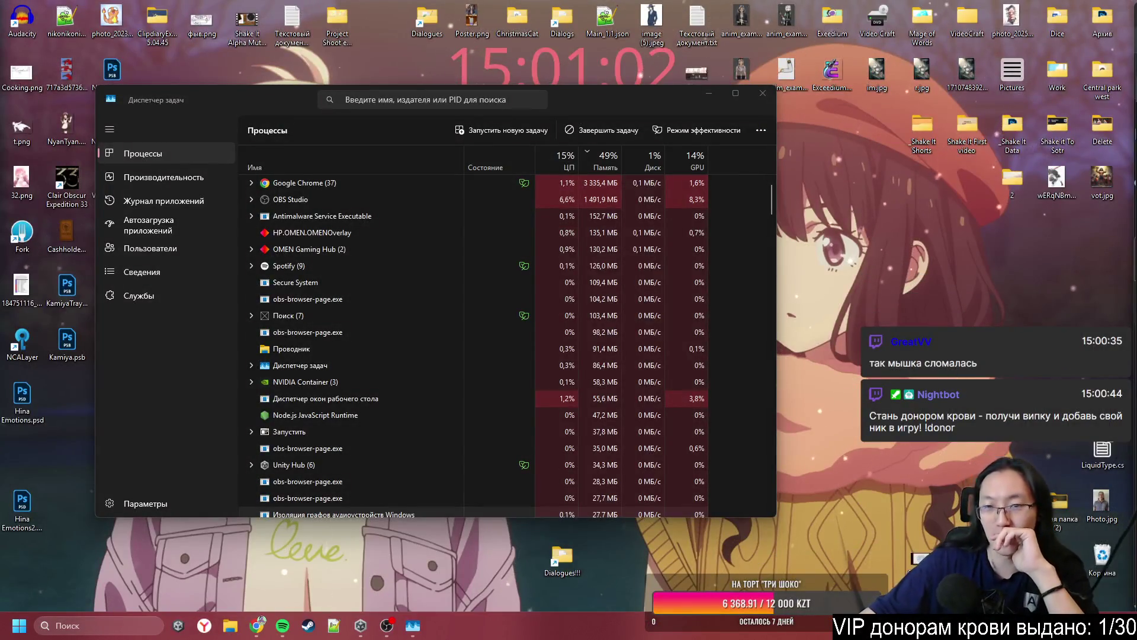
{"action": "right_click", "coordinate": [966, 308]}
{"action": "left_click", "coordinate": [940, 289]}
- Dismiss the remaining desktop context menus and close the Task Manager window
{"action": "right_click", "coordinate": [899, 290]}
{"action": "left_click_drag", "start_coordinate": [861, 258], "coordinate": [842, 185]}
{"action": "right_click", "coordinate": [884, 282]}
{"action": "left_click", "coordinate": [891, 211]}
{"action": "right_click", "coordinate": [860, 250]}
{"action": "left_click", "coordinate": [795, 120]}
{"action": "left_click", "coordinate": [770, 95]}
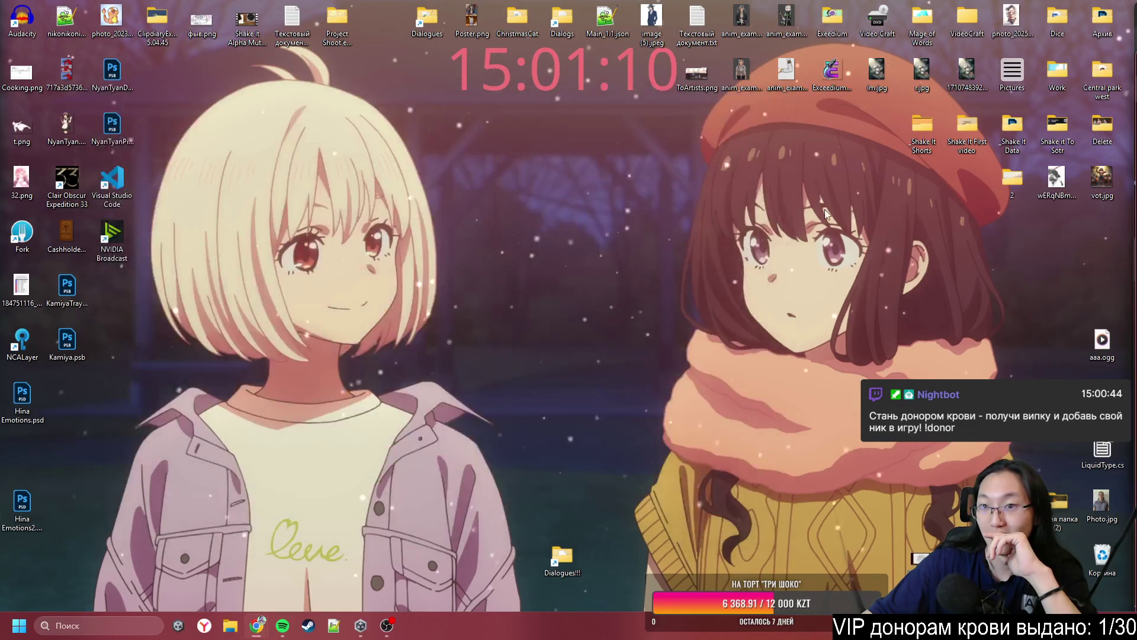
- Refresh the desktop twice so Слой 1.png appears, then bring up Quick Settings with Win+A
{"action": "left_click_drag", "start_coordinate": [497, 482], "coordinate": [503, 498]}
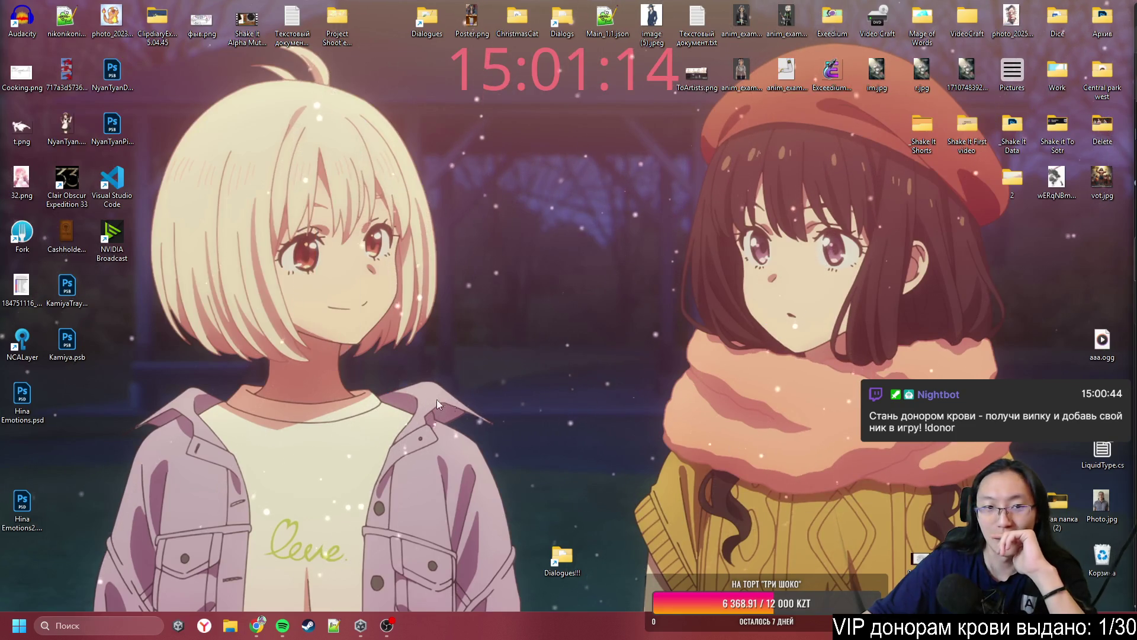
{"action": "right_click", "coordinate": [777, 244]}
{"action": "left_click", "coordinate": [794, 308]}
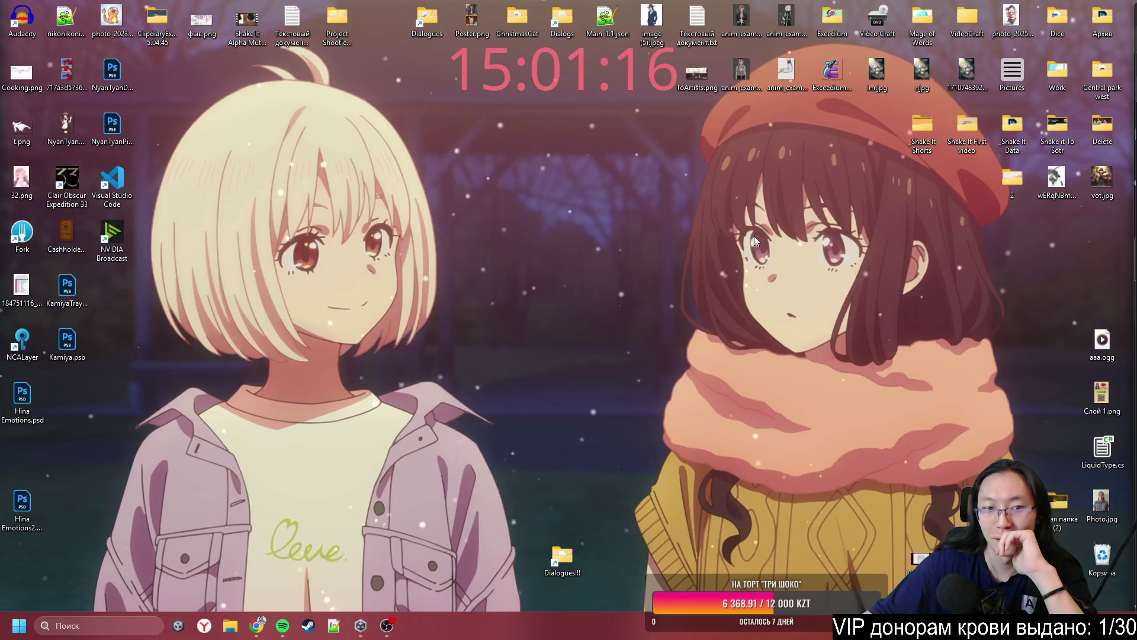
{"action": "right_click", "coordinate": [581, 179]}
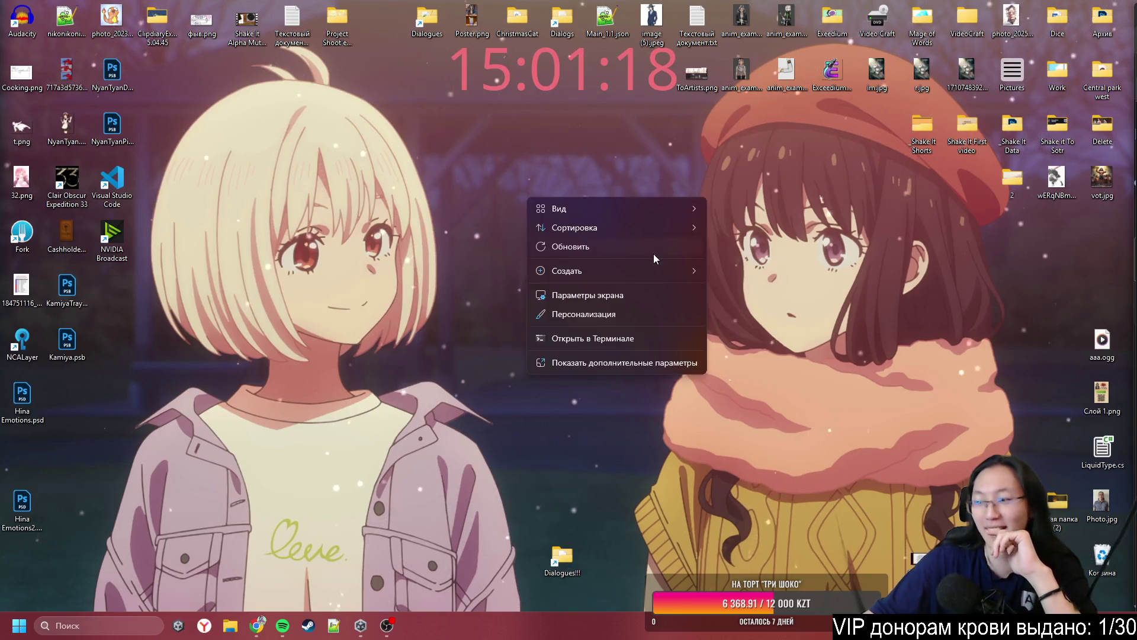
{"action": "left_click", "coordinate": [644, 230]}
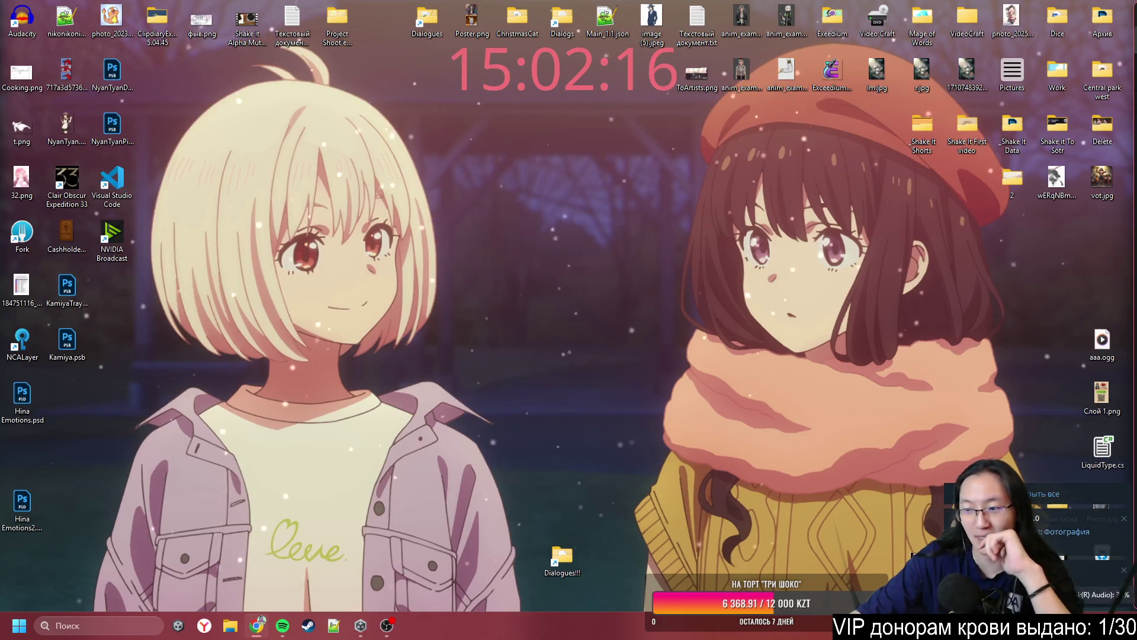
{"action": "key", "text": "super+a"}
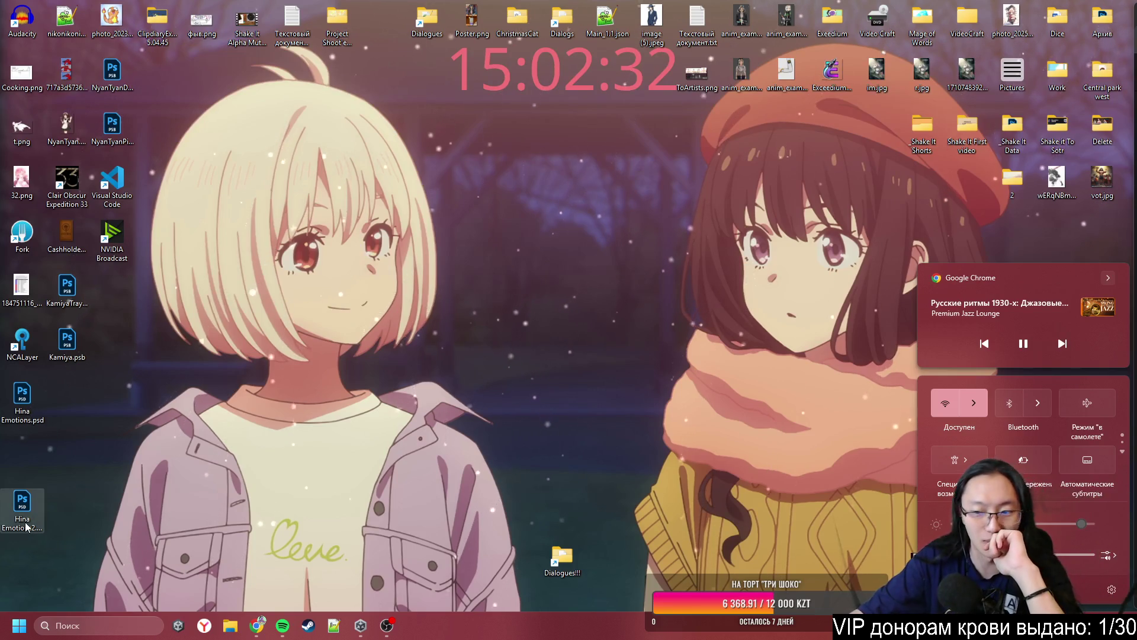
- Close Quick Settings and open Hina Emotions2.psd from the desktop in Photoshop
{"action": "left_click", "coordinate": [32, 506]}
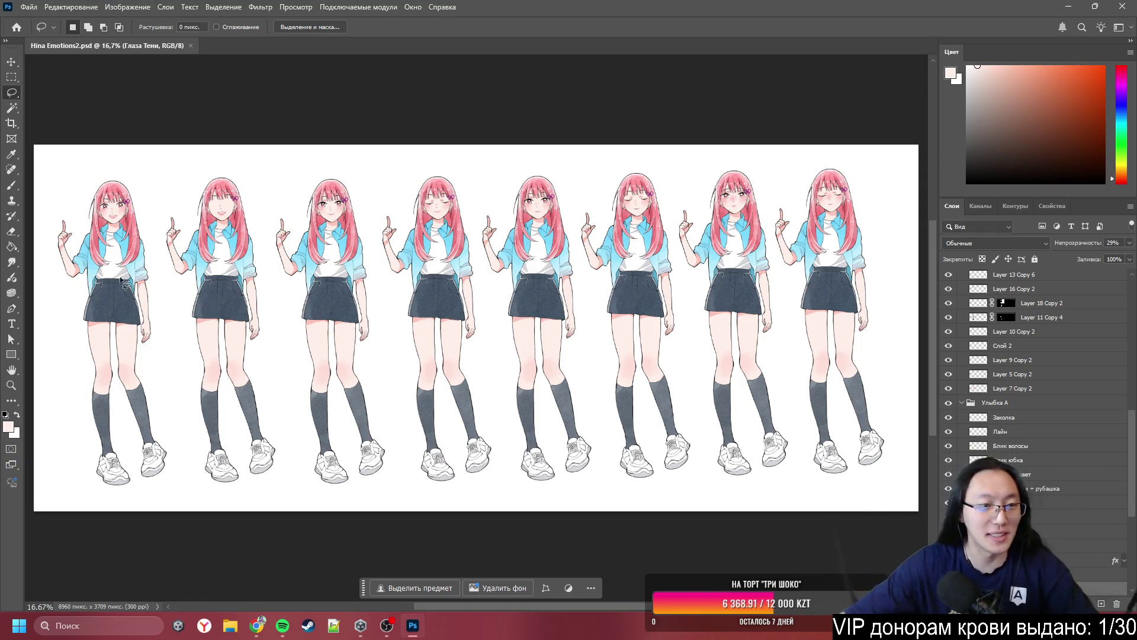
- Toggle Группа 1 and the Глаза eye group on and off to preview closed eyes
{"action": "scroll", "coordinate": [121, 280], "scroll_direction": "up", "scroll_amount": 5}
{"action": "scroll", "coordinate": [347, 313], "scroll_direction": "up", "scroll_amount": 3}
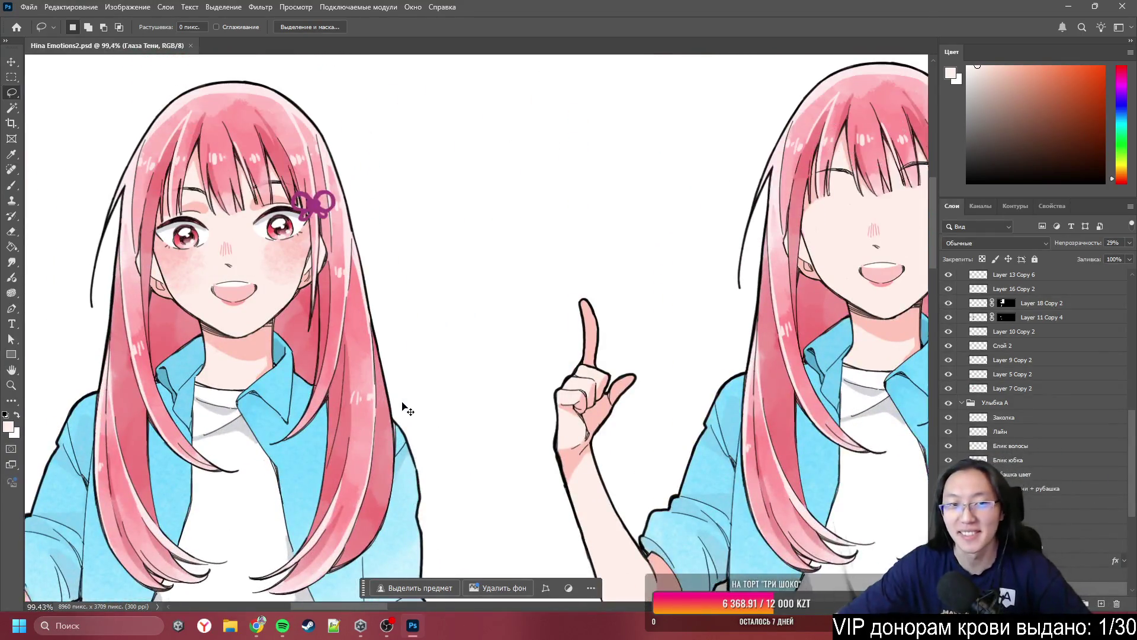
{"action": "scroll", "coordinate": [408, 409], "scroll_direction": "left", "scroll_amount": 8}
{"action": "scroll", "coordinate": [408, 409], "scroll_direction": "up", "scroll_amount": 1}
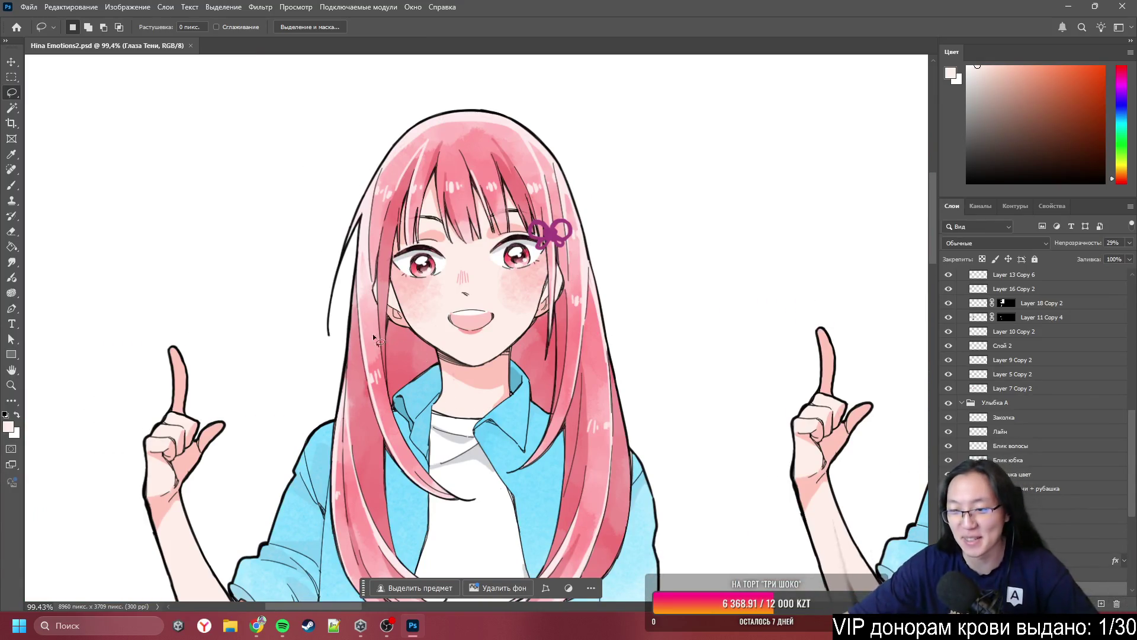
{"action": "scroll", "coordinate": [372, 333], "scroll_direction": "up", "scroll_amount": 5}
{"action": "scroll", "coordinate": [1037, 495], "scroll_direction": "down", "scroll_amount": 3}
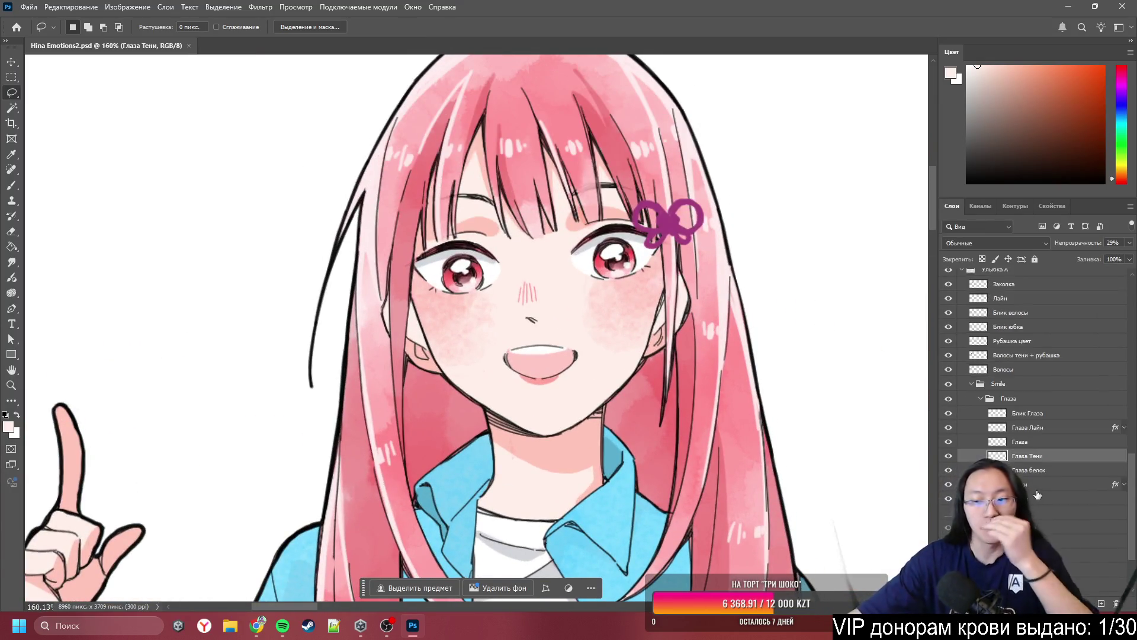
{"action": "scroll", "coordinate": [1034, 489], "scroll_direction": "down", "scroll_amount": 2}
{"action": "left_click", "coordinate": [950, 454]}
{"action": "scroll", "coordinate": [541, 340], "scroll_direction": "up", "scroll_amount": 6}
{"action": "left_click", "coordinate": [949, 339]}
{"action": "left_click", "coordinate": [949, 339]}
{"action": "left_click", "coordinate": [949, 340]}
{"action": "left_click", "coordinate": [949, 340]}
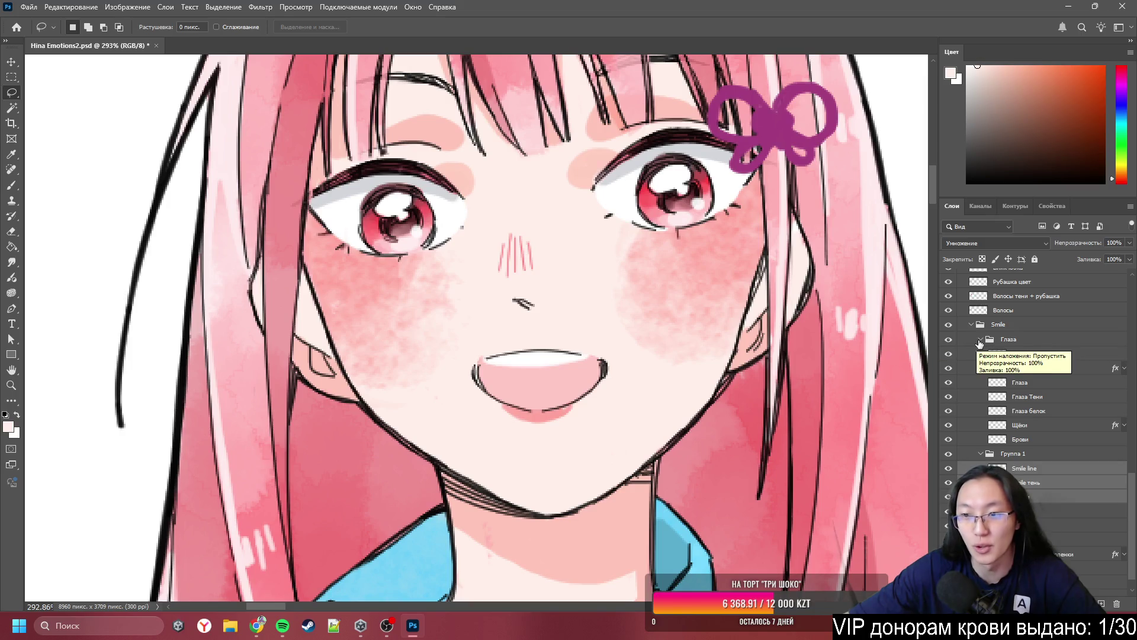
{"action": "left_click", "coordinate": [981, 339]}
- Swap repeatedly between the open eyes and the closed eyes with blush, ending on closed eyes
{"action": "left_click", "coordinate": [980, 432]}
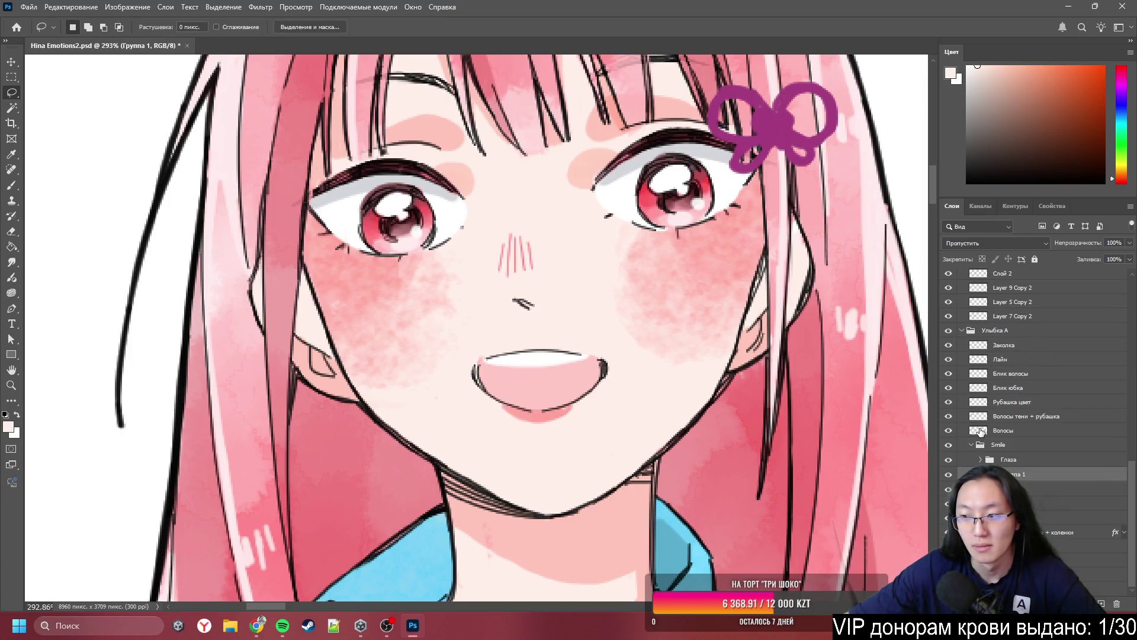
{"action": "left_click", "coordinate": [948, 477]}
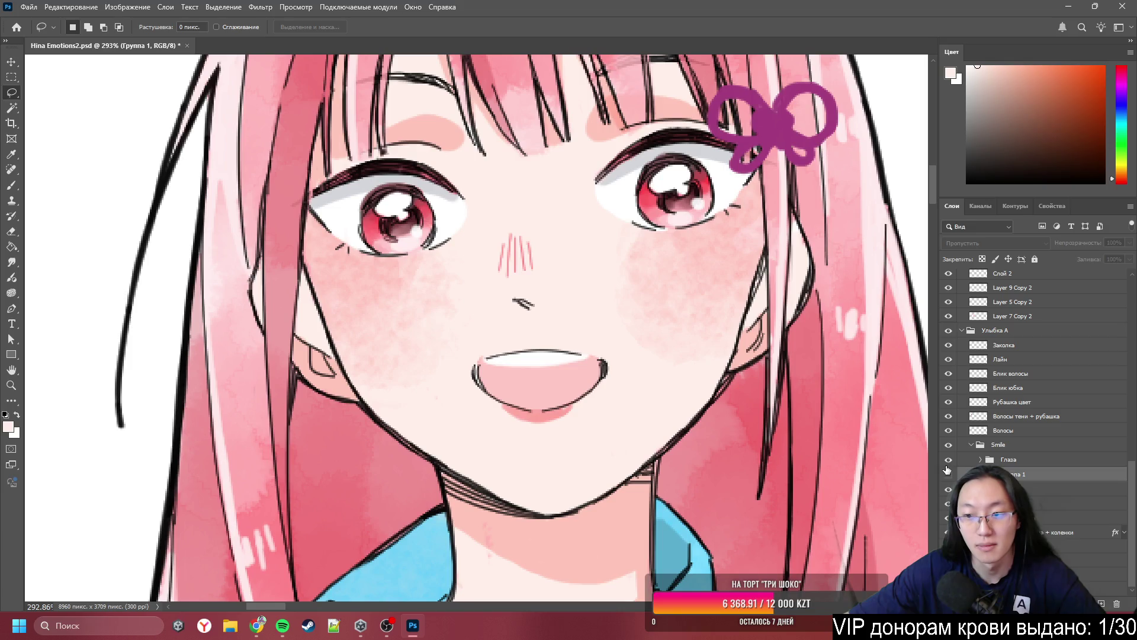
{"action": "left_click", "coordinate": [948, 460]}
{"action": "left_click", "coordinate": [948, 475]}
{"action": "left_click", "coordinate": [949, 475]}
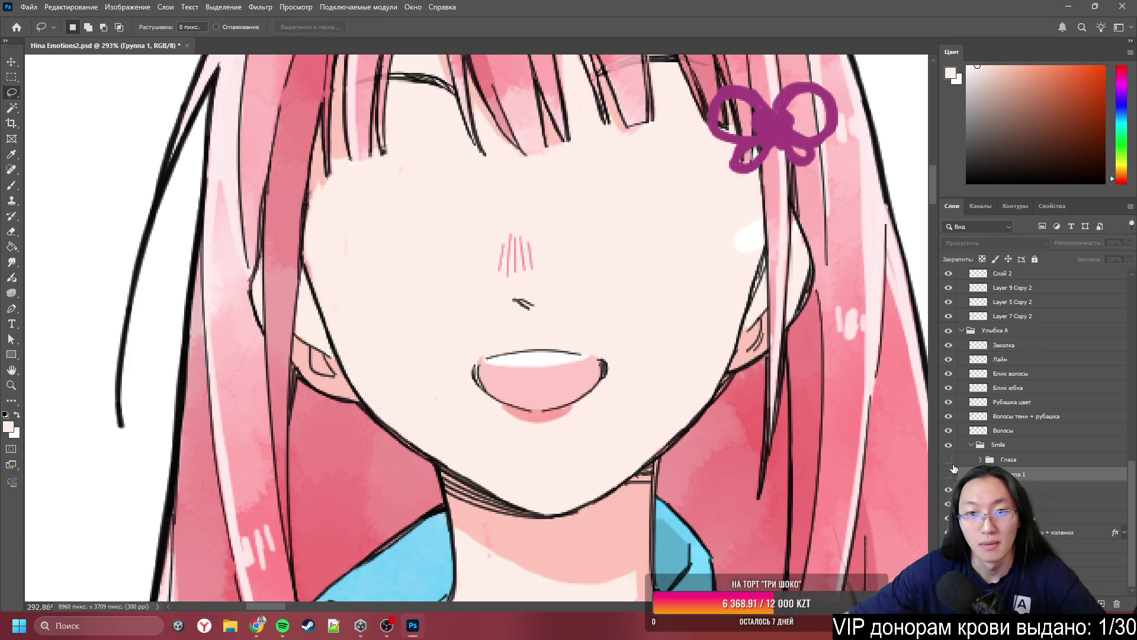
{"action": "left_click", "coordinate": [949, 460]}
{"action": "left_click", "coordinate": [950, 460]}
{"action": "left_click", "coordinate": [949, 474]}
{"action": "left_click", "coordinate": [950, 474]}
{"action": "left_click", "coordinate": [949, 459]}
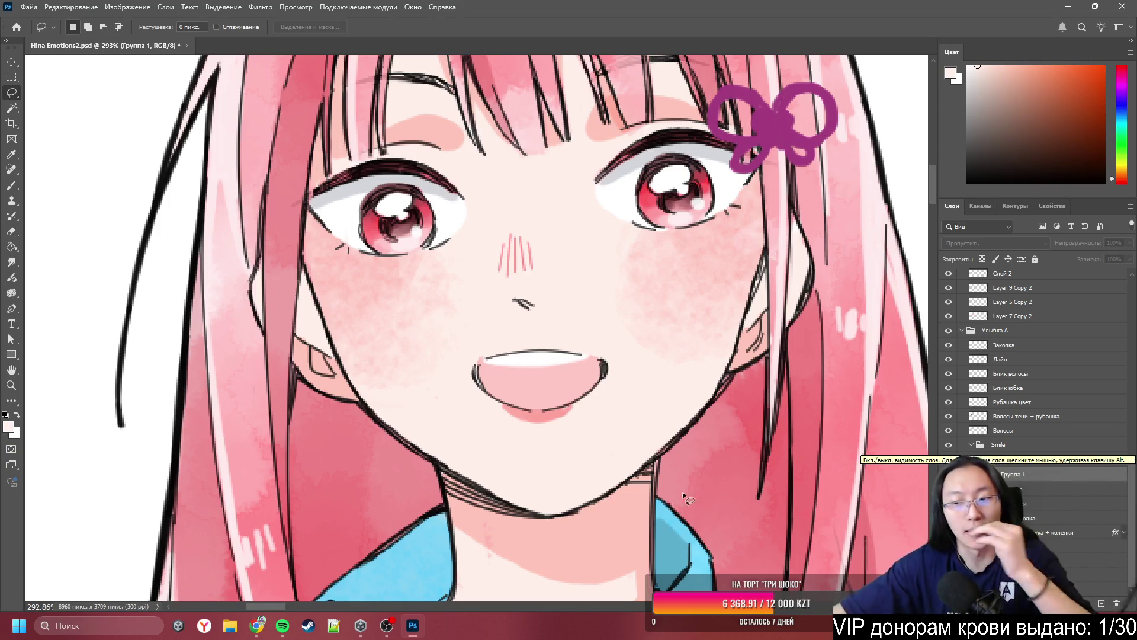
{"action": "scroll", "coordinate": [820, 109], "scroll_direction": "down", "scroll_amount": 5}
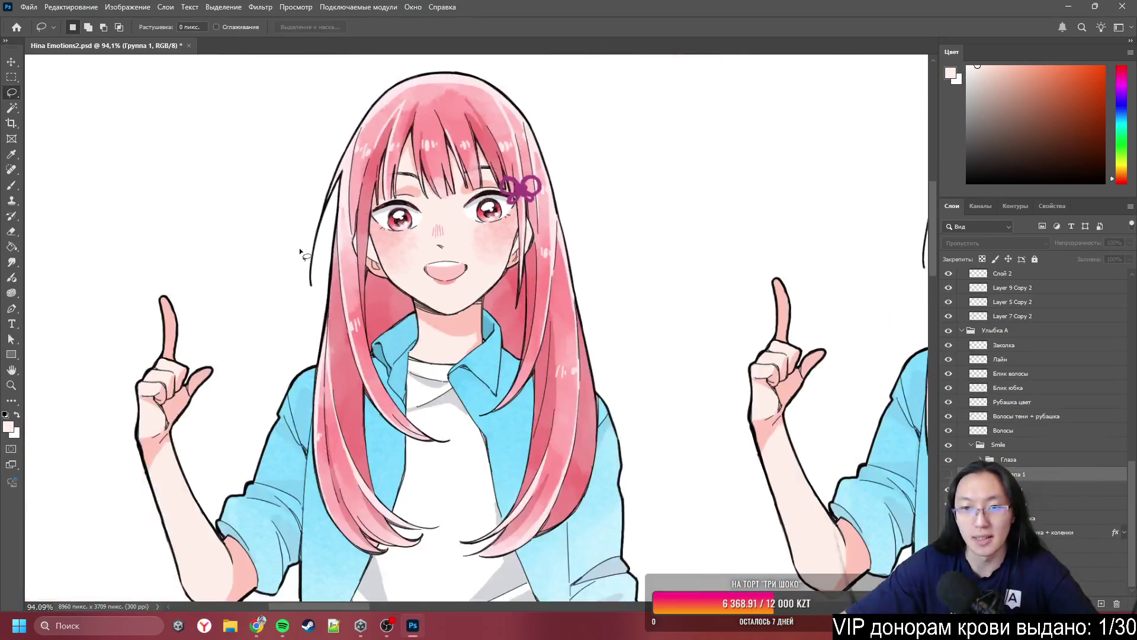
{"action": "scroll", "coordinate": [300, 248], "scroll_direction": "up", "scroll_amount": 3}
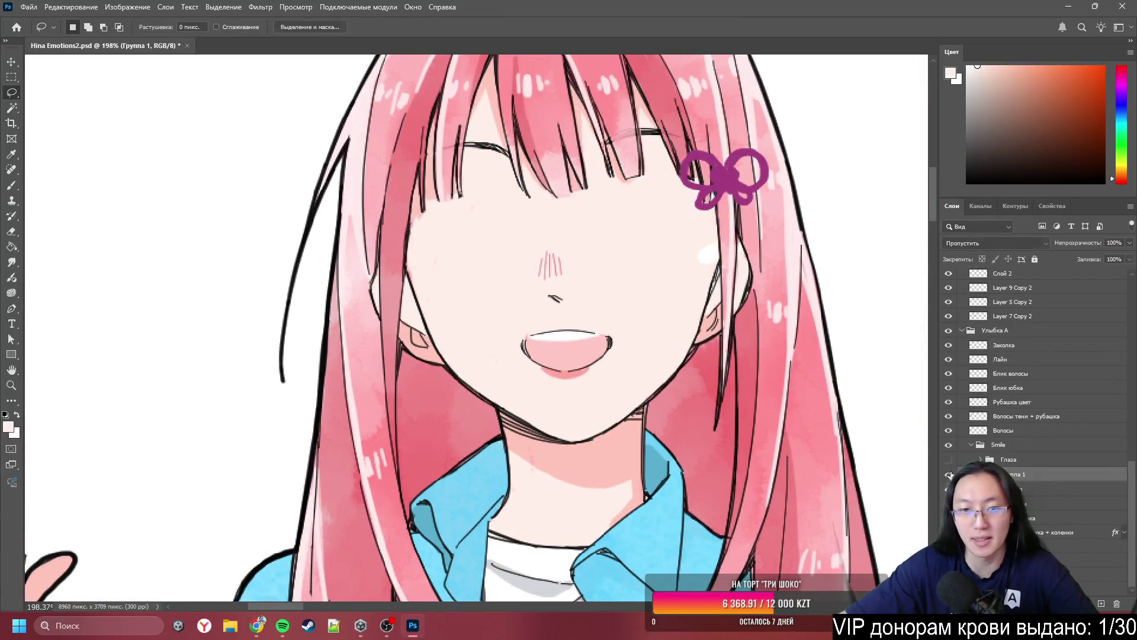
{"action": "left_click", "coordinate": [949, 474]}
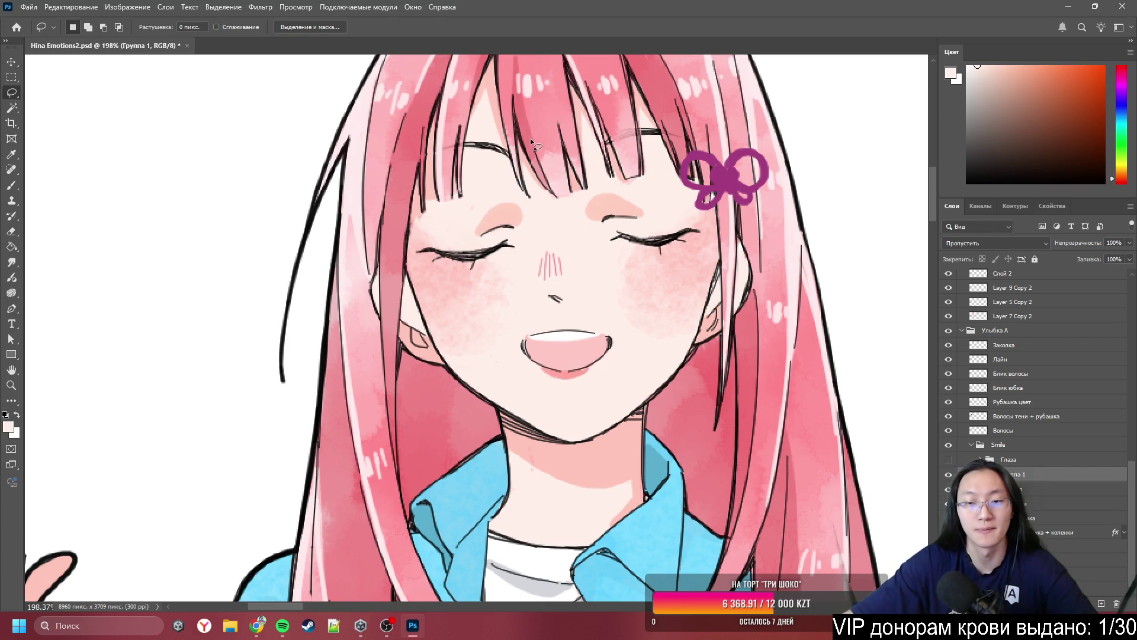
- Bring the open red eyes back and name the closed-eyes group Закрытые
{"action": "scroll", "coordinate": [531, 137], "scroll_direction": "down", "scroll_amount": 5}
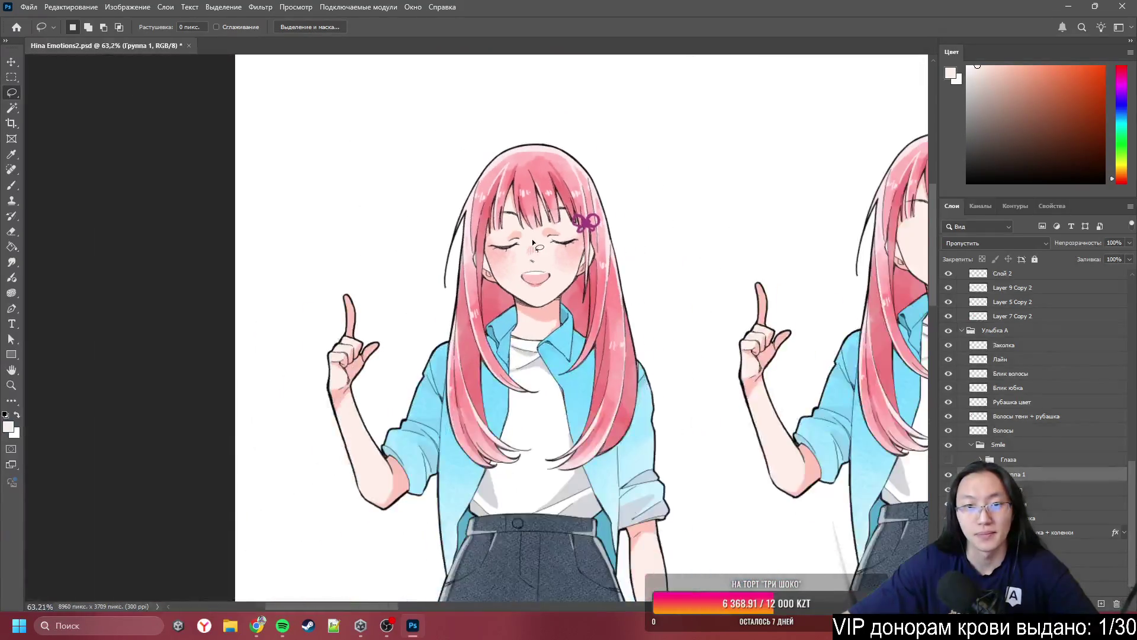
{"action": "scroll", "coordinate": [536, 235], "scroll_direction": "up", "scroll_amount": 3}
{"action": "scroll", "coordinate": [503, 234], "scroll_direction": "up", "scroll_amount": 3}
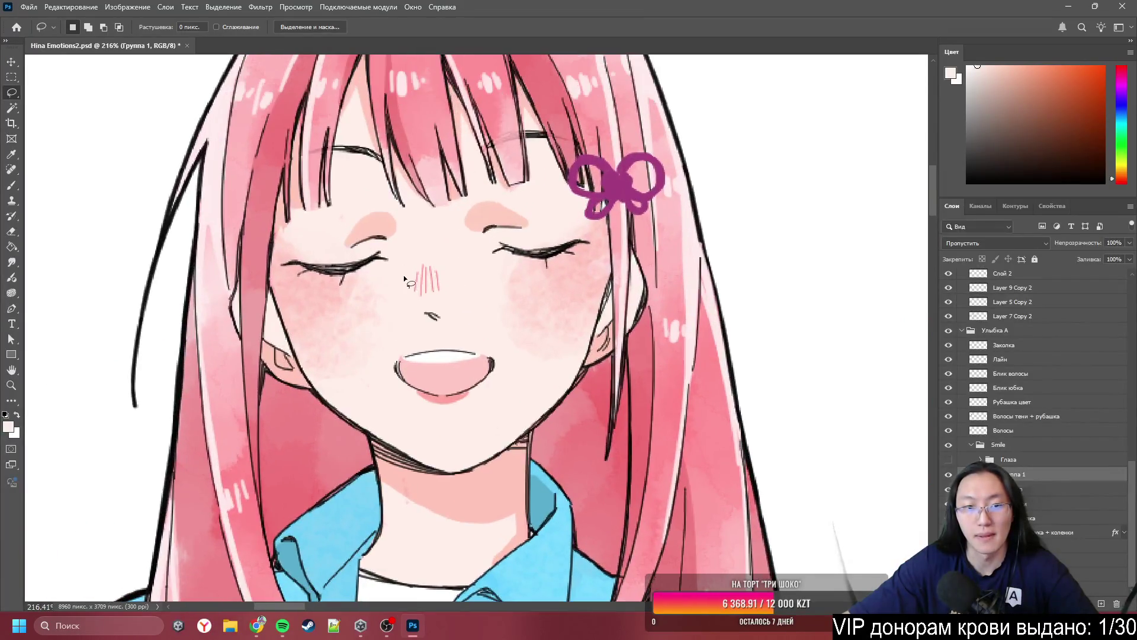
{"action": "left_click", "coordinate": [949, 460]}
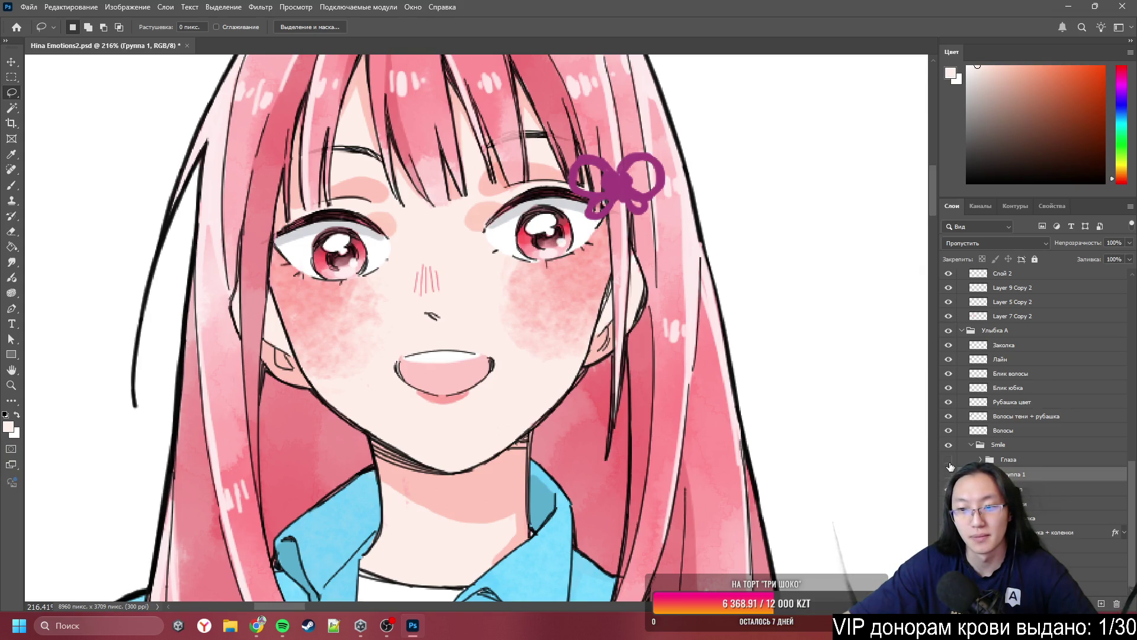
{"action": "left_click", "coordinate": [949, 466]}
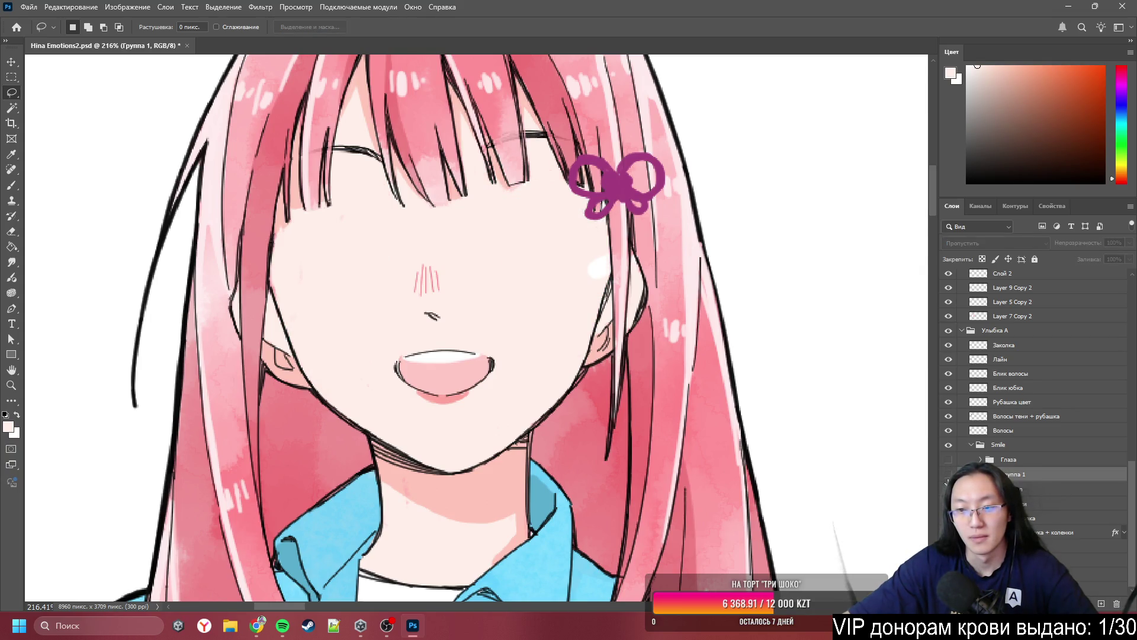
{"action": "left_click", "coordinate": [948, 474]}
{"action": "left_click", "coordinate": [949, 460]}
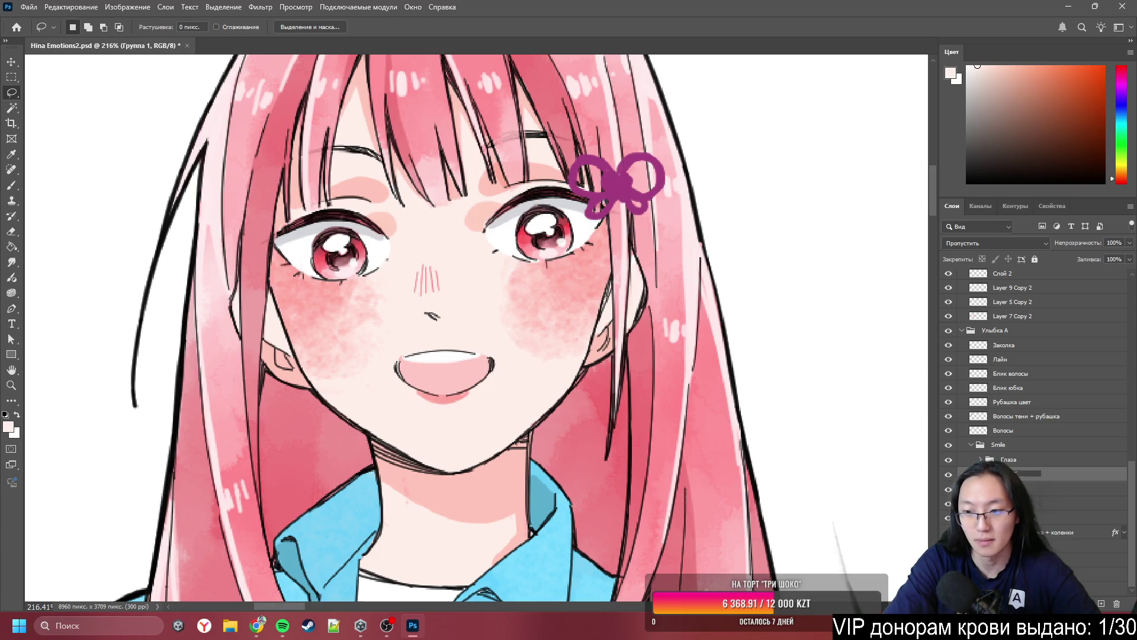
{"action": "type", "text": "Закрытые"}
{"action": "key", "text": "Return"}
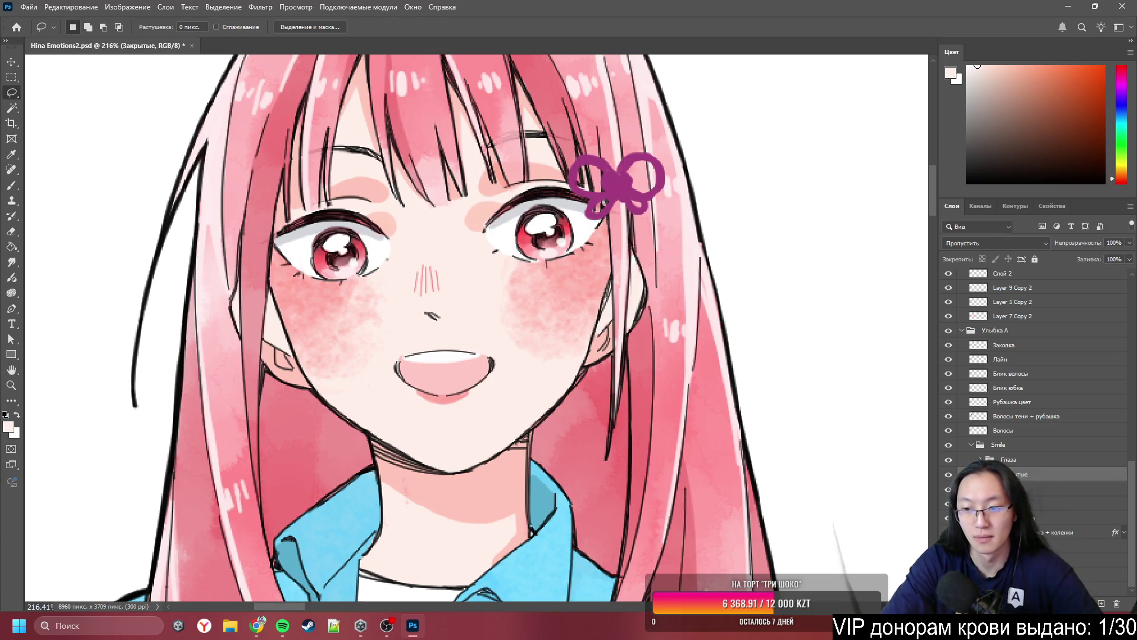
- Toggle the Smile group off and on, hide Закрытые, and expand the Глаза group
{"action": "left_click", "coordinate": [949, 445]}
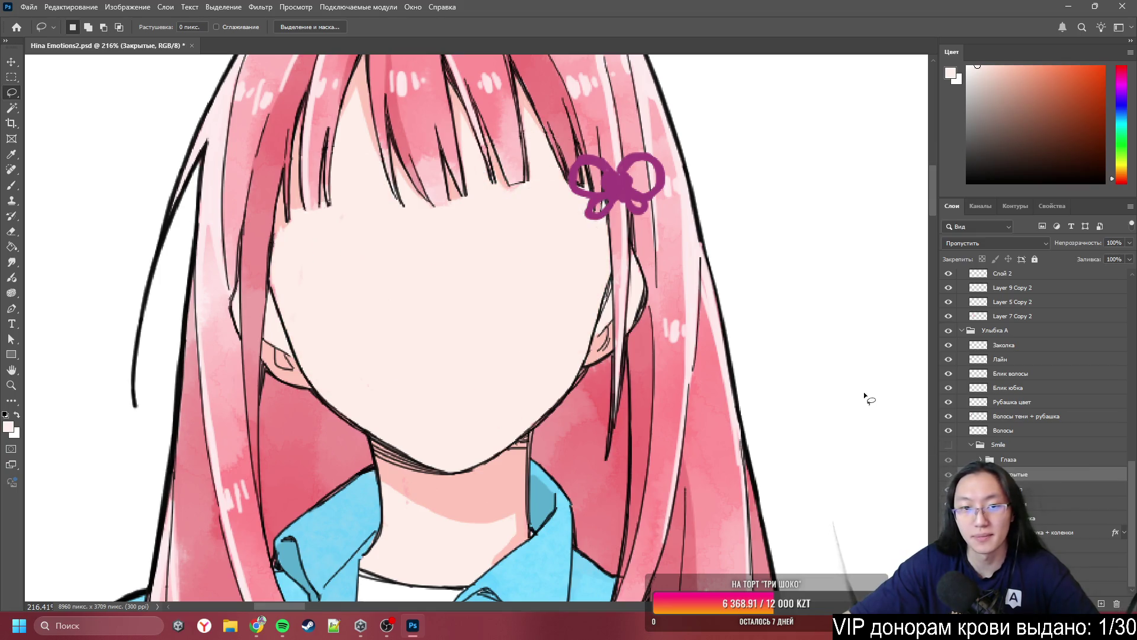
{"action": "scroll", "coordinate": [542, 353], "scroll_direction": "down", "scroll_amount": 6}
{"action": "scroll", "coordinate": [752, 303], "scroll_direction": "up", "scroll_amount": 10}
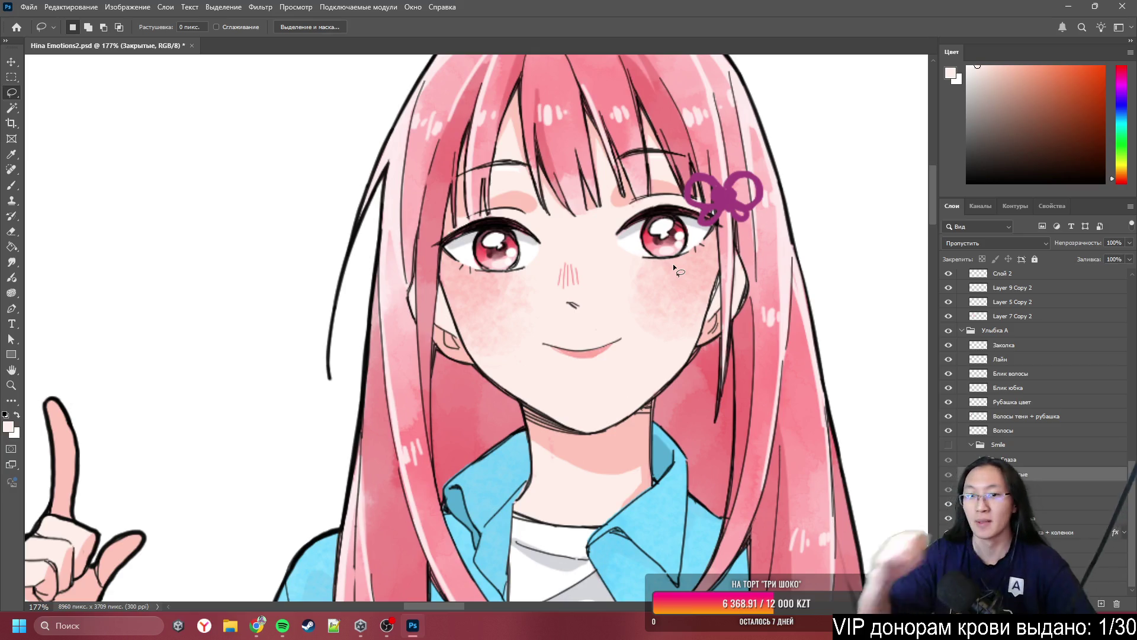
{"action": "scroll", "coordinate": [673, 264], "scroll_direction": "down", "scroll_amount": 4}
{"action": "scroll", "coordinate": [613, 282], "scroll_direction": "up", "scroll_amount": 3}
{"action": "scroll", "coordinate": [622, 285], "scroll_direction": "up", "scroll_amount": 3}
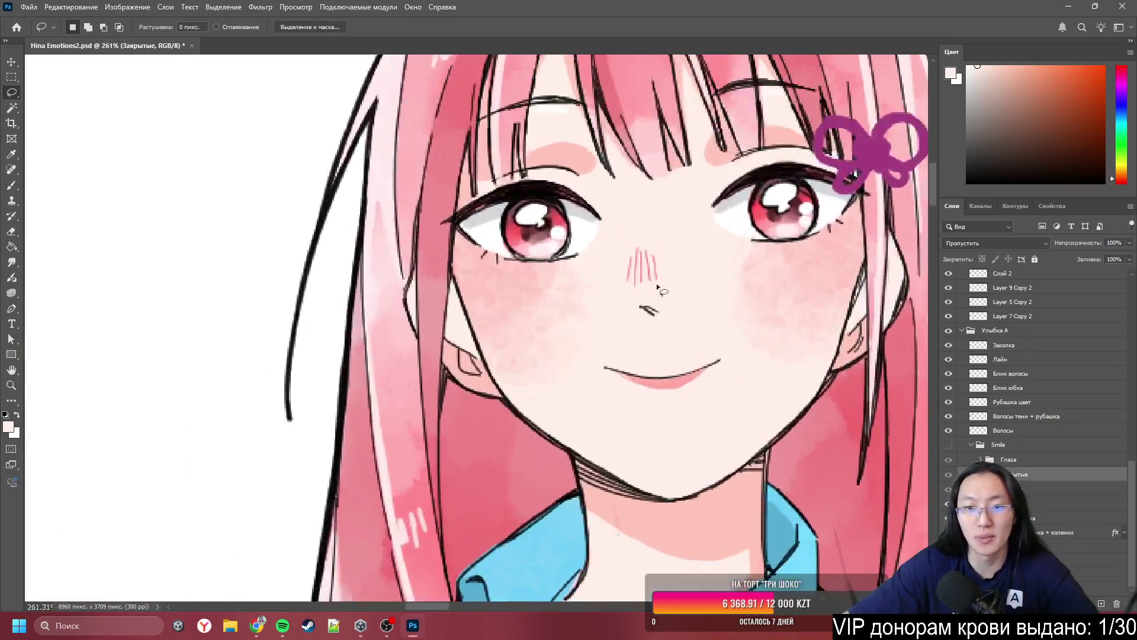
{"action": "scroll", "coordinate": [666, 253], "scroll_direction": "down", "scroll_amount": 12}
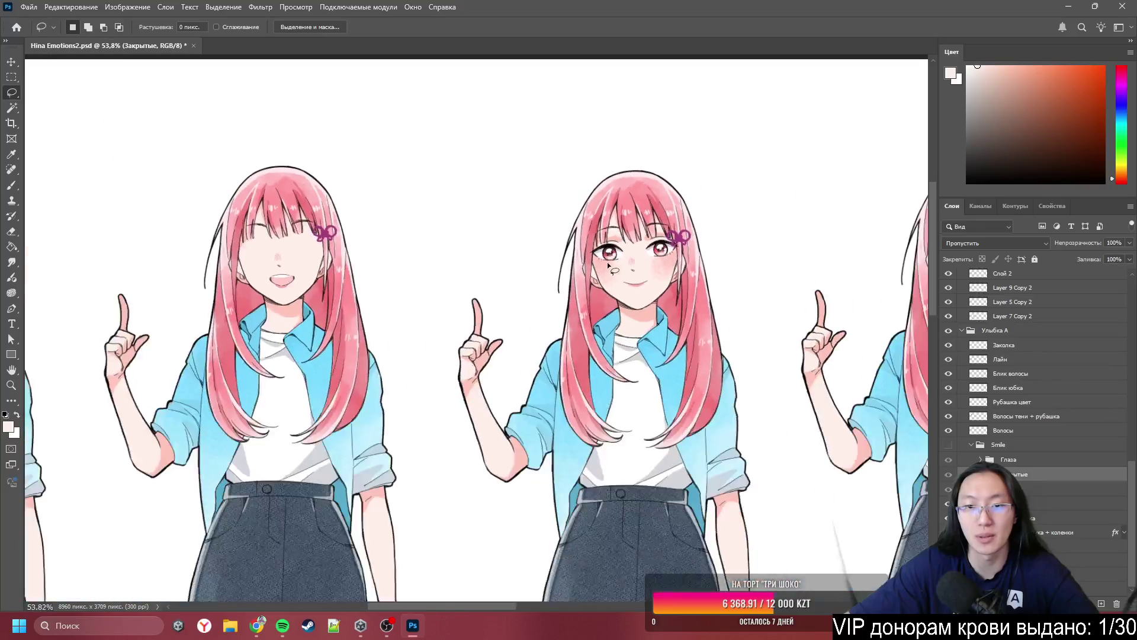
{"action": "scroll", "coordinate": [376, 285], "scroll_direction": "up", "scroll_amount": 3}
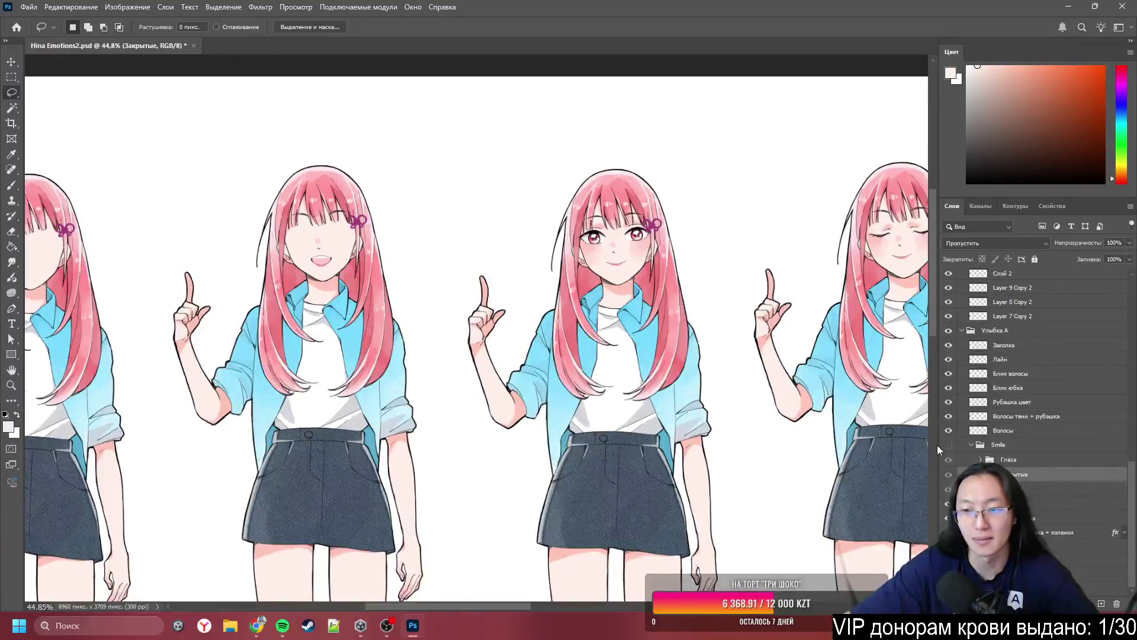
{"action": "left_click", "coordinate": [949, 445]}
{"action": "left_click", "coordinate": [949, 474]}
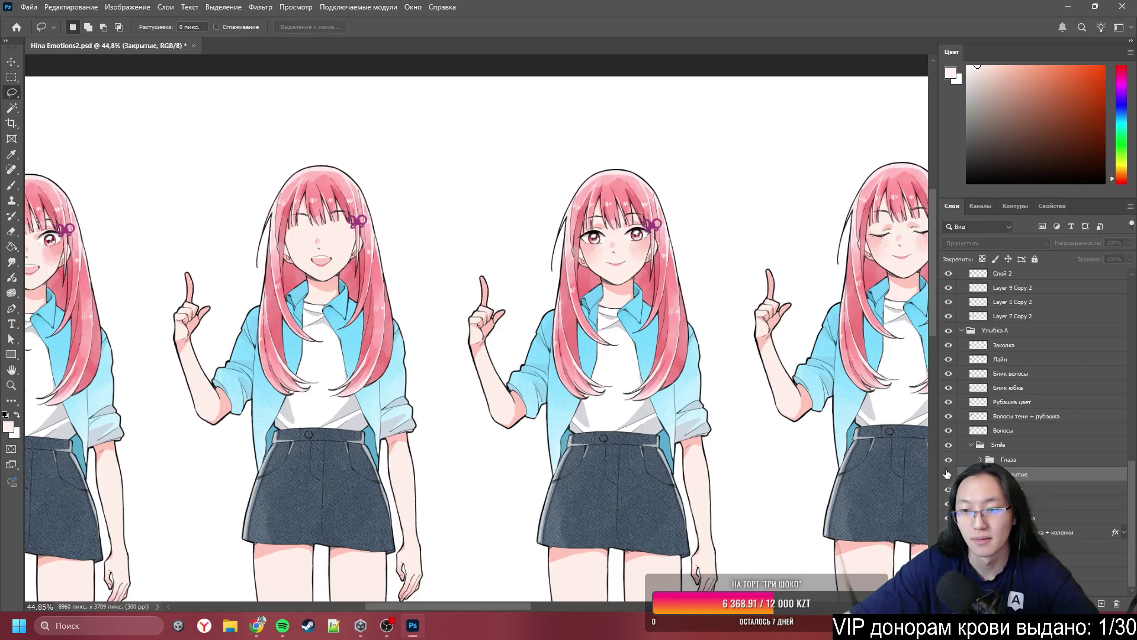
{"action": "scroll", "coordinate": [628, 326], "scroll_direction": "left", "scroll_amount": 3}
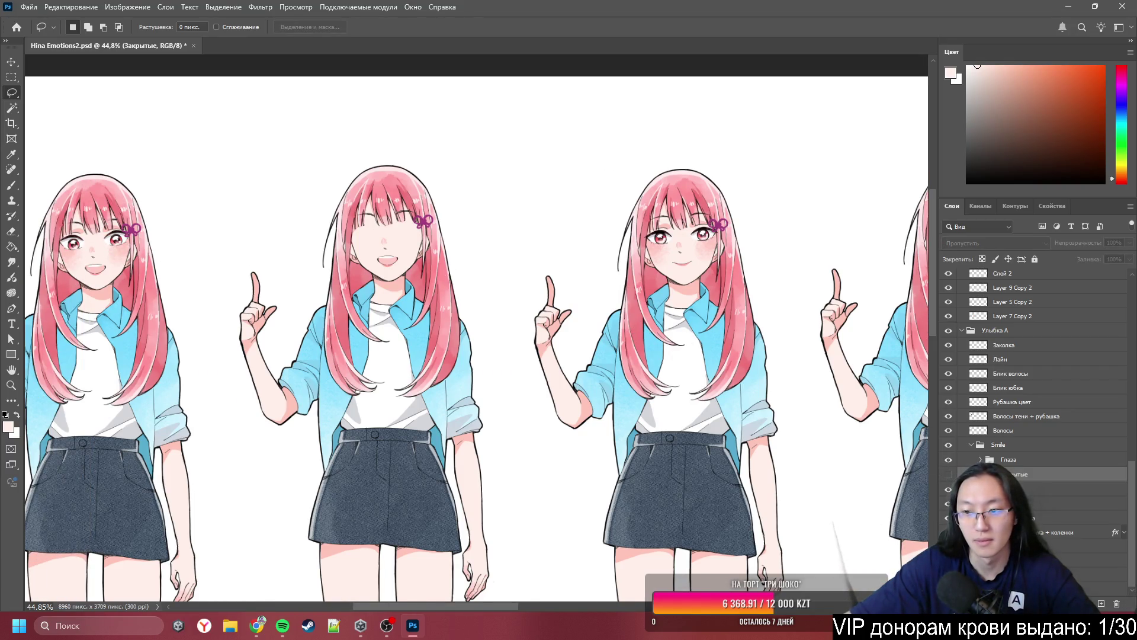
{"action": "left_click", "coordinate": [979, 459]}
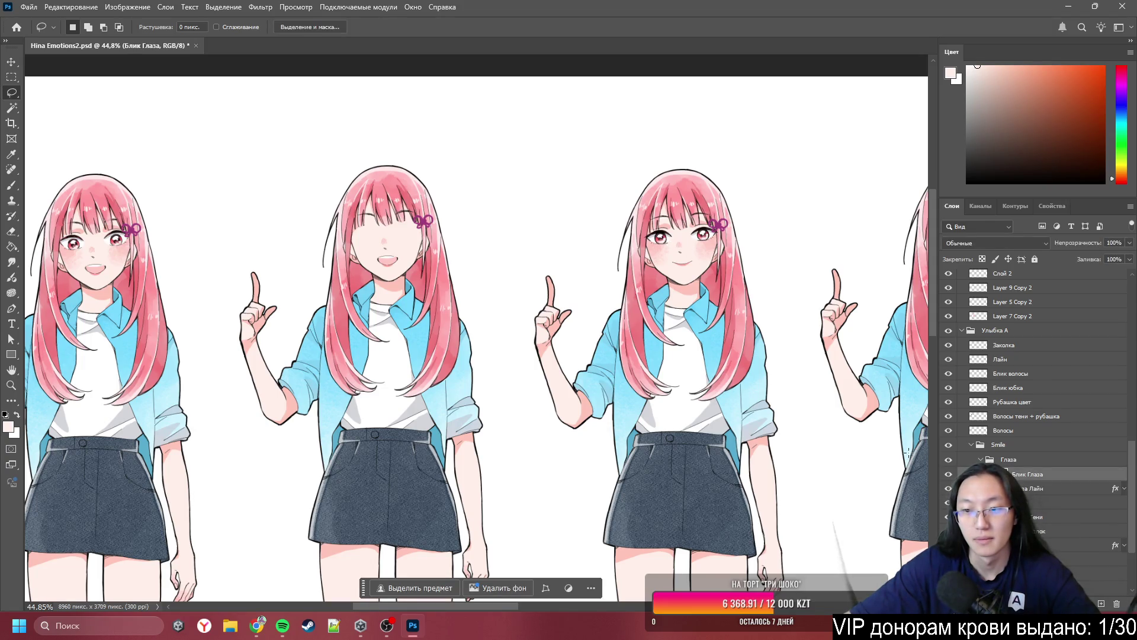
{"action": "left_click", "coordinate": [1078, 559], "text": "shift"}
{"action": "mouse_move", "coordinate": [122, 245]}
{"action": "left_mouse_down"}
{"action": "mouse_move", "coordinate": [741, 244]}
{"action": "mouse_move", "coordinate": [710, 241]}
{"action": "left_mouse_up"}
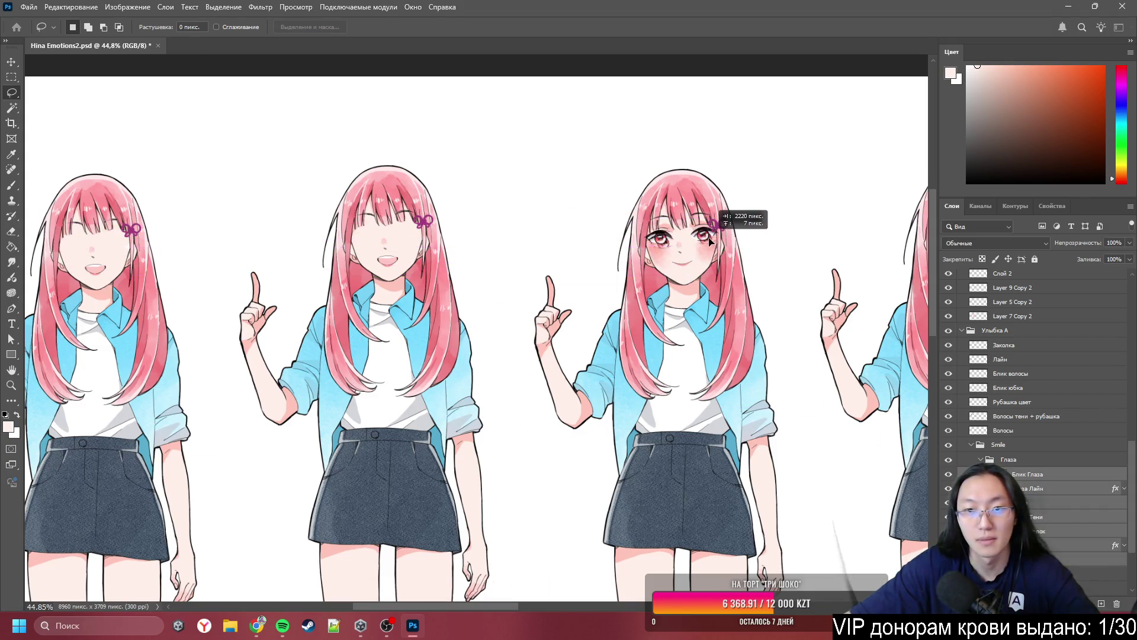
{"action": "scroll", "coordinate": [651, 223], "scroll_direction": "up", "scroll_amount": 8}
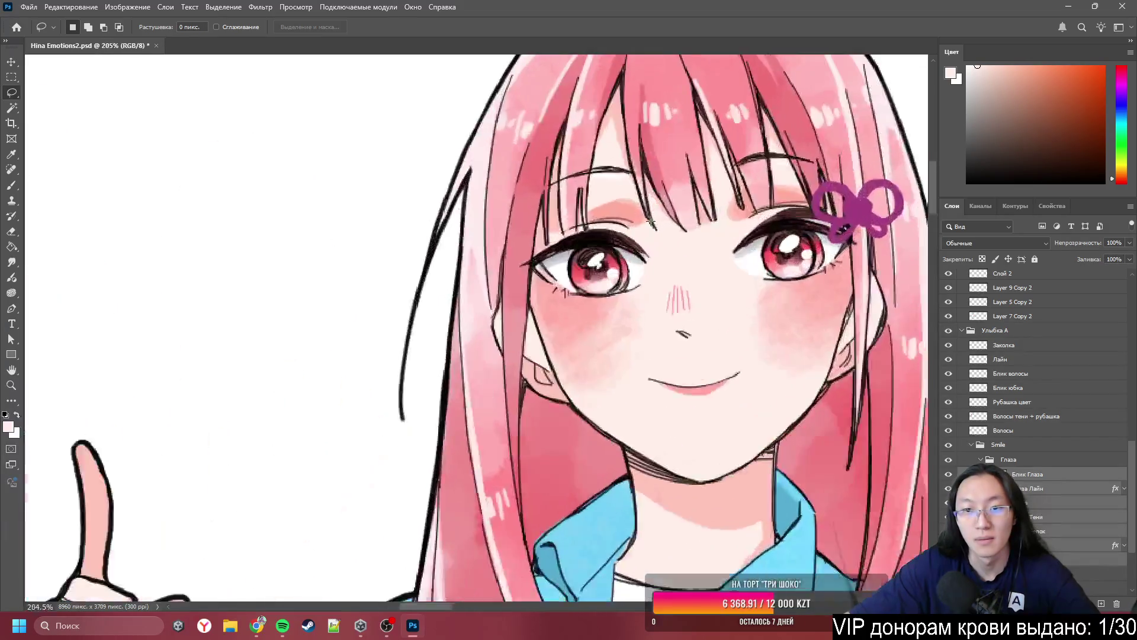
{"action": "scroll", "coordinate": [651, 222], "scroll_direction": "up", "scroll_amount": 4}
{"action": "left_click", "coordinate": [628, 208], "text": "ctrl"}
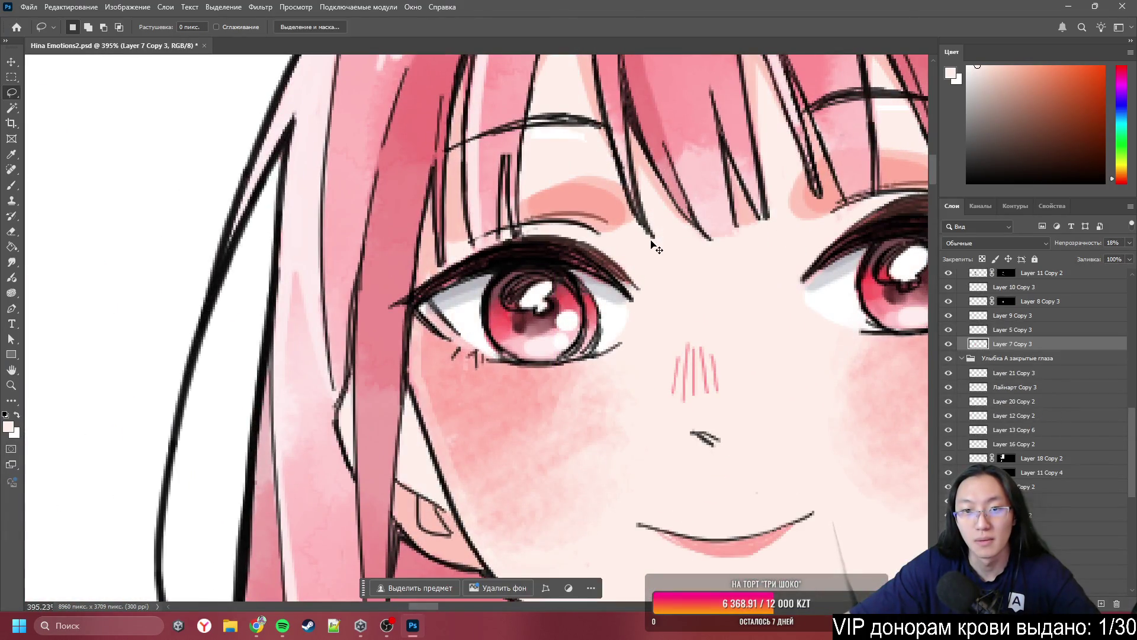
{"action": "scroll", "coordinate": [625, 240], "scroll_direction": "down", "scroll_amount": 12}
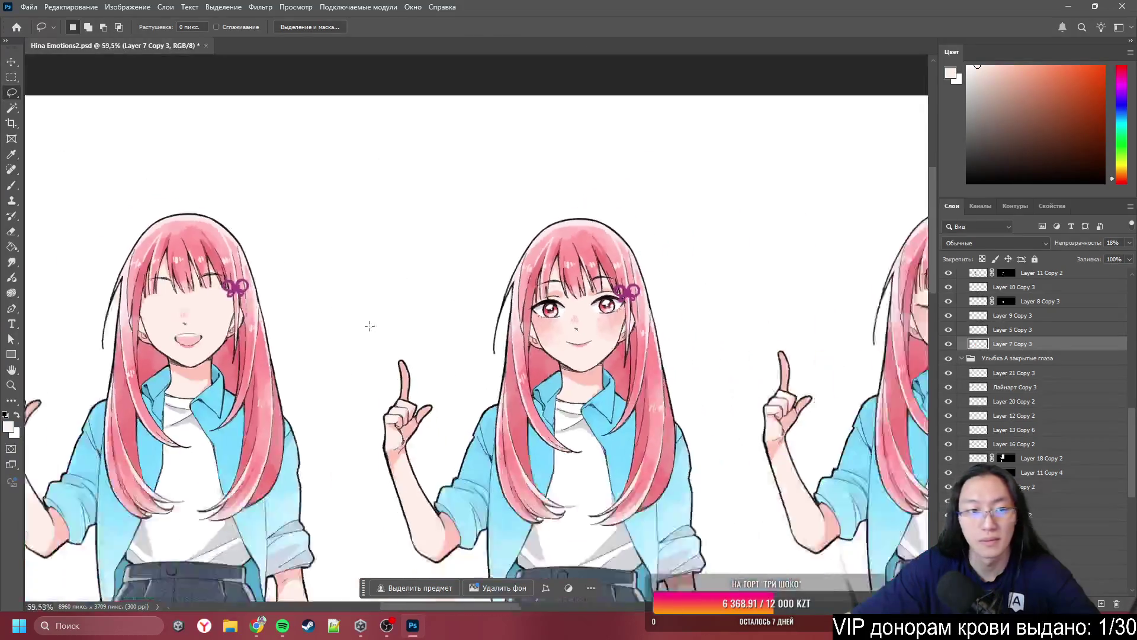
{"action": "scroll", "coordinate": [557, 332], "scroll_direction": "down", "scroll_amount": 2}
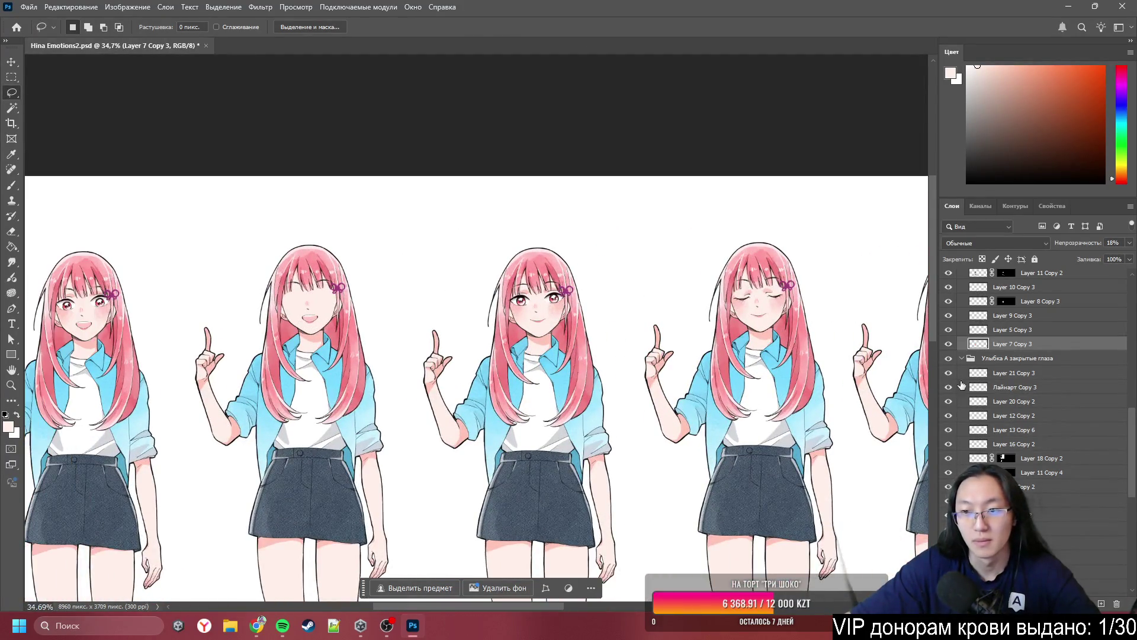
{"action": "left_click", "coordinate": [107, 308], "text": "ctrl"}
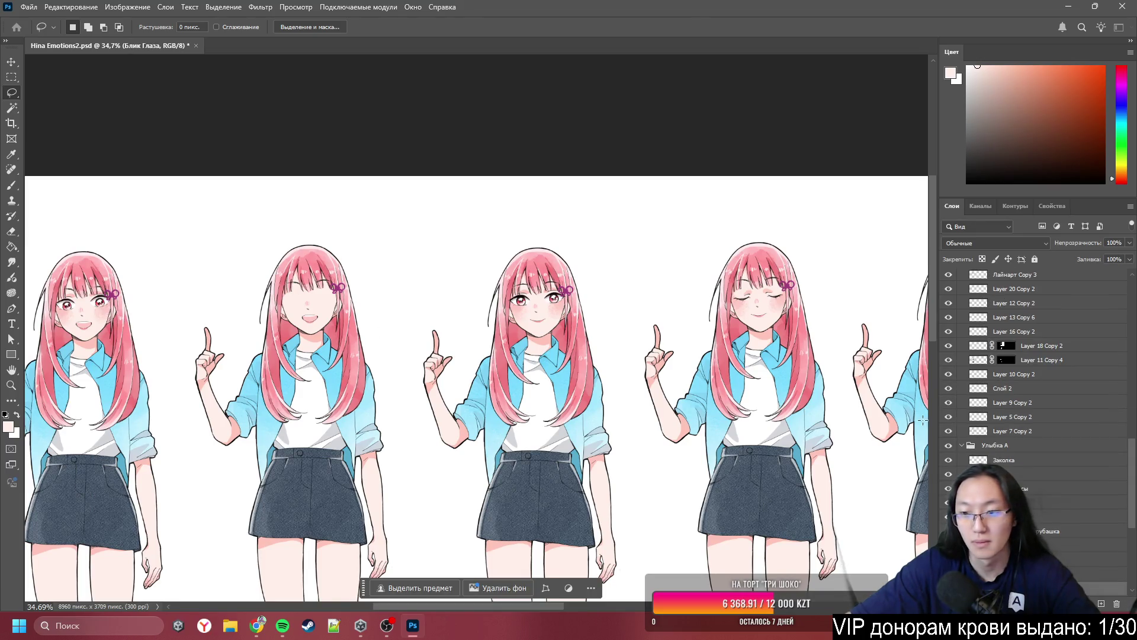
{"action": "scroll", "coordinate": [107, 308], "scroll_direction": "down", "scroll_amount": 2}
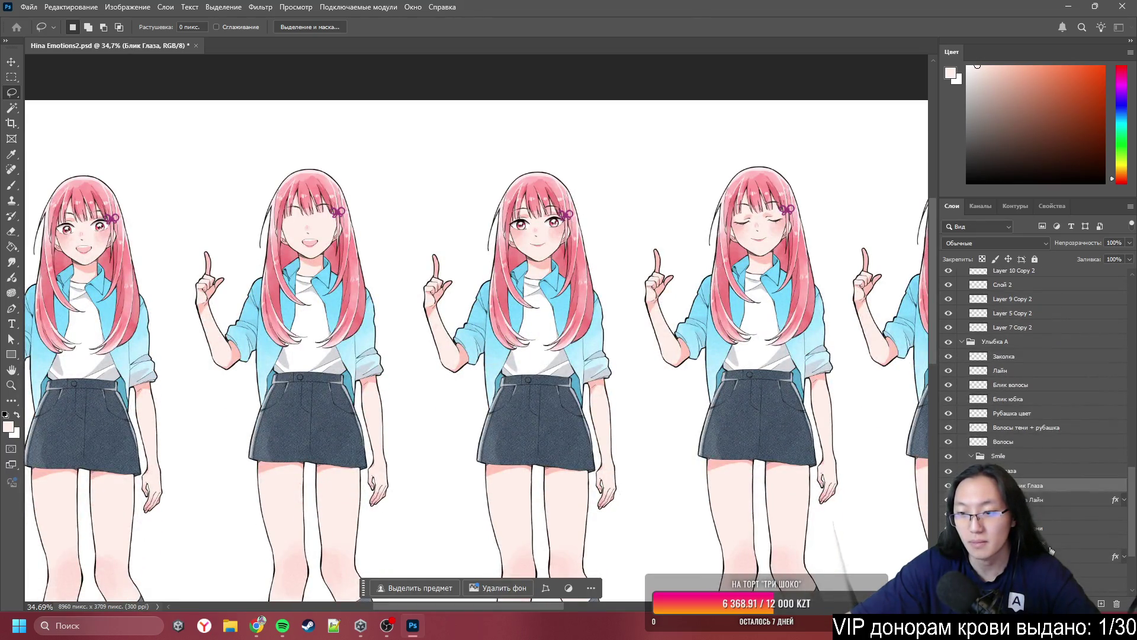
{"action": "left_click", "coordinate": [1054, 550], "text": "shift"}
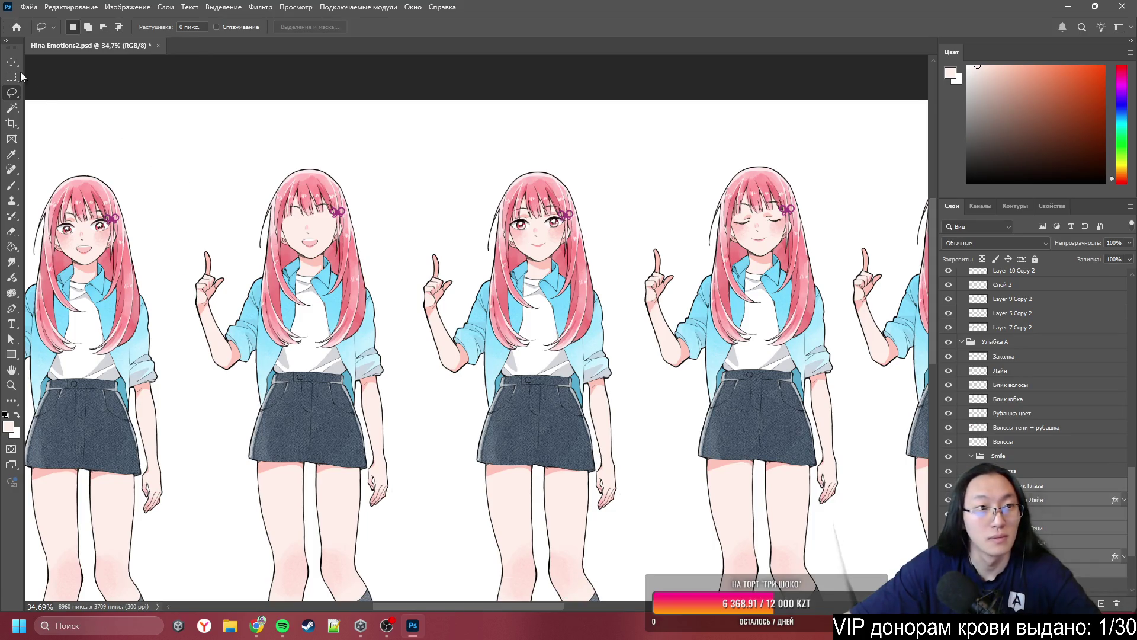
{"action": "key", "text": "v"}
{"action": "mouse_move", "coordinate": [93, 247]}
{"action": "left_mouse_down"}
{"action": "mouse_move", "coordinate": [165, 225]}
{"action": "mouse_move", "coordinate": [183, 240]}
{"action": "left_mouse_up"}
- Undo the skin layer move, select Блик Глаза through Брови, and drag them onto the third girl's face
{"action": "key", "text": "ctrl+z"}
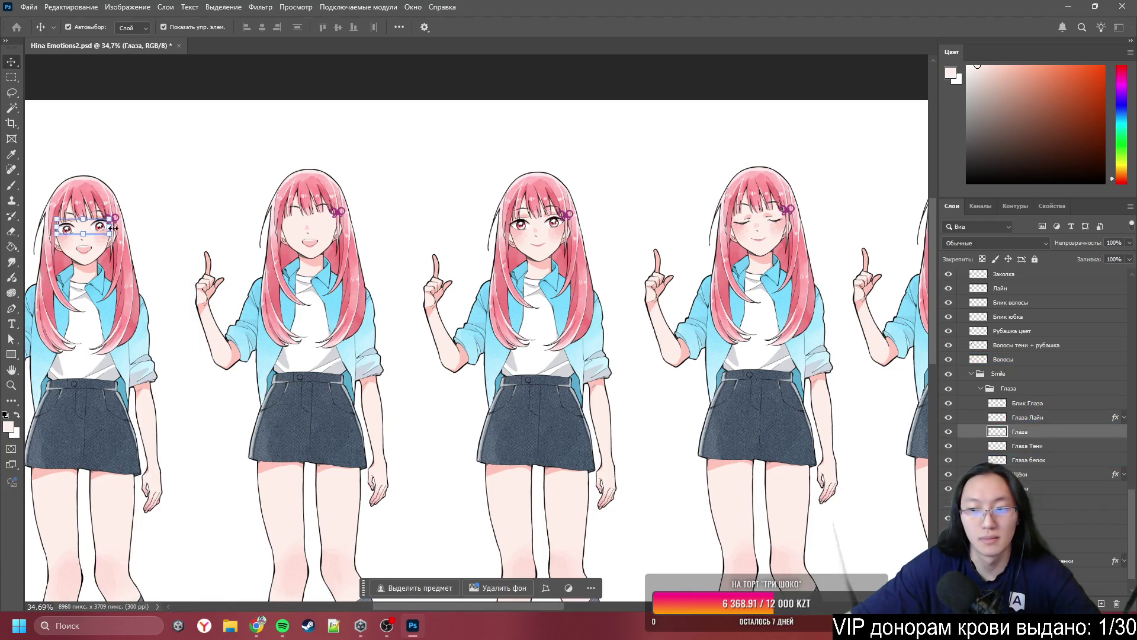
{"action": "left_click_drag", "start_coordinate": [1027, 403], "coordinate": [1035, 493]}
{"action": "left_click", "coordinate": [1034, 492], "text": "shift"}
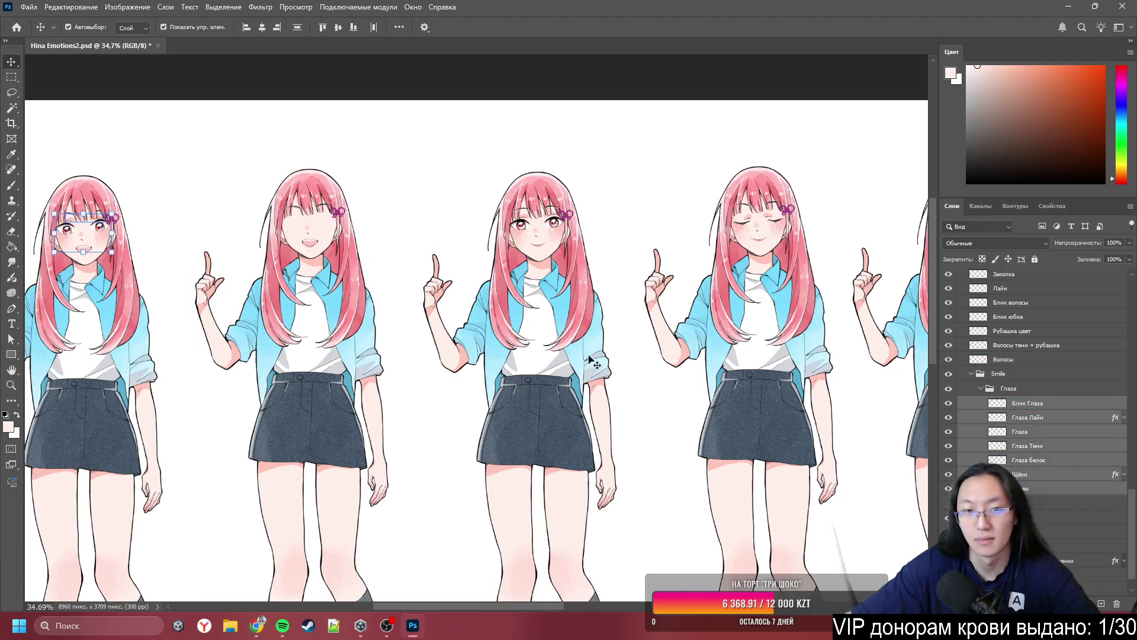
{"action": "left_click_drag", "start_coordinate": [100, 229], "coordinate": [700, 203]}
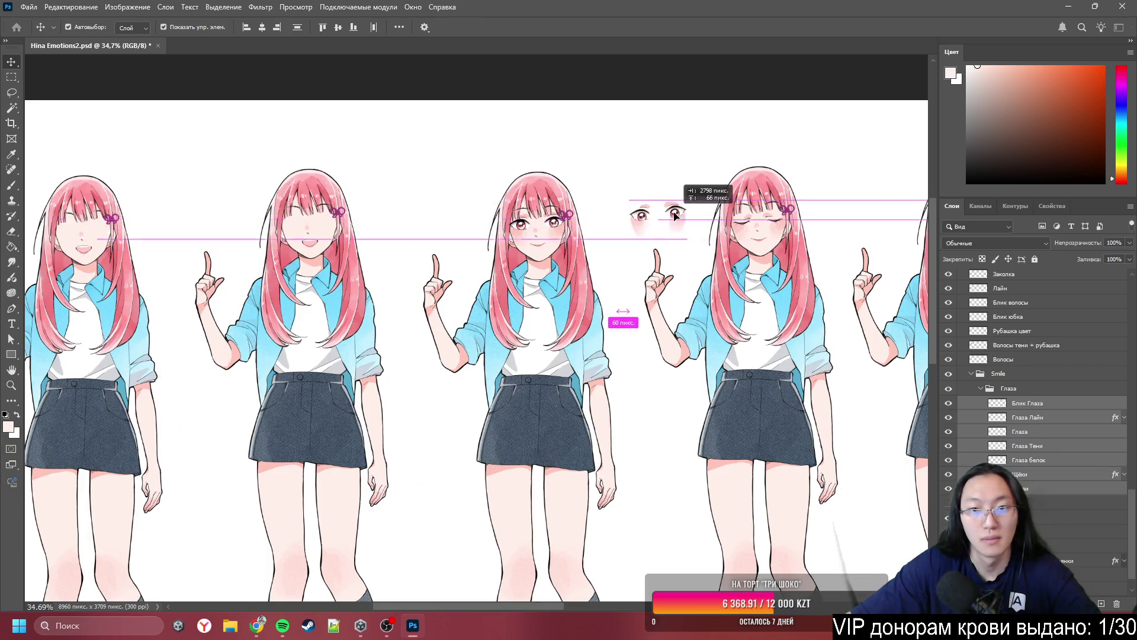
{"action": "scroll", "coordinate": [643, 216], "scroll_direction": "up", "scroll_amount": 5}
{"action": "scroll", "coordinate": [643, 216], "scroll_direction": "up", "scroll_amount": 1}
{"action": "scroll", "coordinate": [455, 231], "scroll_direction": "left", "scroll_amount": 6}
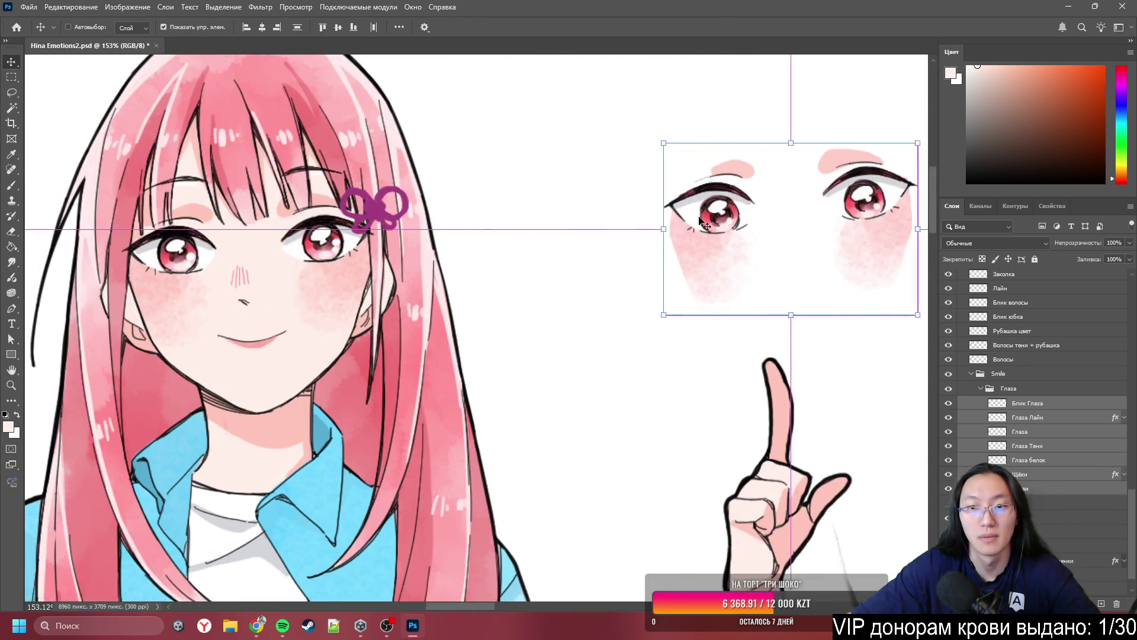
{"action": "mouse_move", "coordinate": [705, 224]}
{"action": "left_mouse_down"}
{"action": "mouse_move", "coordinate": [800, 225]}
{"action": "mouse_move", "coordinate": [724, 260]}
{"action": "mouse_move", "coordinate": [576, 237]}
{"action": "mouse_move", "coordinate": [268, 266]}
{"action": "mouse_move", "coordinate": [622, 258]}
{"action": "mouse_move", "coordinate": [617, 272]}
{"action": "left_mouse_up"}
- Reselect Блик Глаза through Брови, compare them against the third girl's eyes, and set them beside her face
{"action": "left_click_drag", "start_coordinate": [456, 265], "coordinate": [534, 274]}
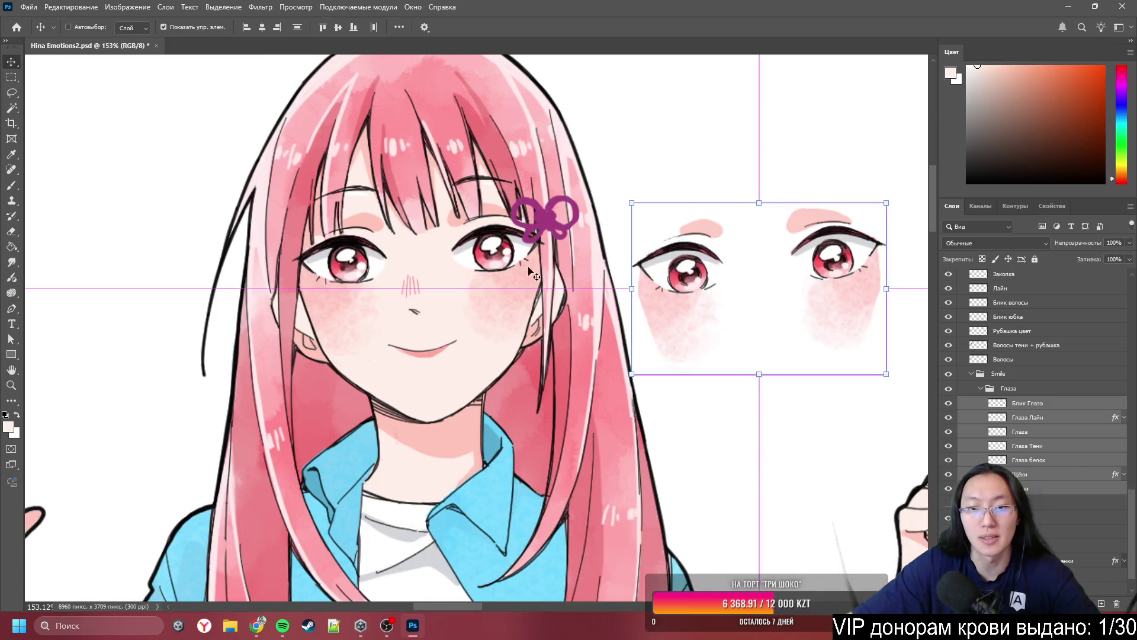
{"action": "scroll", "coordinate": [762, 355], "scroll_direction": "up", "scroll_amount": 3}
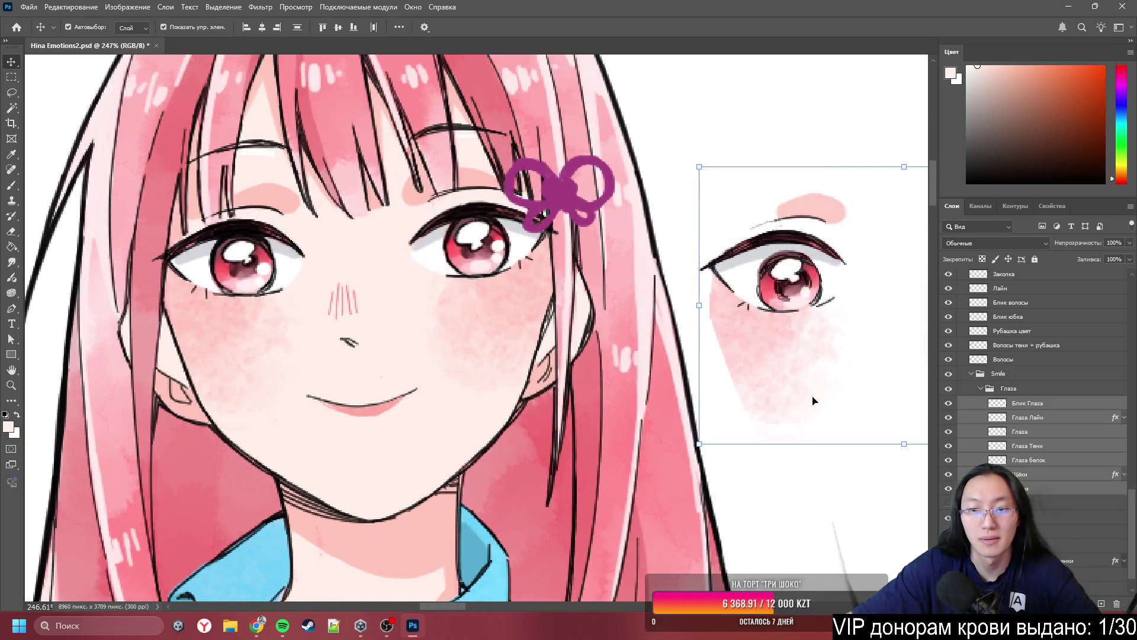
{"action": "left_click_drag", "start_coordinate": [812, 401], "coordinate": [551, 326]}
{"action": "left_click", "coordinate": [1034, 391]}
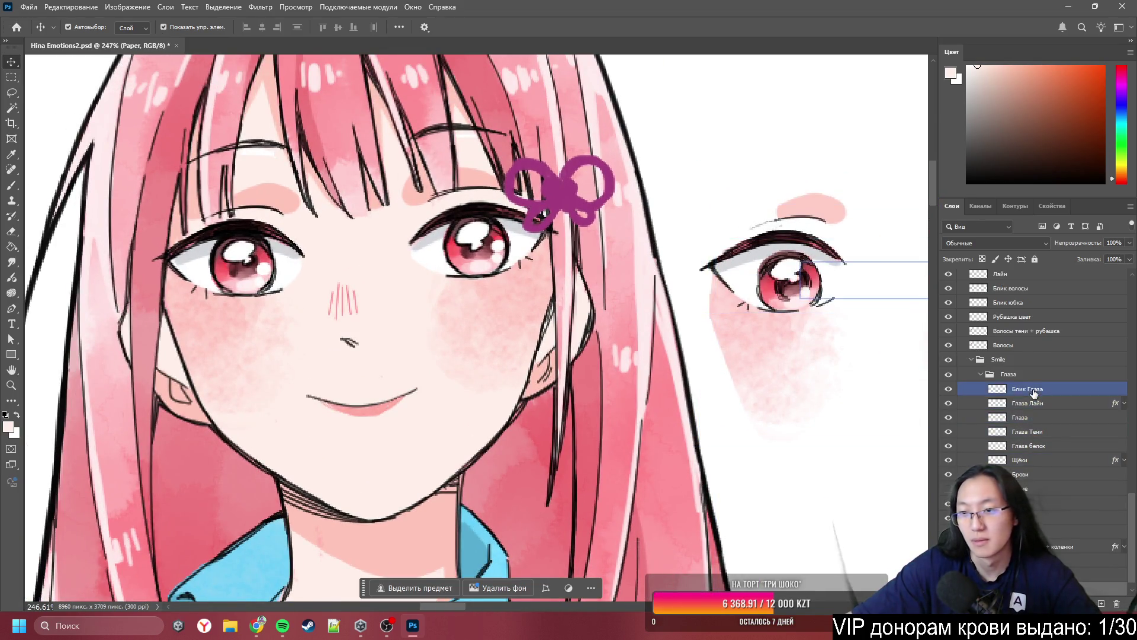
{"action": "left_click", "coordinate": [1020, 474], "text": "shift"}
{"action": "mouse_move", "coordinate": [801, 304]}
{"action": "left_mouse_down"}
{"action": "mouse_move", "coordinate": [385, 260]}
{"action": "mouse_move", "coordinate": [265, 262]}
{"action": "mouse_move", "coordinate": [252, 286]}
{"action": "left_mouse_up"}
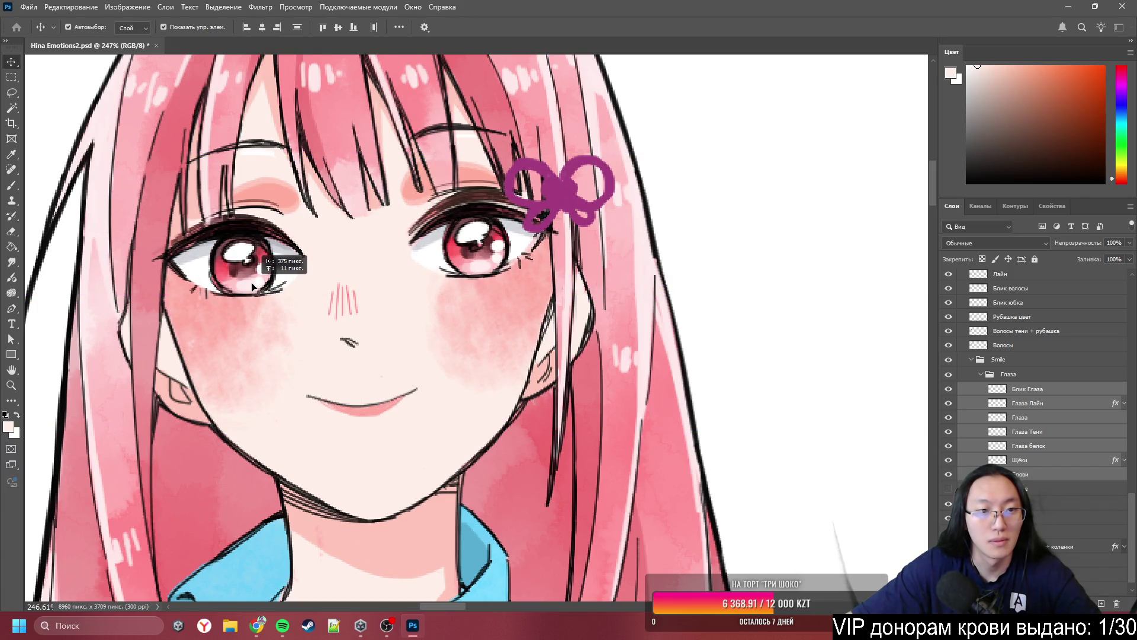
{"action": "mouse_move", "coordinate": [252, 287]}
{"action": "left_mouse_down"}
{"action": "mouse_move", "coordinate": [494, 278]}
{"action": "mouse_move", "coordinate": [714, 350]}
{"action": "left_mouse_up"}
{"action": "scroll", "coordinate": [495, 279], "scroll_direction": "down", "scroll_amount": 1}
{"action": "scroll", "coordinate": [715, 350], "scroll_direction": "down", "scroll_amount": 5}
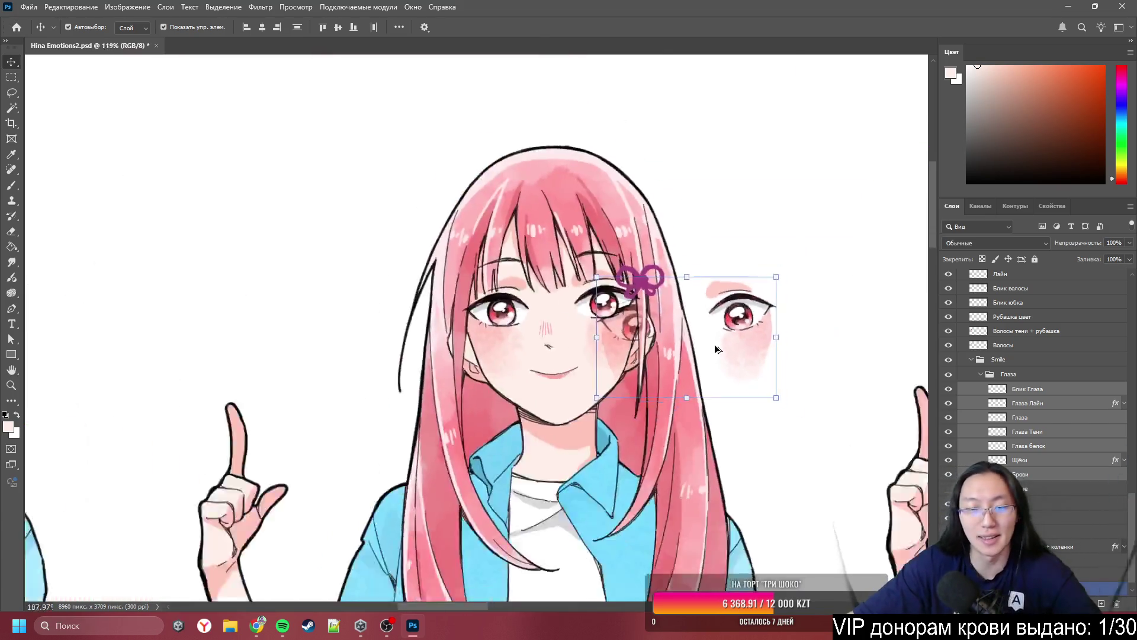
{"action": "scroll", "coordinate": [716, 349], "scroll_direction": "down", "scroll_amount": 5}
{"action": "scroll", "coordinate": [671, 364], "scroll_direction": "up", "scroll_amount": 3}
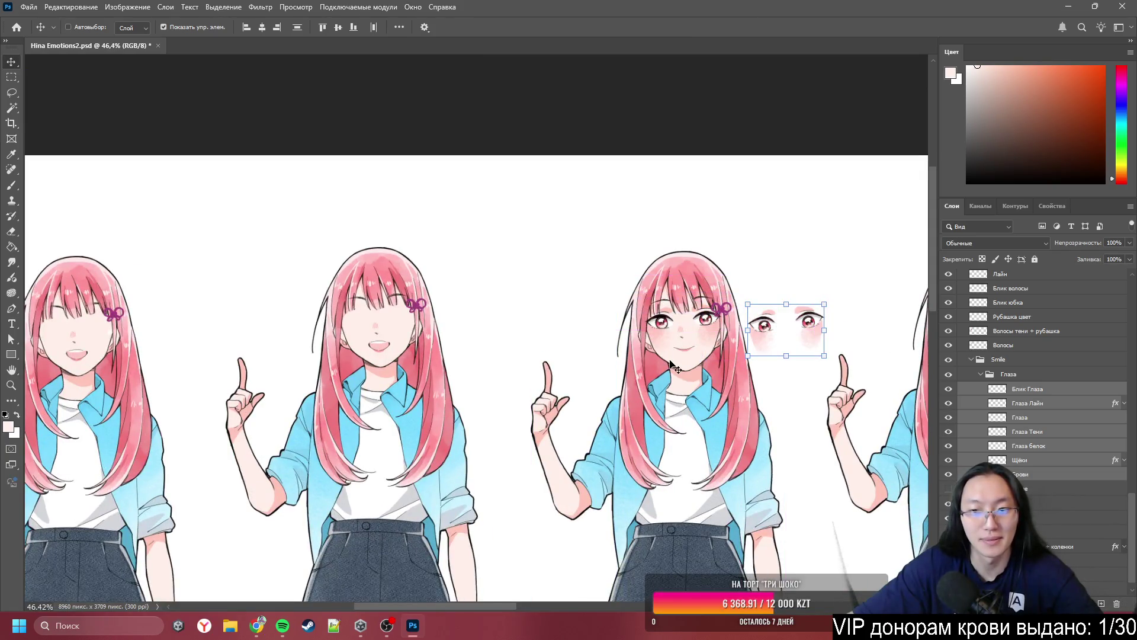
- Return the eye parts to the first girl and dismiss the no-layers-selected error
{"action": "key", "text": "ctrl+z"}
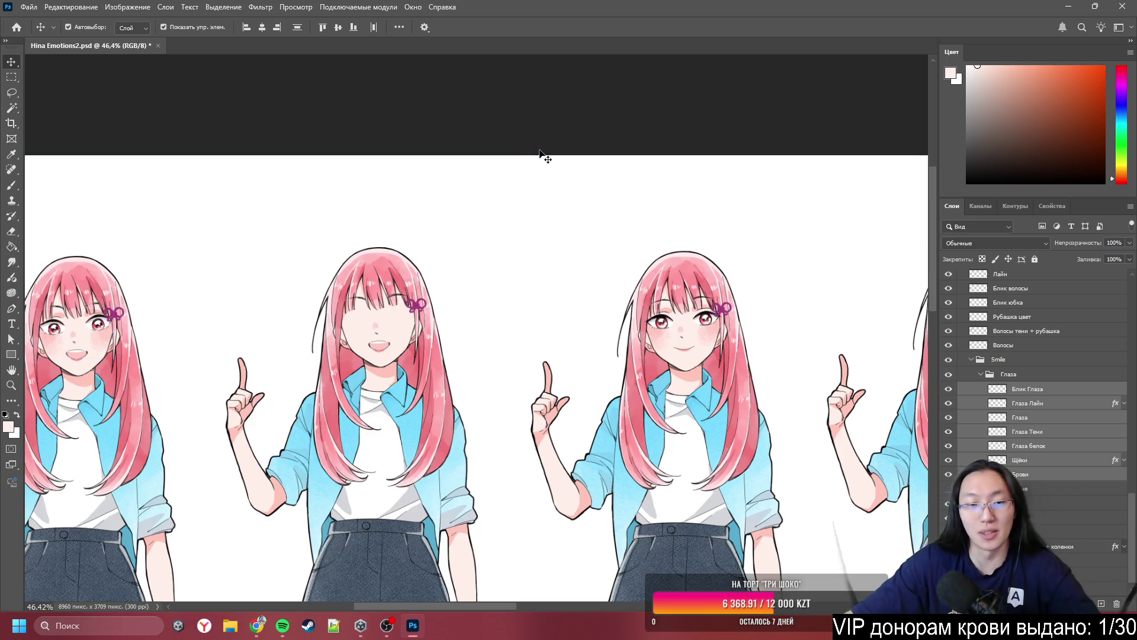
{"action": "scroll", "coordinate": [295, 292], "scroll_direction": "down", "scroll_amount": 2}
{"action": "scroll", "coordinate": [557, 323], "scroll_direction": "up", "scroll_amount": 5}
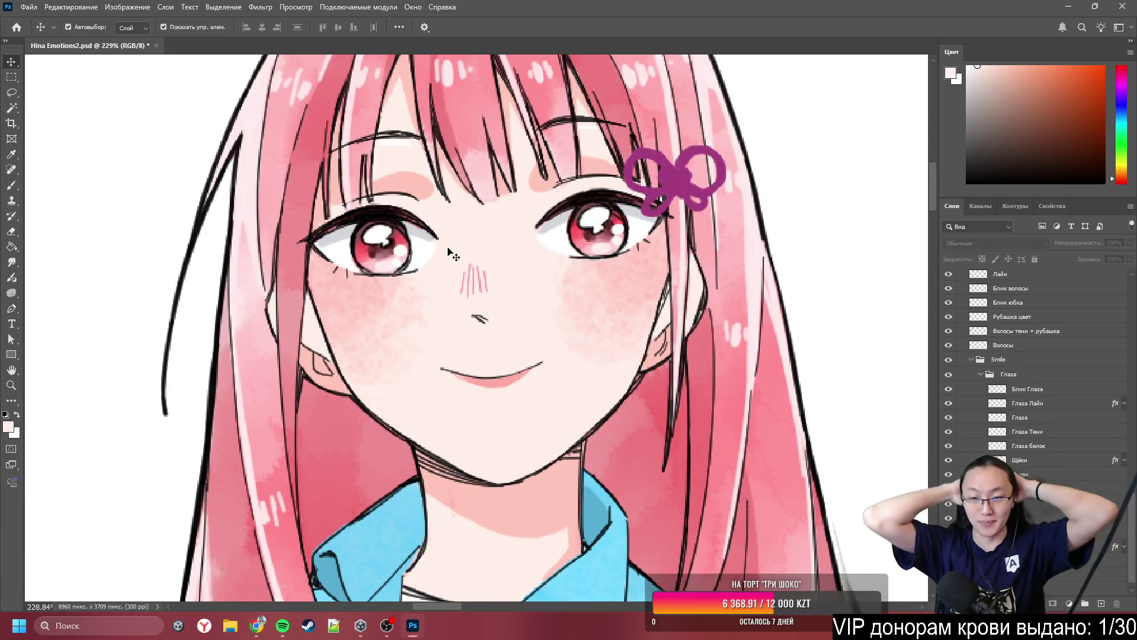
{"action": "left_click_drag", "start_coordinate": [448, 249], "coordinate": [487, 264]}
{"action": "left_click", "coordinate": [719, 193]}
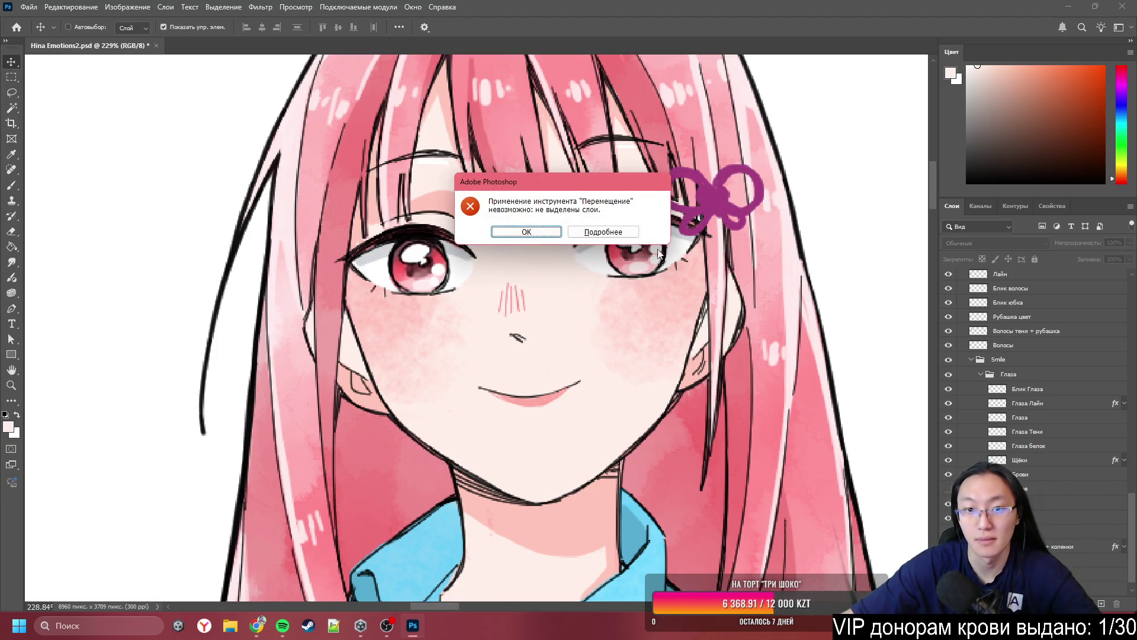
{"action": "left_click", "coordinate": [526, 232]}
- Select the hair bow, eye and face lineart layers from the canvas, hiding the bow
{"action": "left_click", "coordinate": [717, 198]}
{"action": "left_click", "coordinate": [409, 196]}
{"action": "left_click", "coordinate": [948, 276]}
{"action": "left_click", "coordinate": [447, 230]}
{"action": "scroll", "coordinate": [447, 229], "scroll_direction": "up", "scroll_amount": 2}
{"action": "left_click", "coordinate": [418, 261]}
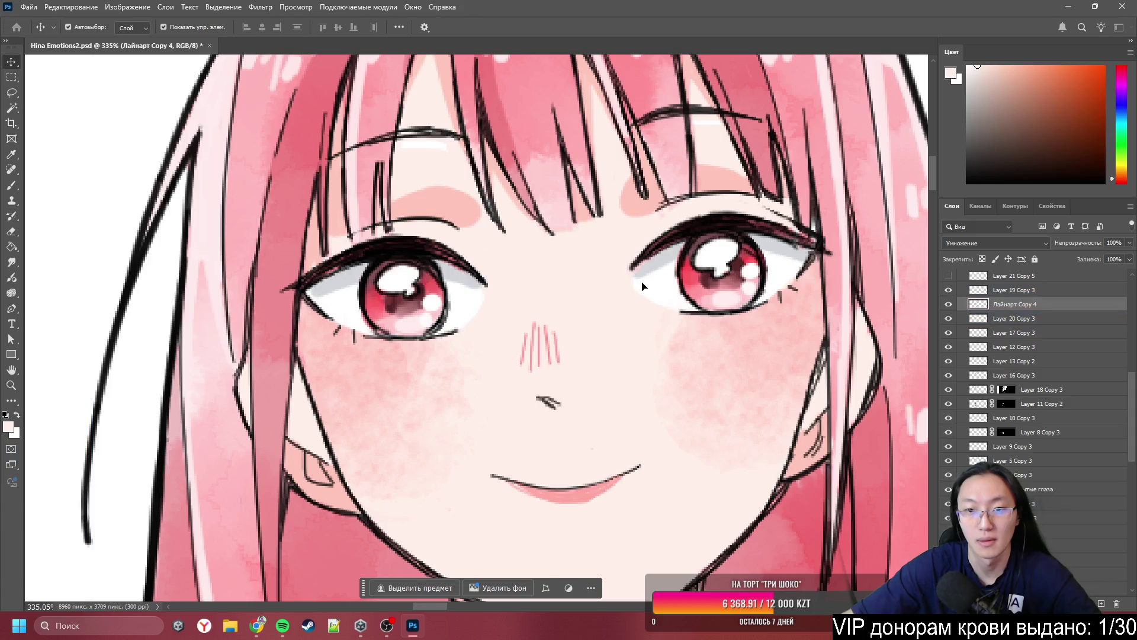
{"action": "scroll", "coordinate": [490, 260], "scroll_direction": "down", "scroll_amount": 1}
- Draw a Polygonal Lasso selection around both eyes and cut it onto a new layer
{"action": "key", "text": "l"}
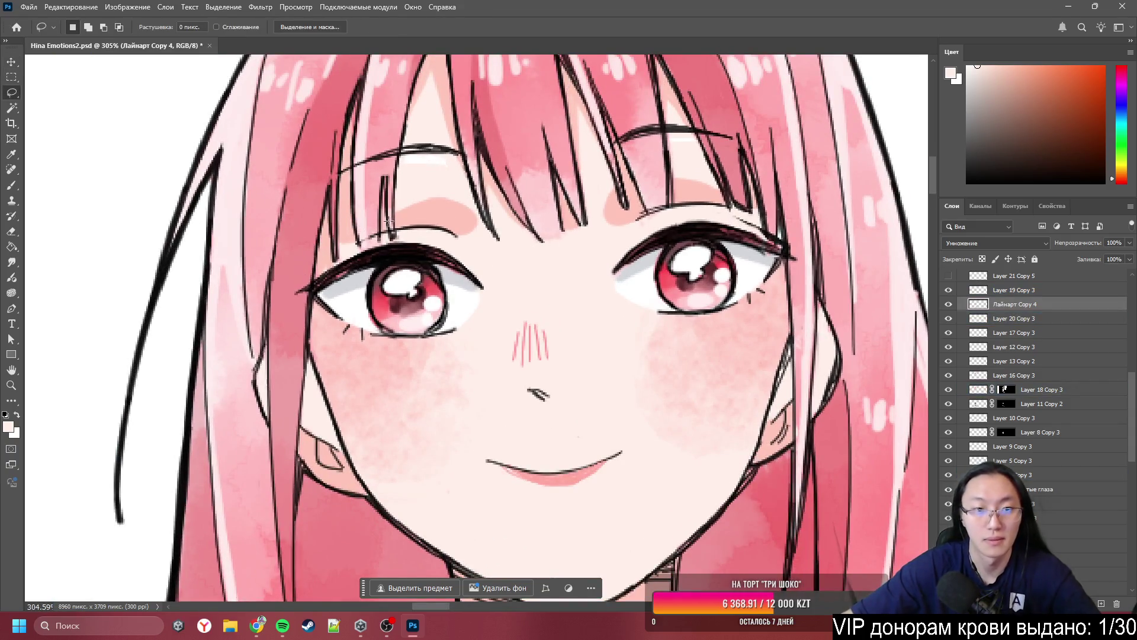
{"action": "left_click", "coordinate": [406, 214]}
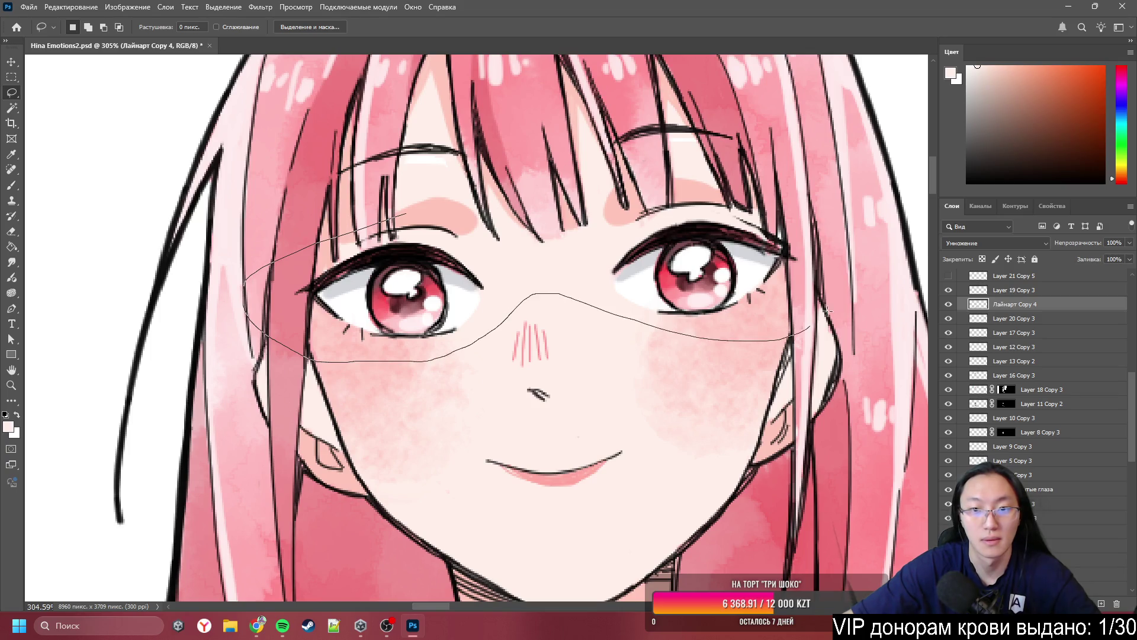
{"action": "left_click_drag", "start_coordinate": [437, 212], "coordinate": [414, 213]}
{"action": "scroll", "coordinate": [415, 213], "scroll_direction": "down", "scroll_amount": 10}
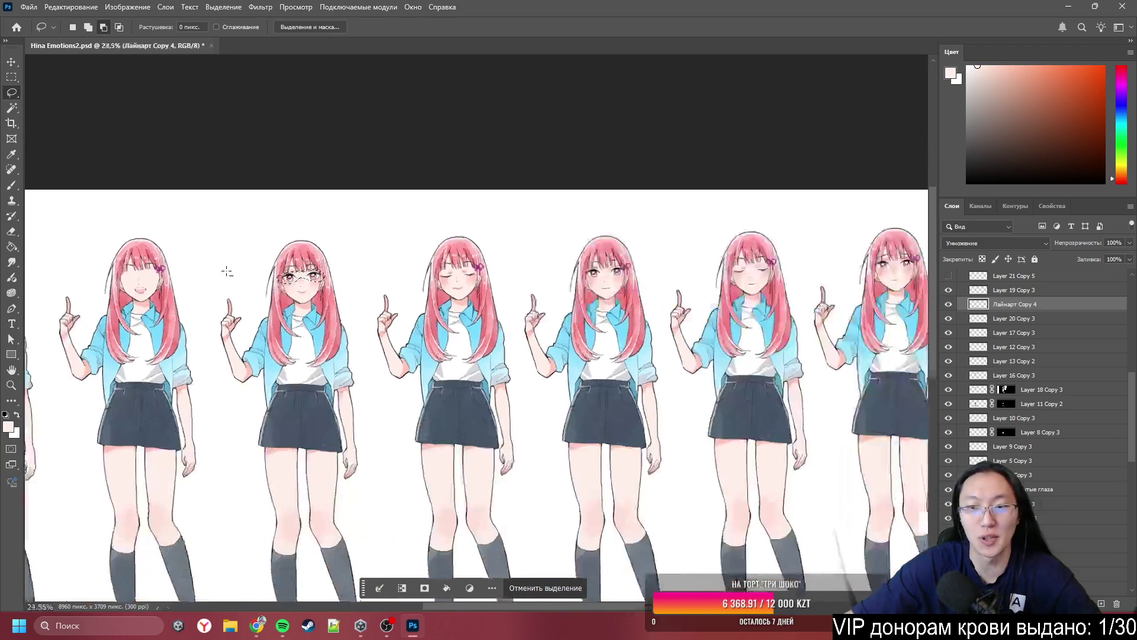
{"action": "scroll", "coordinate": [723, 193], "scroll_direction": "up", "scroll_amount": 10}
{"action": "scroll", "coordinate": [681, 237], "scroll_direction": "up", "scroll_amount": 2}
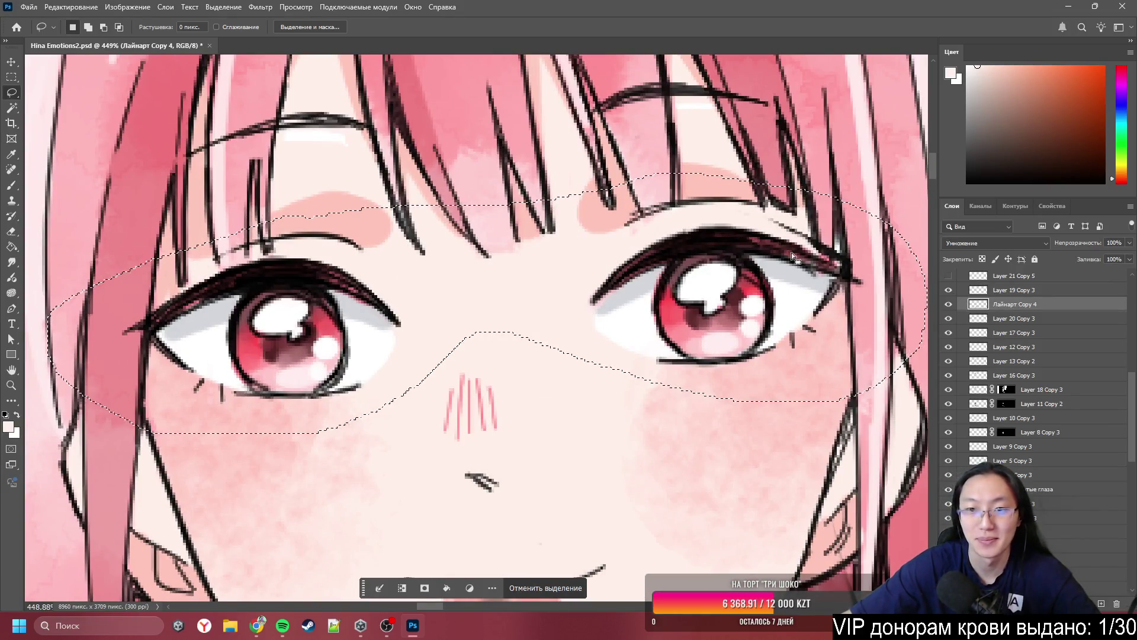
{"action": "right_click", "coordinate": [736, 249]}
{"action": "left_click", "coordinate": [825, 339]}
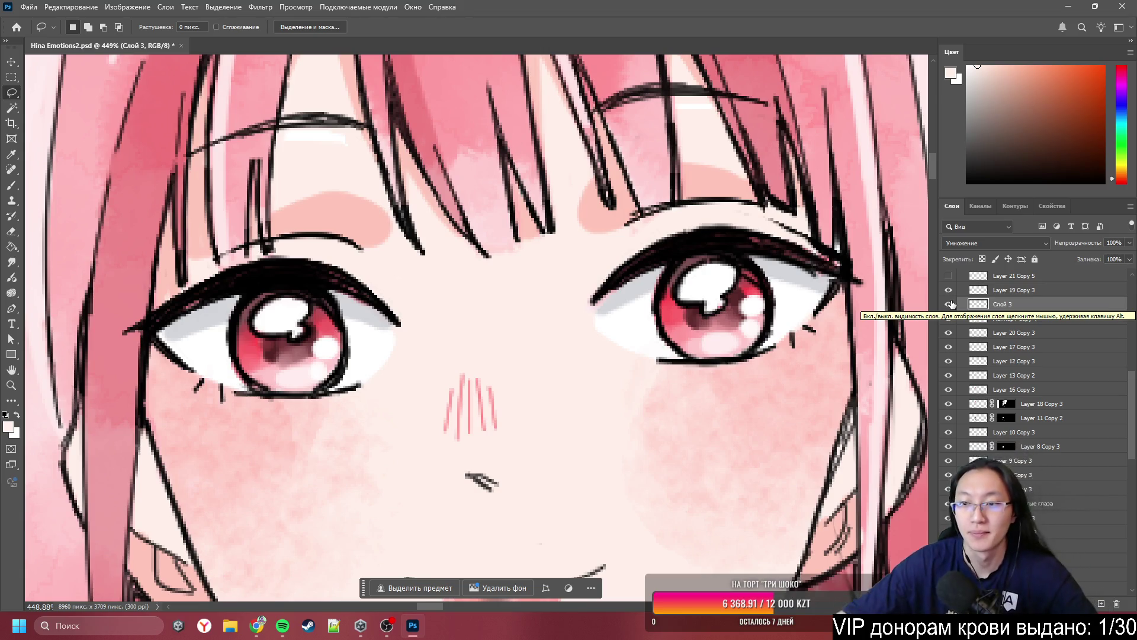
- Rename the new layer to 'Глаза лайн' and show it alone on transparency
{"action": "double_click", "coordinate": [1005, 303]}
{"action": "type", "text": "Глаза лайн"}
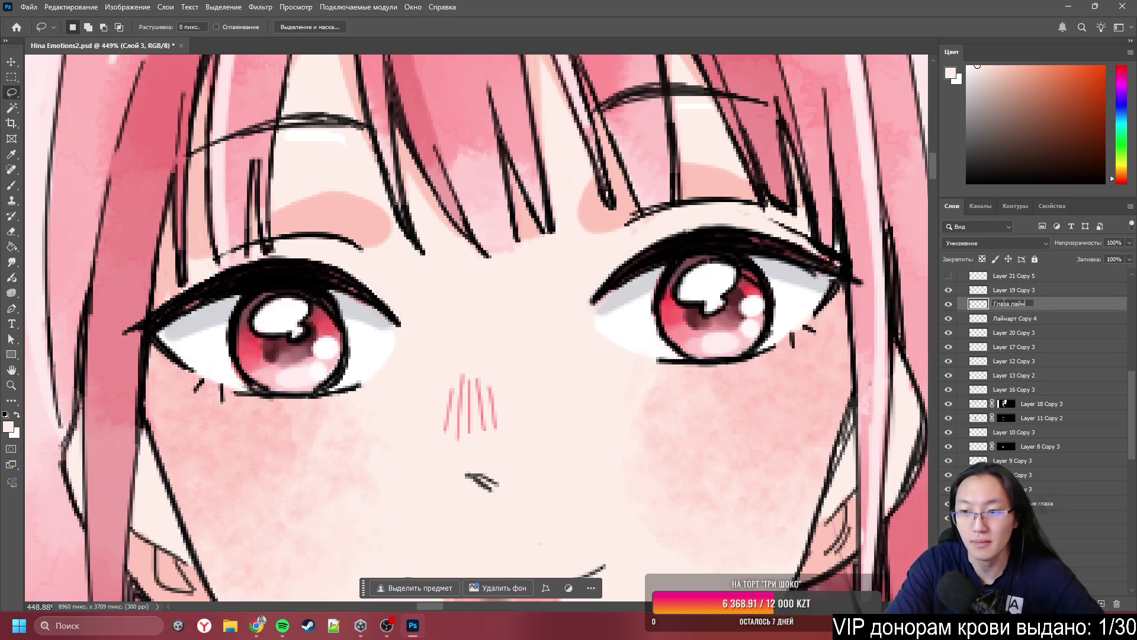
{"action": "key", "text": "Return"}
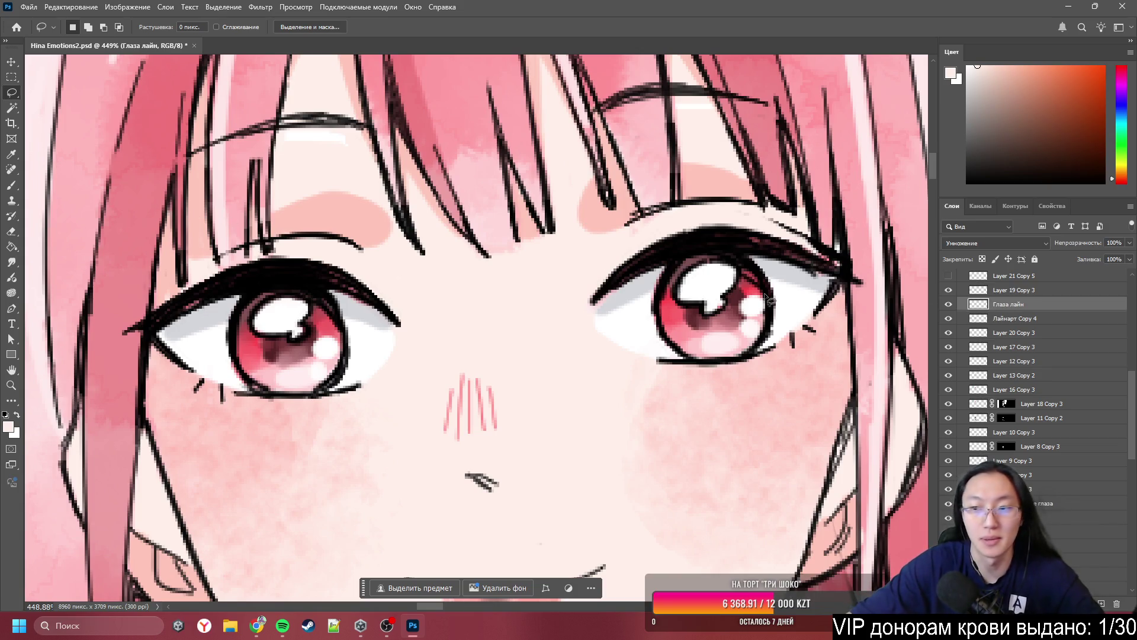
{"action": "left_click", "coordinate": [947, 304], "text": "alt"}
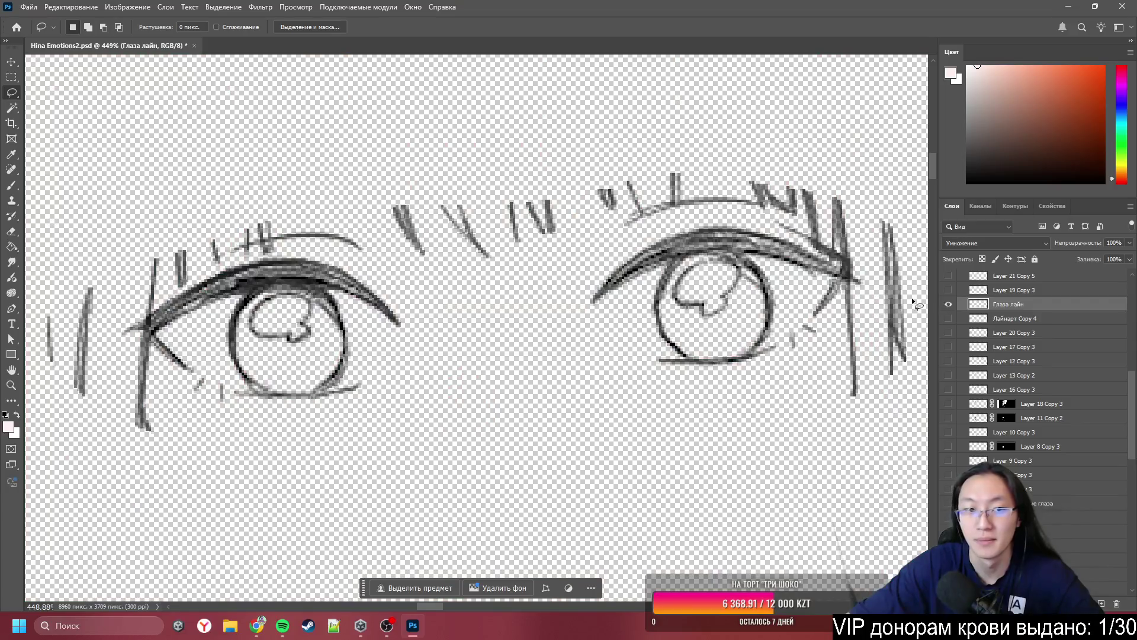
{"action": "scroll", "coordinate": [147, 244], "scroll_direction": "down", "scroll_amount": 3}
{"action": "scroll", "coordinate": [228, 318], "scroll_direction": "up", "scroll_amount": 3}
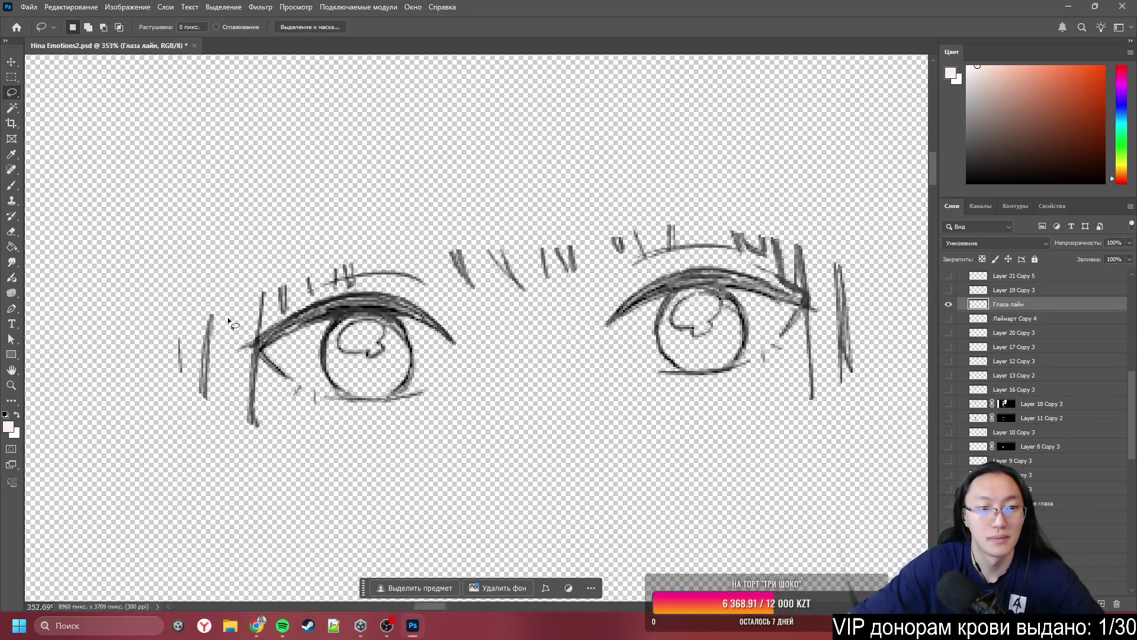
- With an enlarged Eraser, remove stray strokes left of and below the left eye, undoing the last pass
{"action": "key", "text": "e"}
{"action": "right_click", "coordinate": [264, 323], "text": "alt"}
{"action": "right_click", "coordinate": [286, 326], "text": "alt"}
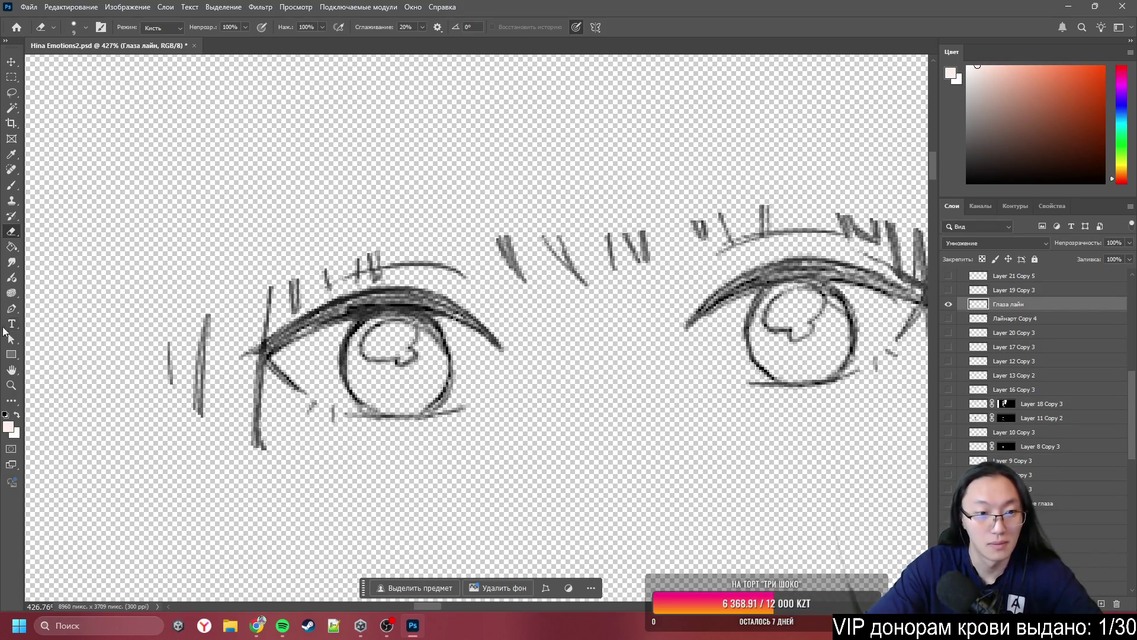
{"action": "left_click_drag", "start_coordinate": [170, 388], "coordinate": [171, 325]}
{"action": "mouse_move", "coordinate": [244, 396]}
{"action": "left_mouse_down"}
{"action": "mouse_move", "coordinate": [256, 419]}
{"action": "mouse_move", "coordinate": [256, 382]}
{"action": "left_mouse_up"}
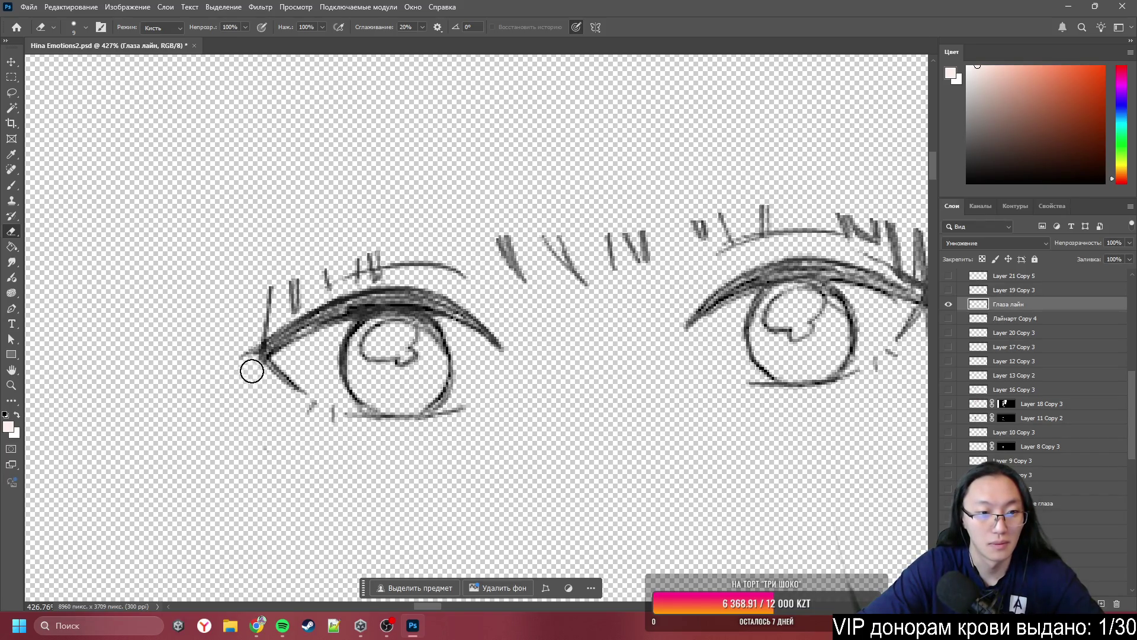
{"action": "mouse_move", "coordinate": [259, 262]}
{"action": "left_mouse_down"}
{"action": "mouse_move", "coordinate": [239, 330]}
{"action": "mouse_move", "coordinate": [357, 260]}
{"action": "mouse_move", "coordinate": [285, 300]}
{"action": "left_mouse_up"}
{"action": "key", "text": "ctrl+z"}
{"action": "key", "text": "ctrl+z"}
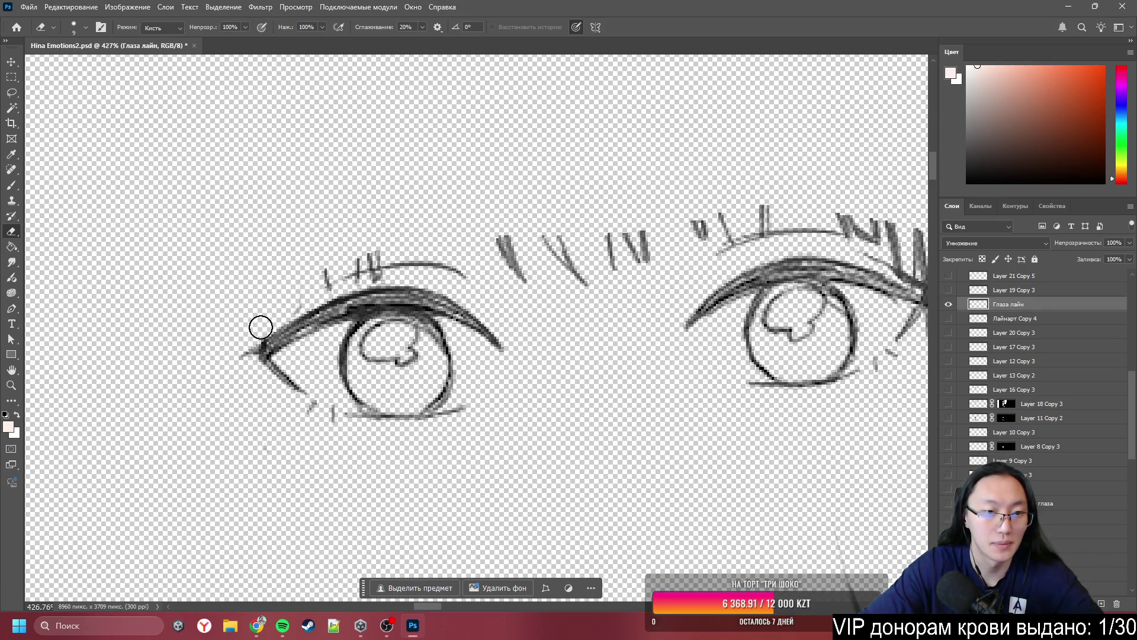
- Zoom in and erase the short lash marks above the left eyelid with a smaller eraser
{"action": "scroll", "coordinate": [252, 320], "scroll_direction": "up", "scroll_amount": 5}
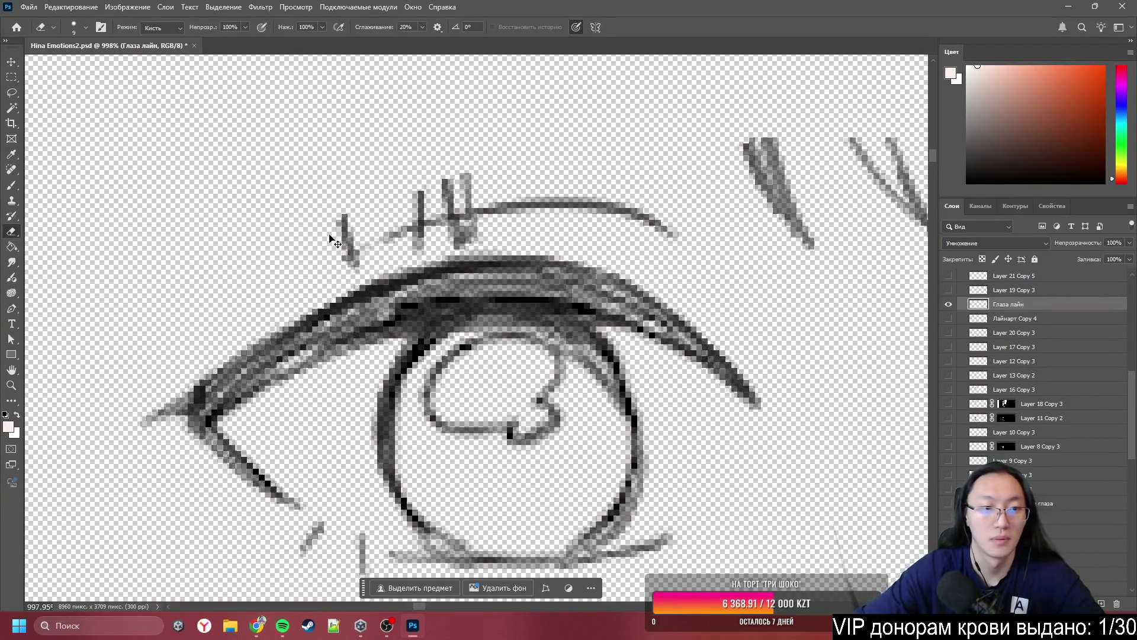
{"action": "left_click", "coordinate": [323, 238]}
{"action": "left_click_drag", "start_coordinate": [322, 238], "coordinate": [333, 261]}
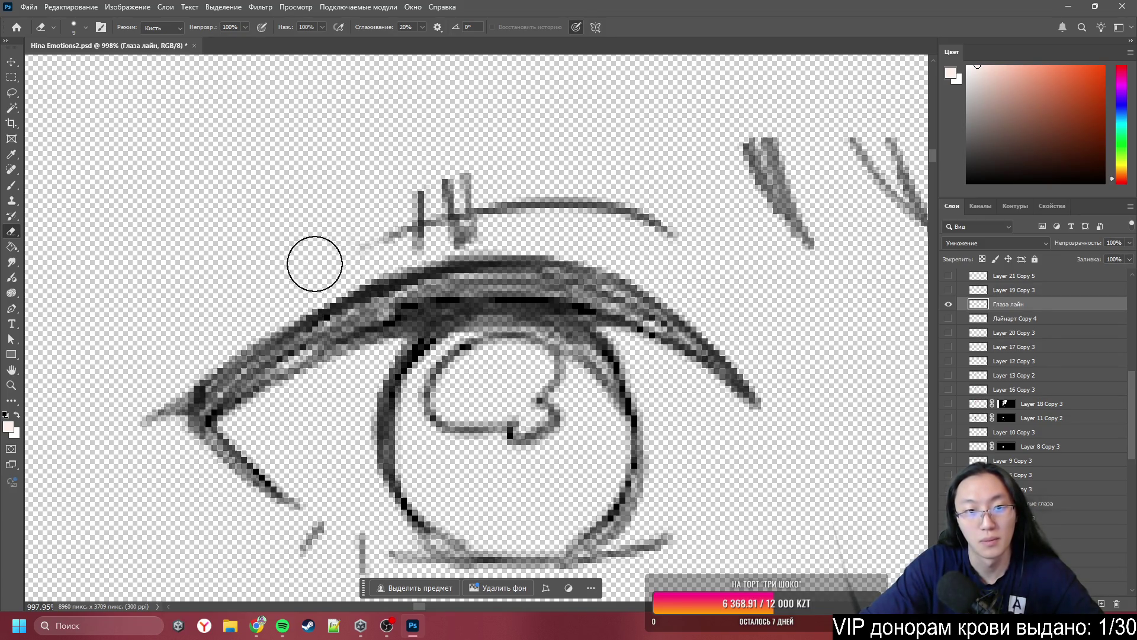
{"action": "mouse_move", "coordinate": [396, 170]}
{"action": "left_mouse_down"}
{"action": "mouse_move", "coordinate": [444, 178]}
{"action": "mouse_move", "coordinate": [419, 185]}
{"action": "mouse_move", "coordinate": [452, 174]}
{"action": "left_mouse_up"}
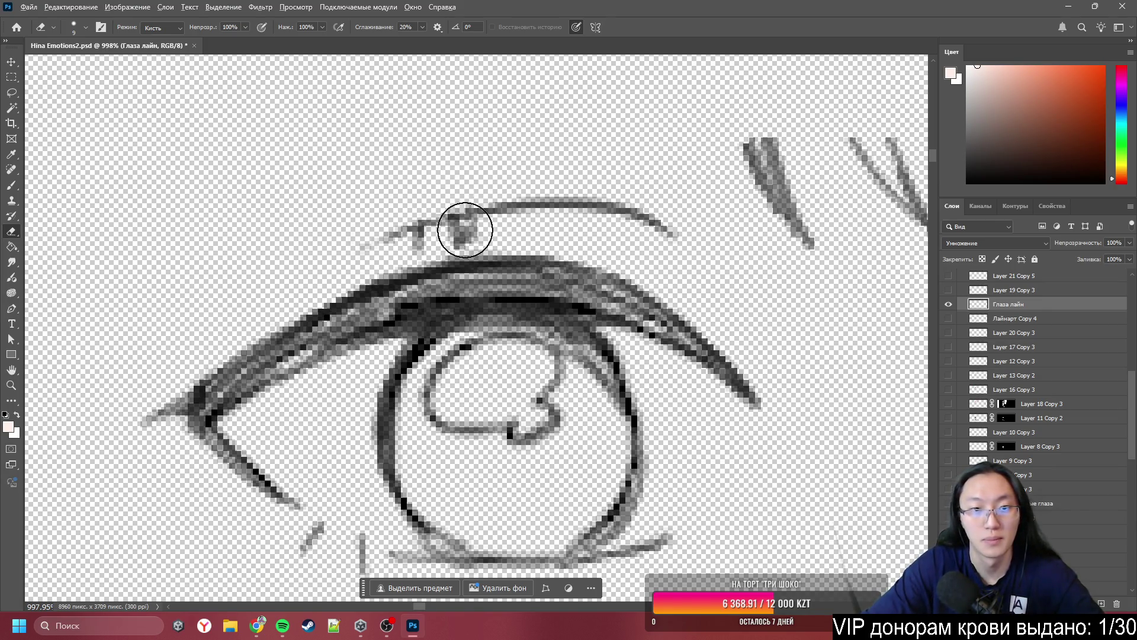
{"action": "right_click", "coordinate": [439, 186], "text": "alt"}
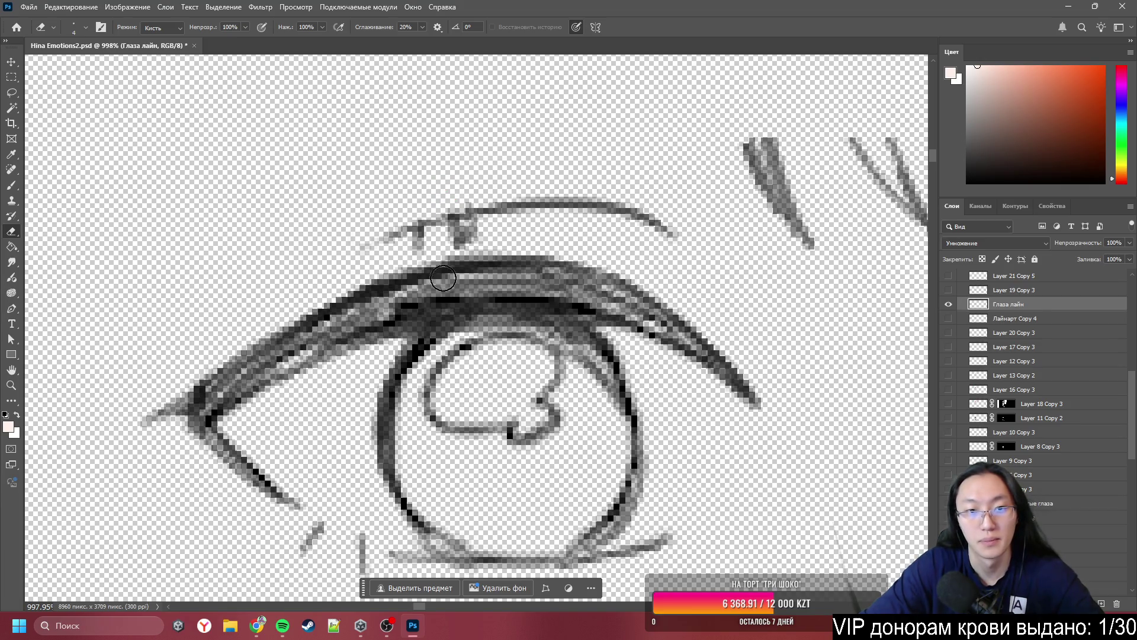
{"action": "mouse_move", "coordinate": [470, 246]}
{"action": "left_mouse_down"}
{"action": "mouse_move", "coordinate": [473, 234]}
{"action": "mouse_move", "coordinate": [411, 243]}
{"action": "mouse_move", "coordinate": [423, 245]}
{"action": "left_mouse_up"}
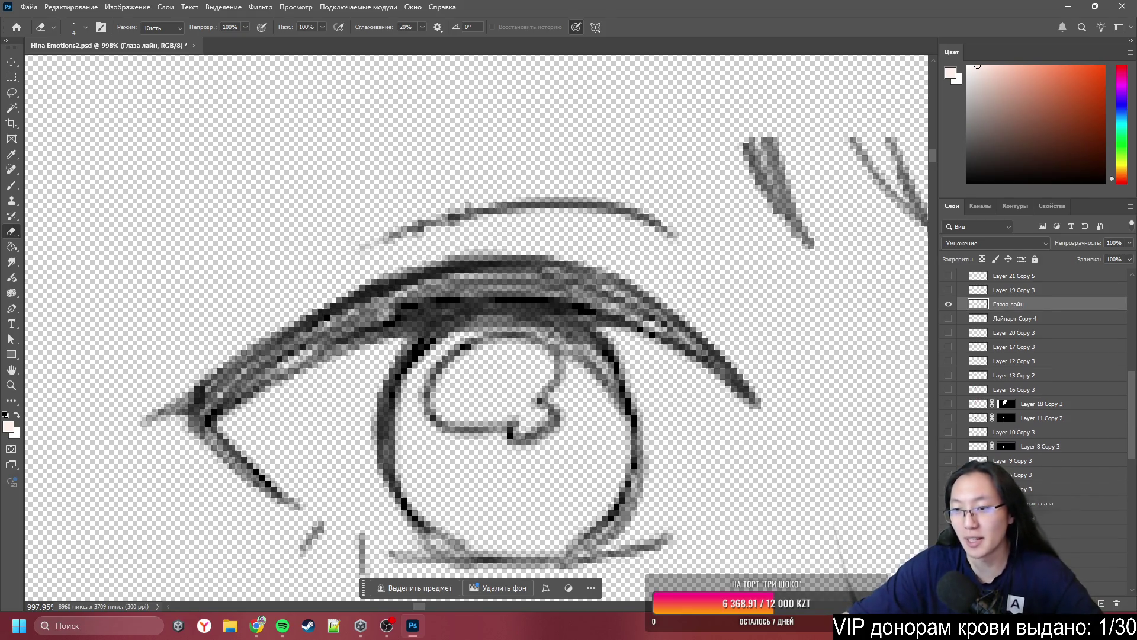
{"action": "scroll", "coordinate": [1025, 389], "scroll_direction": "down", "scroll_amount": 6}
{"action": "scroll", "coordinate": [1001, 424], "scroll_direction": "up", "scroll_amount": 1}
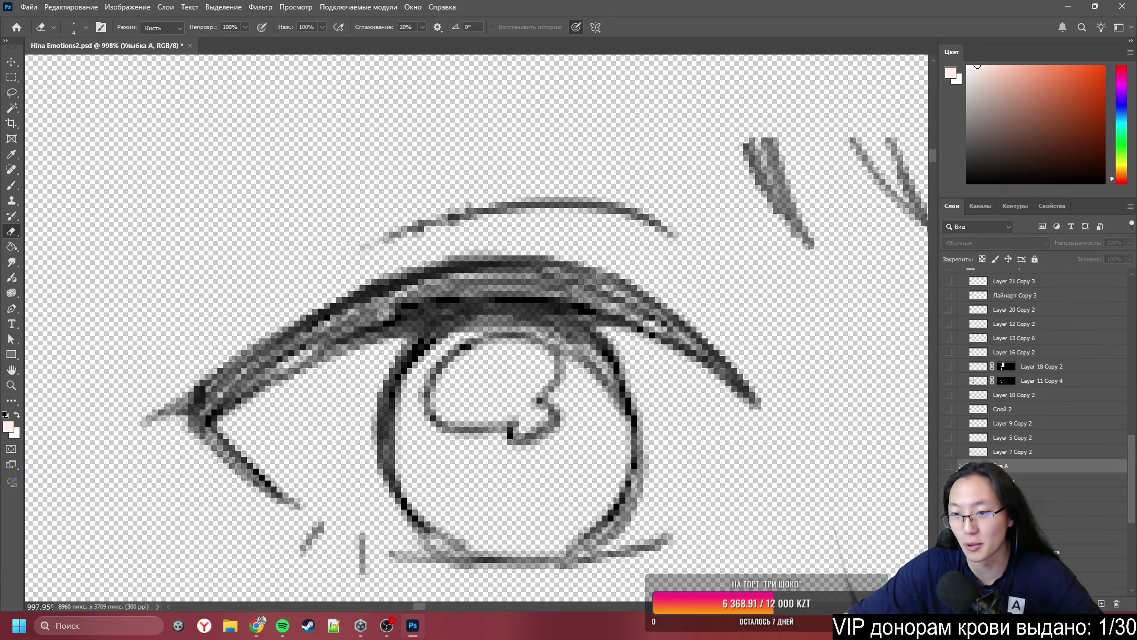
- Select Улыбка А for a white backdrop, zoom into the eyelid, then return to Глаза лайн
{"action": "left_click", "coordinate": [958, 465]}
{"action": "scroll", "coordinate": [475, 186], "scroll_direction": "up", "scroll_amount": 2}
{"action": "scroll", "coordinate": [347, 243], "scroll_direction": "up", "scroll_amount": 1}
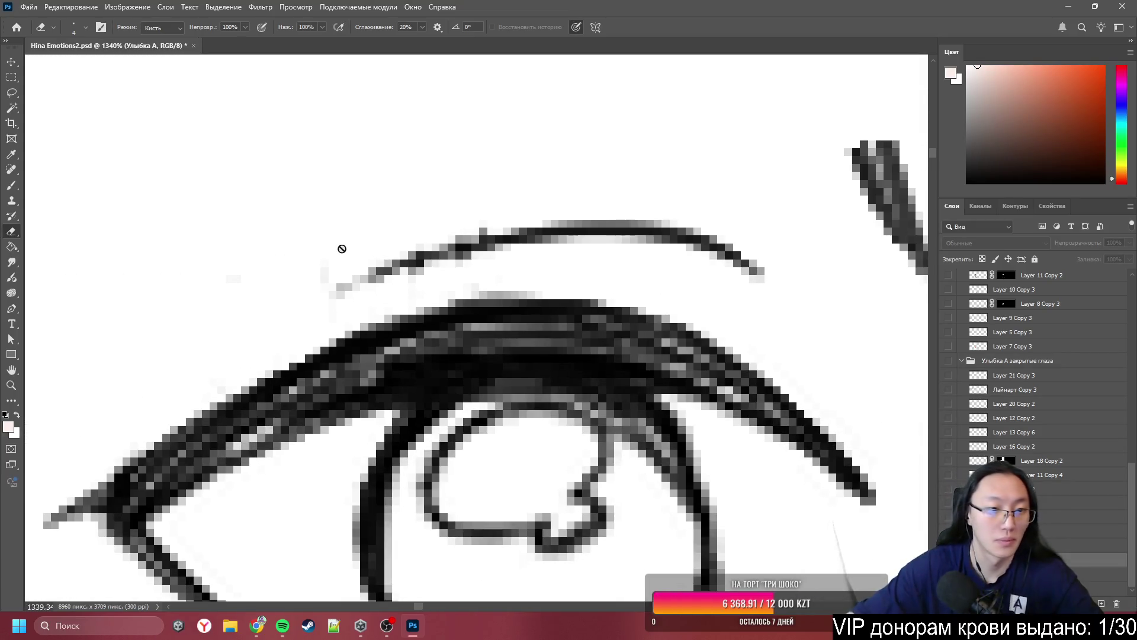
{"action": "left_click", "coordinate": [278, 404], "text": "ctrl"}
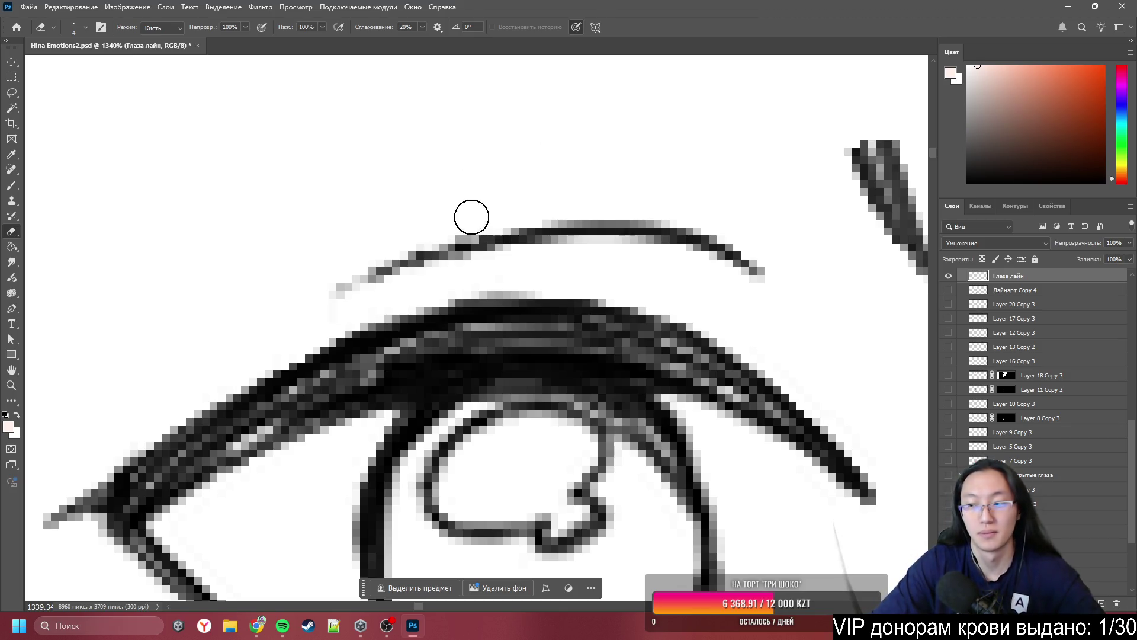
{"action": "scroll", "coordinate": [468, 249], "scroll_direction": "down", "scroll_amount": 3}
- Pan to the right eye and erase the three groups of lash strokes
{"action": "scroll", "coordinate": [459, 204], "scroll_direction": "up", "scroll_amount": 2}
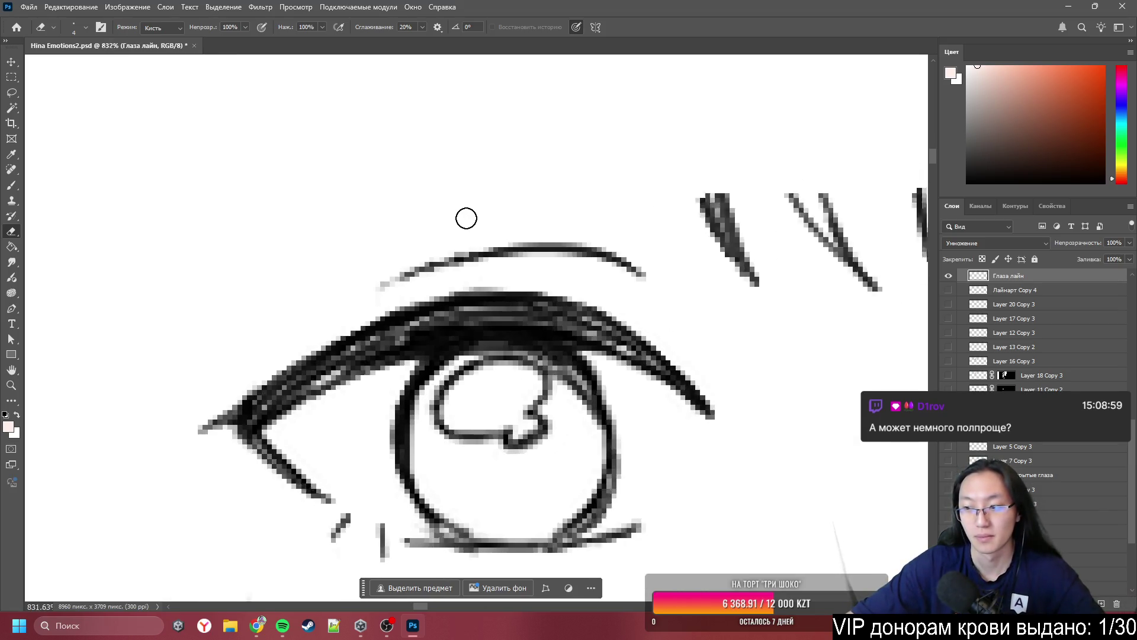
{"action": "scroll", "coordinate": [506, 277], "scroll_direction": "down", "scroll_amount": 3}
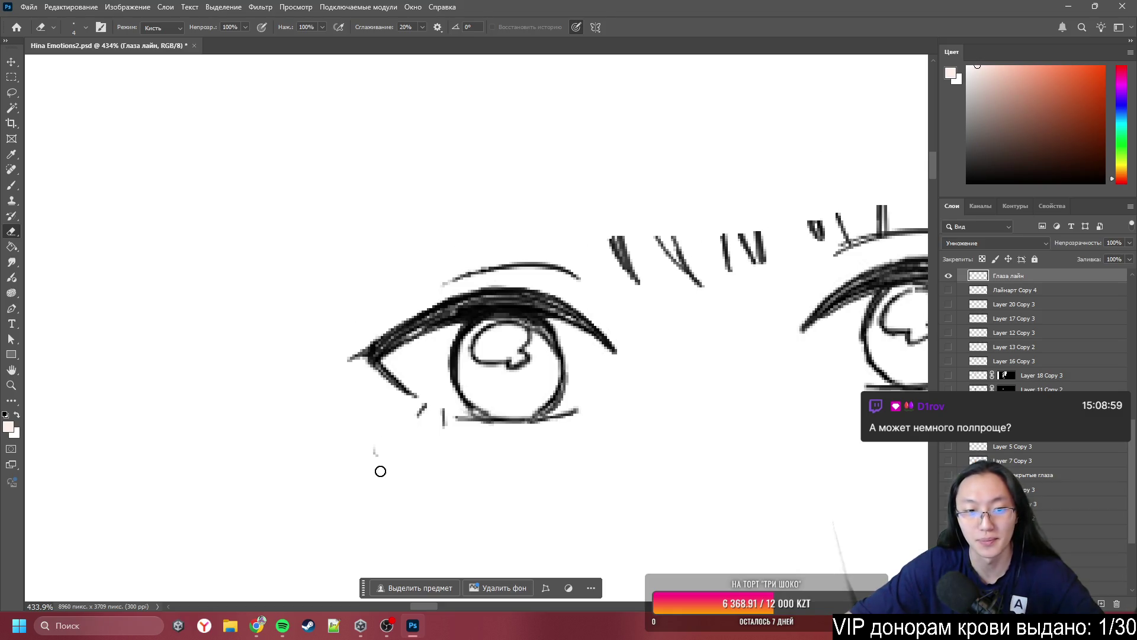
{"action": "scroll", "coordinate": [561, 302], "scroll_direction": "right", "scroll_amount": 3}
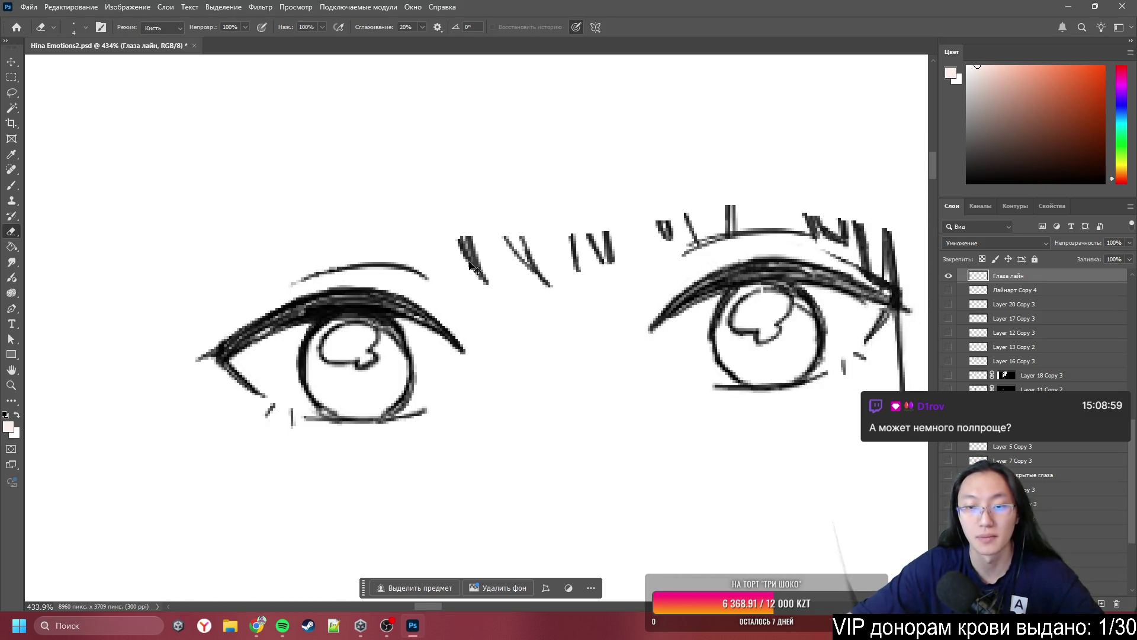
{"action": "scroll", "coordinate": [546, 203], "scroll_direction": "up", "scroll_amount": 3}
{"action": "mouse_move", "coordinate": [360, 275]}
{"action": "left_mouse_down"}
{"action": "mouse_move", "coordinate": [386, 355]}
{"action": "mouse_move", "coordinate": [299, 317]}
{"action": "mouse_move", "coordinate": [503, 322]}
{"action": "mouse_move", "coordinate": [633, 232]}
{"action": "mouse_move", "coordinate": [711, 198]}
{"action": "left_mouse_up"}
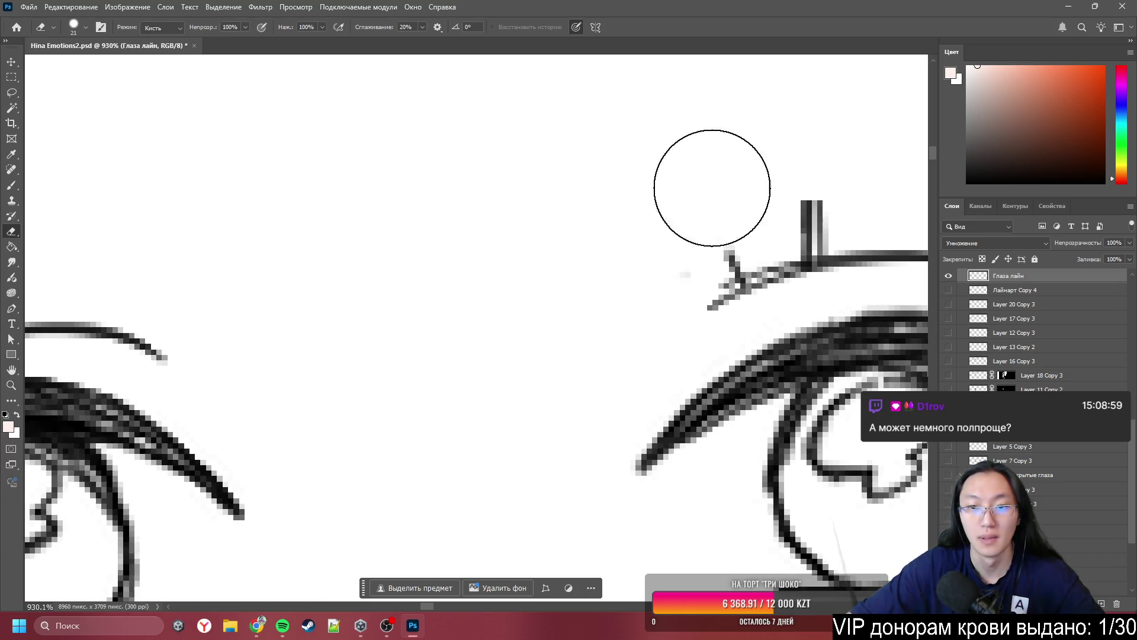
{"action": "scroll", "coordinate": [426, 167], "scroll_direction": "down", "scroll_amount": 3}
{"action": "scroll", "coordinate": [459, 196], "scroll_direction": "up", "scroll_amount": 3}
- With a smaller eraser, remove the vertical strokes and zigzag lash marks above the eyelid crease
{"action": "left_click_drag", "start_coordinate": [495, 195], "coordinate": [442, 193]}
{"action": "scroll", "coordinate": [391, 266], "scroll_direction": "up", "scroll_amount": 1}
{"action": "scroll", "coordinate": [380, 271], "scroll_direction": "up", "scroll_amount": 1}
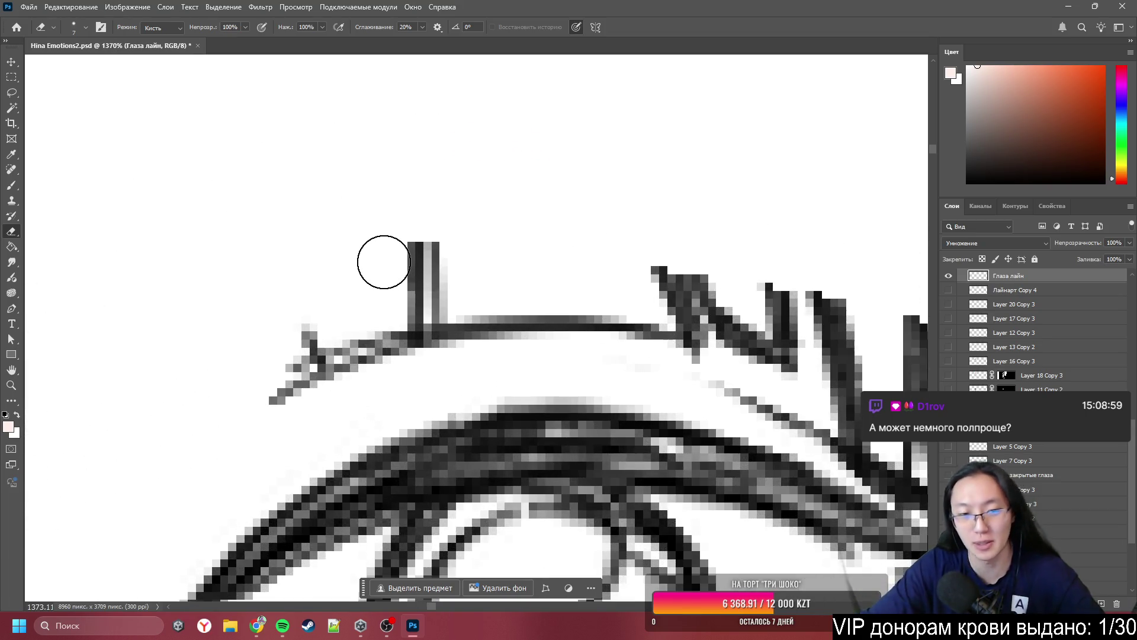
{"action": "left_click_drag", "start_coordinate": [454, 239], "coordinate": [429, 284]}
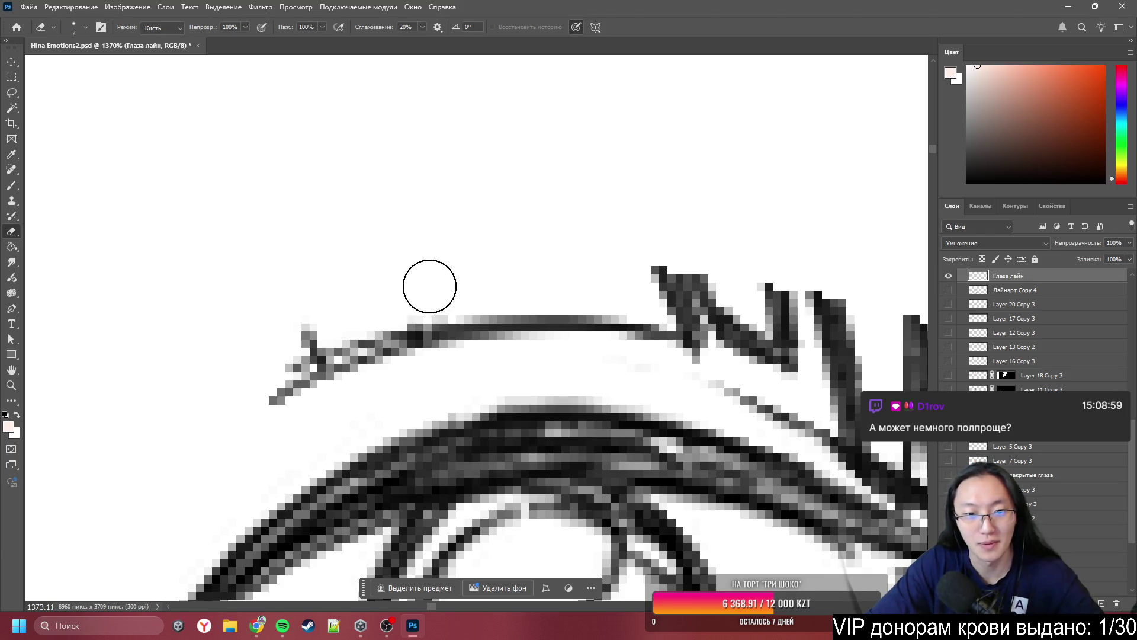
{"action": "left_click_drag", "start_coordinate": [279, 312], "coordinate": [309, 315]}
{"action": "left_click_drag", "start_coordinate": [402, 341], "coordinate": [382, 342]}
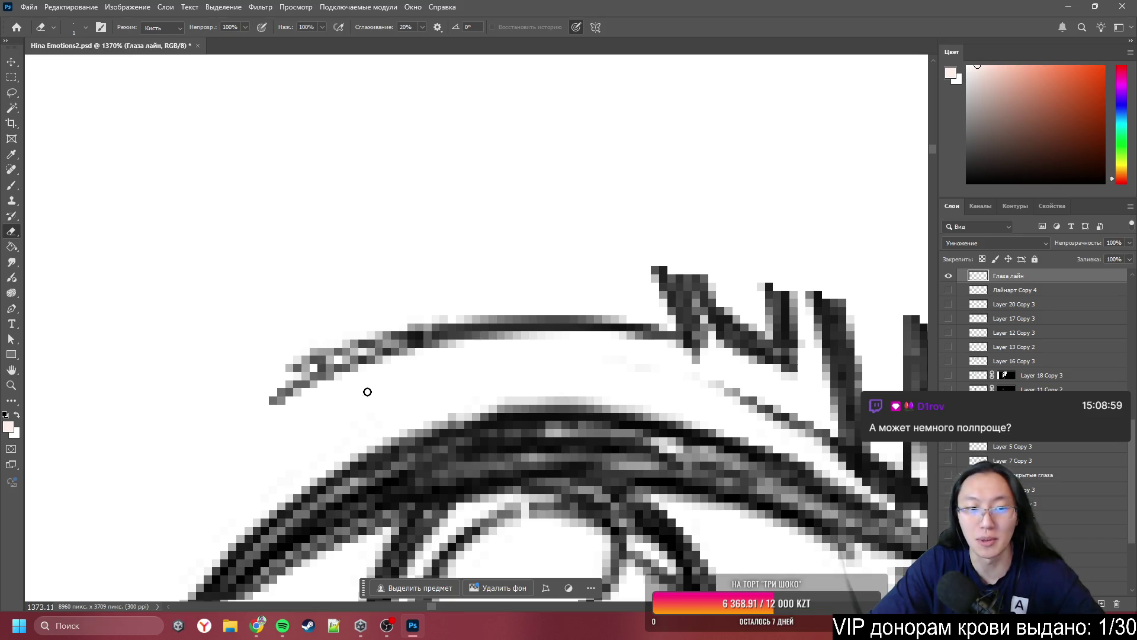
{"action": "scroll", "coordinate": [368, 374], "scroll_direction": "down", "scroll_amount": 4}
{"action": "scroll", "coordinate": [518, 178], "scroll_direction": "up", "scroll_amount": 3}
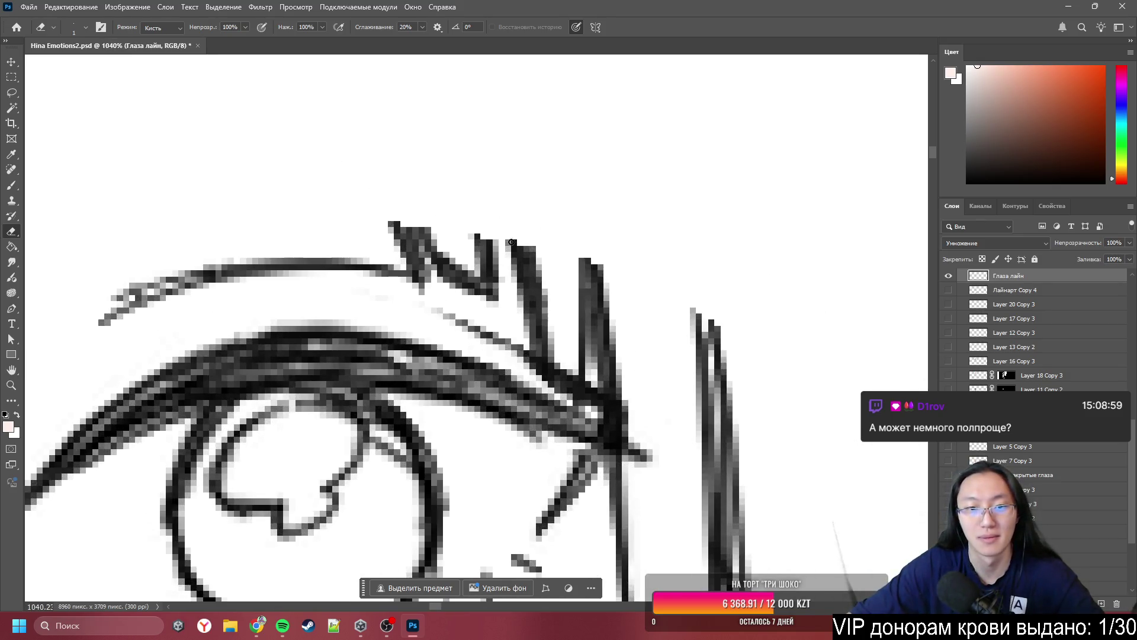
{"action": "left_click", "coordinate": [406, 226]}
{"action": "mouse_move", "coordinate": [407, 226]}
{"action": "left_mouse_down"}
{"action": "mouse_move", "coordinate": [416, 241]}
{"action": "mouse_move", "coordinate": [492, 254]}
{"action": "mouse_move", "coordinate": [460, 264]}
{"action": "mouse_move", "coordinate": [538, 282]}
{"action": "mouse_move", "coordinate": [513, 275]}
{"action": "mouse_move", "coordinate": [474, 298]}
{"action": "left_mouse_up"}
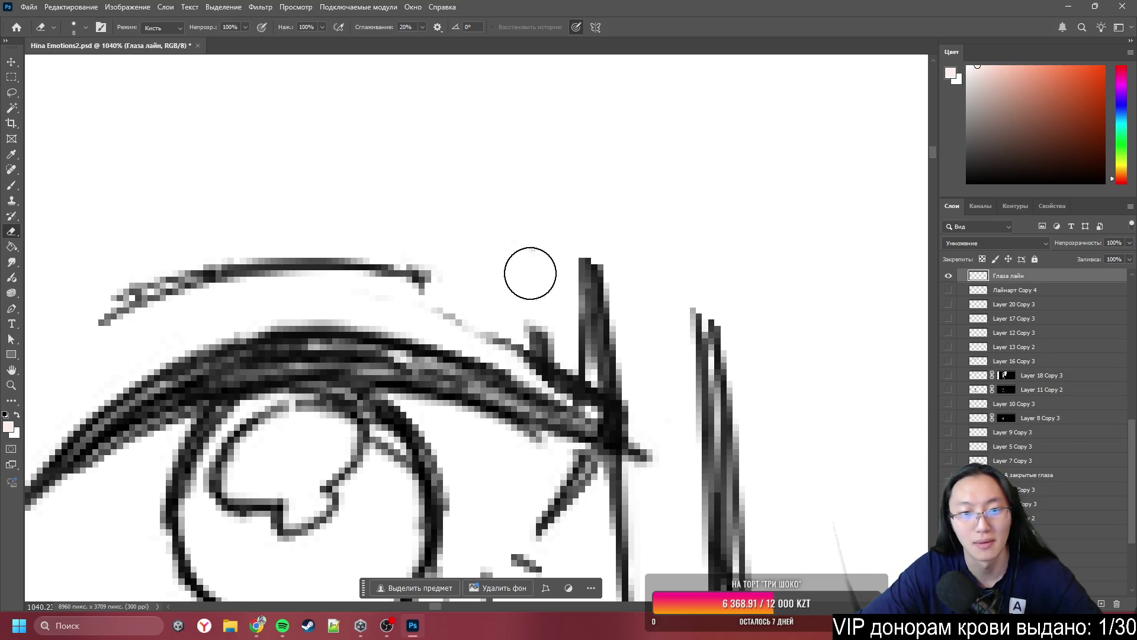
{"action": "key", "text": "ctrl+z"}
{"action": "mouse_move", "coordinate": [468, 240]}
{"action": "left_mouse_down"}
{"action": "mouse_move", "coordinate": [446, 233]}
{"action": "mouse_move", "coordinate": [452, 254]}
{"action": "mouse_move", "coordinate": [409, 223]}
{"action": "mouse_move", "coordinate": [479, 272]}
{"action": "mouse_move", "coordinate": [450, 265]}
{"action": "mouse_move", "coordinate": [475, 241]}
{"action": "mouse_move", "coordinate": [539, 317]}
{"action": "mouse_move", "coordinate": [584, 331]}
{"action": "mouse_move", "coordinate": [561, 257]}
{"action": "left_mouse_up"}
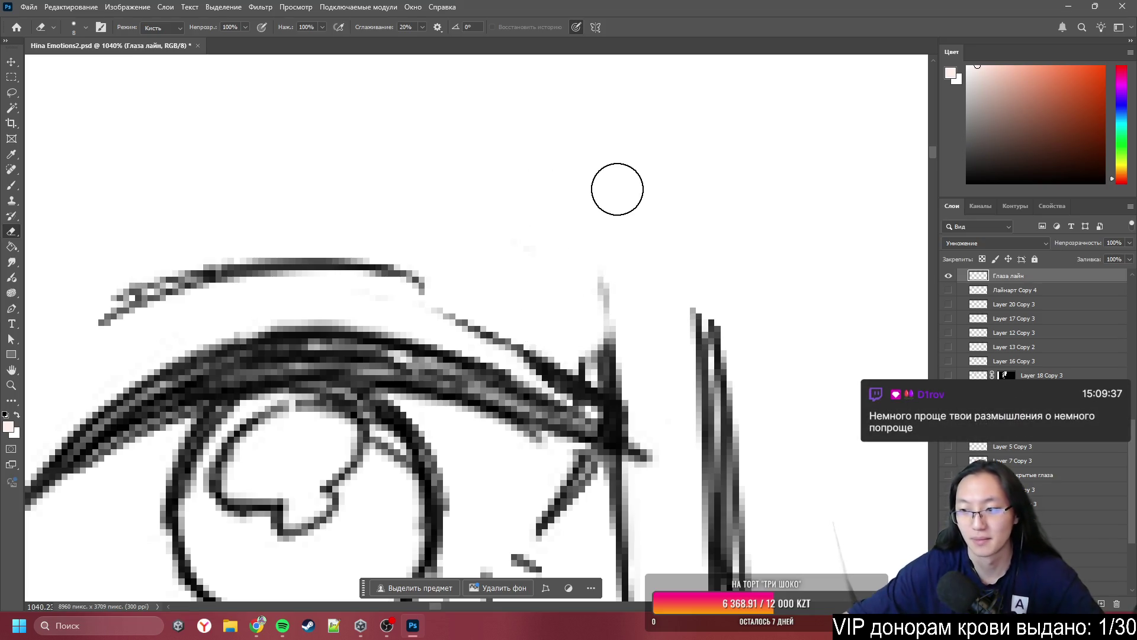
- Erase the tall stray vertical stroke beside the right eye's outer corner
{"action": "scroll", "coordinate": [326, 71], "scroll_direction": "down", "scroll_amount": 2}
{"action": "scroll", "coordinate": [329, 57], "scroll_direction": "down", "scroll_amount": 2}
{"action": "scroll", "coordinate": [329, 57], "scroll_direction": "up", "scroll_amount": 1}
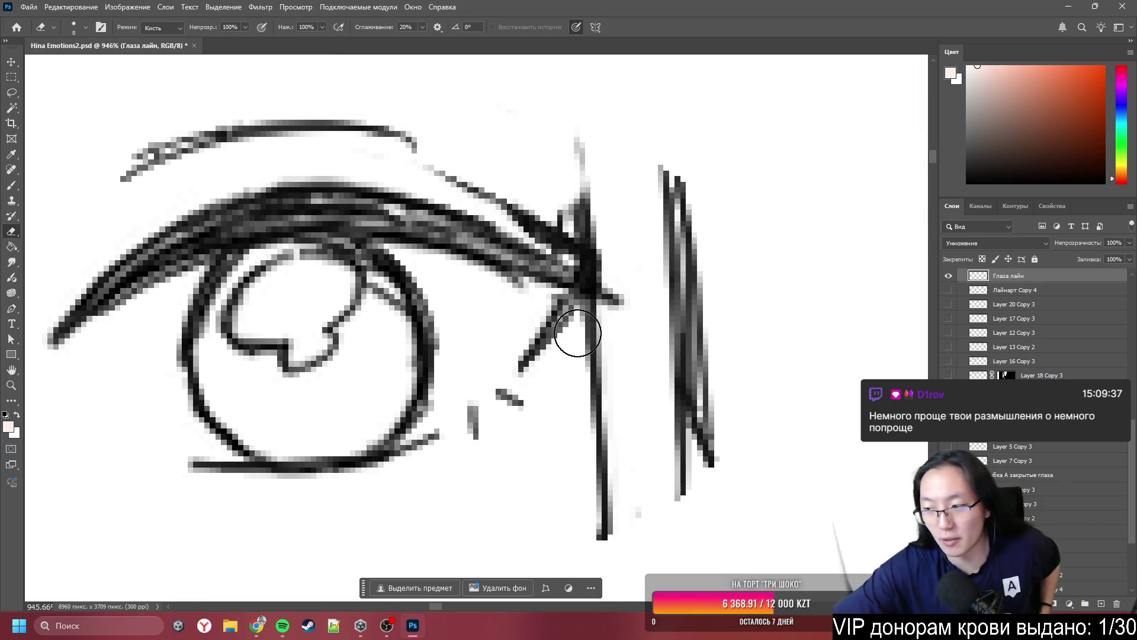
{"action": "mouse_move", "coordinate": [714, 468]}
{"action": "left_mouse_down"}
{"action": "mouse_move", "coordinate": [719, 295]}
{"action": "mouse_move", "coordinate": [677, 507]}
{"action": "mouse_move", "coordinate": [676, 159]}
{"action": "mouse_move", "coordinate": [736, 409]}
{"action": "mouse_move", "coordinate": [617, 464]}
{"action": "mouse_move", "coordinate": [612, 452]}
{"action": "mouse_move", "coordinate": [579, 91]}
{"action": "mouse_move", "coordinate": [567, 144]}
{"action": "mouse_move", "coordinate": [597, 214]}
{"action": "mouse_move", "coordinate": [559, 185]}
{"action": "mouse_move", "coordinate": [599, 218]}
{"action": "left_mouse_up"}
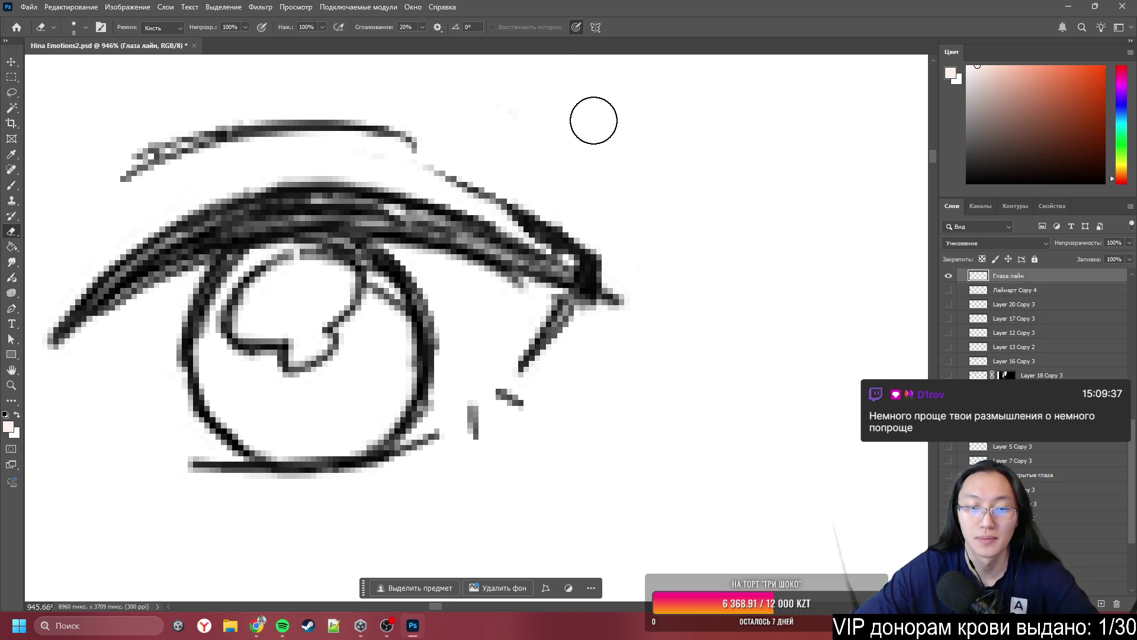
{"action": "scroll", "coordinate": [535, 184], "scroll_direction": "up", "scroll_amount": 4}
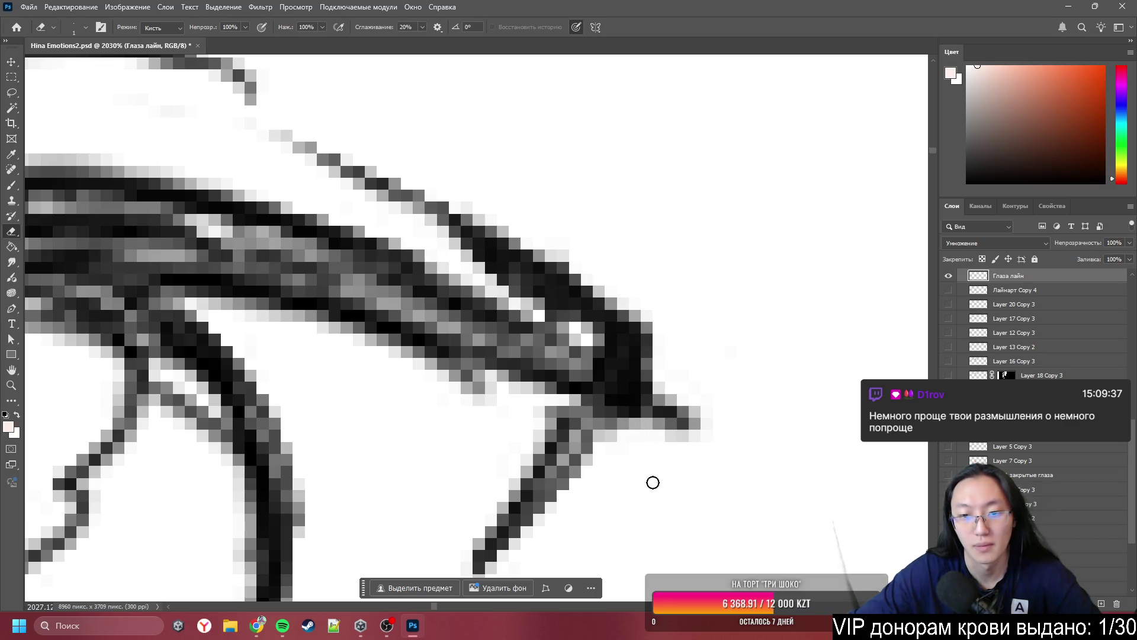
{"action": "scroll", "coordinate": [646, 389], "scroll_direction": "down", "scroll_amount": 5}
{"action": "scroll", "coordinate": [607, 346], "scroll_direction": "down", "scroll_amount": 1}
{"action": "scroll", "coordinate": [607, 347], "scroll_direction": "down", "scroll_amount": 3}
{"action": "scroll", "coordinate": [607, 347], "scroll_direction": "down", "scroll_amount": 3}
{"action": "scroll", "coordinate": [607, 346], "scroll_direction": "up", "scroll_amount": 1}
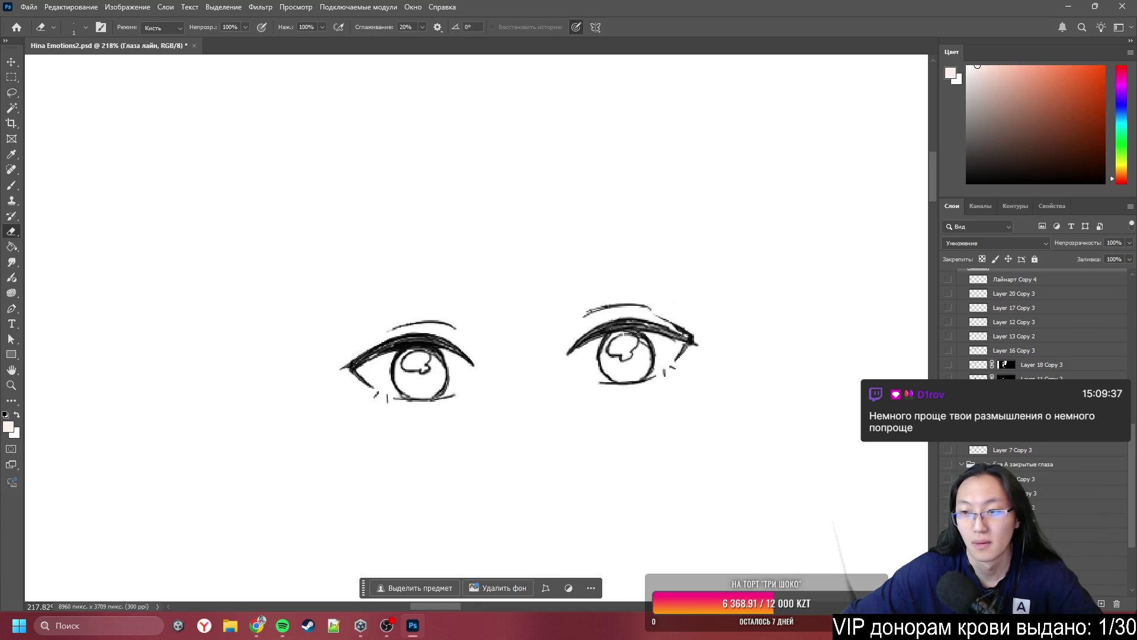
- Toggle Глаза лайн visibility to compare the face, ending with the eye lineart shown alone
{"action": "left_click", "coordinate": [947, 369], "text": "alt"}
{"action": "left_click", "coordinate": [947, 370], "text": "alt"}
{"action": "left_click", "coordinate": [947, 369], "text": "alt"}
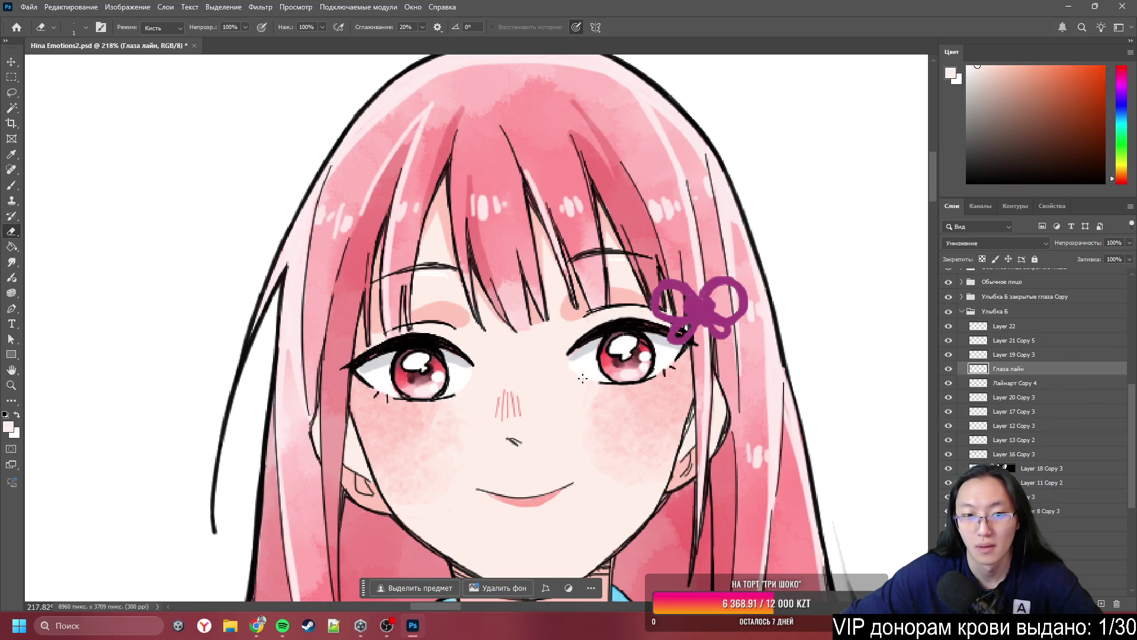
{"action": "left_click", "coordinate": [950, 370]}
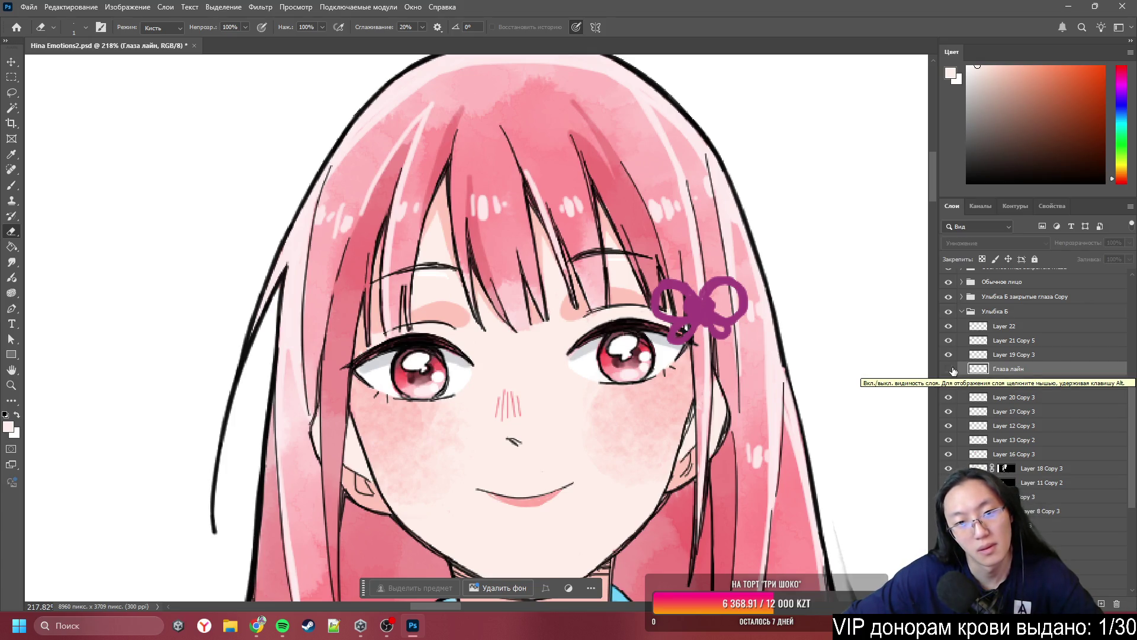
{"action": "left_click", "coordinate": [949, 370]}
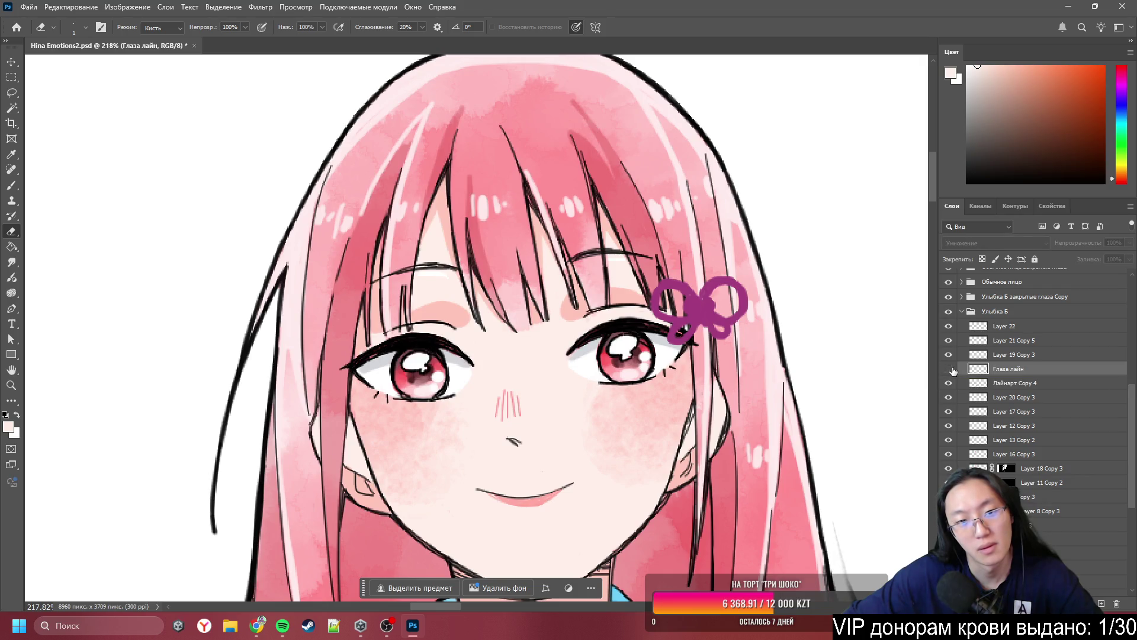
{"action": "left_click", "coordinate": [950, 369]}
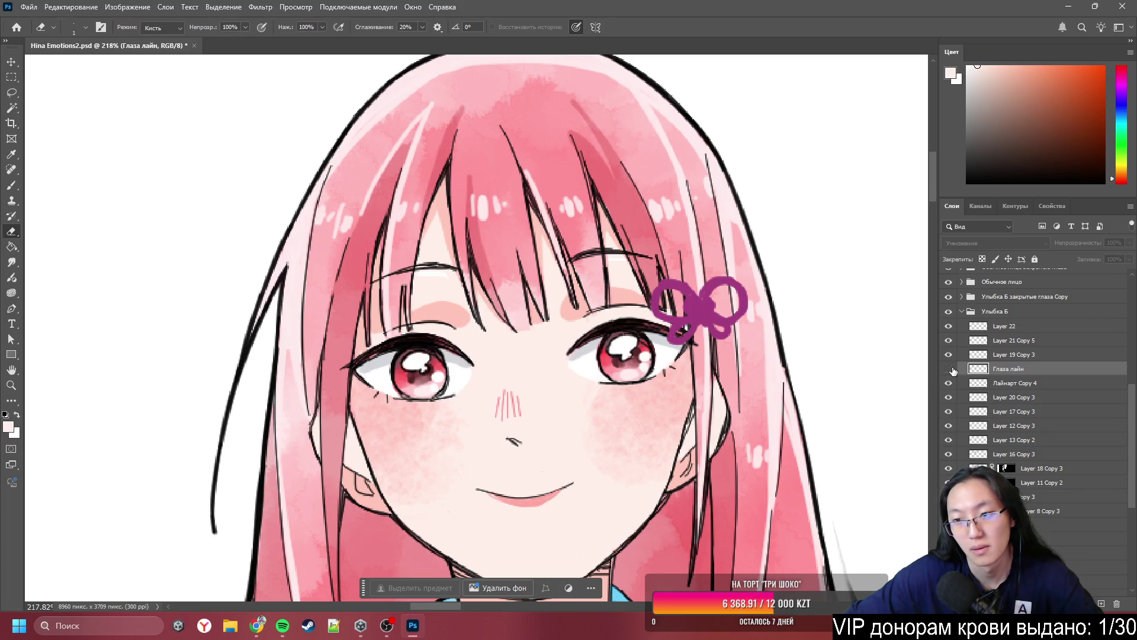
{"action": "left_click", "coordinate": [949, 369]}
{"action": "left_click", "coordinate": [950, 369], "text": "alt"}
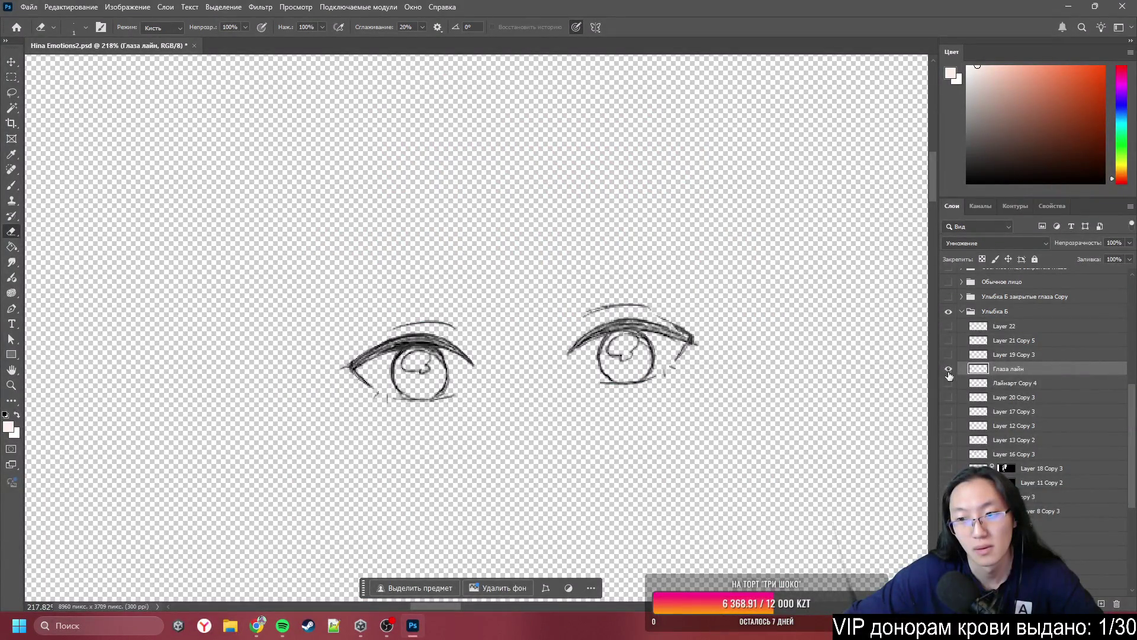
{"action": "left_click", "coordinate": [949, 370], "text": "alt"}
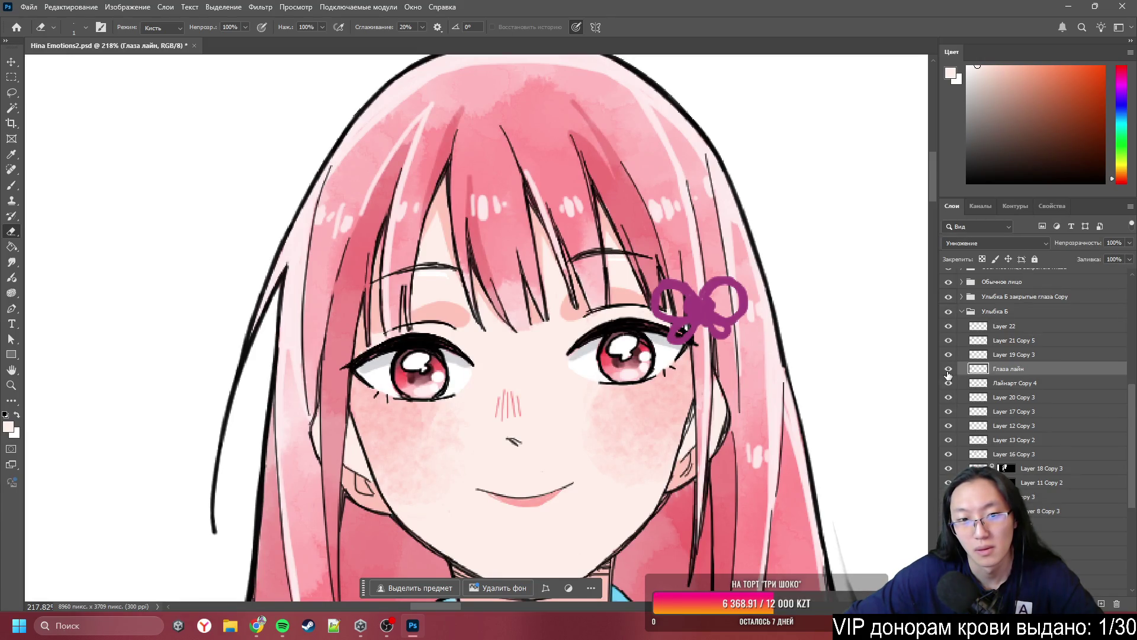
{"action": "left_click", "coordinate": [949, 370], "text": "alt"}
{"action": "scroll", "coordinate": [720, 400], "scroll_direction": "up", "scroll_amount": 5, "text": "alt"}
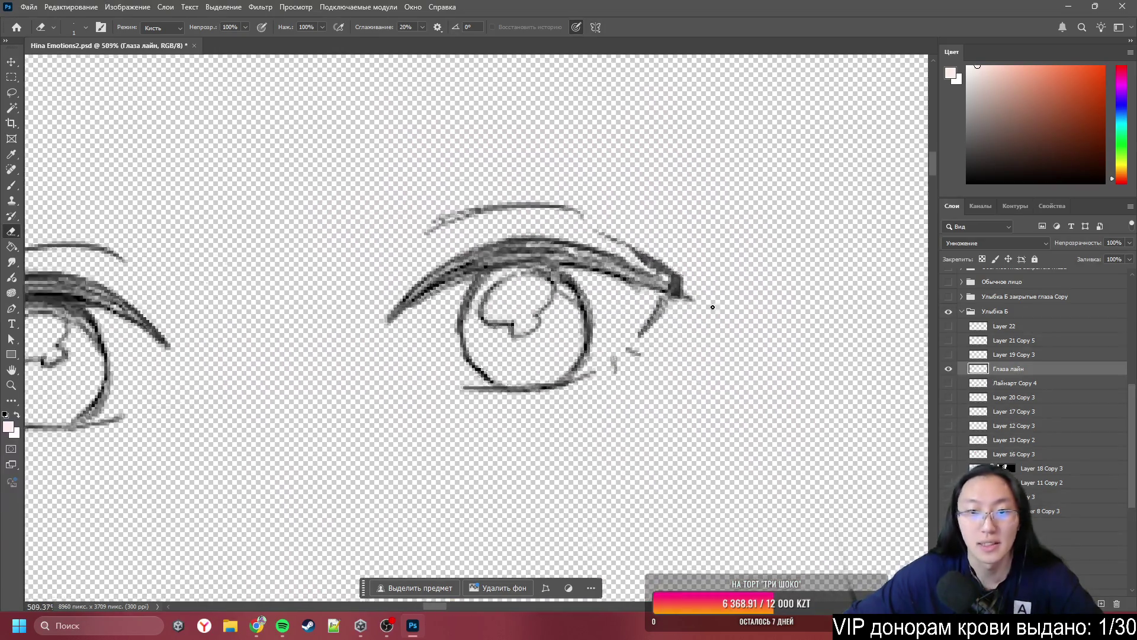
- Soften the dark outer tip of the right upper eyelid with a larger eraser, then show all layers
{"action": "key", "text": "bracketright"}
{"action": "key", "text": "bracketright"}
{"action": "key", "text": "bracketright"}
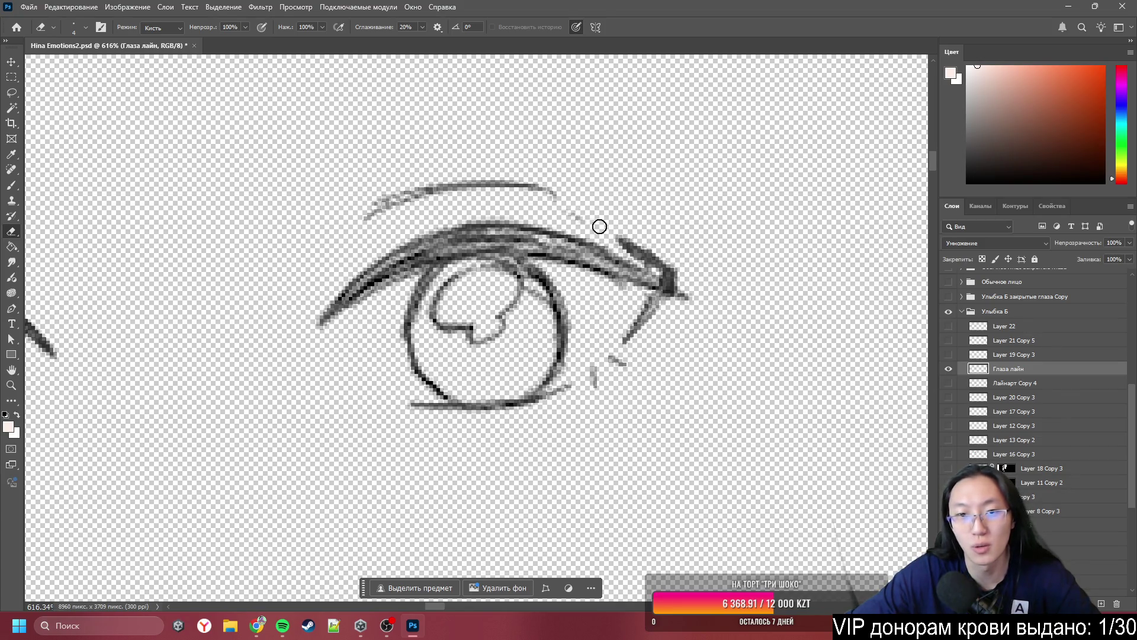
{"action": "left_click_drag", "start_coordinate": [620, 243], "coordinate": [686, 280]}
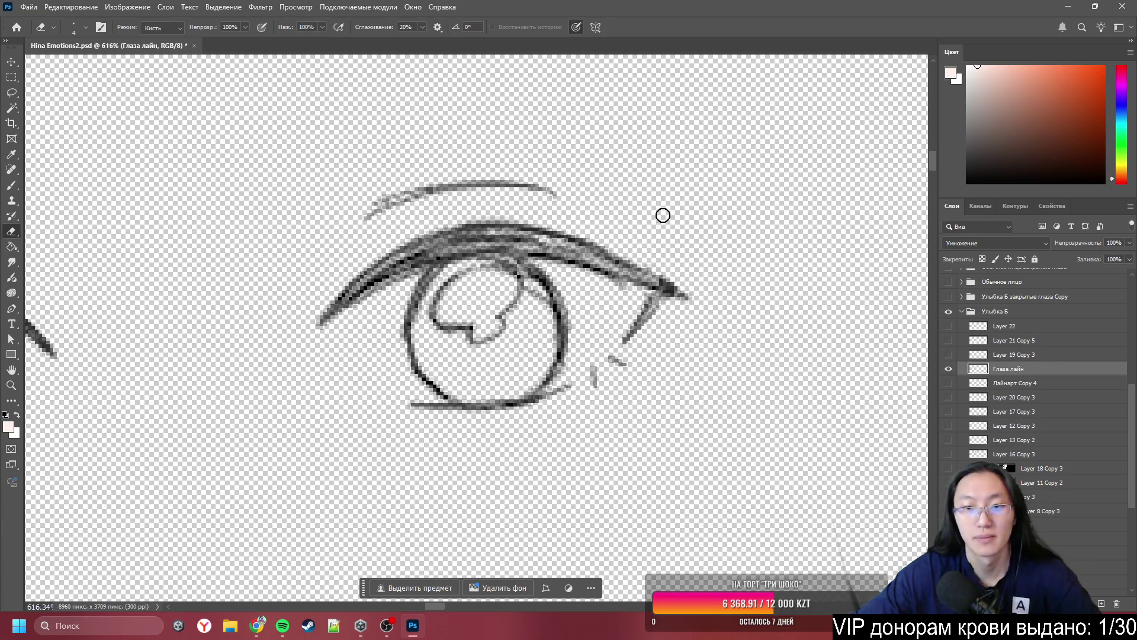
{"action": "scroll", "coordinate": [728, 229], "scroll_direction": "down", "scroll_amount": 3}
{"action": "scroll", "coordinate": [681, 237], "scroll_direction": "up", "scroll_amount": 6}
{"action": "key", "text": "bracketleft"}
{"action": "key", "text": "bracketleft"}
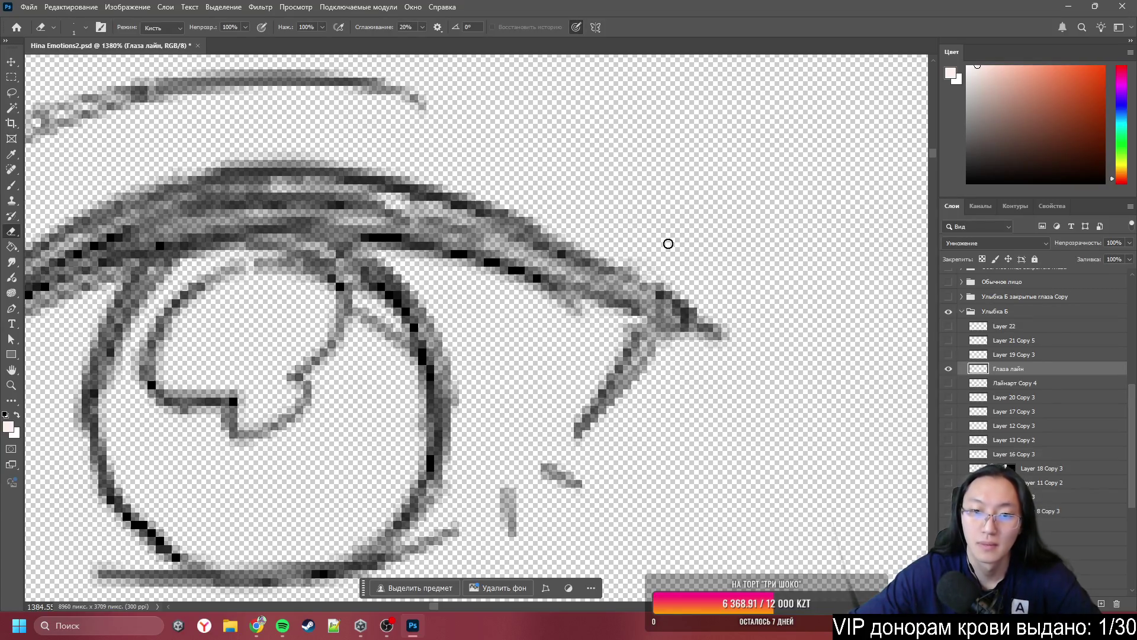
{"action": "scroll", "coordinate": [729, 305], "scroll_direction": "down", "scroll_amount": 4}
{"action": "scroll", "coordinate": [724, 318], "scroll_direction": "down", "scroll_amount": 2}
{"action": "scroll", "coordinate": [639, 369], "scroll_direction": "up", "scroll_amount": 2}
{"action": "scroll", "coordinate": [645, 364], "scroll_direction": "down", "scroll_amount": 3}
{"action": "scroll", "coordinate": [671, 352], "scroll_direction": "left", "scroll_amount": 2}
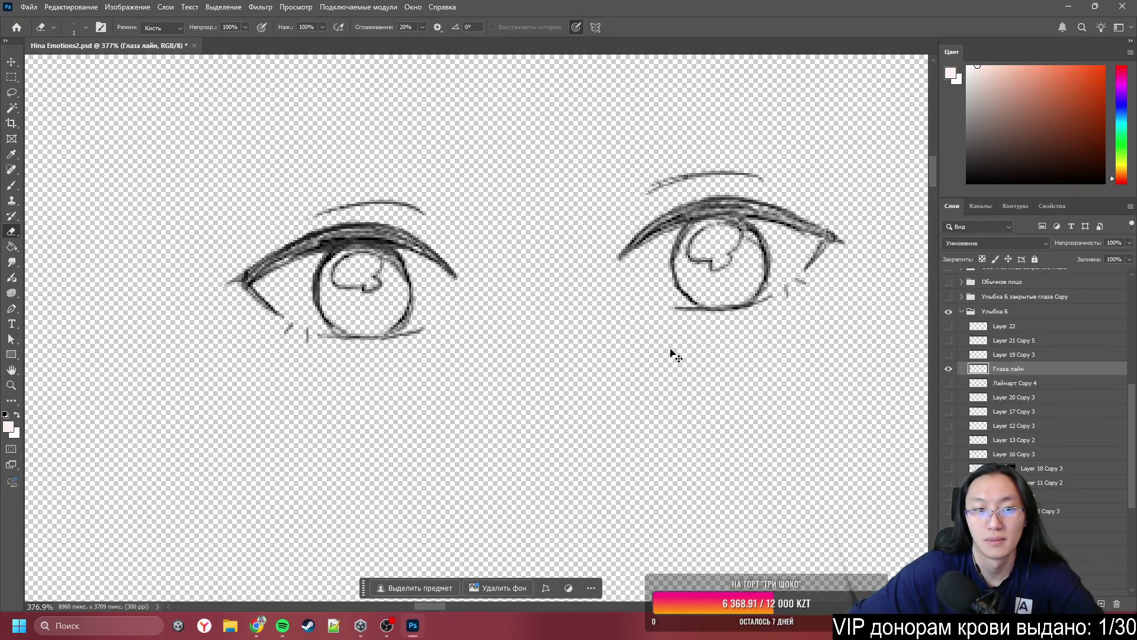
{"action": "left_click", "coordinate": [949, 369], "text": "alt"}
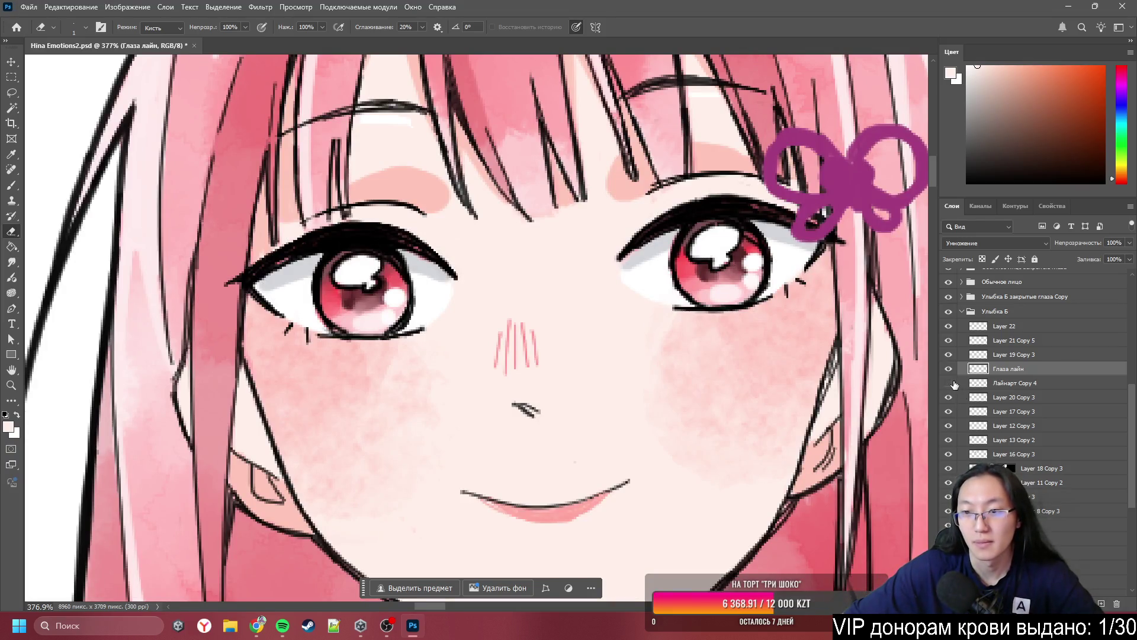
- Compare Лайнарт Copy 4 on and off, hide Глаза лайн, and enlarge the eraser
{"action": "left_click", "coordinate": [952, 383]}
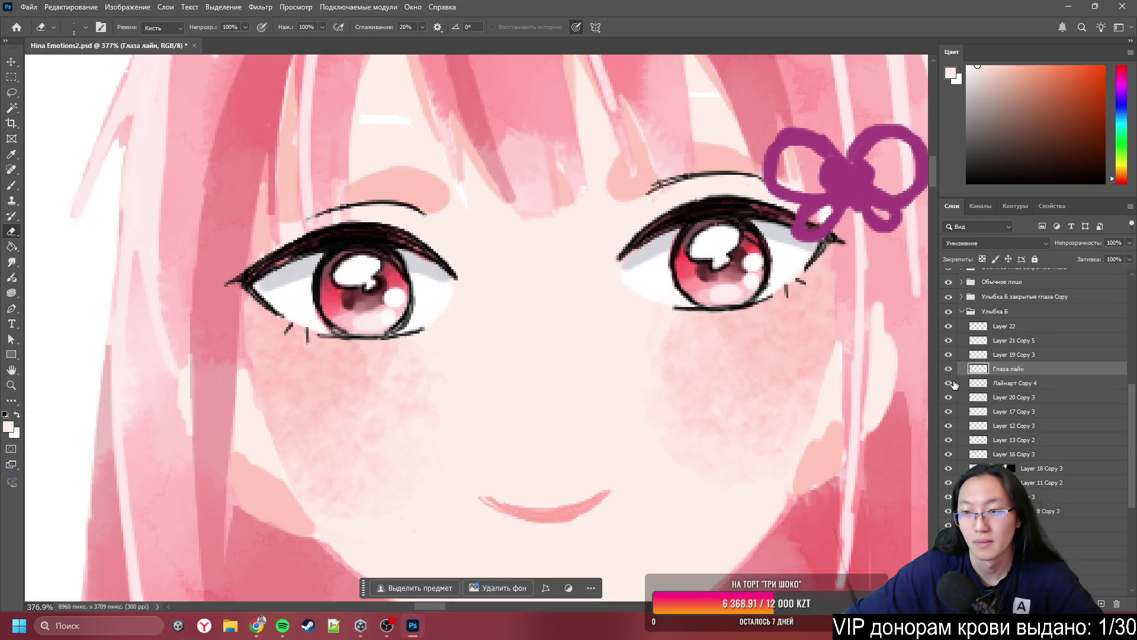
{"action": "left_click", "coordinate": [951, 382]}
{"action": "left_click", "coordinate": [949, 369]}
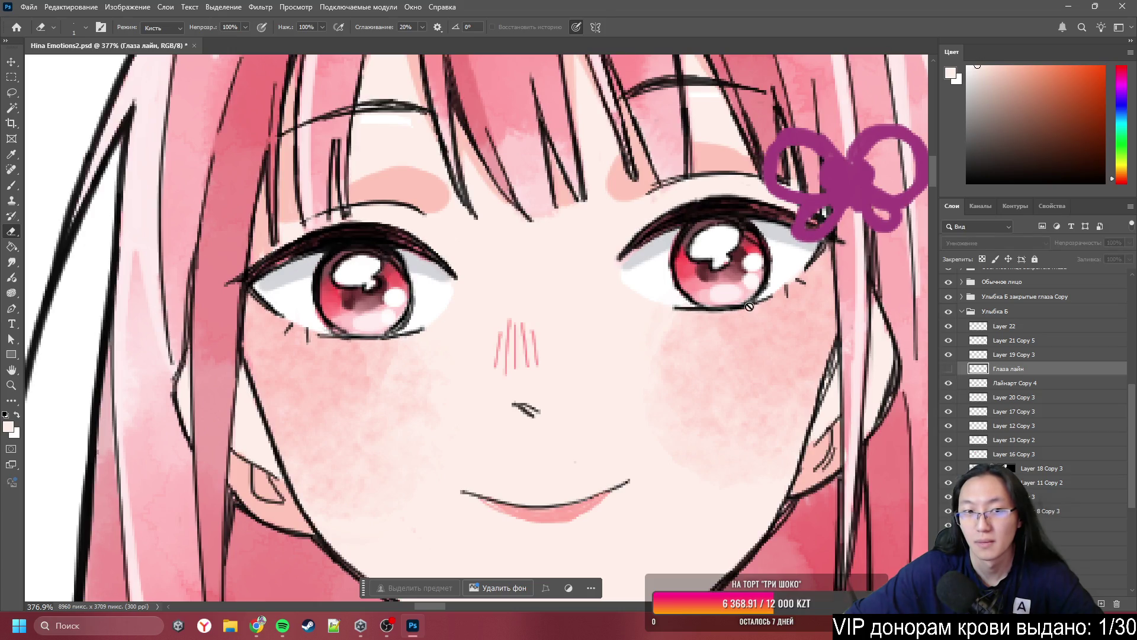
{"action": "right_click", "coordinate": [387, 280]}
{"action": "right_click", "coordinate": [465, 240]}
{"action": "key", "text": "Return"}
{"action": "right_click", "coordinate": [463, 276]}
{"action": "key", "text": "Return"}
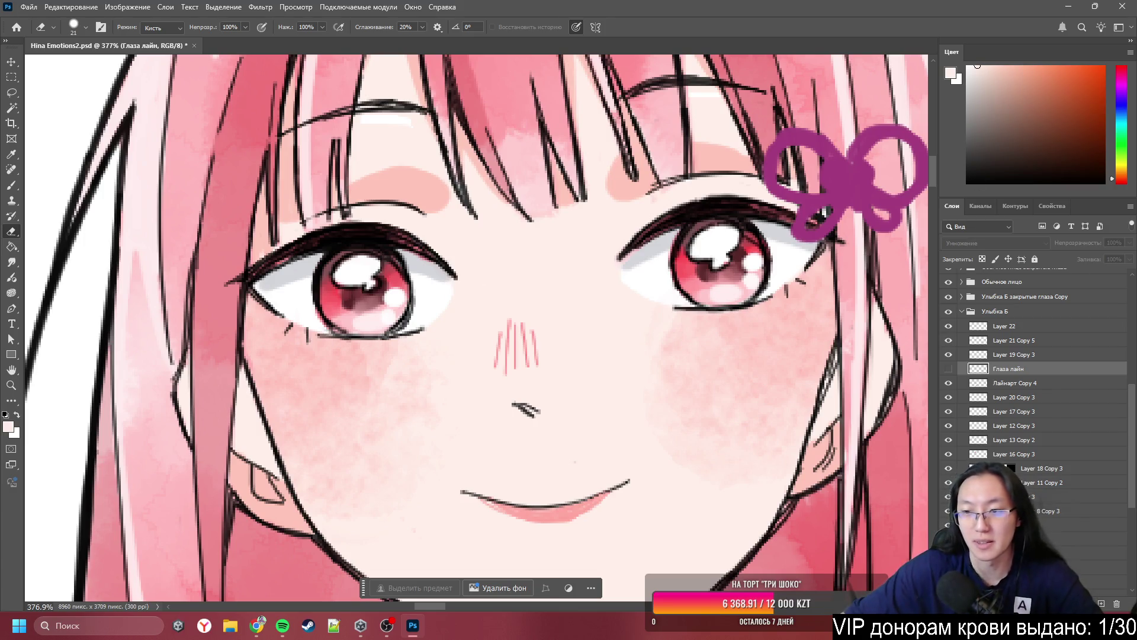
- On Лайнарт Copy 4, erase both eyes' upper eyelid and lash lines
{"action": "left_click", "coordinate": [1015, 385]}
{"action": "mouse_move", "coordinate": [406, 241]}
{"action": "left_mouse_down"}
{"action": "mouse_move", "coordinate": [418, 228]}
{"action": "mouse_move", "coordinate": [376, 198]}
{"action": "mouse_move", "coordinate": [388, 285]}
{"action": "mouse_move", "coordinate": [375, 322]}
{"action": "mouse_move", "coordinate": [289, 307]}
{"action": "mouse_move", "coordinate": [272, 276]}
{"action": "mouse_move", "coordinate": [281, 307]}
{"action": "mouse_move", "coordinate": [285, 268]}
{"action": "mouse_move", "coordinate": [337, 249]}
{"action": "mouse_move", "coordinate": [383, 292]}
{"action": "mouse_move", "coordinate": [335, 243]}
{"action": "left_mouse_up"}
{"action": "key", "text": "bracketleft"}
{"action": "key", "text": "bracketleft"}
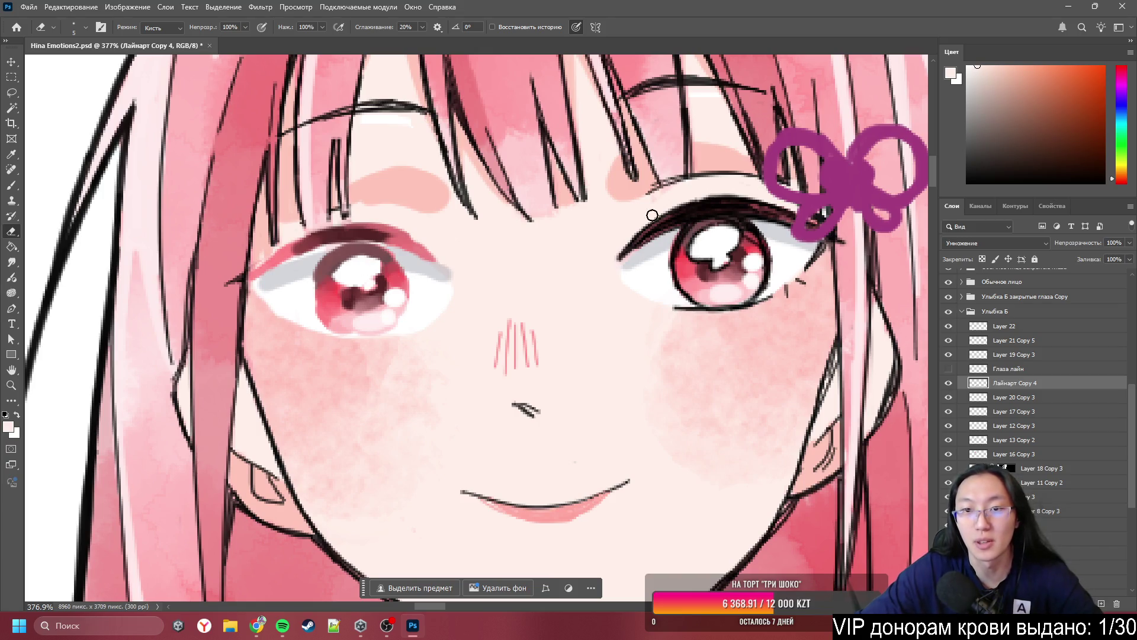
{"action": "left_click_drag", "start_coordinate": [617, 256], "coordinate": [680, 218]}
{"action": "mouse_move", "coordinate": [623, 261]}
{"action": "left_mouse_down"}
{"action": "mouse_move", "coordinate": [645, 238]}
{"action": "mouse_move", "coordinate": [648, 193]}
{"action": "mouse_move", "coordinate": [648, 233]}
{"action": "mouse_move", "coordinate": [693, 284]}
{"action": "mouse_move", "coordinate": [729, 301]}
{"action": "mouse_move", "coordinate": [808, 261]}
{"action": "mouse_move", "coordinate": [813, 236]}
{"action": "mouse_move", "coordinate": [764, 205]}
{"action": "mouse_move", "coordinate": [638, 242]}
{"action": "left_mouse_up"}
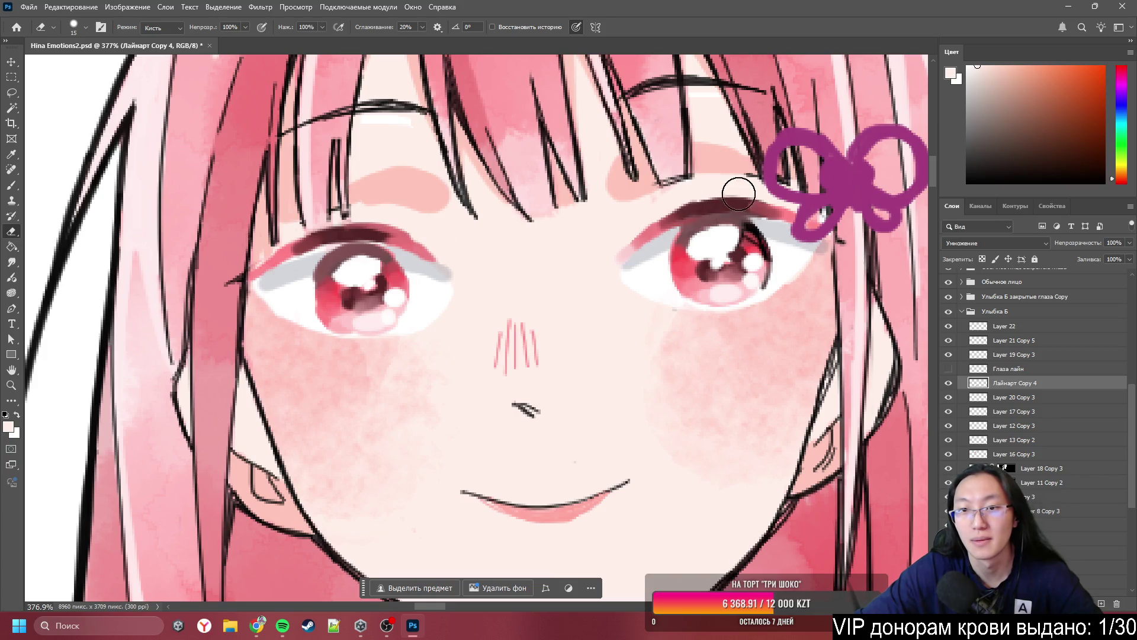
{"action": "scroll", "coordinate": [719, 115], "scroll_direction": "down", "scroll_amount": 3}
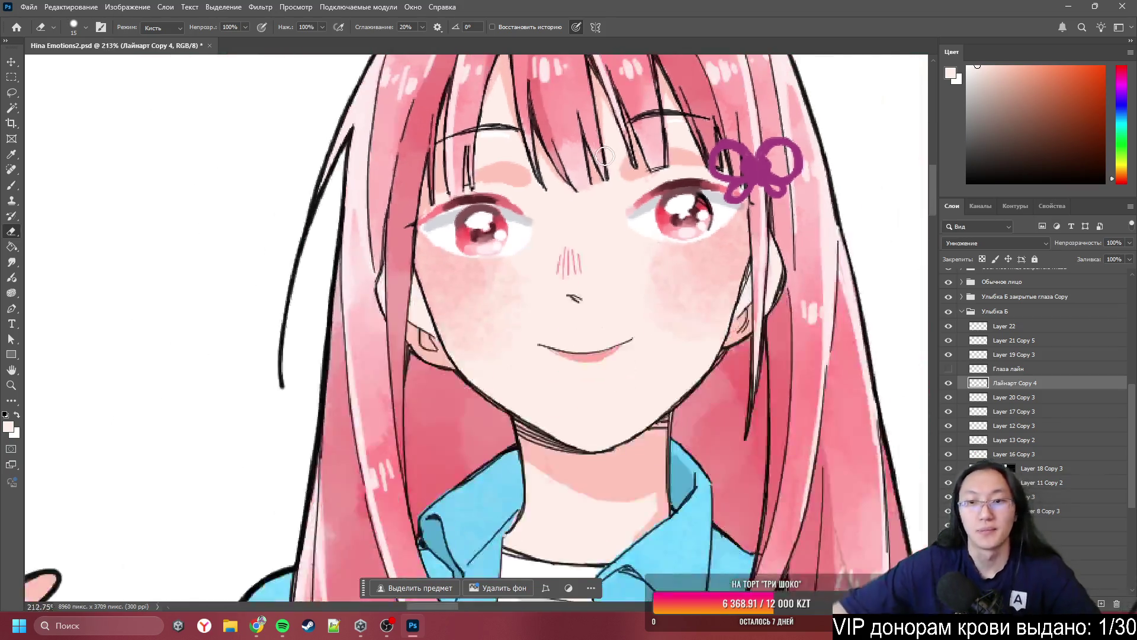
- Check the eyes with Глаза лайн toggled, then select the eye colouring layer
{"action": "left_click", "coordinate": [949, 370]}
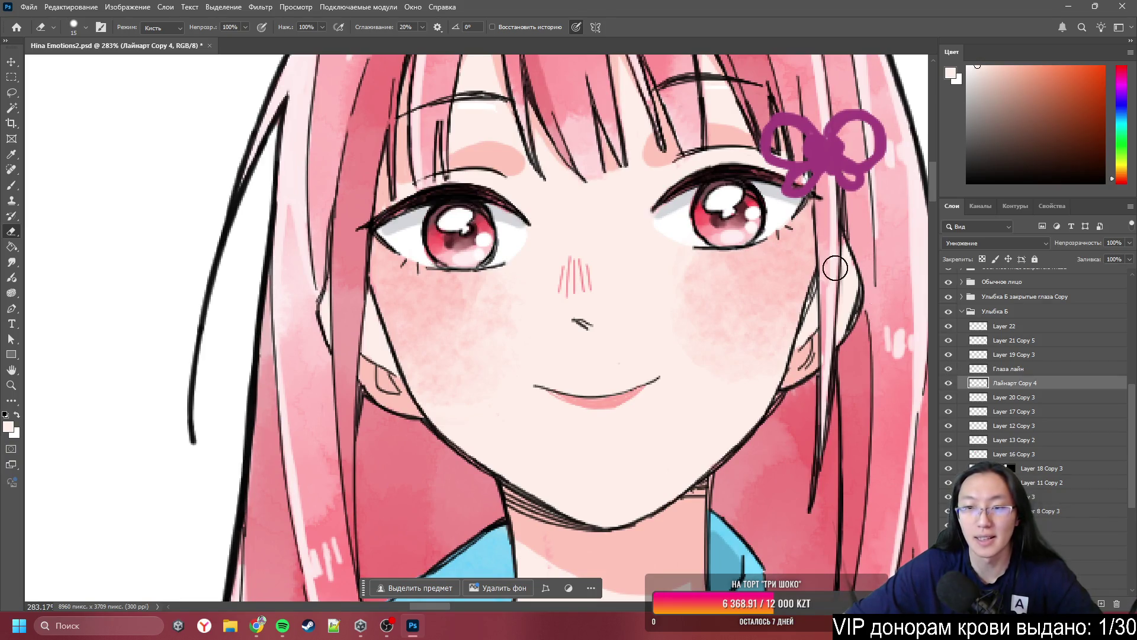
{"action": "left_click", "coordinate": [949, 369]}
{"action": "left_click", "coordinate": [735, 216], "text": "ctrl"}
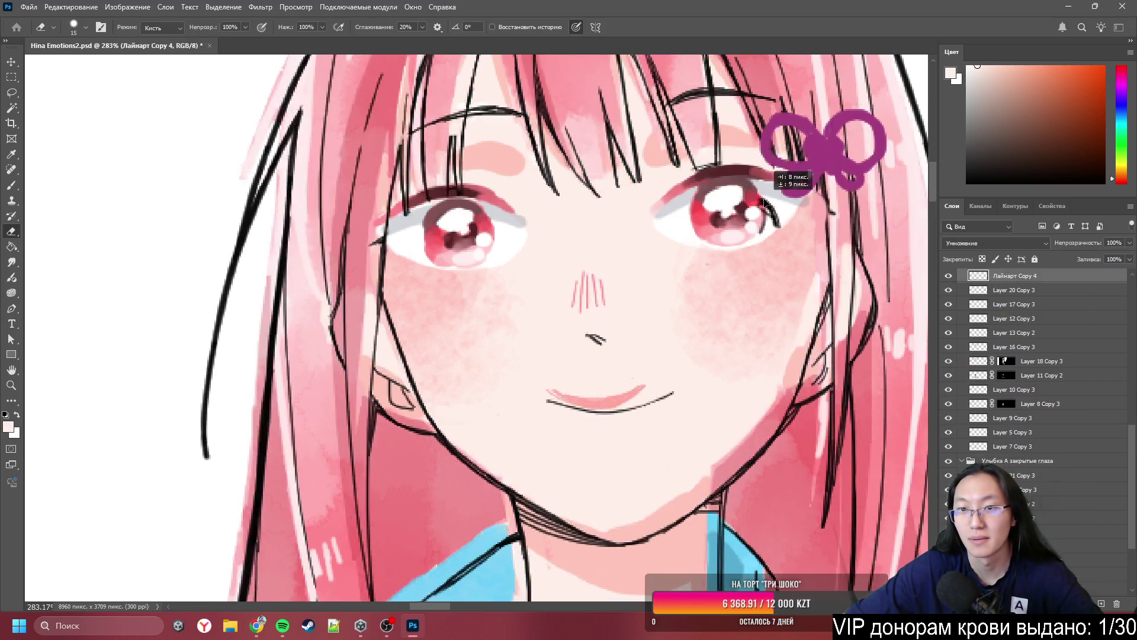
{"action": "left_click", "coordinate": [755, 195], "text": "ctrl"}
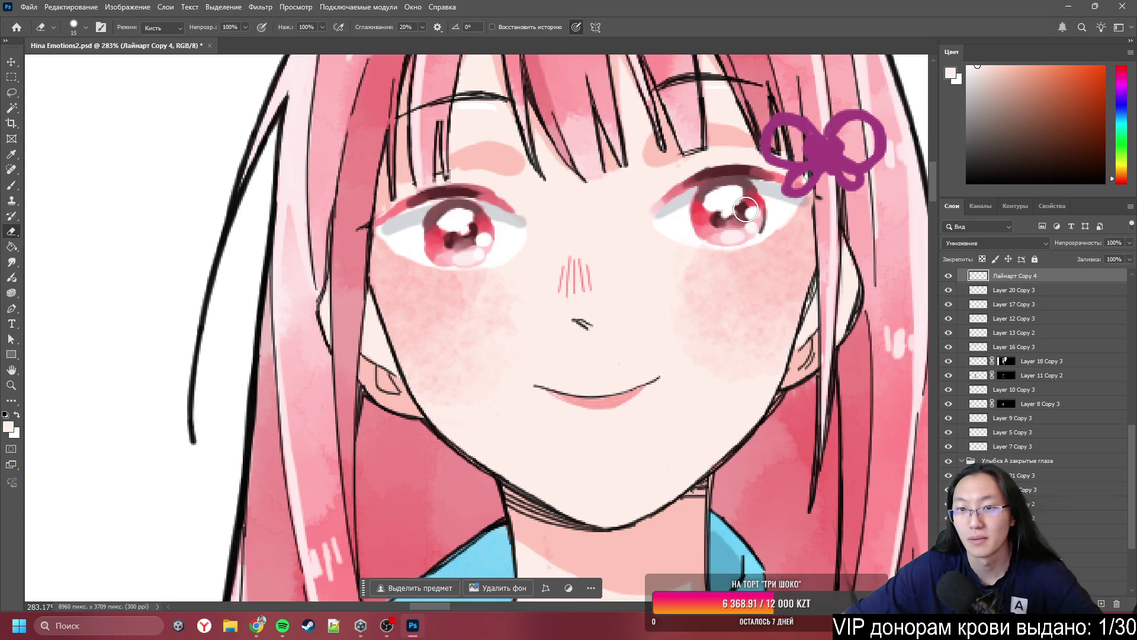
{"action": "left_click", "coordinate": [746, 210], "text": "ctrl"}
{"action": "left_click", "coordinate": [734, 181], "text": "ctrl"}
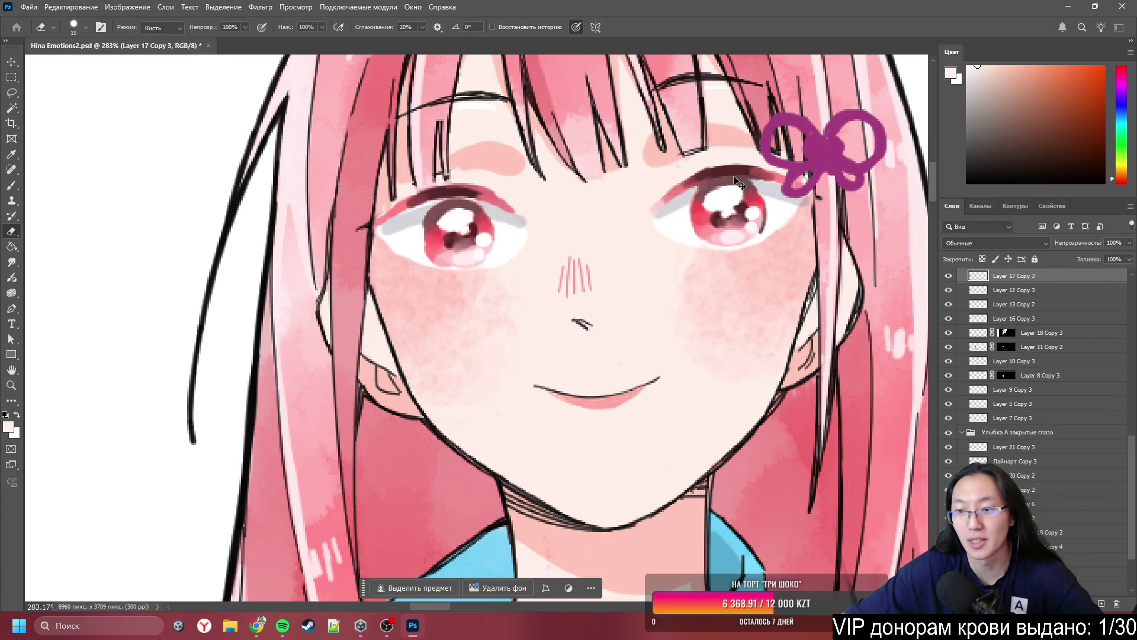
- Check Layer 17 Copy 3's contents by toggling it, then rename it Глаза
{"action": "scroll", "coordinate": [990, 288], "scroll_direction": "up", "scroll_amount": 4}
{"action": "left_click", "coordinate": [948, 394]}
{"action": "left_click", "coordinate": [949, 394]}
{"action": "scroll", "coordinate": [542, 292], "scroll_direction": "down", "scroll_amount": 5}
{"action": "scroll", "coordinate": [543, 292], "scroll_direction": "down", "scroll_amount": 4}
{"action": "left_click", "coordinate": [949, 394]}
{"action": "left_click", "coordinate": [948, 394]}
{"action": "left_click", "coordinate": [948, 393]}
{"action": "scroll", "coordinate": [785, 270], "scroll_direction": "up", "scroll_amount": 8}
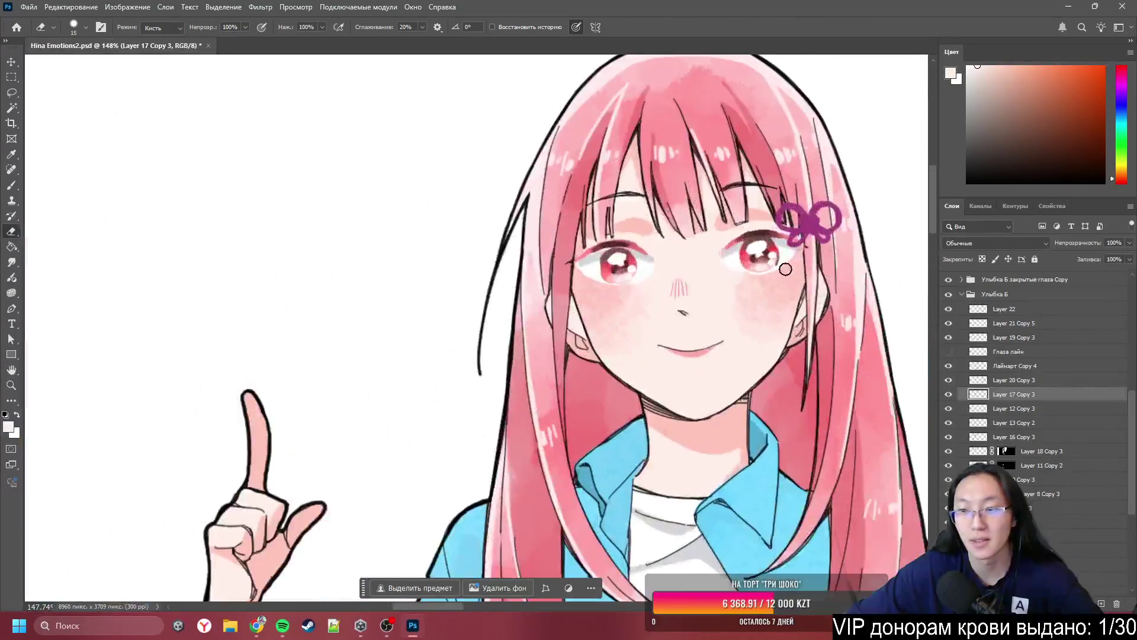
{"action": "scroll", "coordinate": [785, 269], "scroll_direction": "up", "scroll_amount": 2}
{"action": "type", "text": "Глаза"}
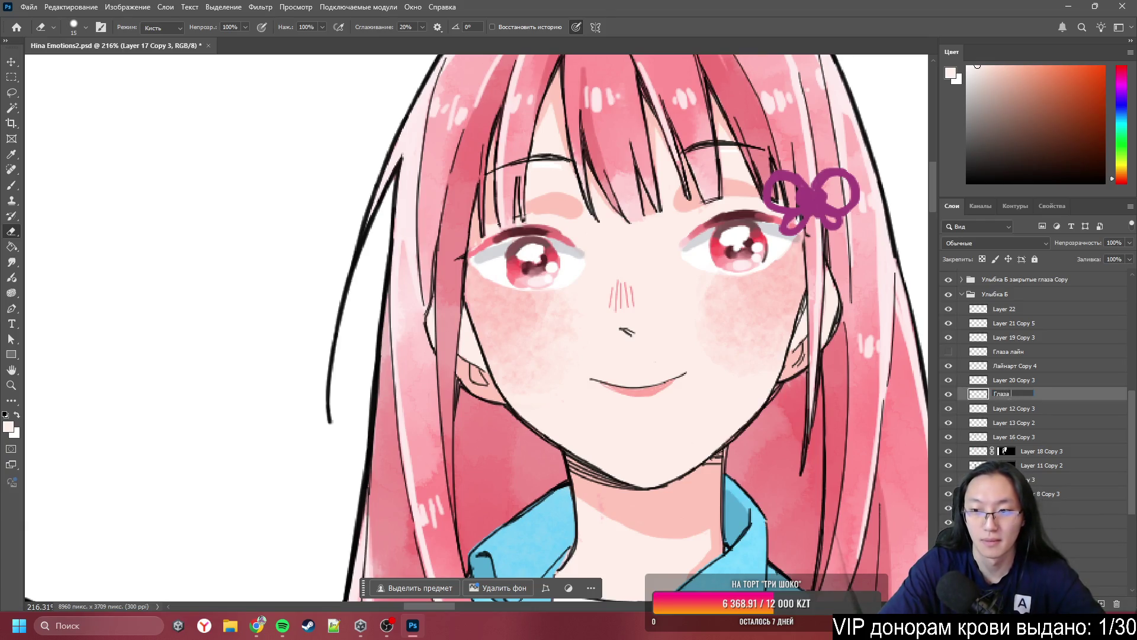
{"action": "key", "text": "Return"}
- Select the blush layer Layer 5 Copy 3 and view it on its own
{"action": "scroll", "coordinate": [817, 314], "scroll_direction": "up", "scroll_amount": 2}
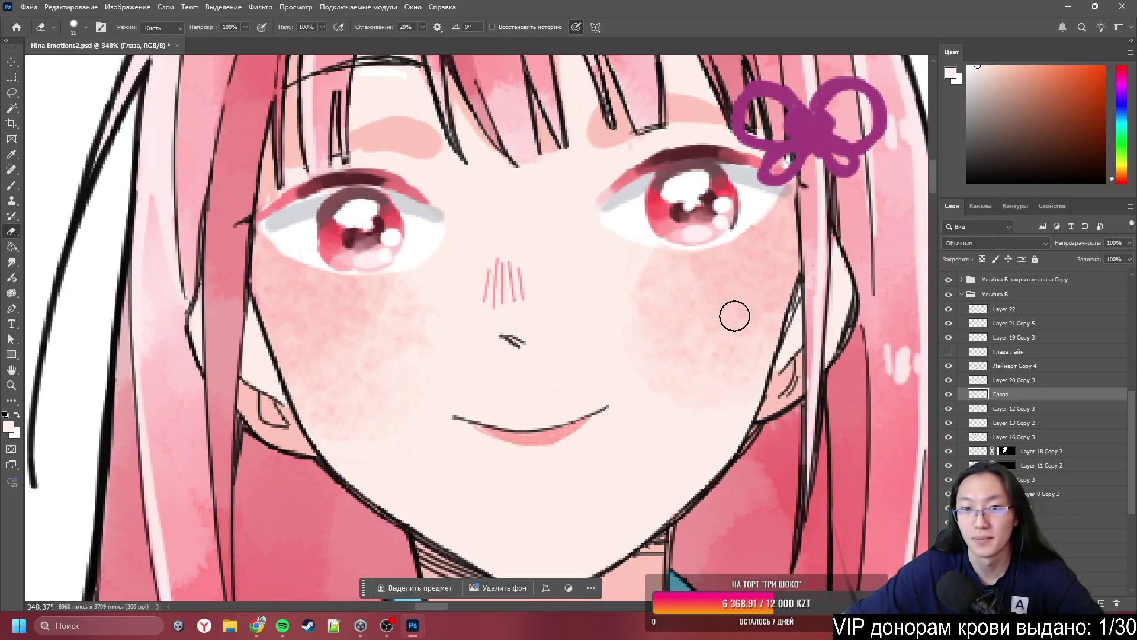
{"action": "scroll", "coordinate": [409, 226], "scroll_direction": "down", "scroll_amount": 1}
{"action": "left_click", "coordinate": [442, 157], "text": "ctrl"}
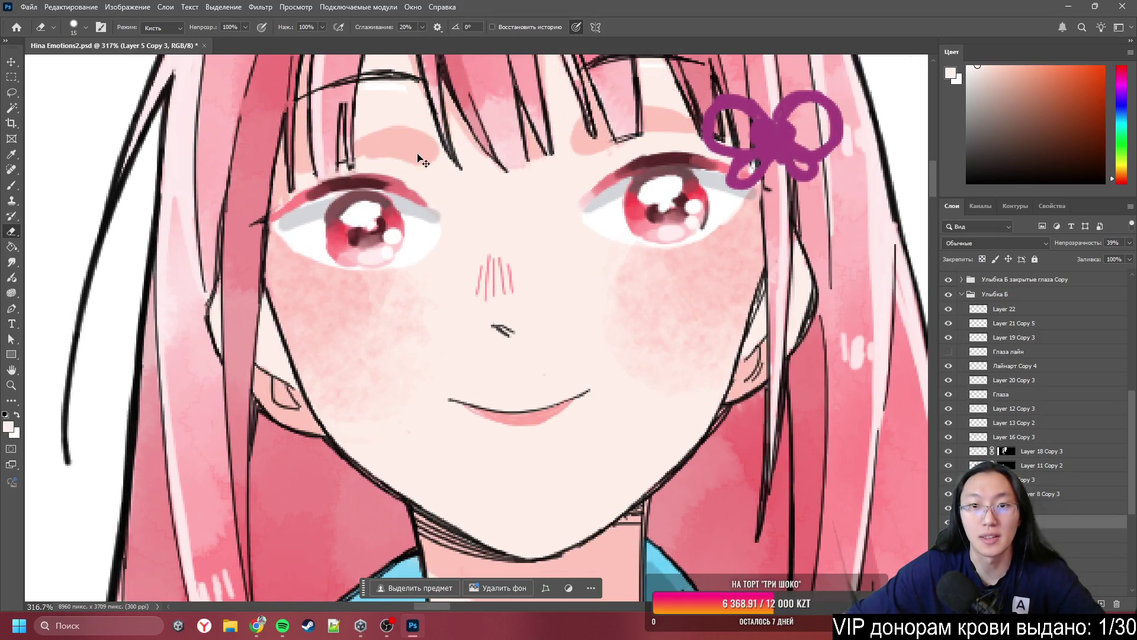
{"action": "scroll", "coordinate": [412, 141], "scroll_direction": "up", "scroll_amount": 3}
{"action": "scroll", "coordinate": [414, 154], "scroll_direction": "up", "scroll_amount": 3}
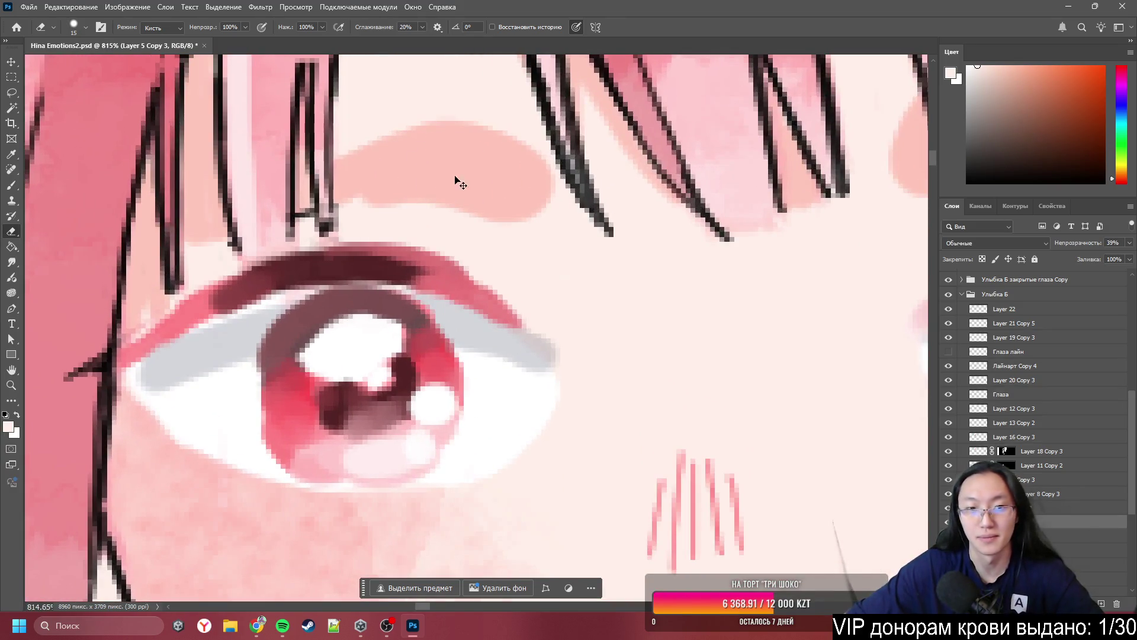
{"action": "left_click", "coordinate": [949, 522], "text": "alt"}
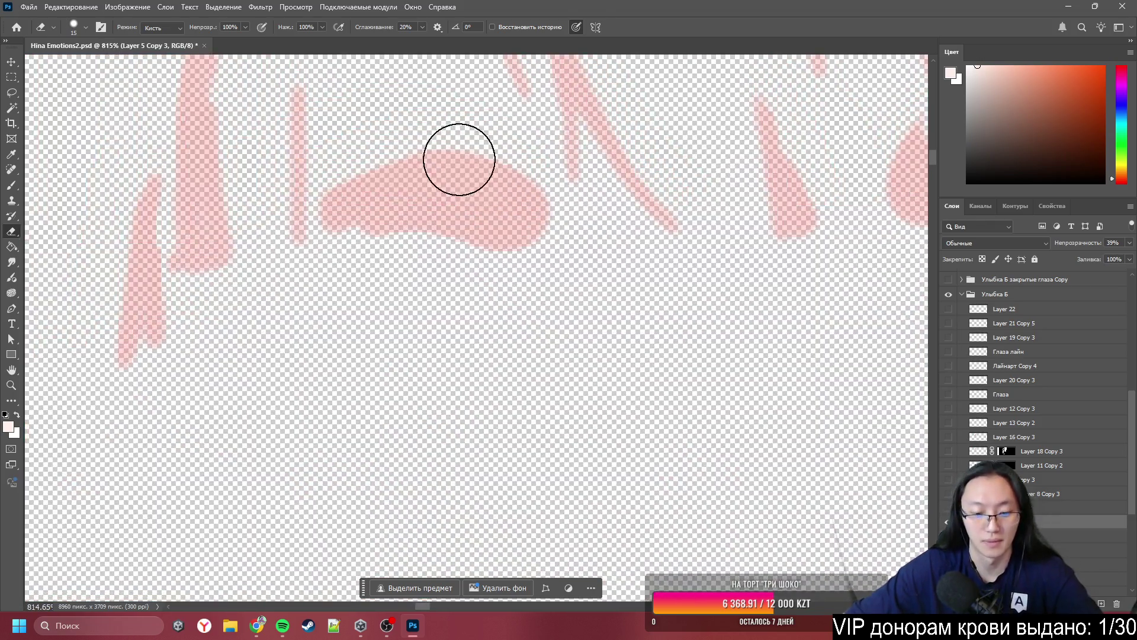
- Lasso-select the pink patches above both the left and right eyes
{"action": "key", "text": "l"}
{"action": "mouse_move", "coordinate": [491, 137]}
{"action": "left_mouse_down"}
{"action": "mouse_move", "coordinate": [564, 217]}
{"action": "mouse_move", "coordinate": [389, 258]}
{"action": "mouse_move", "coordinate": [318, 247]}
{"action": "mouse_move", "coordinate": [310, 221]}
{"action": "mouse_move", "coordinate": [432, 133]}
{"action": "left_mouse_up"}
{"action": "scroll", "coordinate": [426, 199], "scroll_direction": "down", "scroll_amount": 5}
{"action": "scroll", "coordinate": [801, 201], "scroll_direction": "up", "scroll_amount": 2}
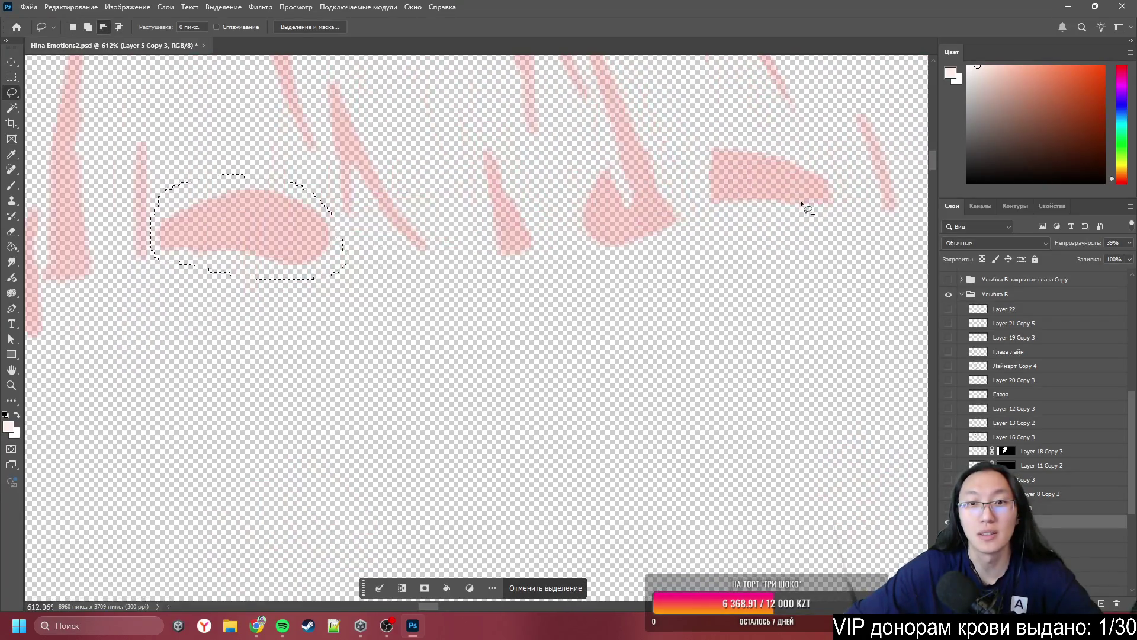
{"action": "left_click_drag", "start_coordinate": [657, 127], "coordinate": [553, 206]}
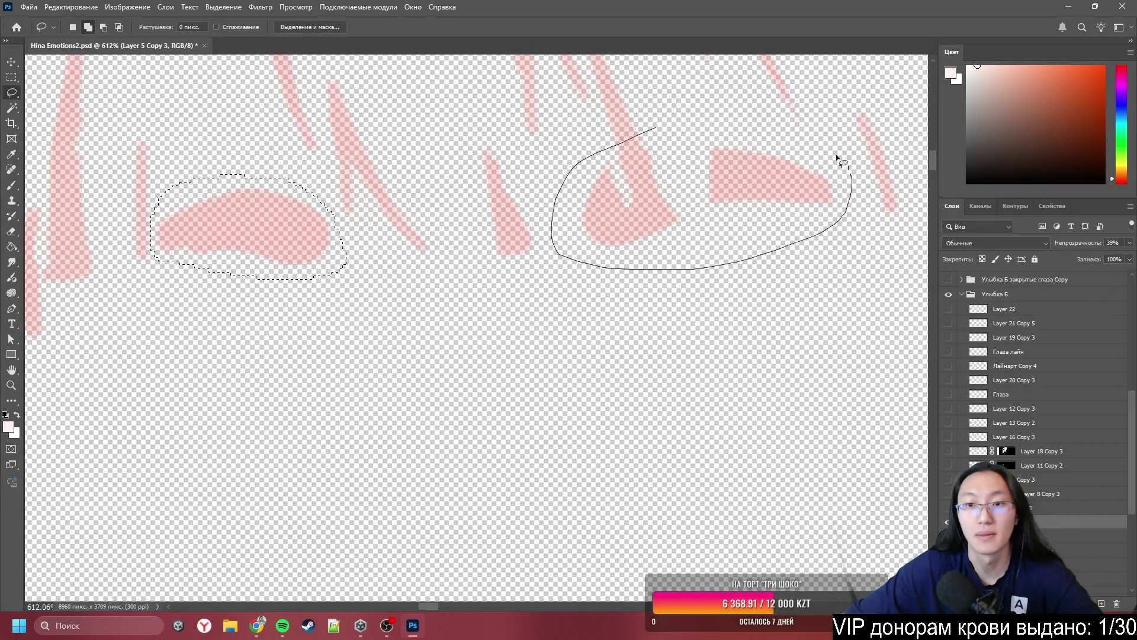
{"action": "left_click_drag", "start_coordinate": [847, 167], "coordinate": [659, 126]}
{"action": "scroll", "coordinate": [727, 190], "scroll_direction": "down", "scroll_amount": 6}
{"action": "scroll", "coordinate": [696, 186], "scroll_direction": "up", "scroll_amount": 4}
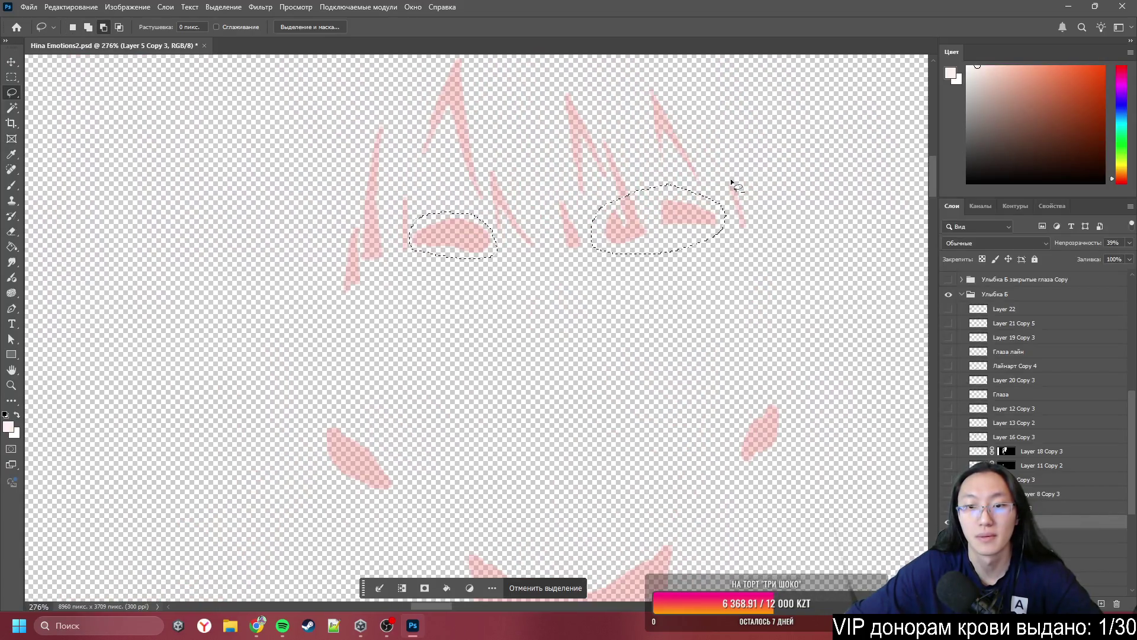
- Cut the selected patches onto new layer Слой 3 and show all layers again
{"action": "right_click", "coordinate": [679, 204]}
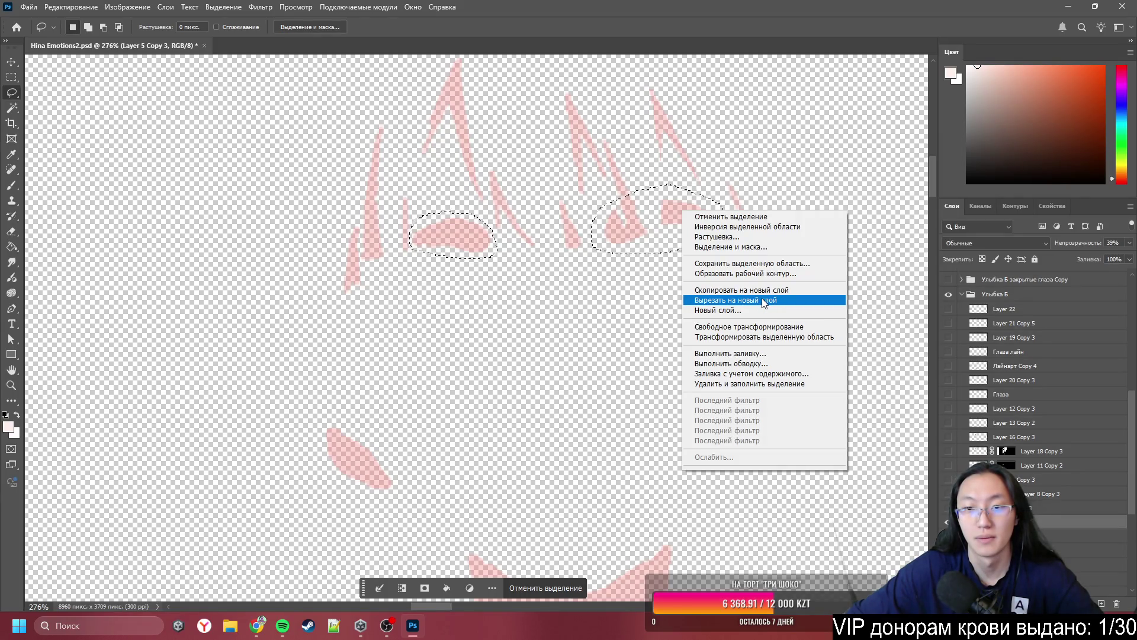
{"action": "left_click", "coordinate": [764, 300]}
{"action": "scroll", "coordinate": [517, 172], "scroll_direction": "up", "scroll_amount": 1}
{"action": "scroll", "coordinate": [517, 173], "scroll_direction": "up", "scroll_amount": 1}
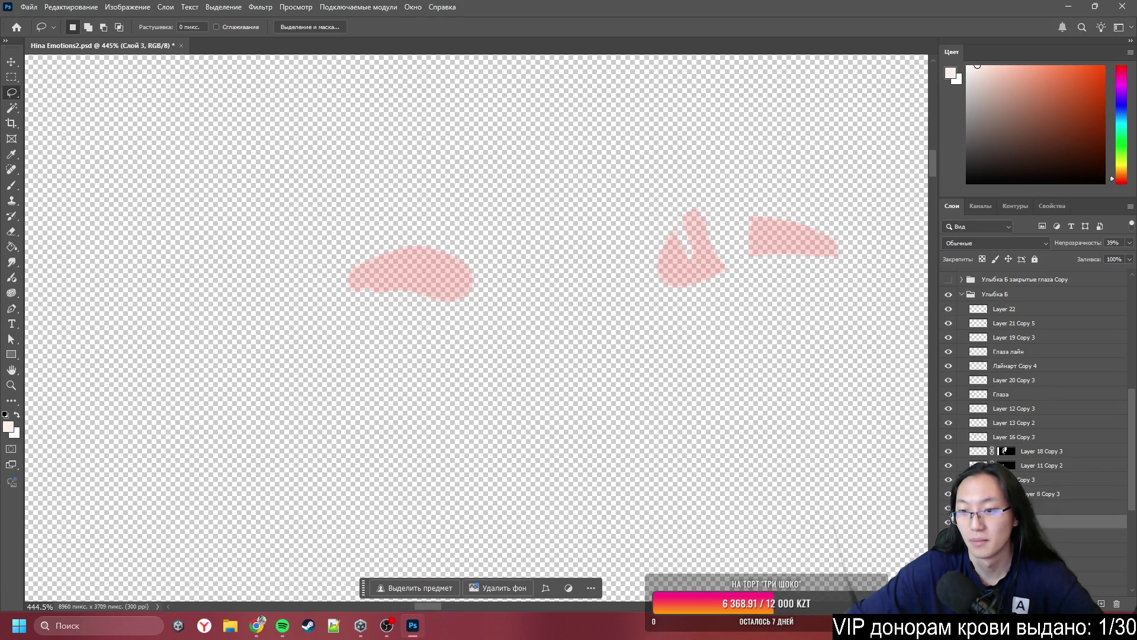
{"action": "left_click", "coordinate": [949, 522], "text": "alt"}
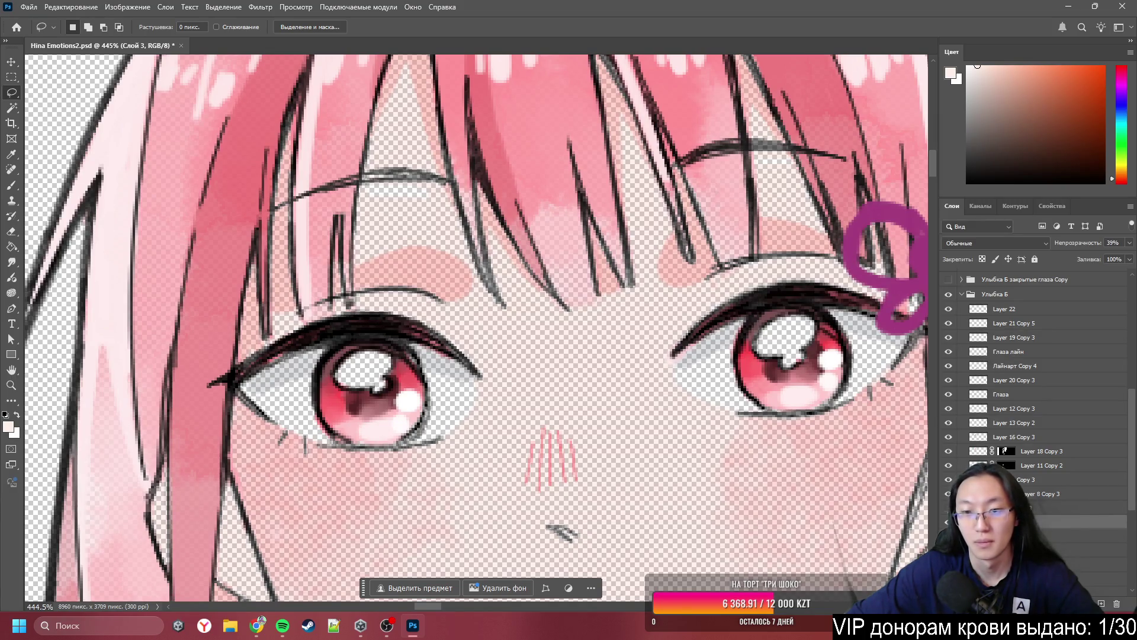
{"action": "scroll", "coordinate": [513, 358], "scroll_direction": "down", "scroll_amount": 5}
{"action": "scroll", "coordinate": [517, 282], "scroll_direction": "up", "scroll_amount": 6}
{"action": "scroll", "coordinate": [517, 282], "scroll_direction": "down", "scroll_amount": 10}
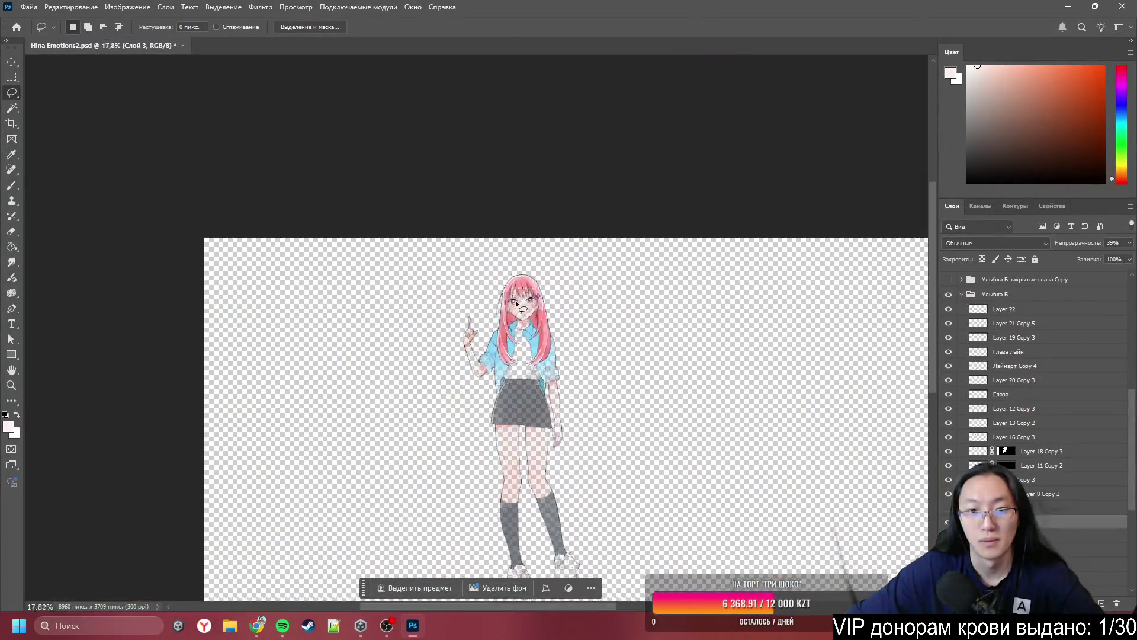
{"action": "scroll", "coordinate": [516, 304], "scroll_direction": "up", "scroll_amount": 10}
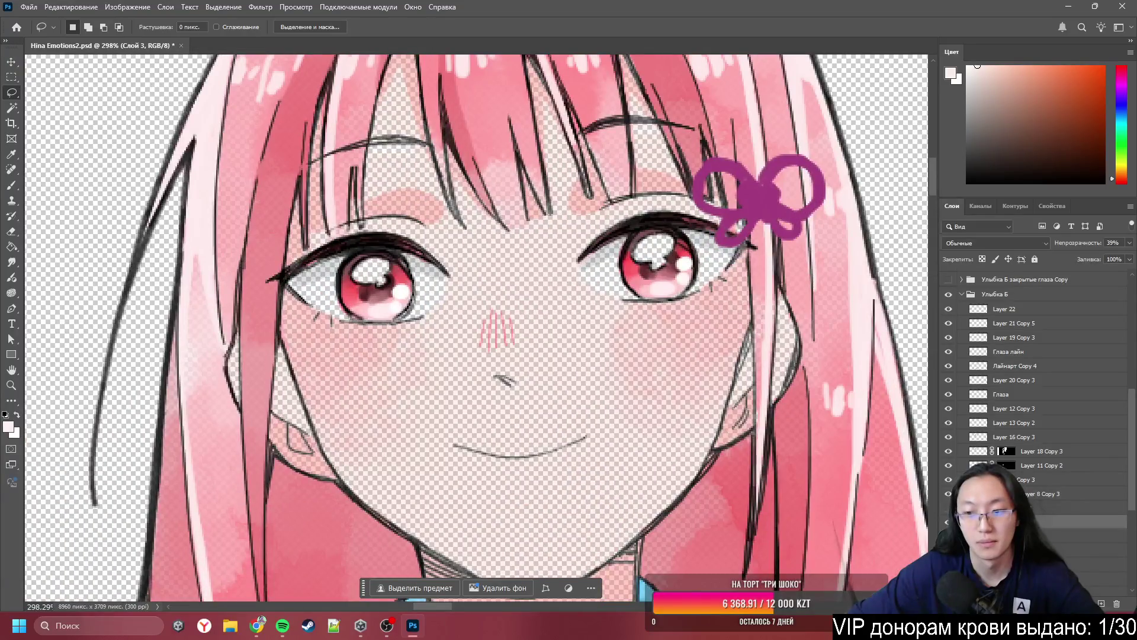
{"action": "scroll", "coordinate": [433, 239], "scroll_direction": "up", "scroll_amount": 5}
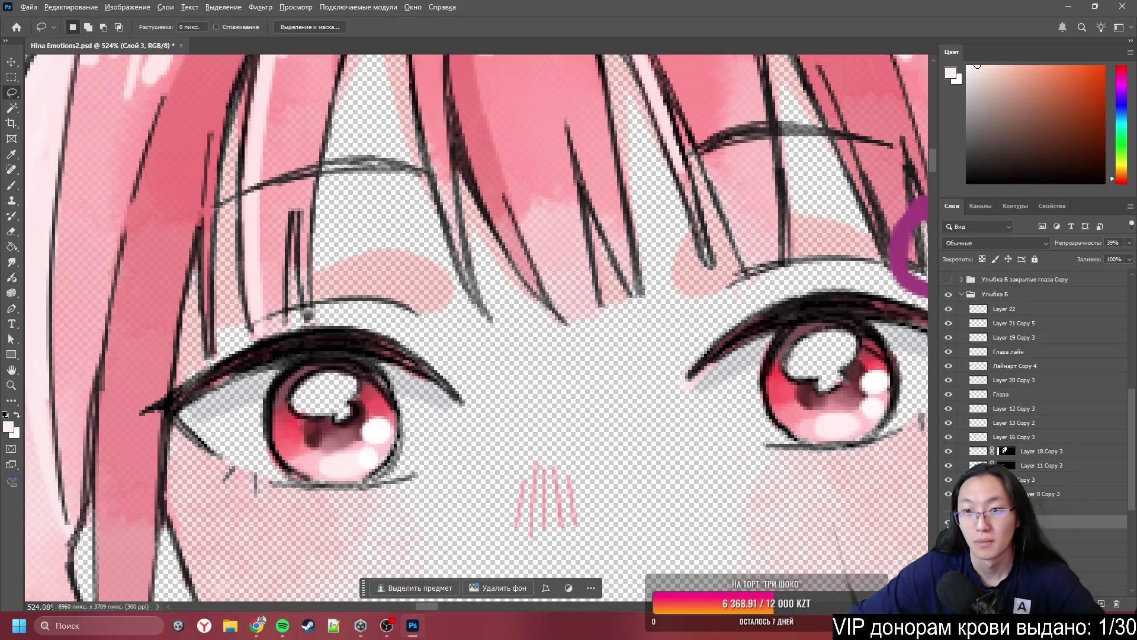
{"action": "key", "text": "b"}
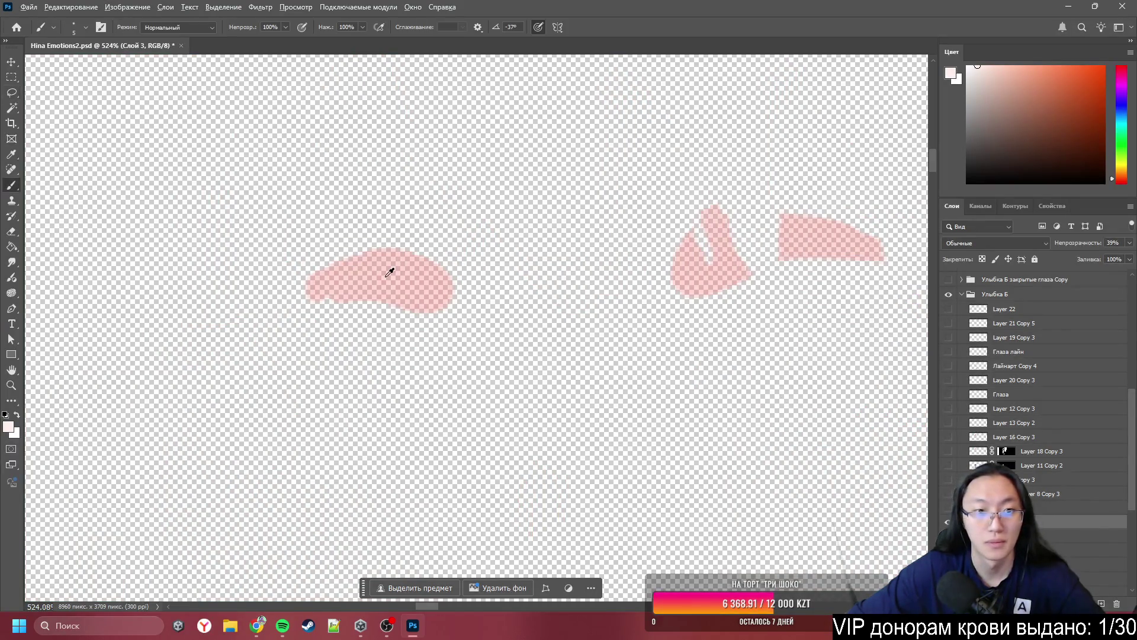
- Show Слой 3 on its own and paint pink to join the right patch's two pieces
{"action": "left_click", "coordinate": [396, 269], "text": "alt"}
{"action": "scroll", "coordinate": [720, 210], "scroll_direction": "down", "scroll_amount": 3}
{"action": "scroll", "coordinate": [676, 243], "scroll_direction": "up", "scroll_amount": 5}
{"action": "mouse_move", "coordinate": [570, 273]}
{"action": "left_mouse_down"}
{"action": "mouse_move", "coordinate": [635, 137]}
{"action": "mouse_move", "coordinate": [721, 193]}
{"action": "mouse_move", "coordinate": [770, 201]}
{"action": "left_mouse_up"}
{"action": "key", "text": "ctrl+z"}
{"action": "scroll", "coordinate": [619, 243], "scroll_direction": "up", "scroll_amount": 3}
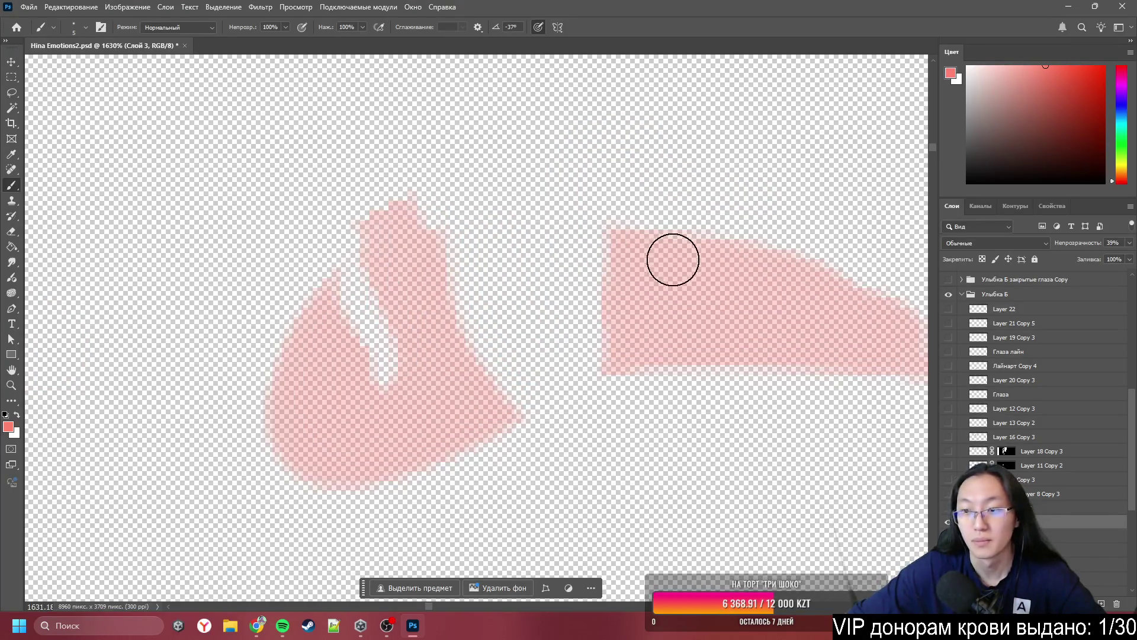
{"action": "mouse_move", "coordinate": [651, 295]}
{"action": "left_mouse_down"}
{"action": "mouse_move", "coordinate": [543, 264]}
{"action": "mouse_move", "coordinate": [353, 300]}
{"action": "mouse_move", "coordinate": [413, 267]}
{"action": "mouse_move", "coordinate": [539, 249]}
{"action": "mouse_move", "coordinate": [581, 264]}
{"action": "mouse_move", "coordinate": [462, 249]}
{"action": "mouse_move", "coordinate": [662, 266]}
{"action": "mouse_move", "coordinate": [488, 246]}
{"action": "mouse_move", "coordinate": [525, 247]}
{"action": "mouse_move", "coordinate": [525, 329]}
{"action": "mouse_move", "coordinate": [598, 332]}
{"action": "mouse_move", "coordinate": [531, 373]}
{"action": "mouse_move", "coordinate": [401, 361]}
{"action": "mouse_move", "coordinate": [363, 332]}
{"action": "left_mouse_up"}
- Shrink the eraser and smooth the stepped top edge of the patch
{"action": "key", "text": "e"}
{"action": "key", "text": "b"}
{"action": "scroll", "coordinate": [213, 178], "scroll_direction": "up", "scroll_amount": 3}
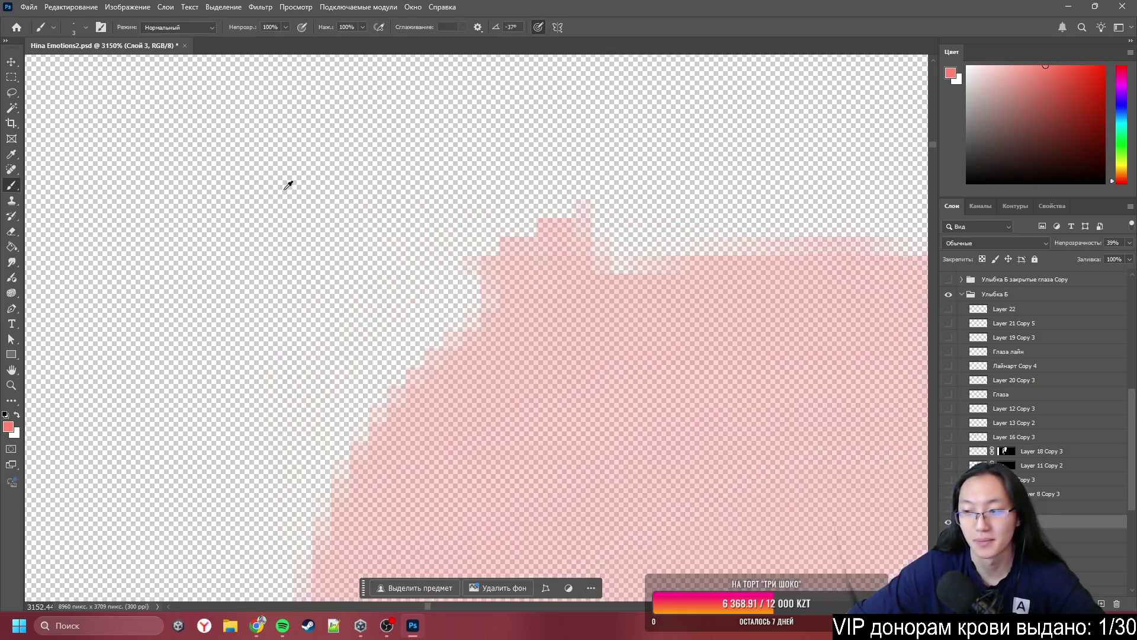
{"action": "key", "text": "e"}
{"action": "left_click_drag", "start_coordinate": [519, 206], "coordinate": [427, 218]}
{"action": "mouse_move", "coordinate": [670, 191]}
{"action": "left_mouse_down"}
{"action": "mouse_move", "coordinate": [681, 165]}
{"action": "mouse_move", "coordinate": [525, 223]}
{"action": "left_mouse_up"}
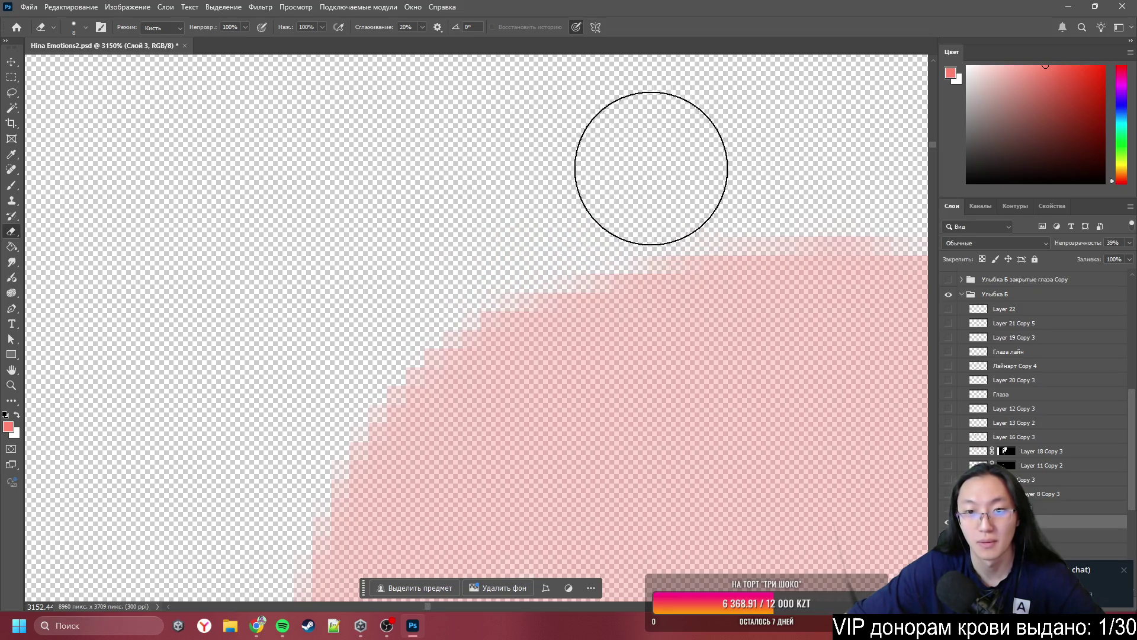
{"action": "scroll", "coordinate": [223, 198], "scroll_direction": "down", "scroll_amount": 5}
{"action": "scroll", "coordinate": [206, 197], "scroll_direction": "up", "scroll_amount": 2}
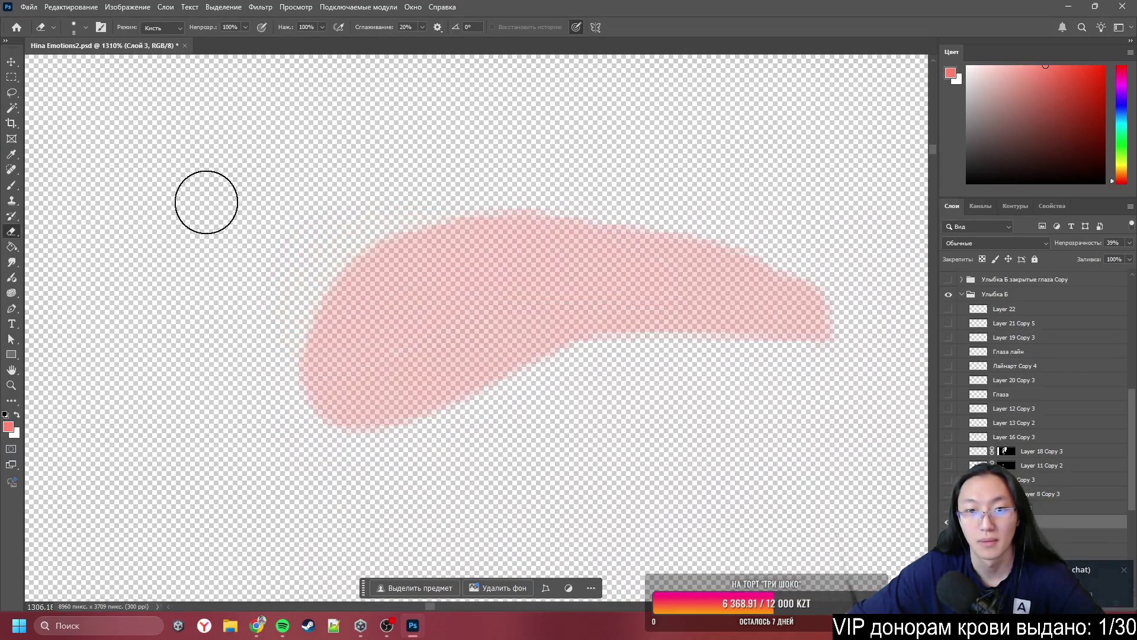
{"action": "scroll", "coordinate": [762, 325], "scroll_direction": "up", "scroll_amount": 4}
- Paint the left patch further to the left, then show all the other layers again
{"action": "key", "text": "b"}
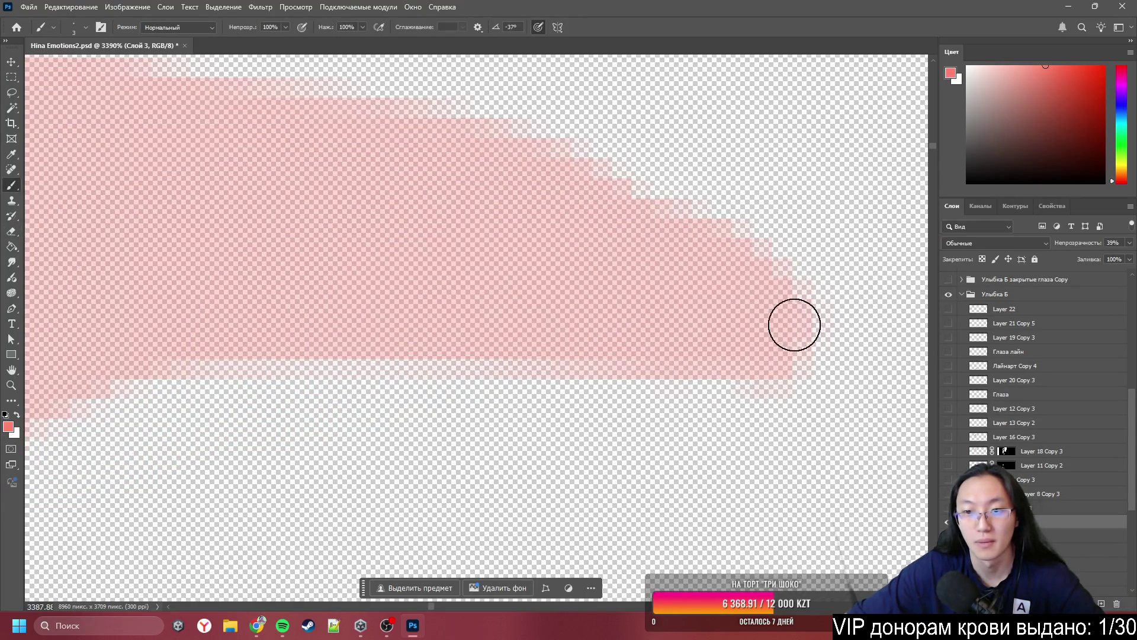
{"action": "scroll", "coordinate": [665, 279], "scroll_direction": "down", "scroll_amount": 5}
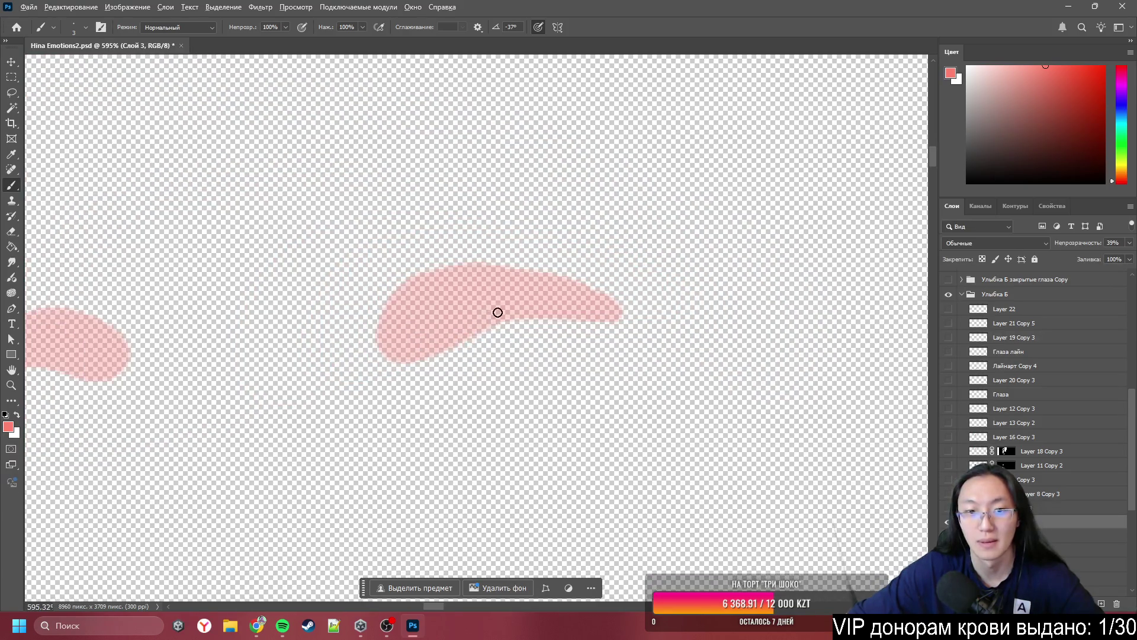
{"action": "scroll", "coordinate": [500, 314], "scroll_direction": "up", "scroll_amount": 3}
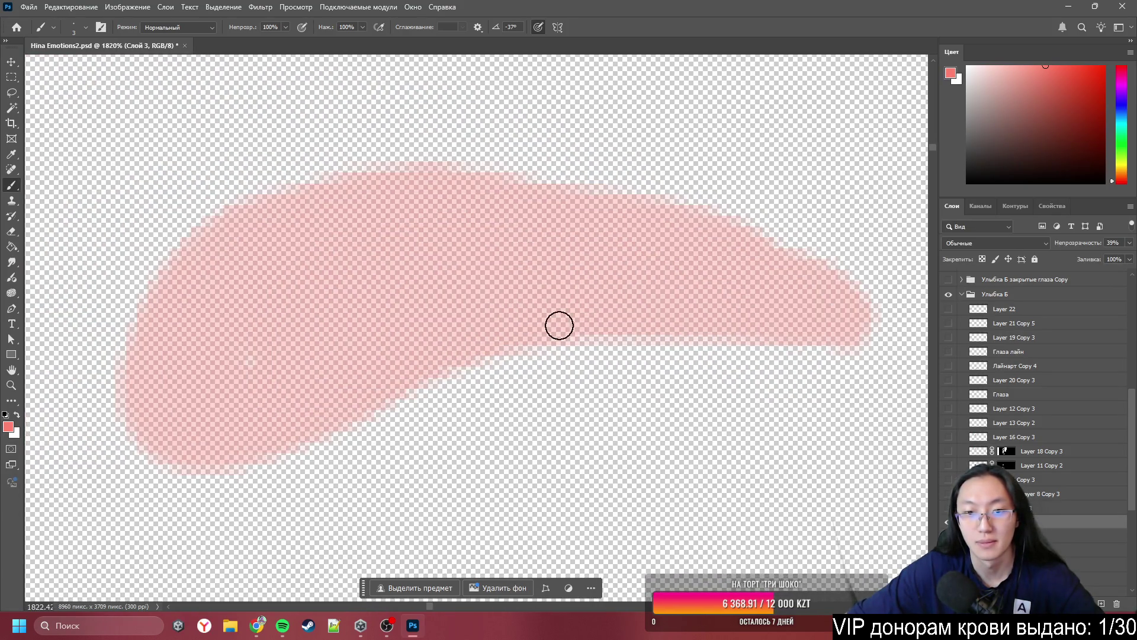
{"action": "scroll", "coordinate": [444, 320], "scroll_direction": "down", "scroll_amount": 4}
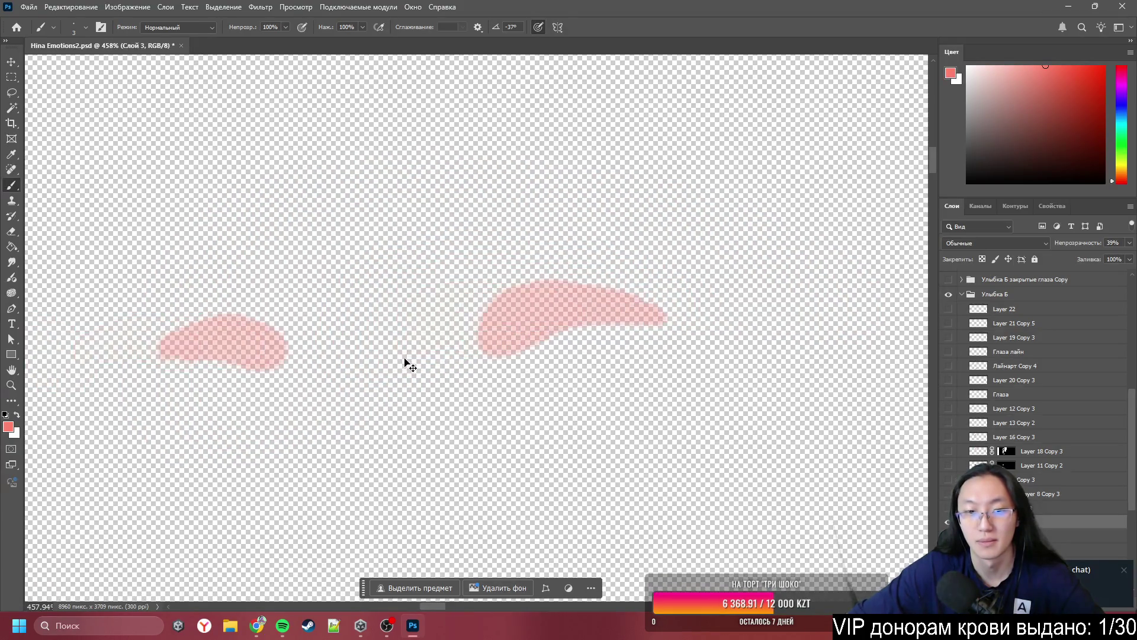
{"action": "scroll", "coordinate": [237, 350], "scroll_direction": "up", "scroll_amount": 4}
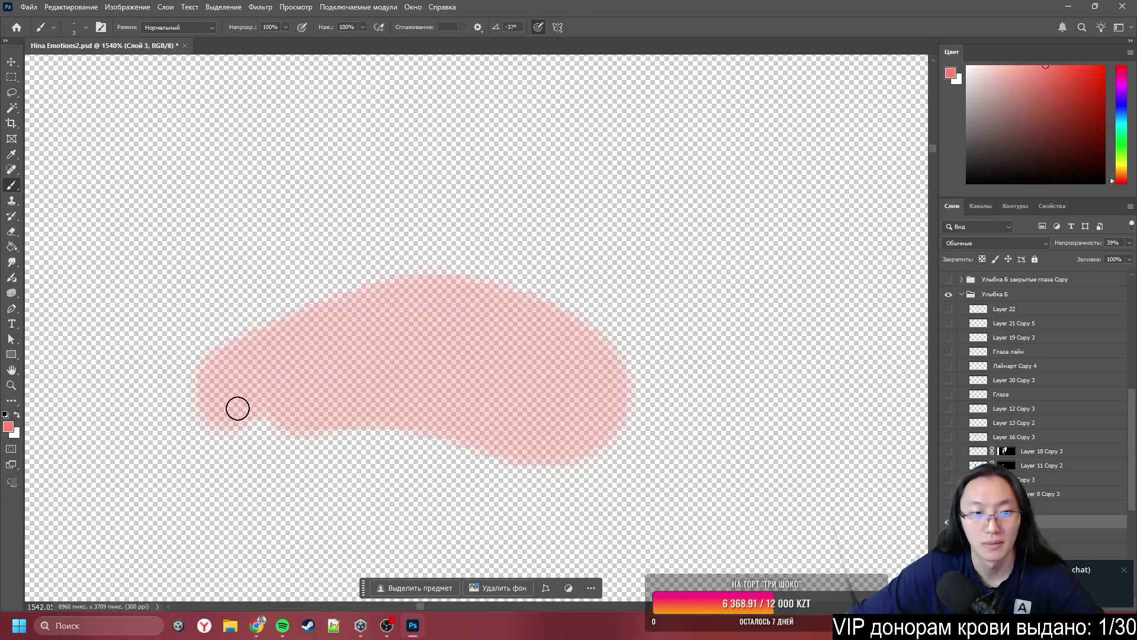
{"action": "left_click_drag", "start_coordinate": [223, 421], "coordinate": [188, 386]}
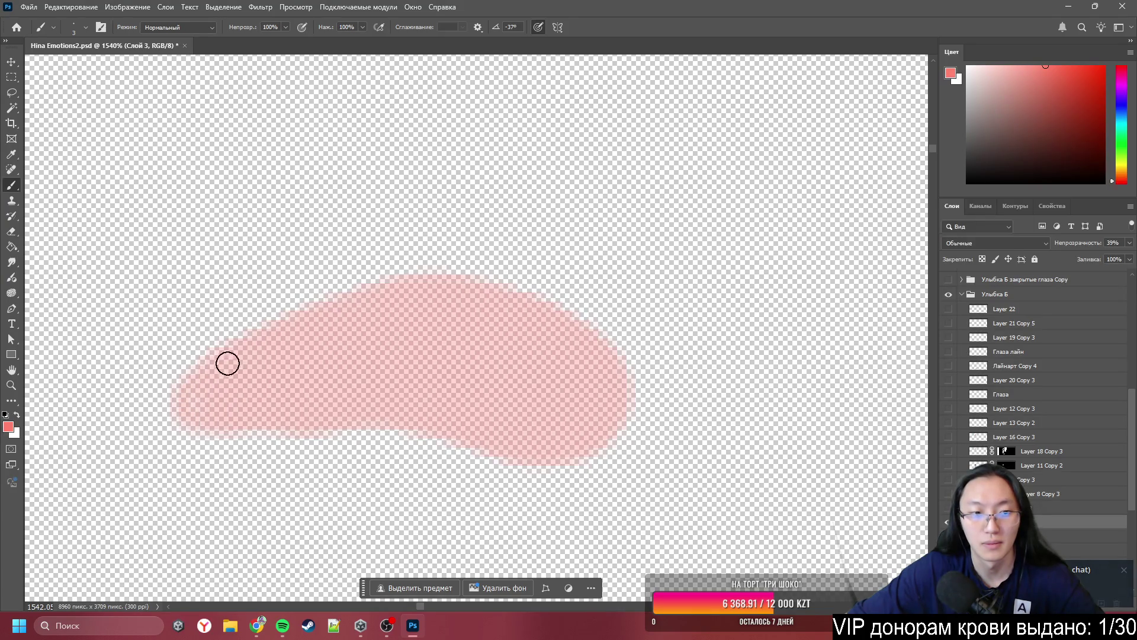
{"action": "scroll", "coordinate": [212, 382], "scroll_direction": "down", "scroll_amount": 5}
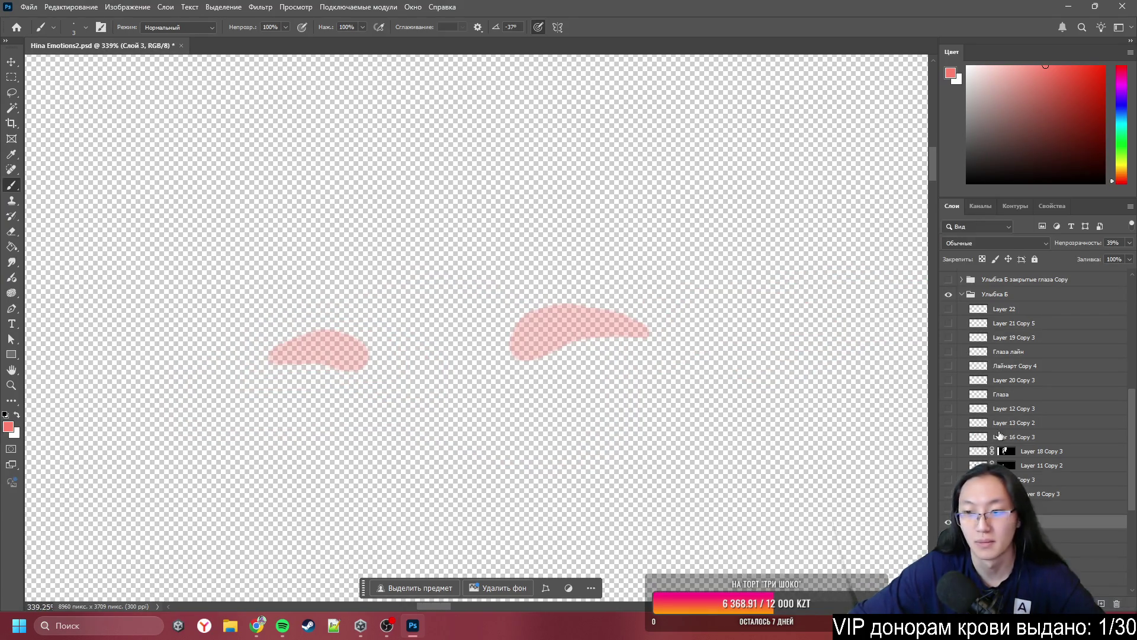
{"action": "left_click", "coordinate": [948, 323], "text": "alt"}
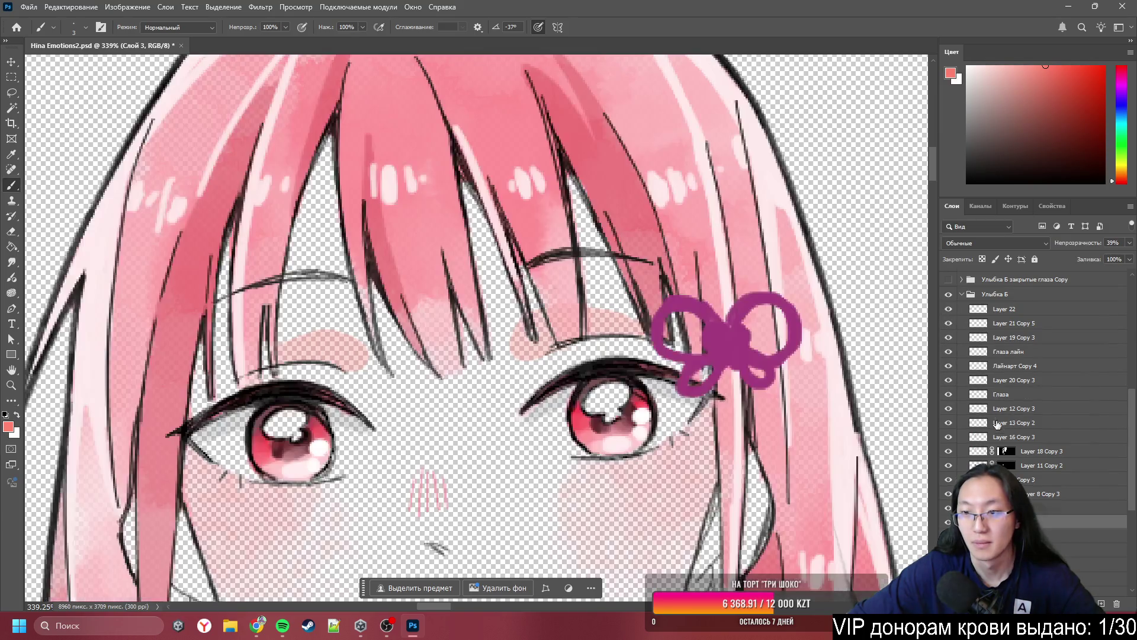
{"action": "scroll", "coordinate": [958, 443], "scroll_direction": "down", "scroll_amount": 3}
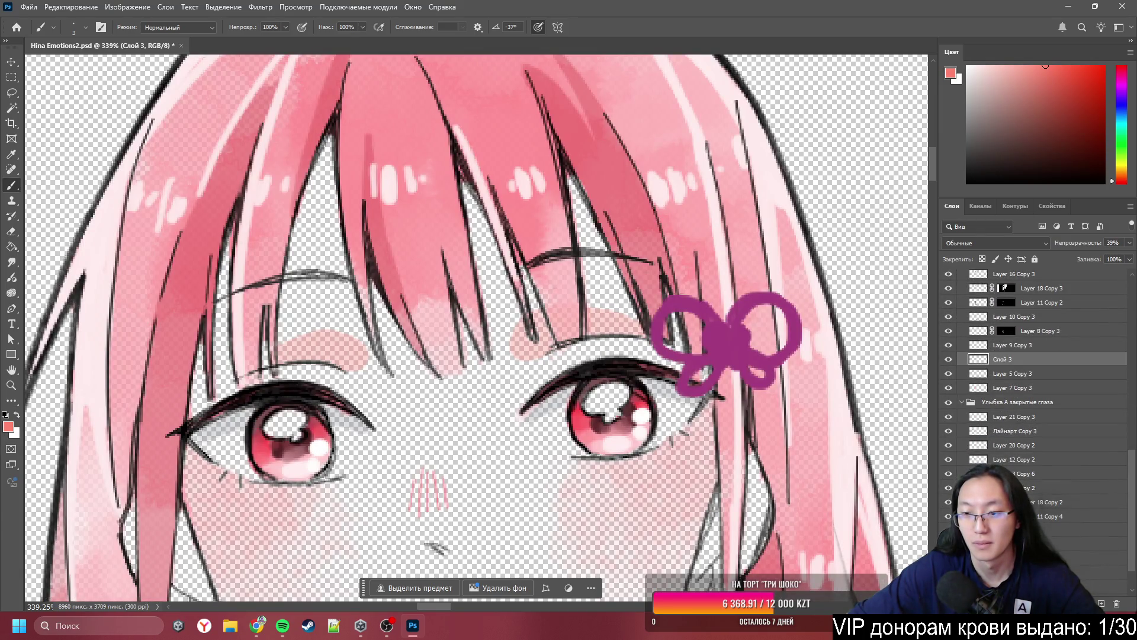
{"action": "scroll", "coordinate": [1034, 385], "scroll_direction": "down", "scroll_amount": 1}
{"action": "scroll", "coordinate": [557, 449], "scroll_direction": "down", "scroll_amount": 8}
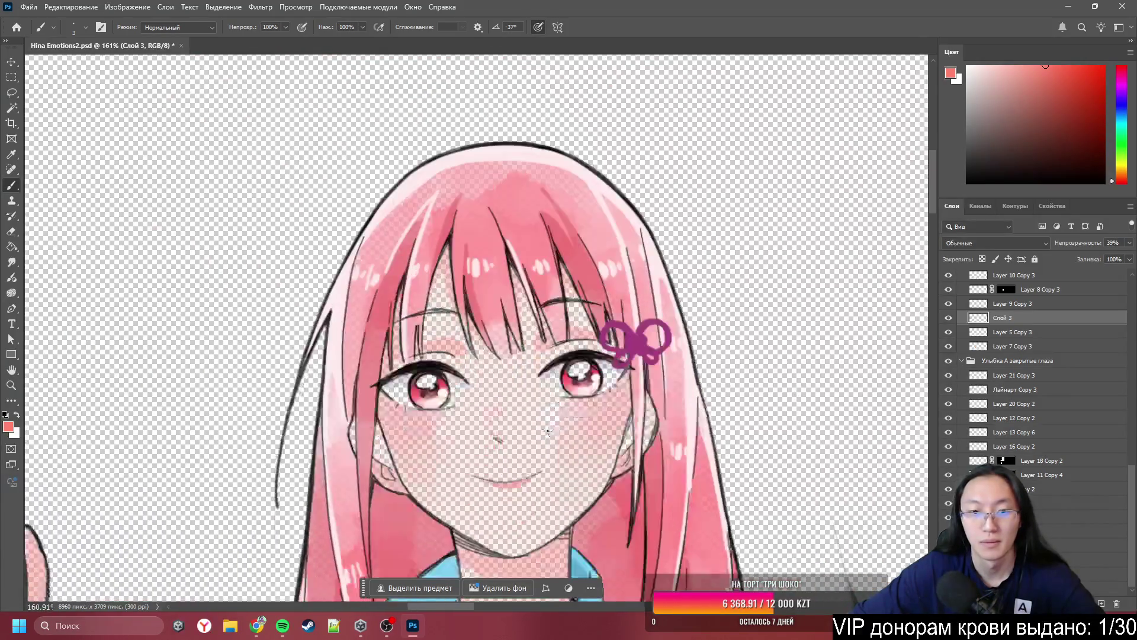
{"action": "scroll", "coordinate": [563, 345], "scroll_direction": "up", "scroll_amount": 5}
{"action": "scroll", "coordinate": [563, 345], "scroll_direction": "up", "scroll_amount": 3}
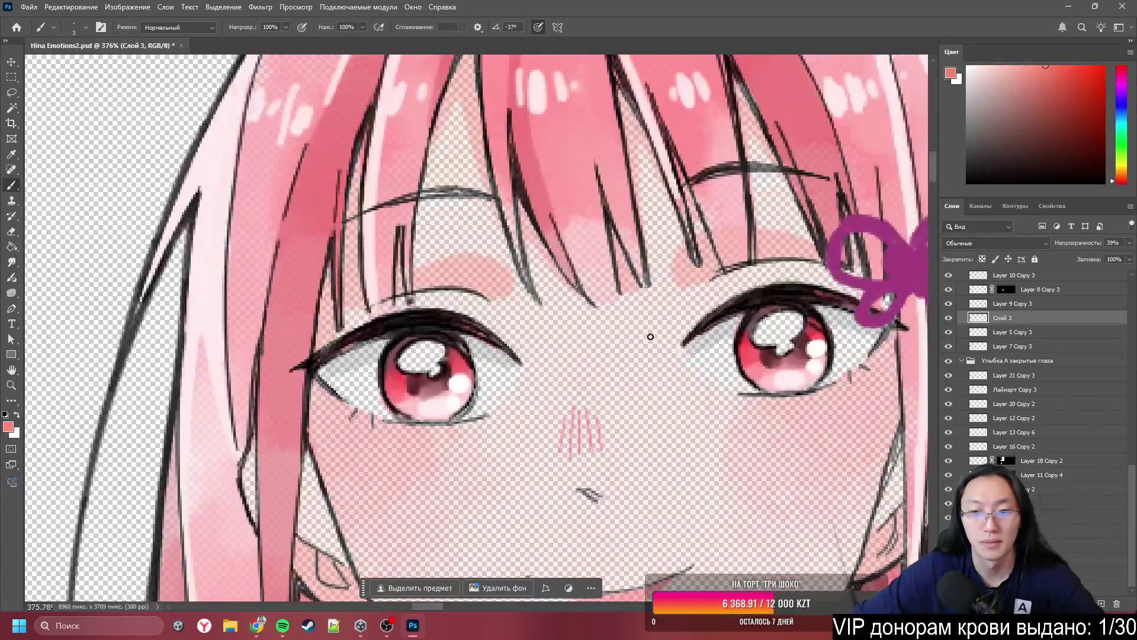
{"action": "scroll", "coordinate": [1017, 351], "scroll_direction": "up", "scroll_amount": 4}
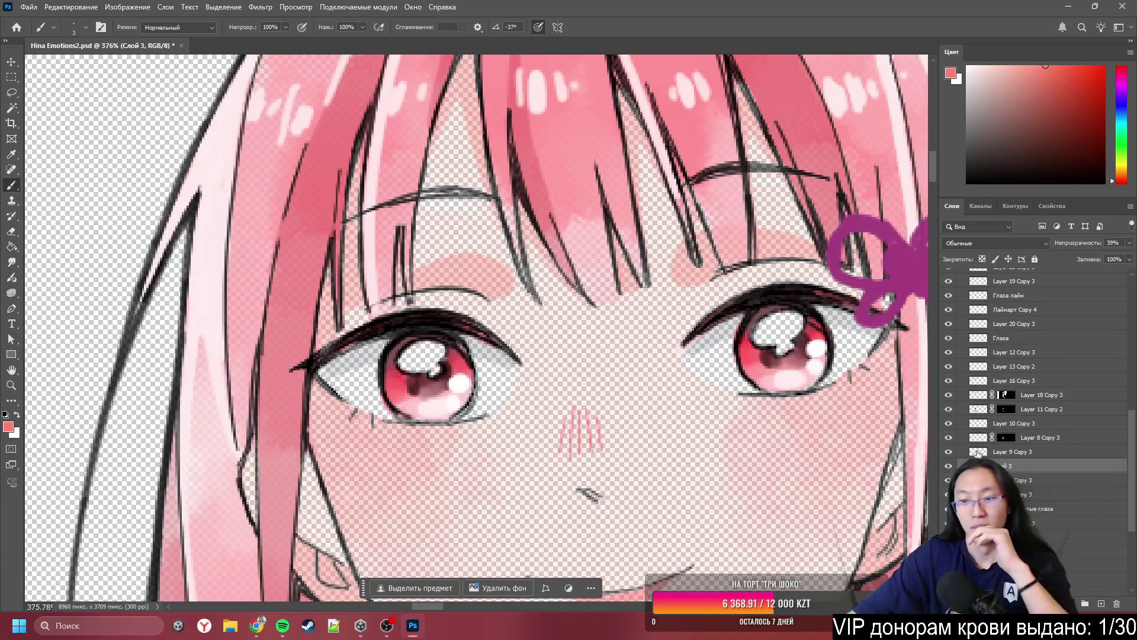
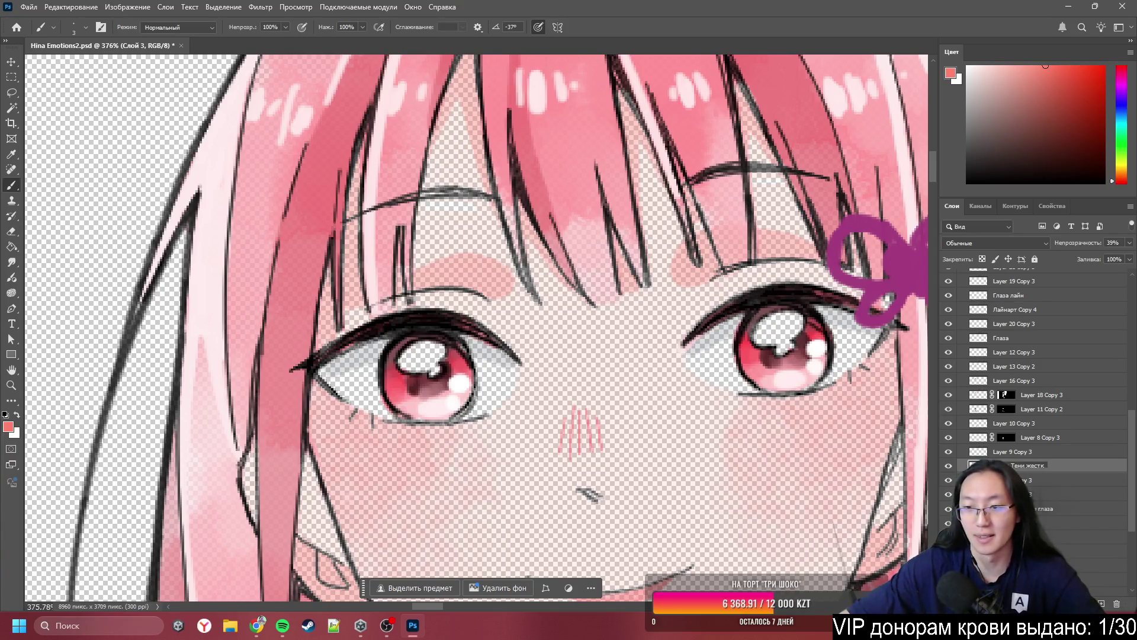
- Commit the layer name 'Глаза Тени жестк.' for the hard eye-shadow layer
{"action": "key", "text": "Return"}
{"action": "left_click_drag", "start_coordinate": [1132, 526], "coordinate": [1131, 582]}
{"action": "scroll", "coordinate": [577, 371], "scroll_direction": "down", "scroll_amount": 3}
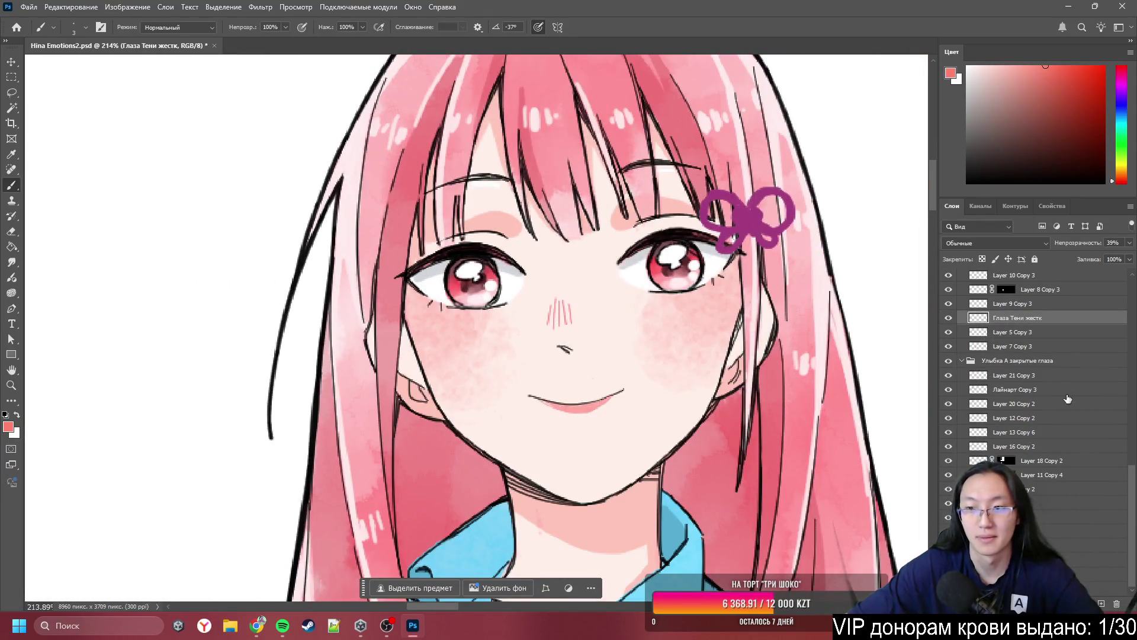
- Make Layer 10 Copy 3 the active layer in the Layers panel
{"action": "scroll", "coordinate": [1068, 399], "scroll_direction": "up", "scroll_amount": 3}
{"action": "scroll", "coordinate": [503, 244], "scroll_direction": "up", "scroll_amount": 5}
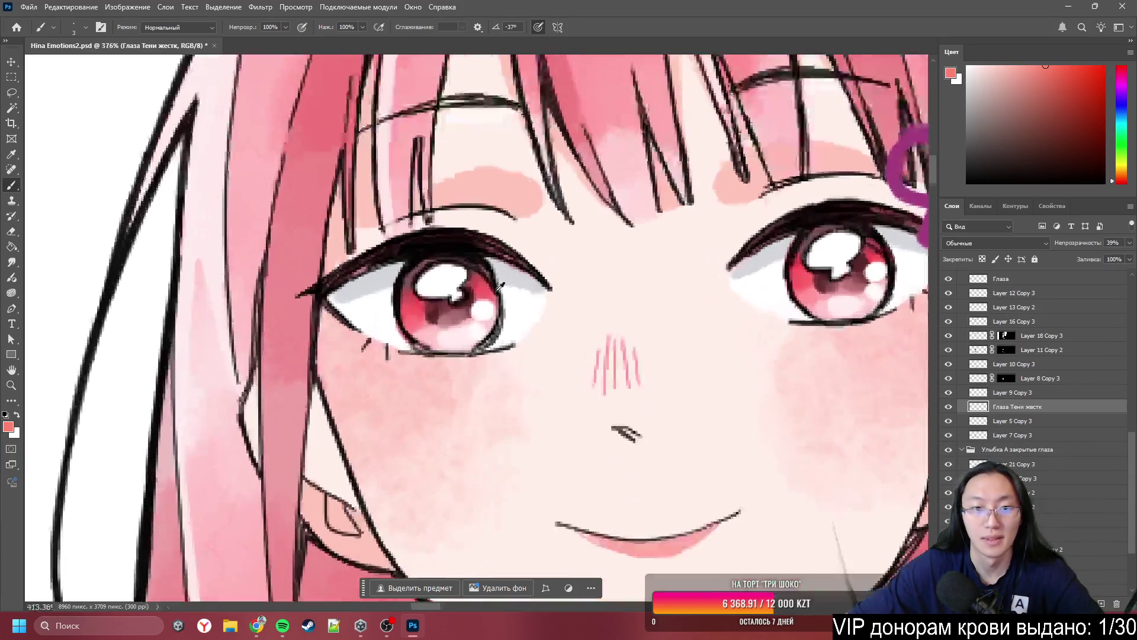
{"action": "left_click", "coordinate": [546, 263], "text": "ctrl"}
{"action": "scroll", "coordinate": [290, 281], "scroll_direction": "down", "scroll_amount": 5}
{"action": "scroll", "coordinate": [290, 282], "scroll_direction": "down", "scroll_amount": 3}
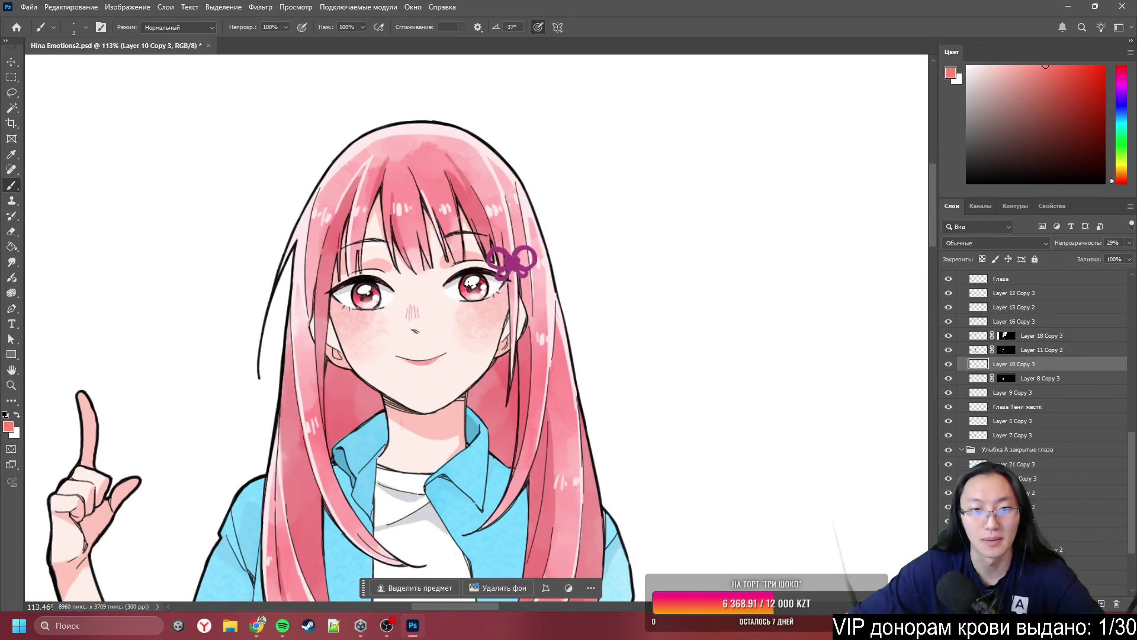
- Lasso a region around both eyes and cut it onto a new layer with Layer via Cut
{"action": "key", "text": "l"}
{"action": "left_click_drag", "start_coordinate": [484, 245], "coordinate": [286, 304]}
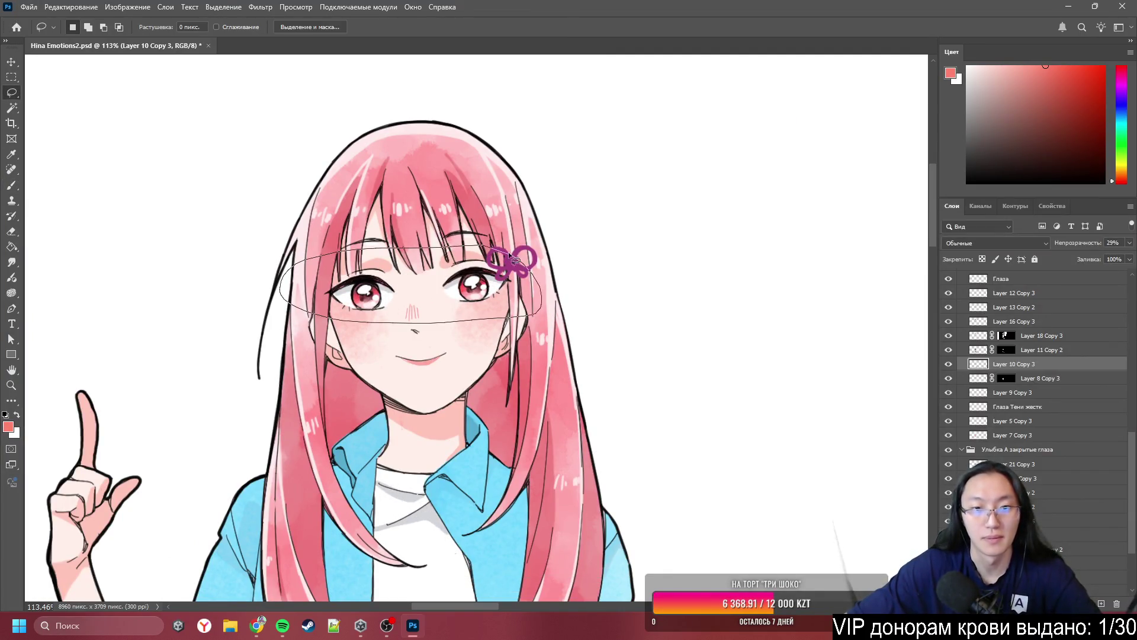
{"action": "left_click_drag", "start_coordinate": [509, 255], "coordinate": [511, 258]}
{"action": "scroll", "coordinate": [512, 295], "scroll_direction": "up", "scroll_amount": 3}
{"action": "right_click", "coordinate": [490, 285]}
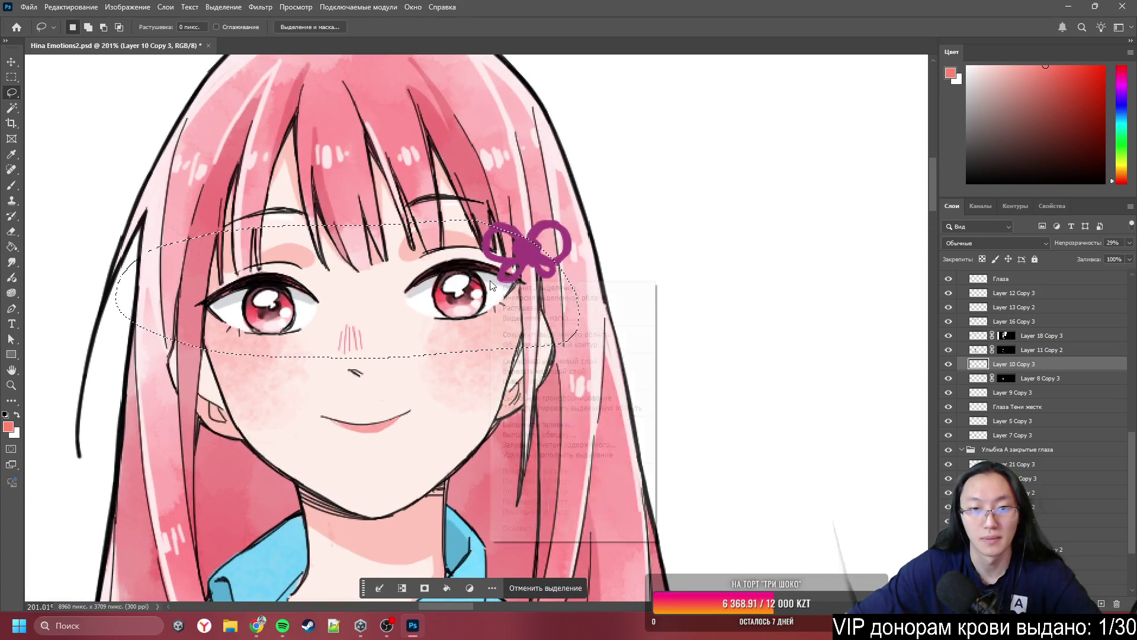
{"action": "left_click", "coordinate": [543, 372]}
{"action": "type", "text": "Глаза тени бело"}
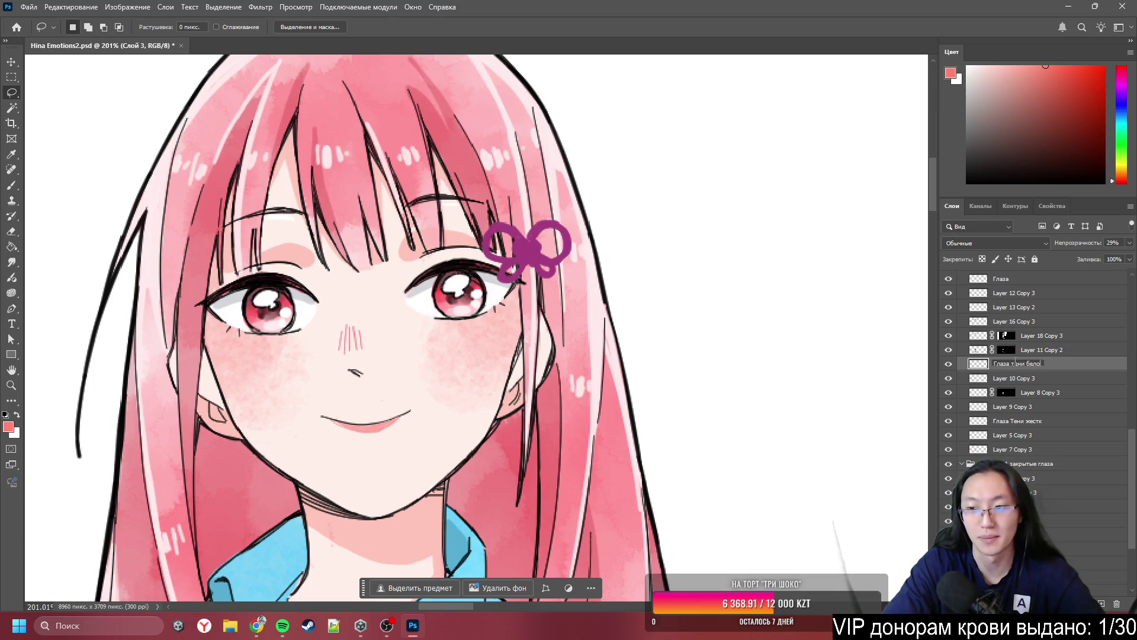
- Name the new layer 'Глаза тени белок'
{"action": "type", "text": "к"}
{"action": "key", "text": "Return"}
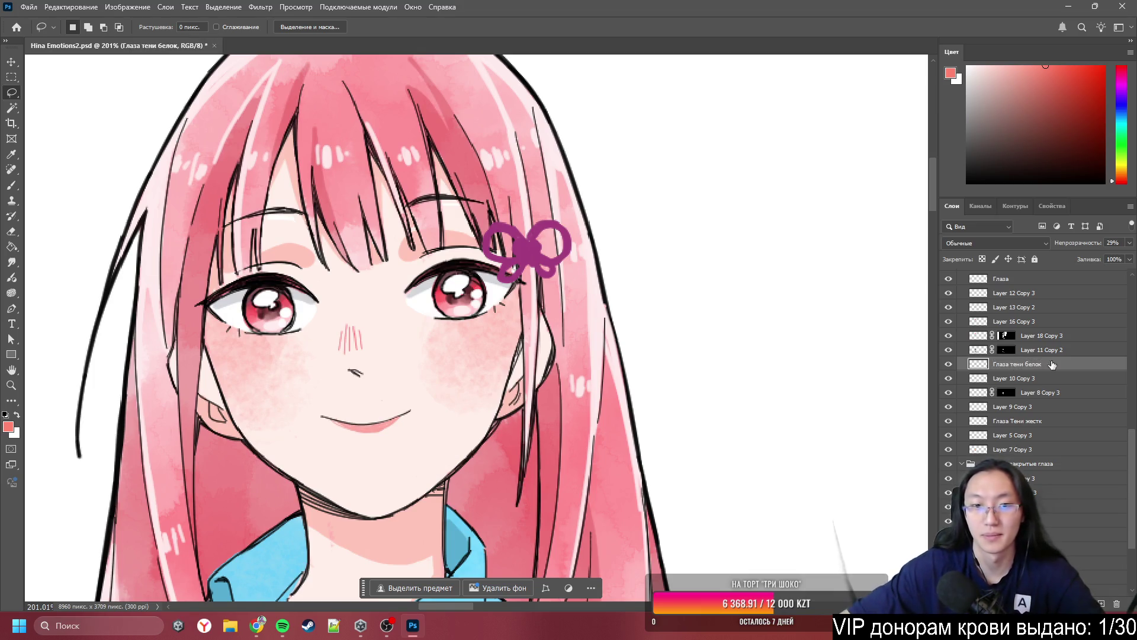
{"action": "scroll", "coordinate": [485, 248], "scroll_direction": "down", "scroll_amount": 10}
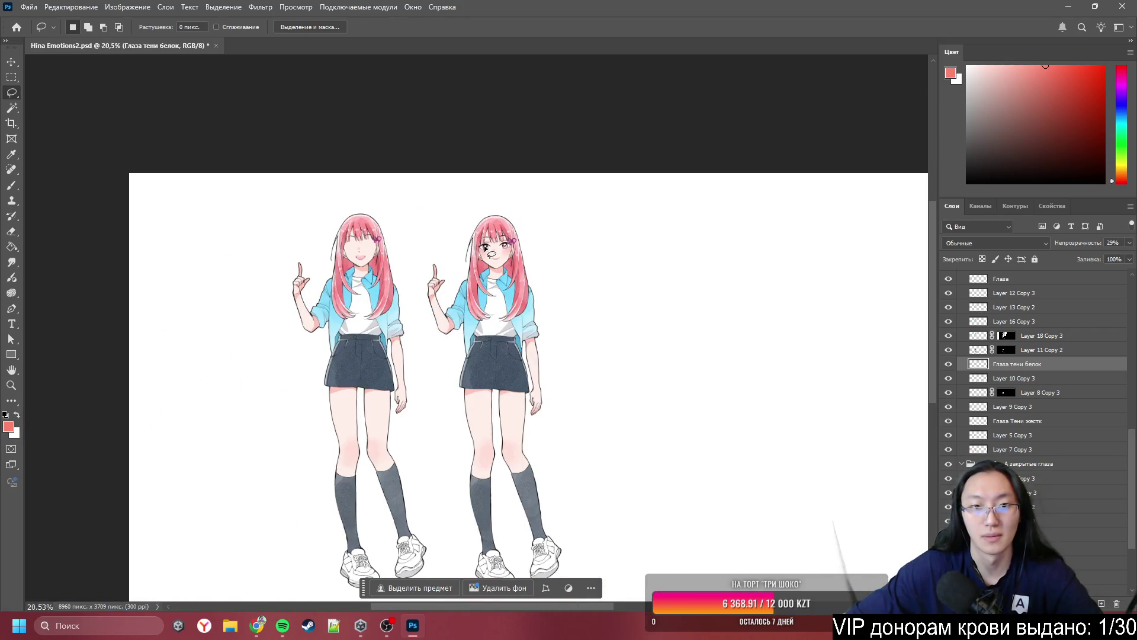
- Bring the mouth into view and make Layer 7 Copy 3 the active layer
{"action": "scroll", "coordinate": [485, 247], "scroll_direction": "down", "scroll_amount": 2}
{"action": "scroll", "coordinate": [496, 245], "scroll_direction": "up", "scroll_amount": 5}
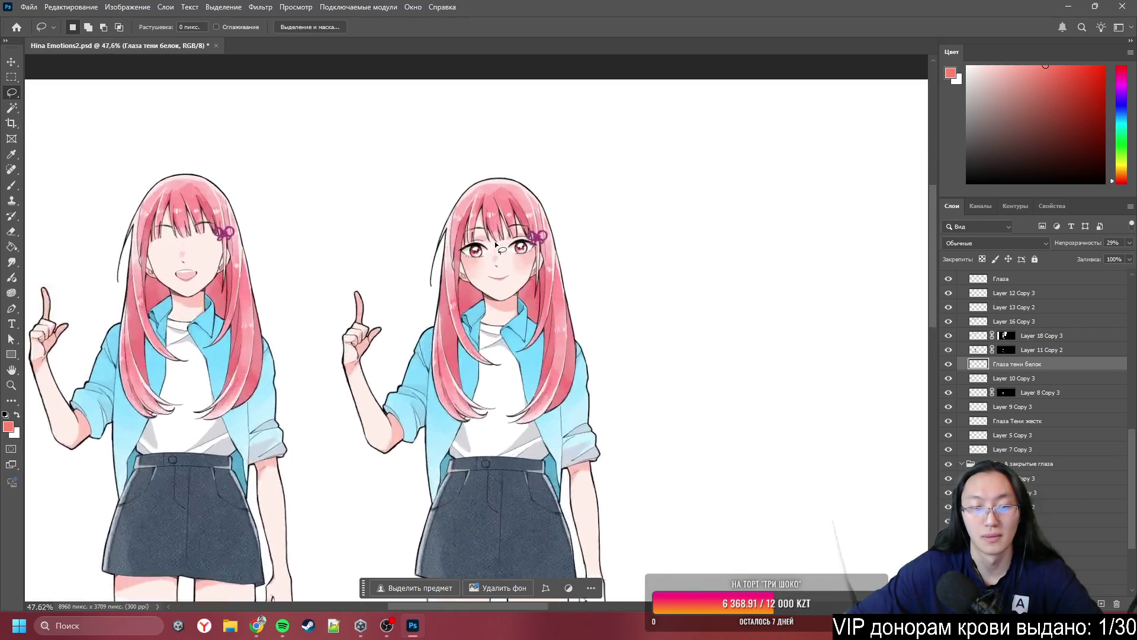
{"action": "scroll", "coordinate": [496, 244], "scroll_direction": "up", "scroll_amount": 12}
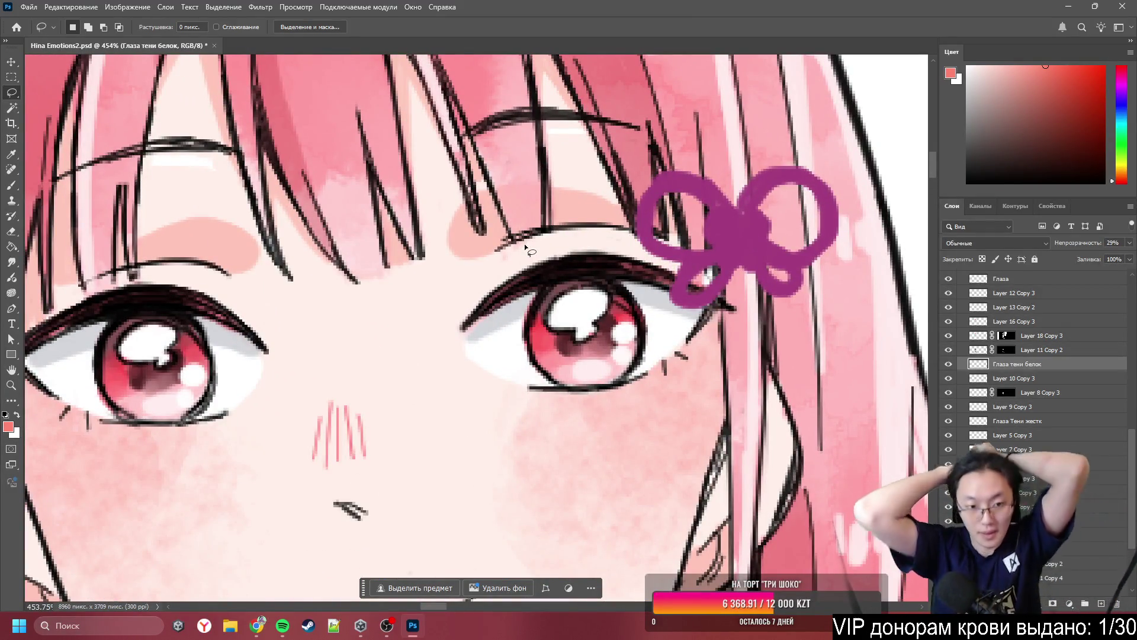
{"action": "scroll", "coordinate": [356, 385], "scroll_direction": "down", "scroll_amount": 3}
{"action": "scroll", "coordinate": [400, 426], "scroll_direction": "up", "scroll_amount": 1}
{"action": "mouse_move", "coordinate": [401, 426]}
{"action": "left_mouse_down"}
{"action": "mouse_move", "coordinate": [474, 450]}
{"action": "mouse_move", "coordinate": [510, 414]}
{"action": "mouse_move", "coordinate": [543, 410]}
{"action": "mouse_move", "coordinate": [502, 401]}
{"action": "mouse_move", "coordinate": [524, 395]}
{"action": "left_mouse_up"}
{"action": "scroll", "coordinate": [730, 385], "scroll_direction": "down", "scroll_amount": 5}
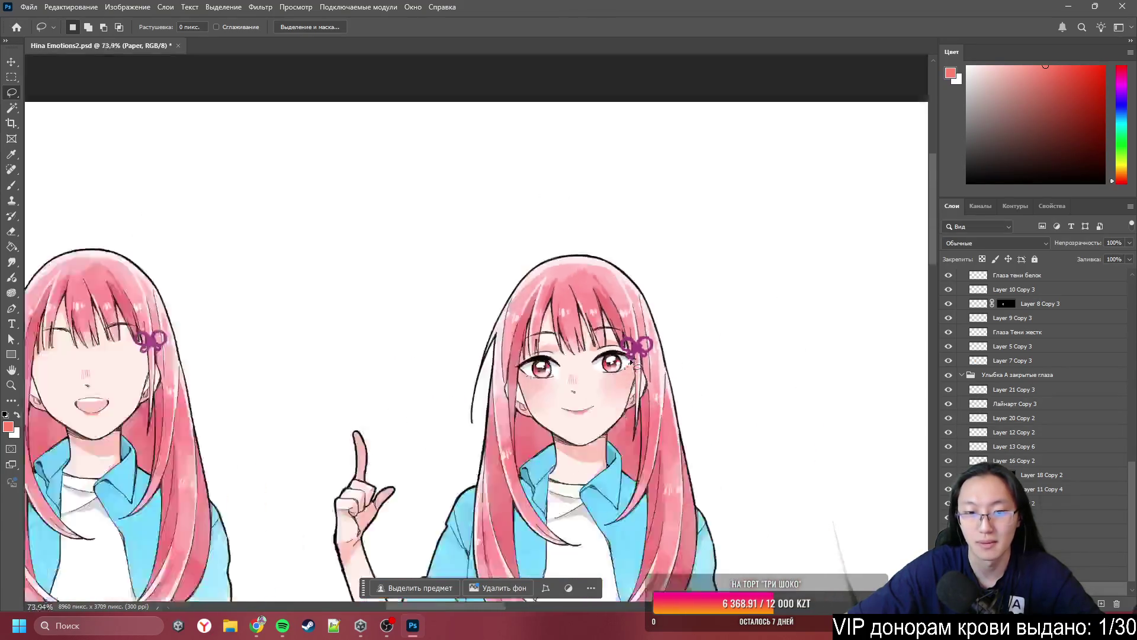
{"action": "scroll", "coordinate": [584, 370], "scroll_direction": "up", "scroll_amount": 5}
{"action": "scroll", "coordinate": [582, 368], "scroll_direction": "up", "scroll_amount": 3}
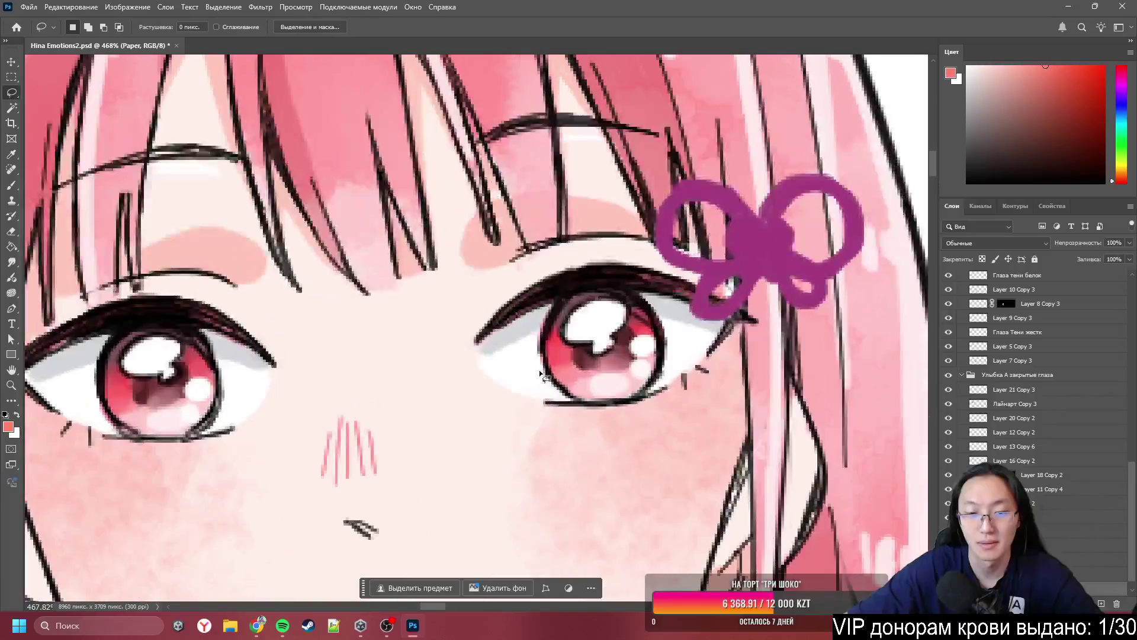
{"action": "scroll", "coordinate": [539, 374], "scroll_direction": "down", "scroll_amount": 5}
{"action": "scroll", "coordinate": [532, 372], "scroll_direction": "up", "scroll_amount": 4}
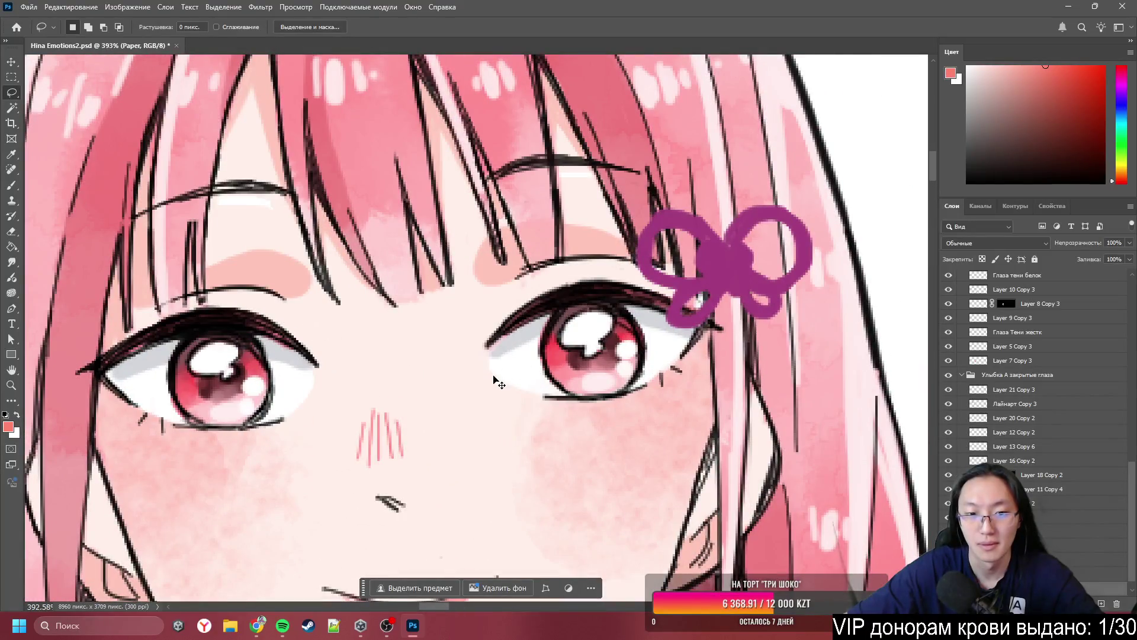
{"action": "left_click", "coordinate": [480, 389], "text": "ctrl"}
- Select the Paper layer and hide it so the face shows over transparency
{"action": "scroll", "coordinate": [480, 390], "scroll_direction": "down", "scroll_amount": 4}
{"action": "scroll", "coordinate": [544, 356], "scroll_direction": "up", "scroll_amount": 4}
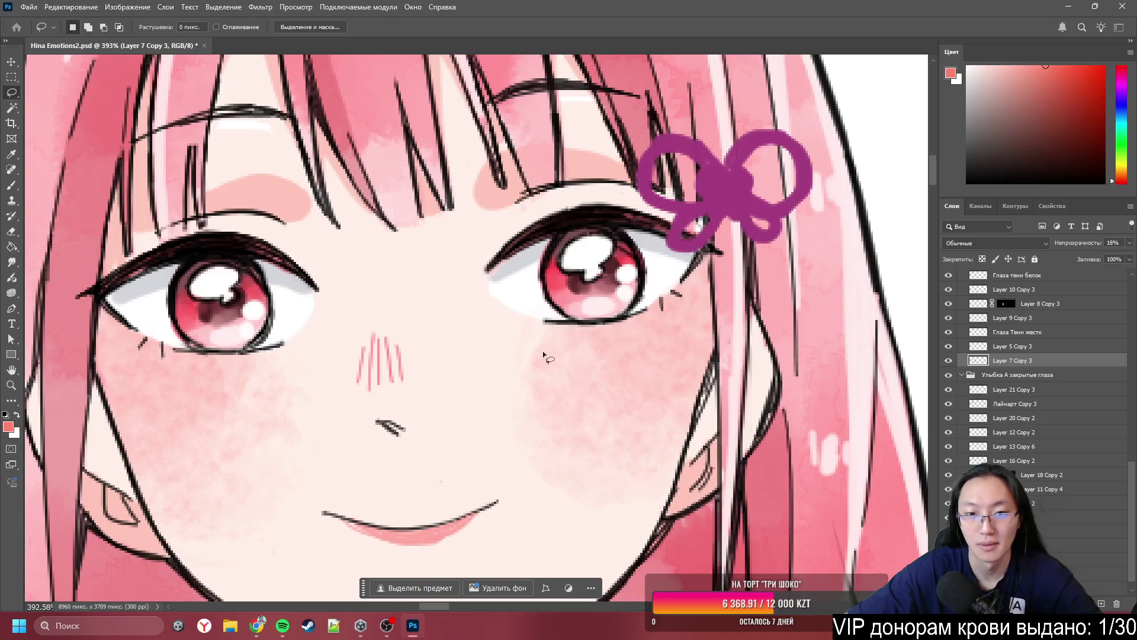
{"action": "left_click", "coordinate": [530, 300], "text": "ctrl"}
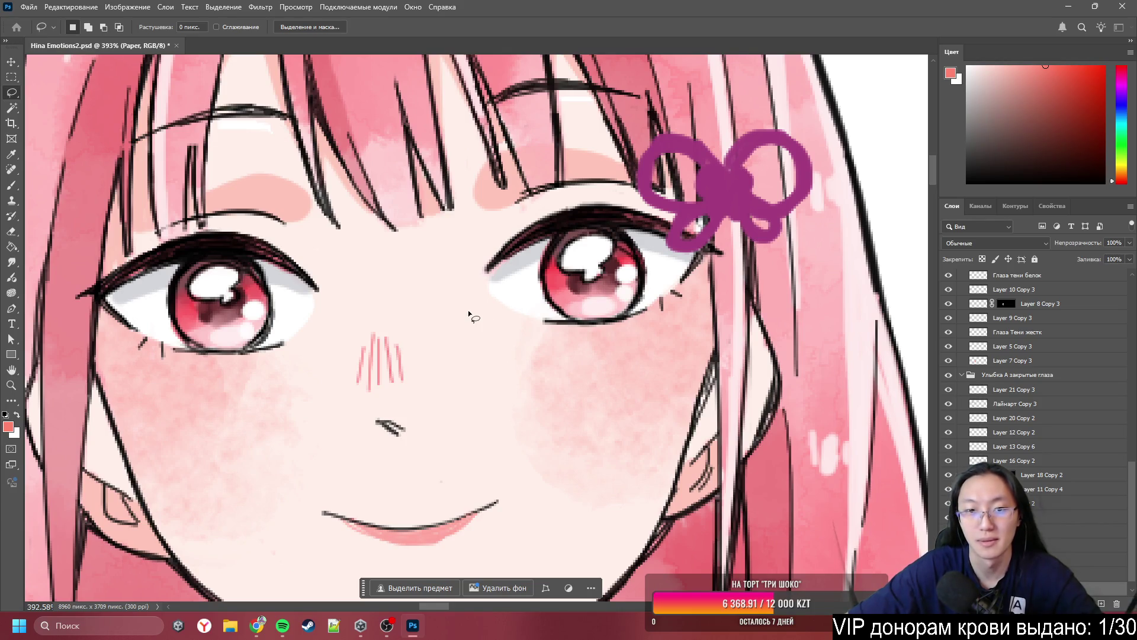
{"action": "scroll", "coordinate": [469, 313], "scroll_direction": "down", "scroll_amount": 3}
{"action": "scroll", "coordinate": [471, 312], "scroll_direction": "up", "scroll_amount": 2}
{"action": "scroll", "coordinate": [472, 313], "scroll_direction": "down", "scroll_amount": 5}
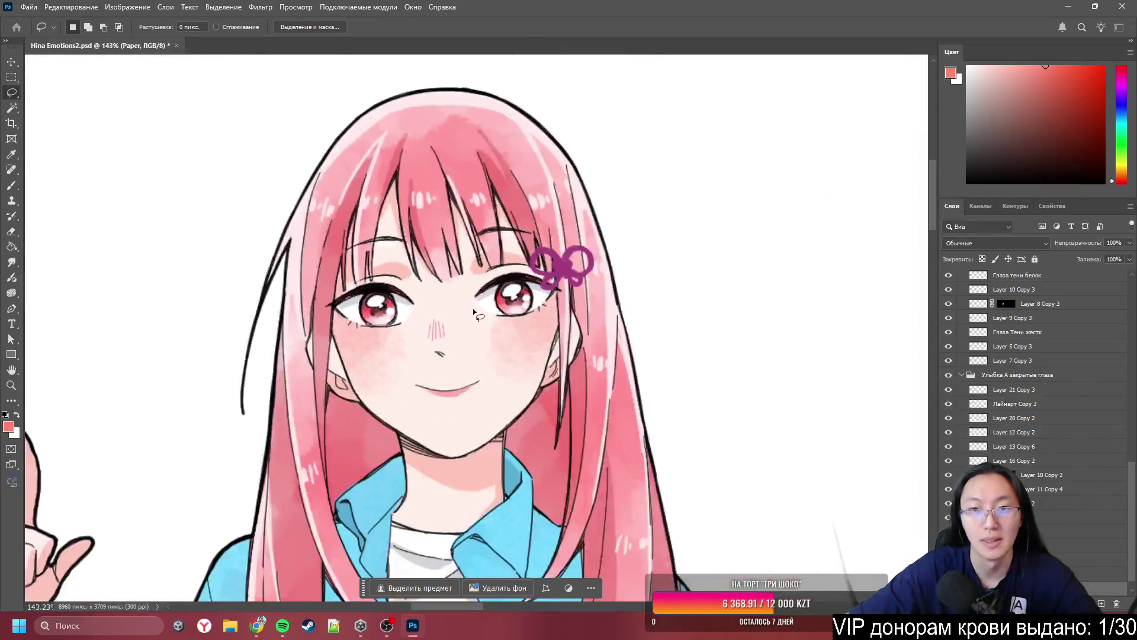
{"action": "scroll", "coordinate": [474, 312], "scroll_direction": "down", "scroll_amount": 4}
{"action": "scroll", "coordinate": [471, 308], "scroll_direction": "up", "scroll_amount": 5}
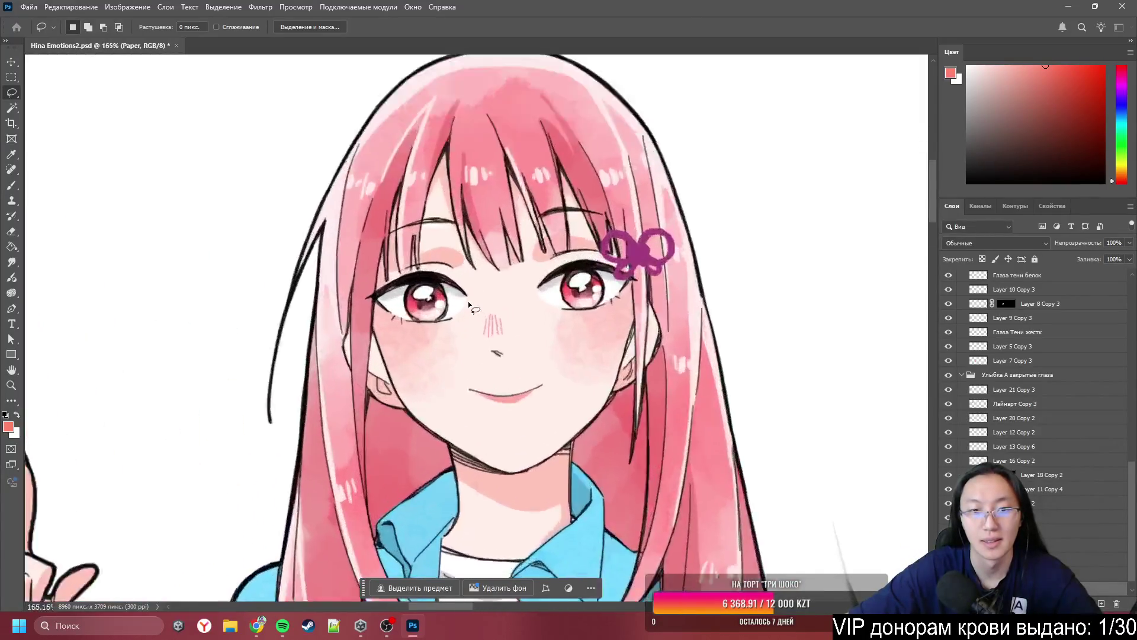
{"action": "scroll", "coordinate": [471, 305], "scroll_direction": "up", "scroll_amount": 5}
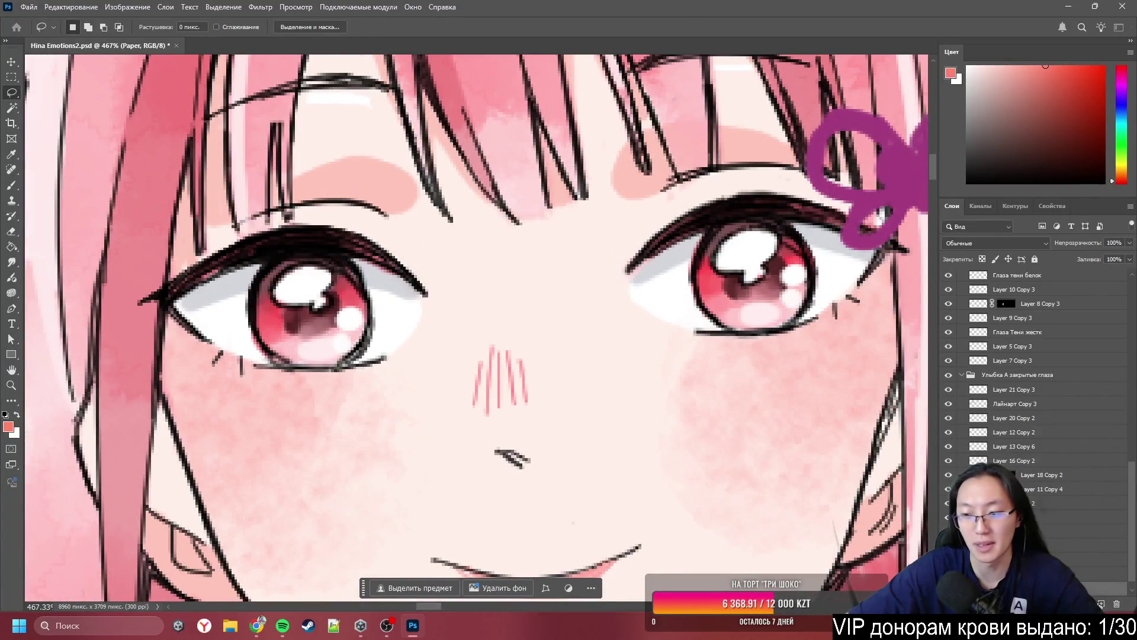
{"action": "key", "text": "ctrl+comma"}
{"action": "key", "text": "ctrl+comma"}
{"action": "key", "text": "ctrl+comma"}
{"action": "key", "text": "ctrl+comma"}
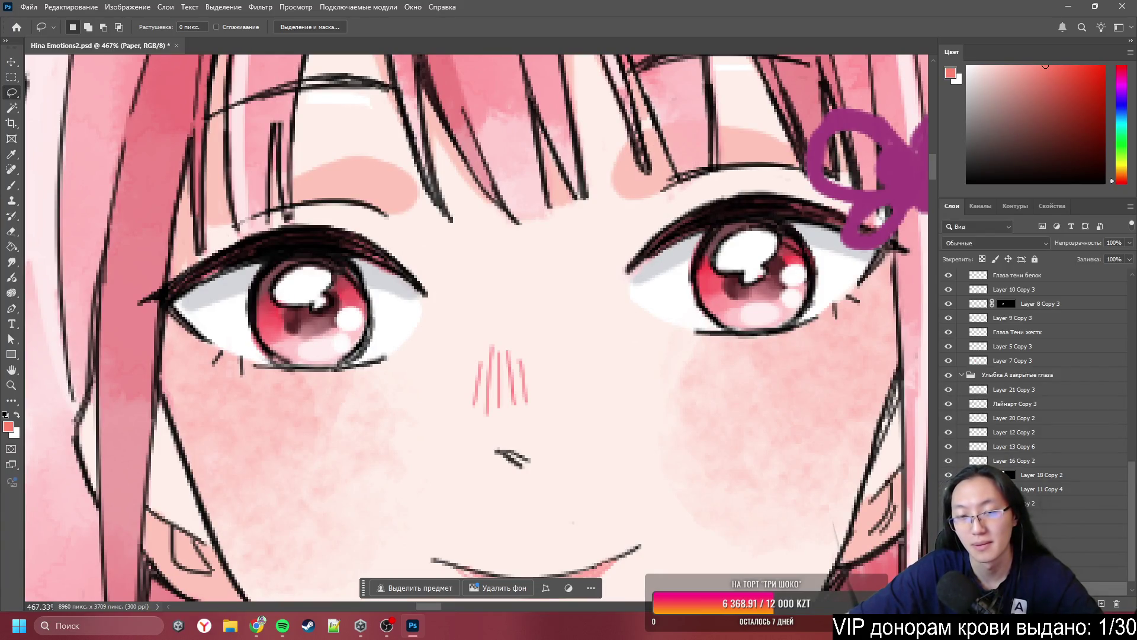
{"action": "key", "text": "ctrl+comma"}
{"action": "key", "text": "w"}
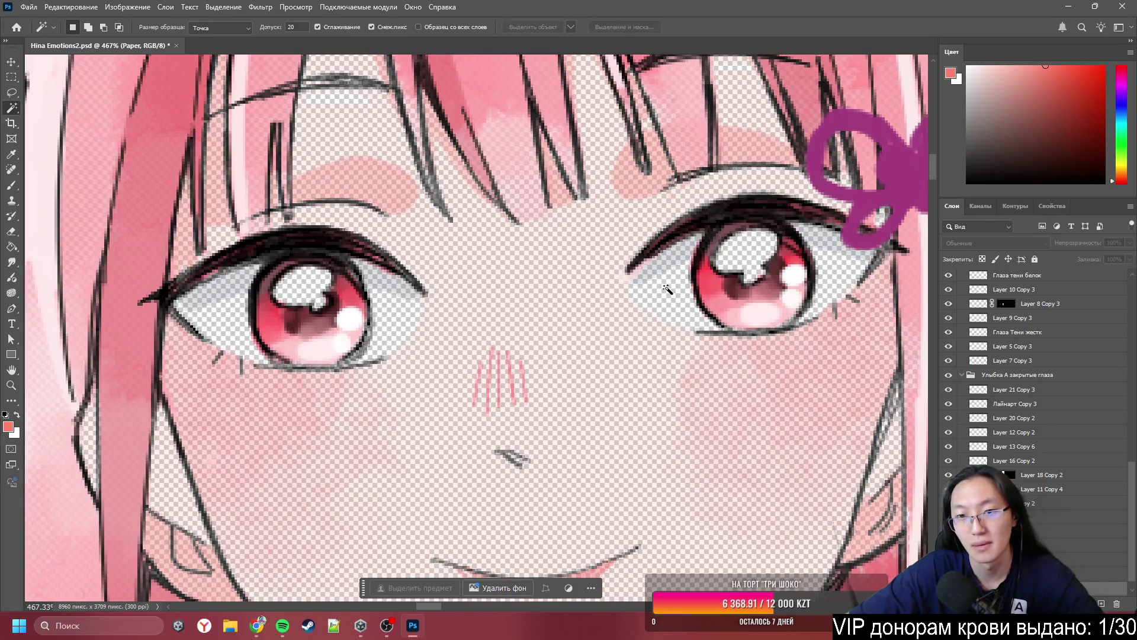
{"action": "key", "text": "b"}
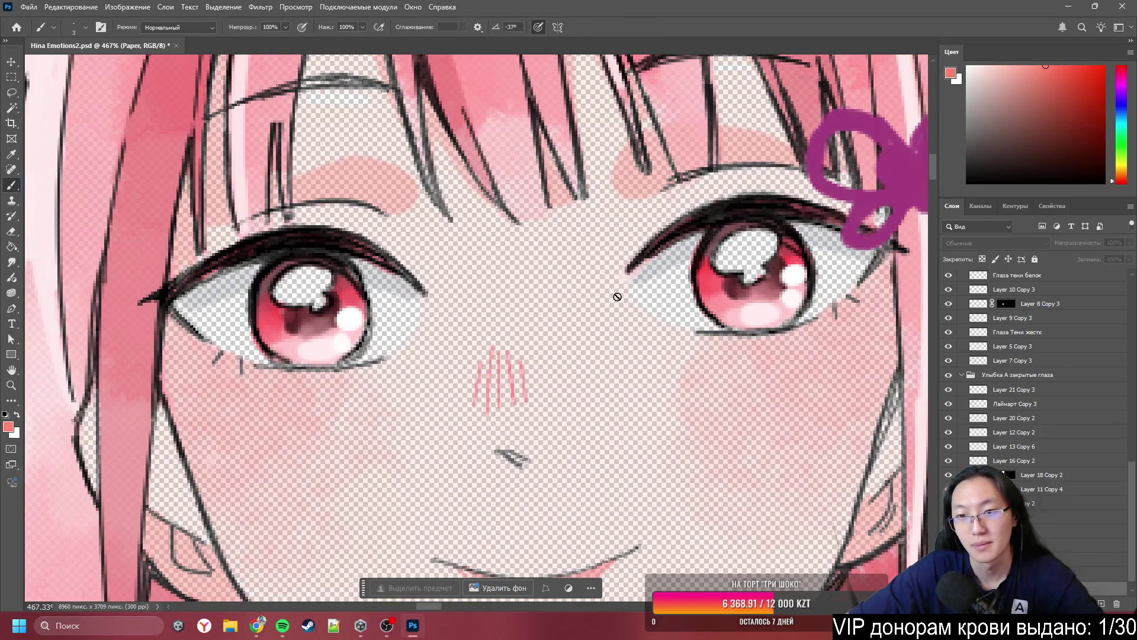
{"action": "scroll", "coordinate": [617, 296], "scroll_direction": "down", "scroll_amount": 5}
{"action": "scroll", "coordinate": [741, 289], "scroll_direction": "up", "scroll_amount": 5}
{"action": "scroll", "coordinate": [1042, 533], "scroll_direction": "down", "scroll_amount": 1}
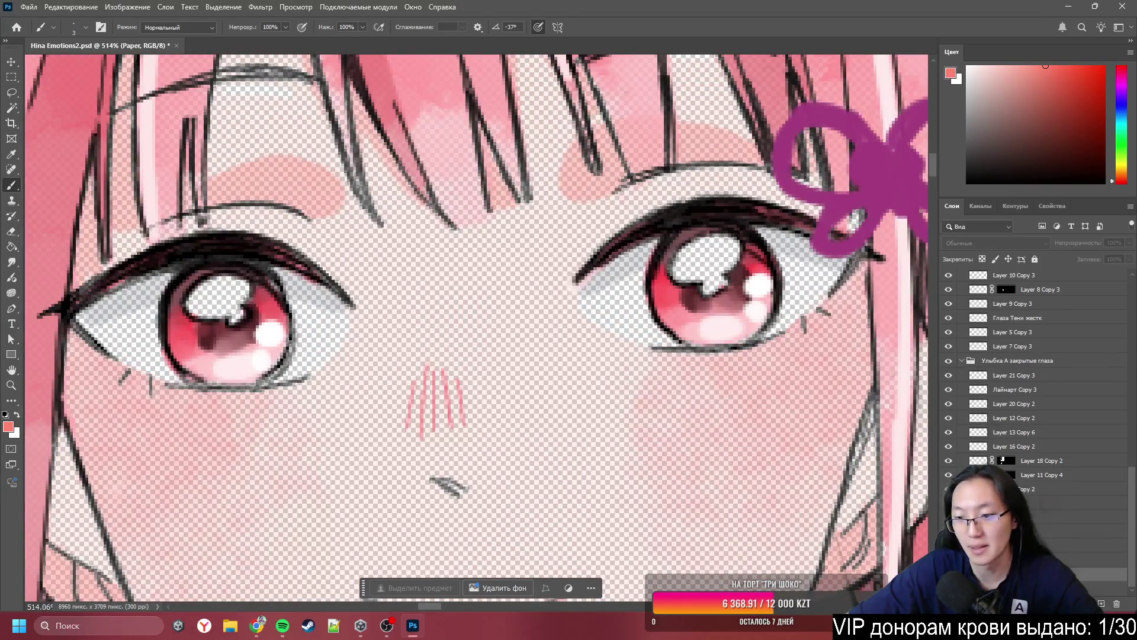
{"action": "left_click", "coordinate": [1103, 603]}
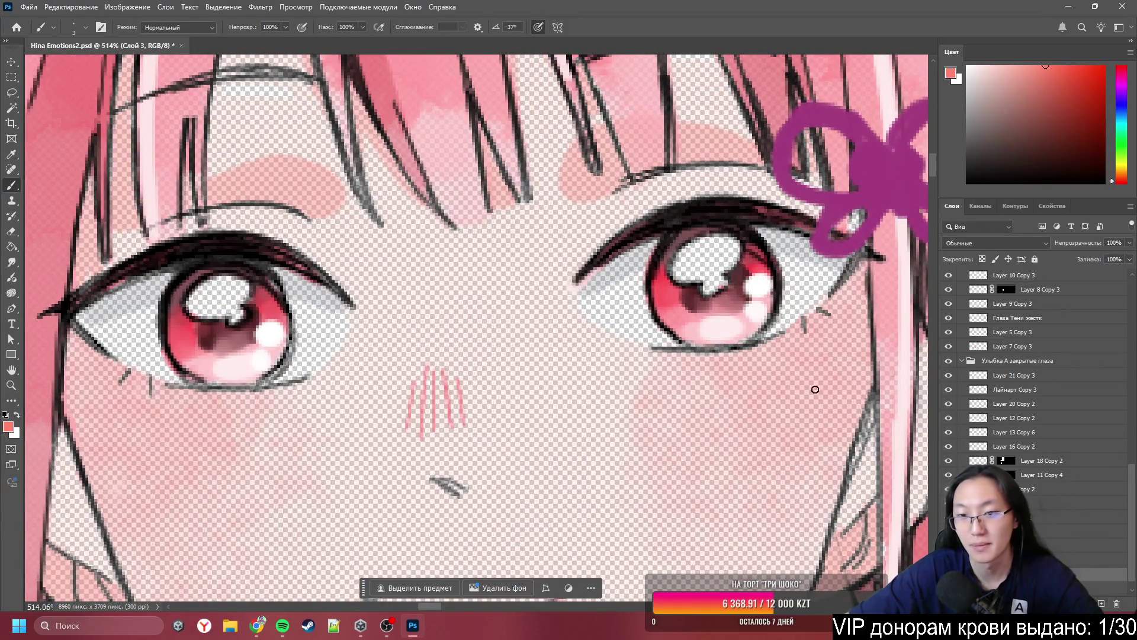
{"action": "scroll", "coordinate": [648, 302], "scroll_direction": "up", "scroll_amount": 2}
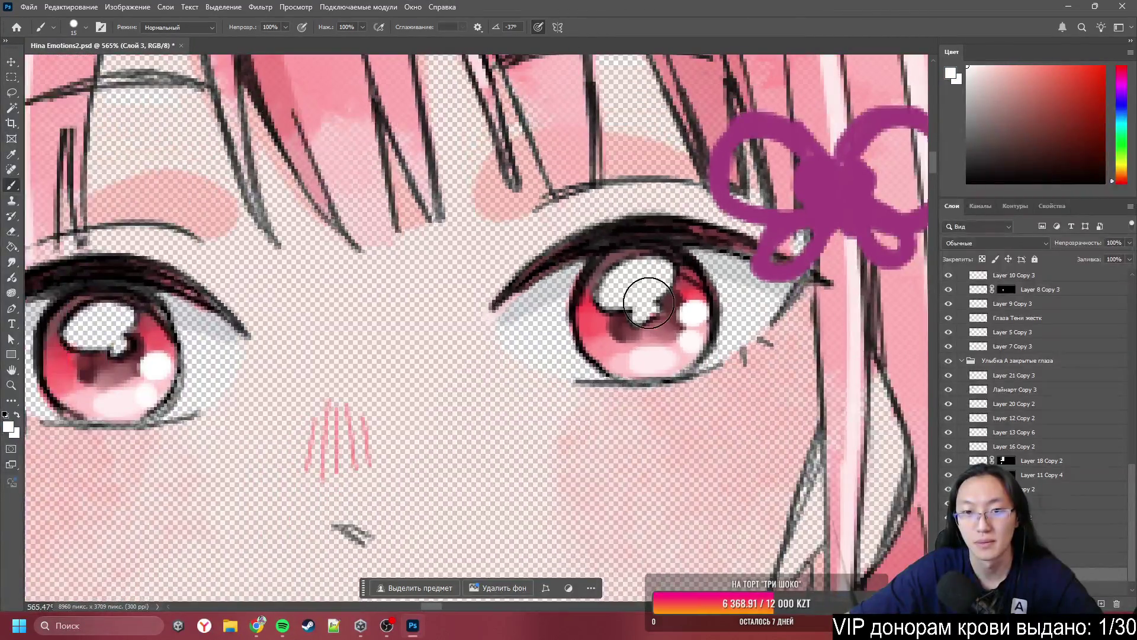
{"action": "mouse_move", "coordinate": [649, 303]}
{"action": "left_mouse_down"}
{"action": "mouse_move", "coordinate": [640, 281]}
{"action": "mouse_move", "coordinate": [675, 272]}
{"action": "mouse_move", "coordinate": [705, 275]}
{"action": "mouse_move", "coordinate": [723, 309]}
{"action": "mouse_move", "coordinate": [705, 320]}
{"action": "mouse_move", "coordinate": [749, 304]}
{"action": "mouse_move", "coordinate": [687, 347]}
{"action": "left_mouse_up"}
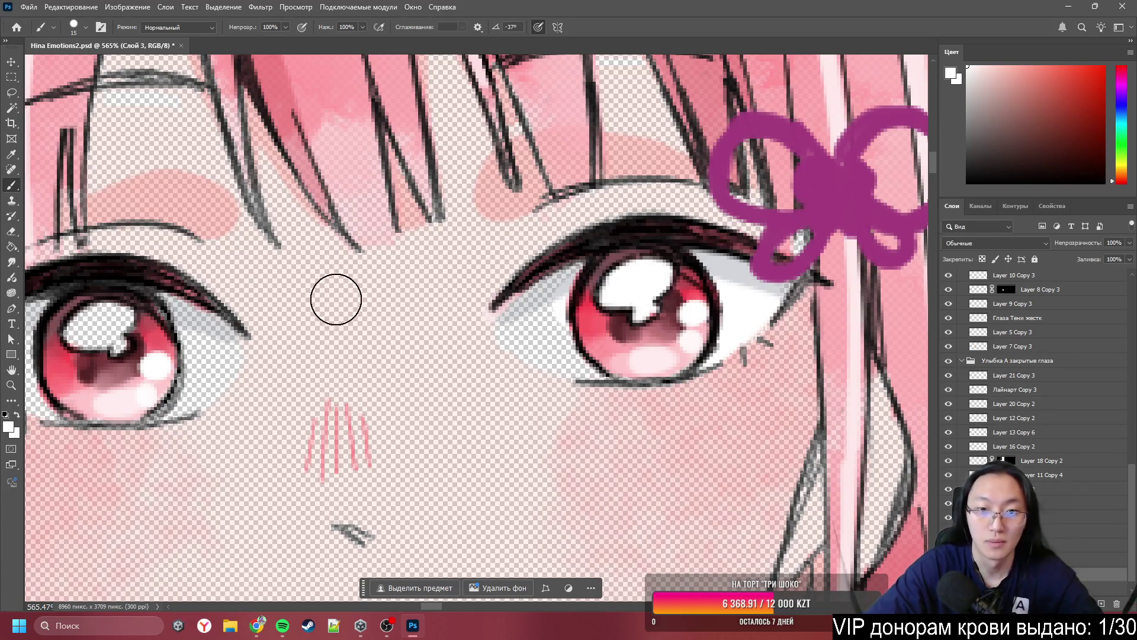
{"action": "mouse_move", "coordinate": [594, 280]}
{"action": "left_mouse_down"}
{"action": "mouse_move", "coordinate": [521, 320]}
{"action": "mouse_move", "coordinate": [571, 346]}
{"action": "mouse_move", "coordinate": [552, 344]}
{"action": "mouse_move", "coordinate": [589, 343]}
{"action": "left_mouse_up"}
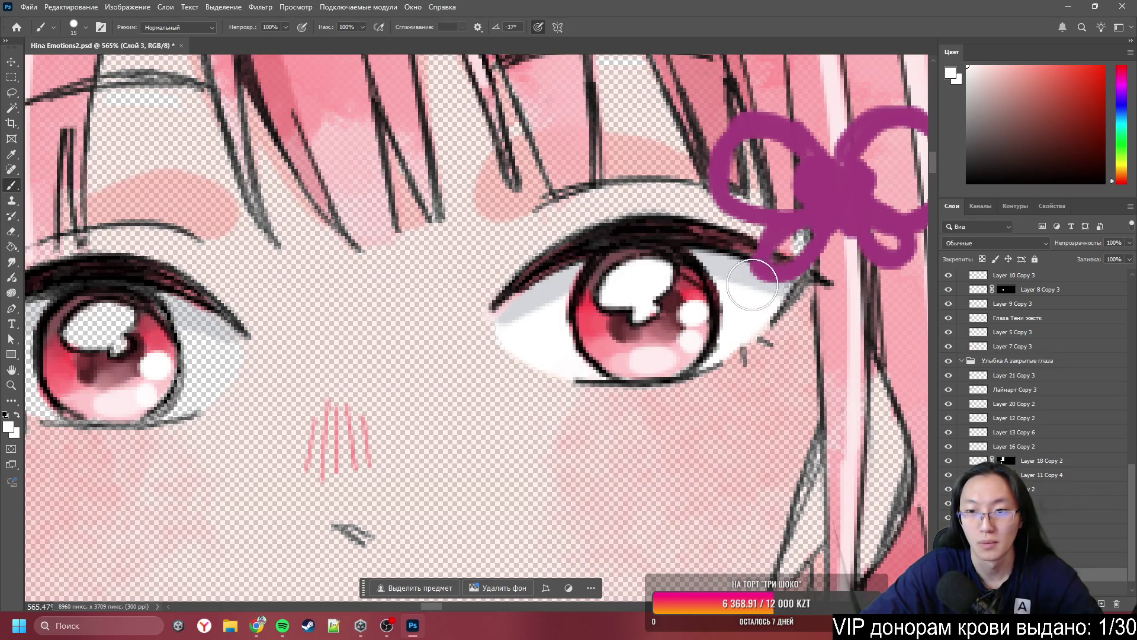
{"action": "right_click", "coordinate": [595, 253], "text": "alt"}
{"action": "left_click_drag", "start_coordinate": [595, 253], "coordinate": [589, 244]}
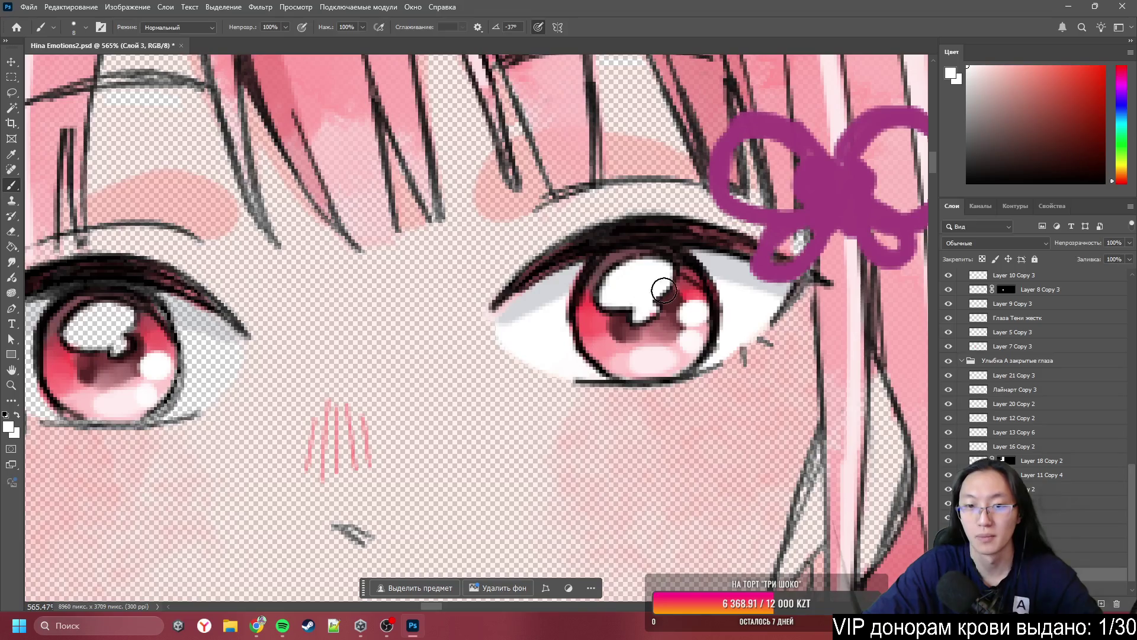
{"action": "key", "text": "h"}
{"action": "left_click_drag", "start_coordinate": [373, 297], "coordinate": [516, 323]}
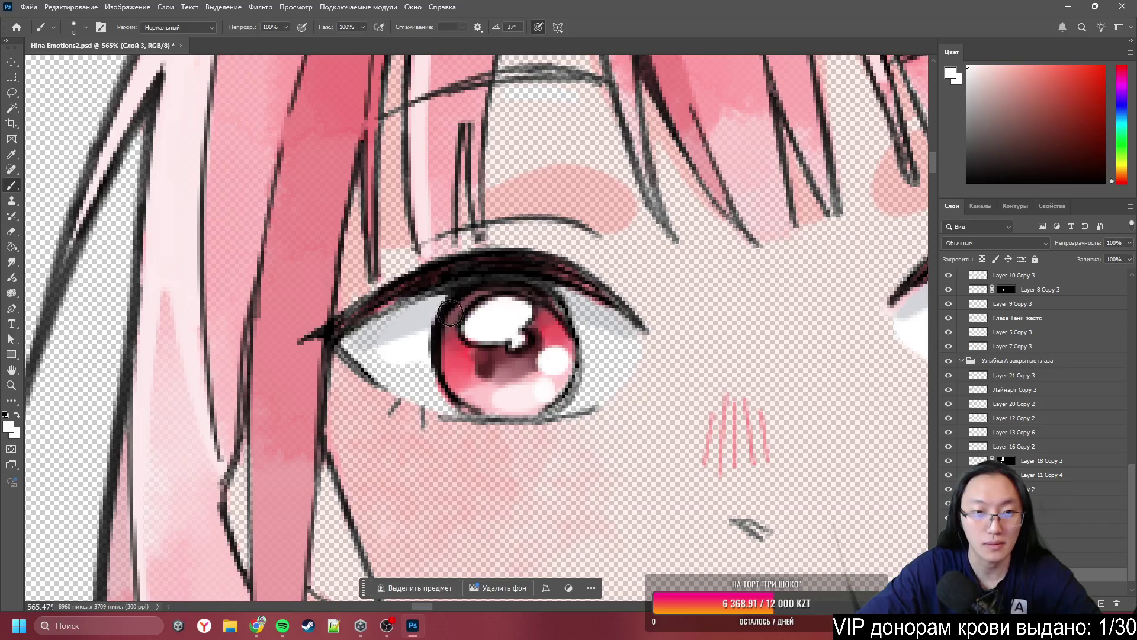
{"action": "mouse_move", "coordinate": [351, 340]}
{"action": "left_mouse_down"}
{"action": "mouse_move", "coordinate": [436, 400]}
{"action": "mouse_move", "coordinate": [486, 406]}
{"action": "mouse_move", "coordinate": [596, 390]}
{"action": "mouse_move", "coordinate": [620, 365]}
{"action": "mouse_move", "coordinate": [625, 333]}
{"action": "mouse_move", "coordinate": [584, 297]}
{"action": "mouse_move", "coordinate": [574, 353]}
{"action": "left_mouse_up"}
{"action": "mouse_move", "coordinate": [393, 299]}
{"action": "left_mouse_down"}
{"action": "mouse_move", "coordinate": [376, 322]}
{"action": "mouse_move", "coordinate": [450, 403]}
{"action": "mouse_move", "coordinate": [505, 417]}
{"action": "mouse_move", "coordinate": [548, 408]}
{"action": "left_mouse_up"}
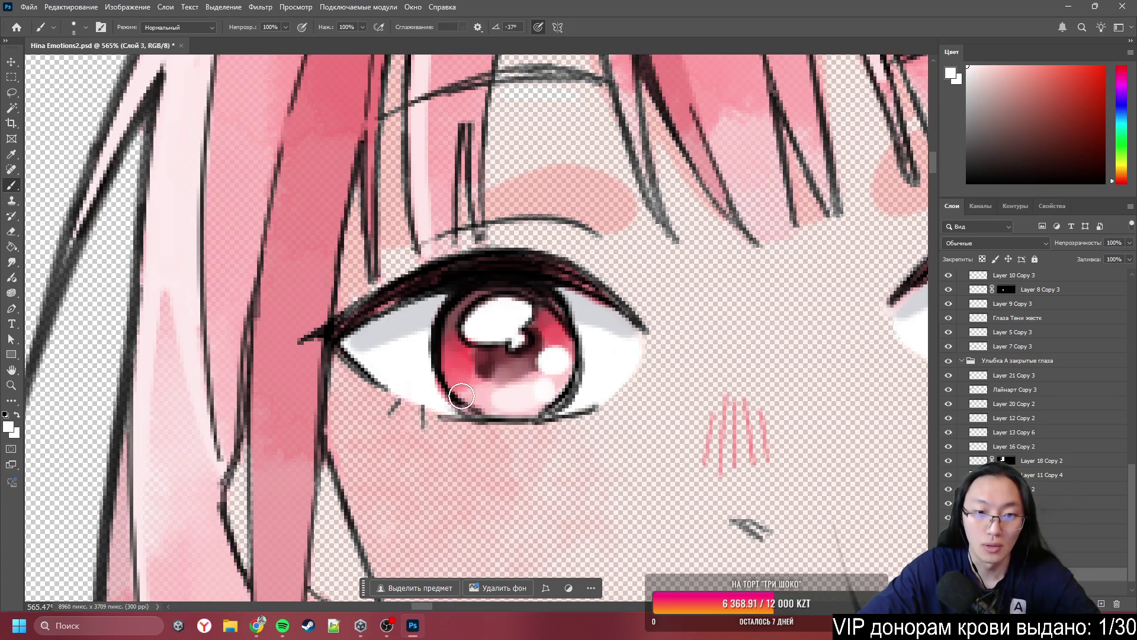
{"action": "scroll", "coordinate": [486, 368], "scroll_direction": "down", "scroll_amount": 3}
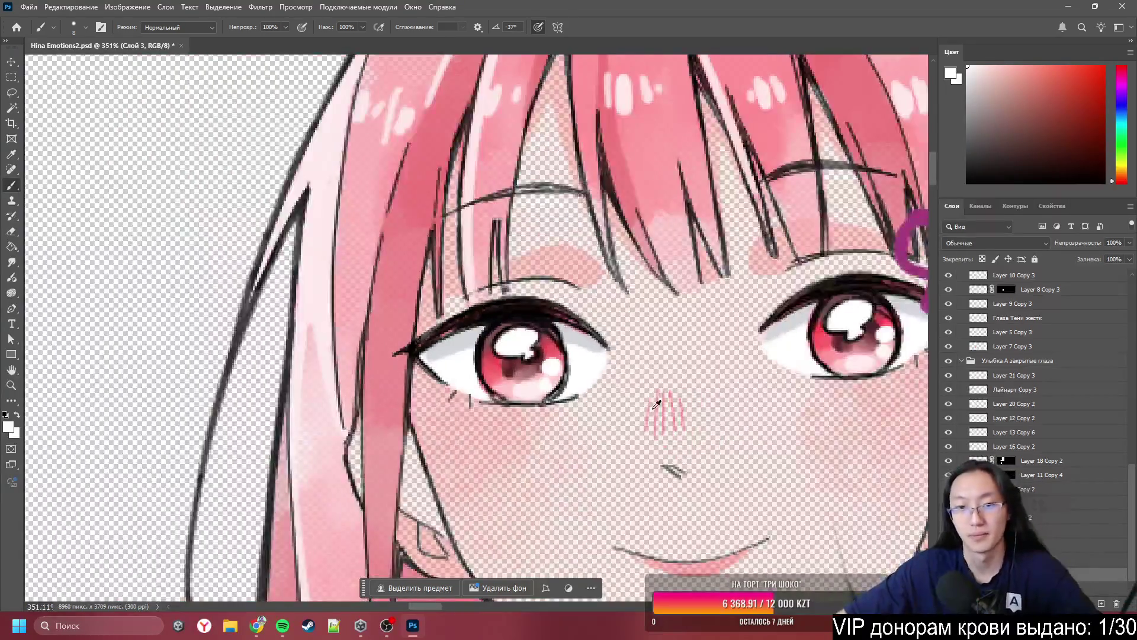
{"action": "scroll", "coordinate": [586, 365], "scroll_direction": "up", "scroll_amount": 4}
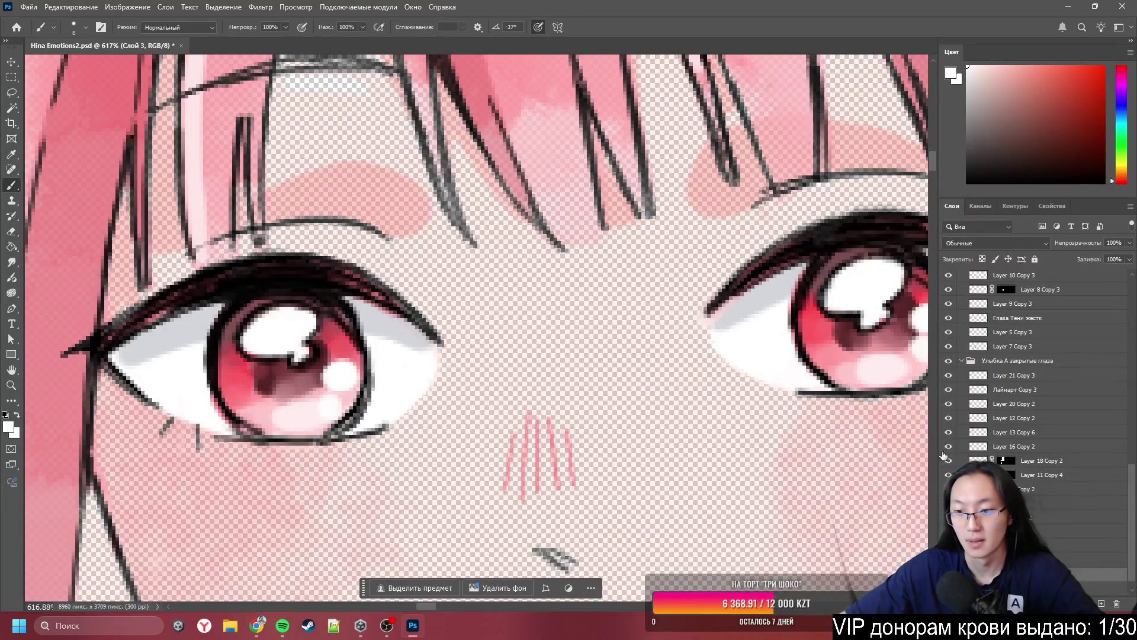
{"action": "scroll", "coordinate": [1037, 379], "scroll_direction": "down", "scroll_amount": 1}
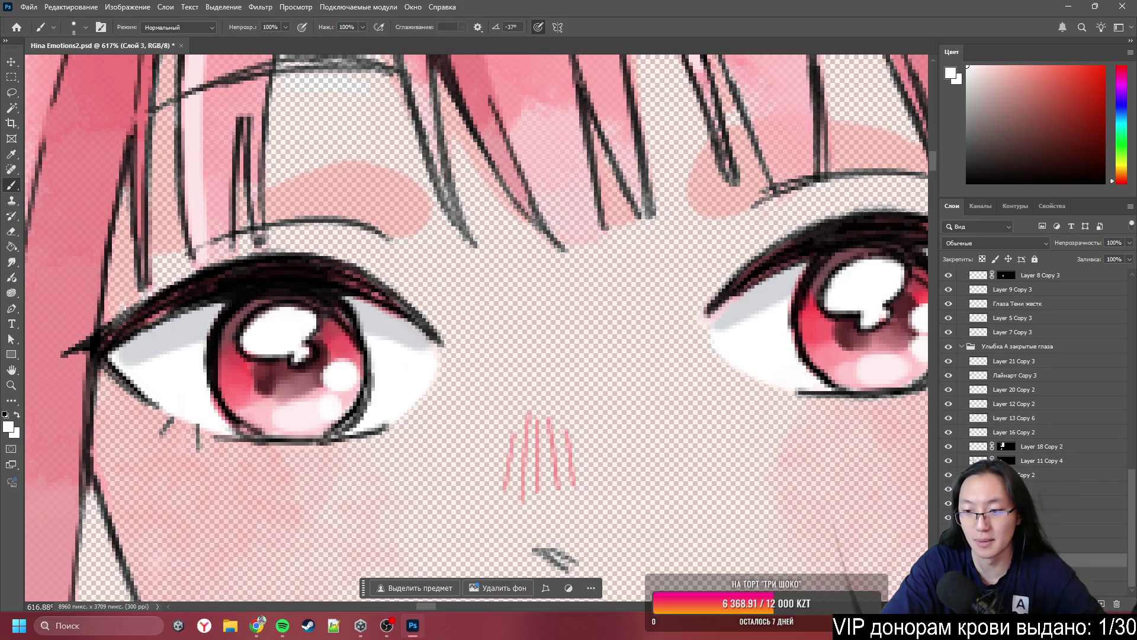
{"action": "key", "text": "alt+bracketleft"}
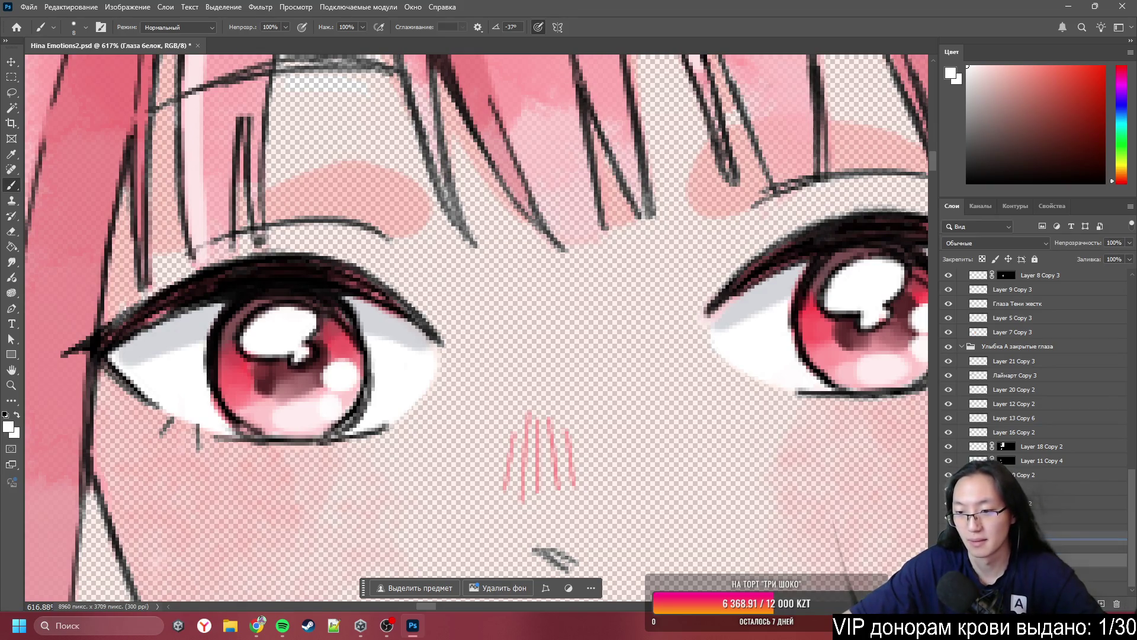
- Merge Layer 8 Copy 3 into a new empty layer and toggle it to check the eyes
{"action": "scroll", "coordinate": [681, 195], "scroll_direction": "down", "scroll_amount": 5}
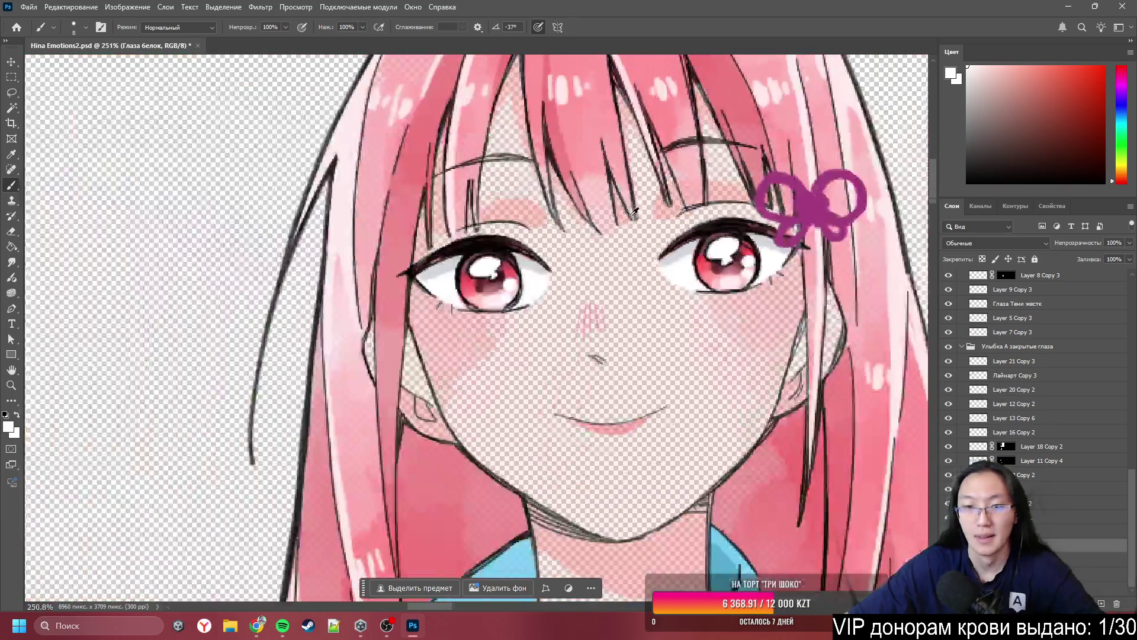
{"action": "scroll", "coordinate": [681, 195], "scroll_direction": "up", "scroll_amount": 2}
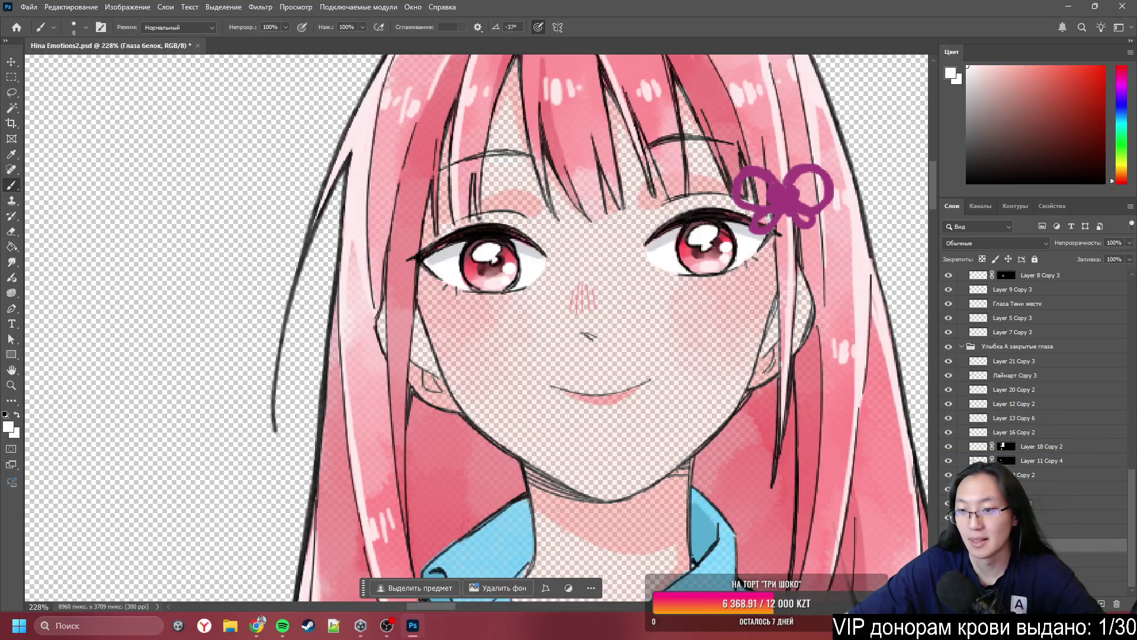
{"action": "scroll", "coordinate": [1007, 415], "scroll_direction": "up", "scroll_amount": 2}
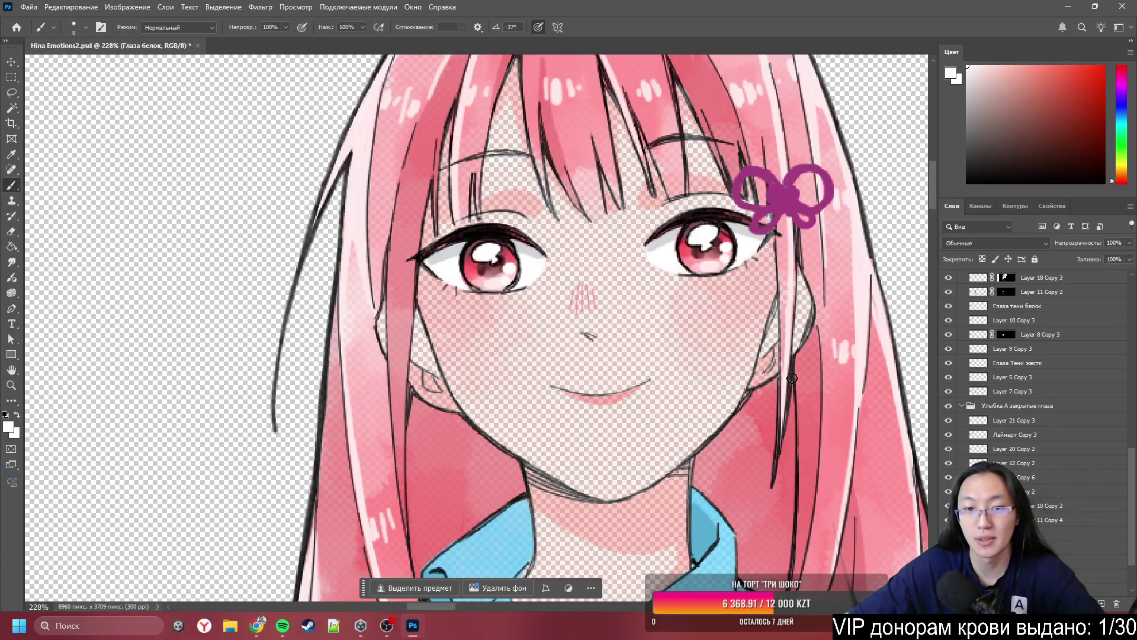
{"action": "scroll", "coordinate": [475, 316], "scroll_direction": "up", "scroll_amount": 1}
{"action": "left_click", "coordinate": [468, 326], "text": "ctrl"}
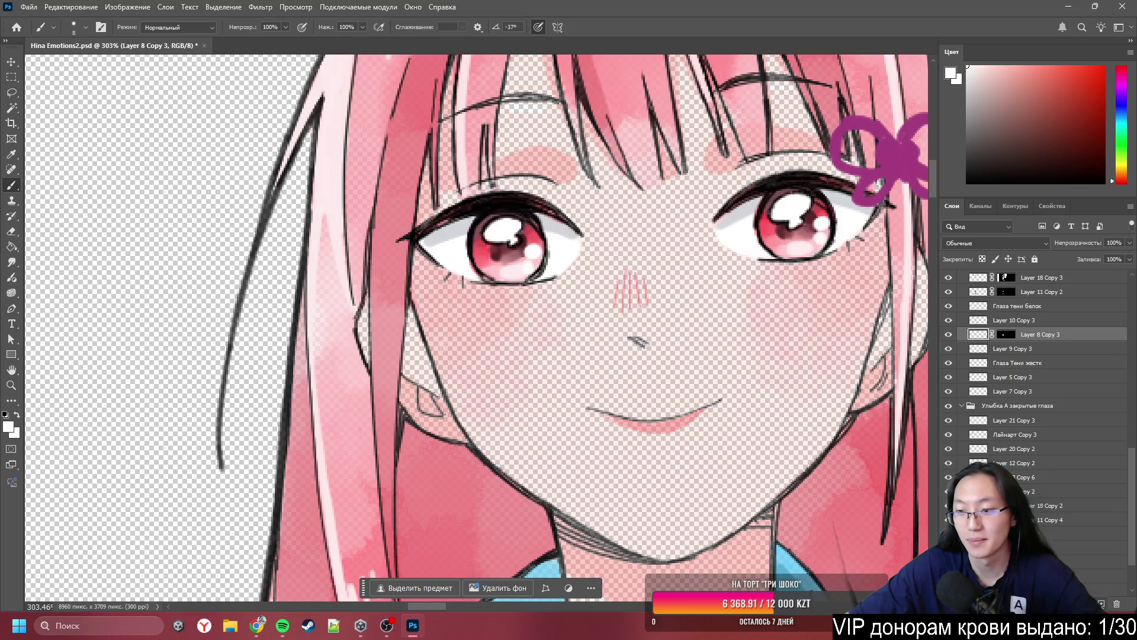
{"action": "key", "text": "ctrl+shift+alt+n"}
{"action": "left_click", "coordinate": [1042, 350], "text": "shift"}
{"action": "key", "text": "ctrl+e"}
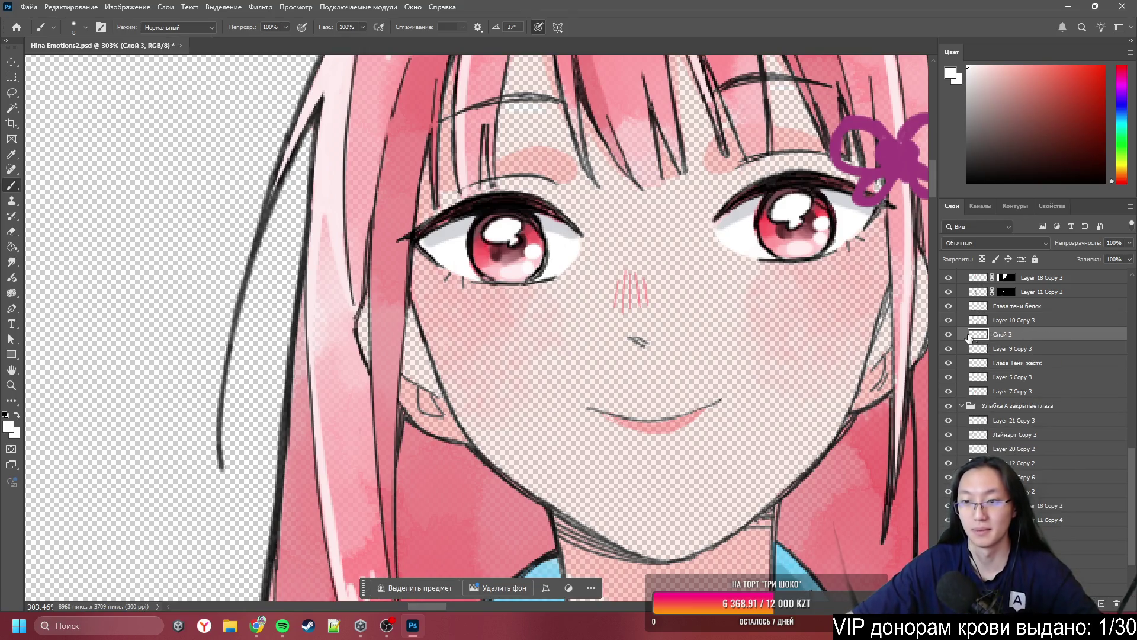
{"action": "left_click", "coordinate": [948, 334]}
{"action": "left_click", "coordinate": [948, 335]}
{"action": "left_click", "coordinate": [949, 335]}
{"action": "left_click", "coordinate": [948, 335]}
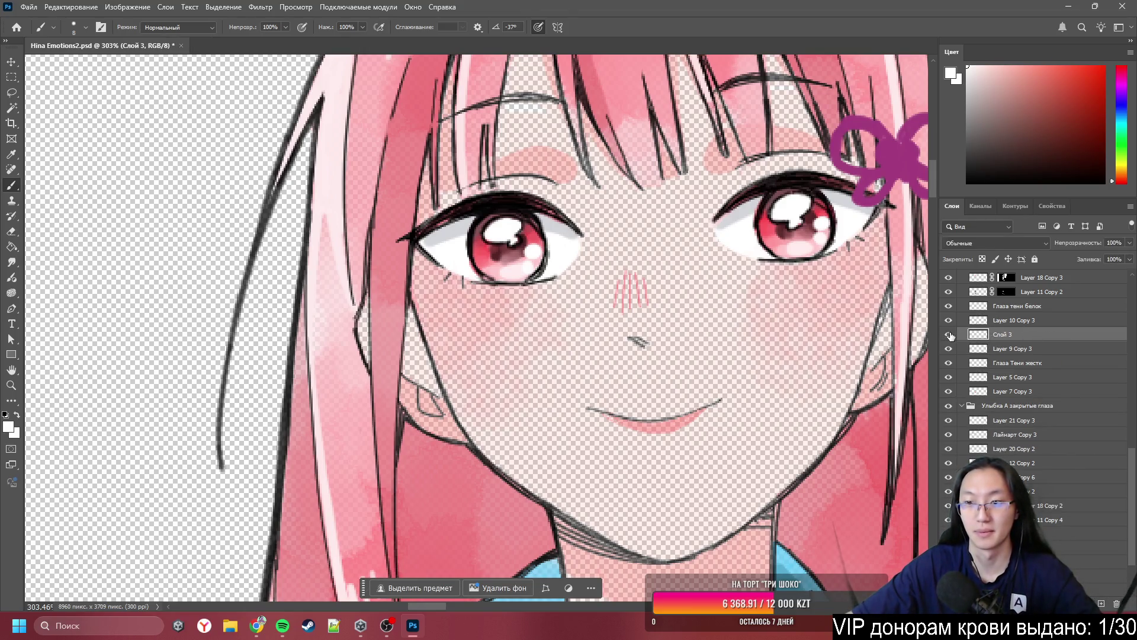
- Name the merged layer 'Глаза штуки'
{"action": "type", "text": "Глаза штуки"}
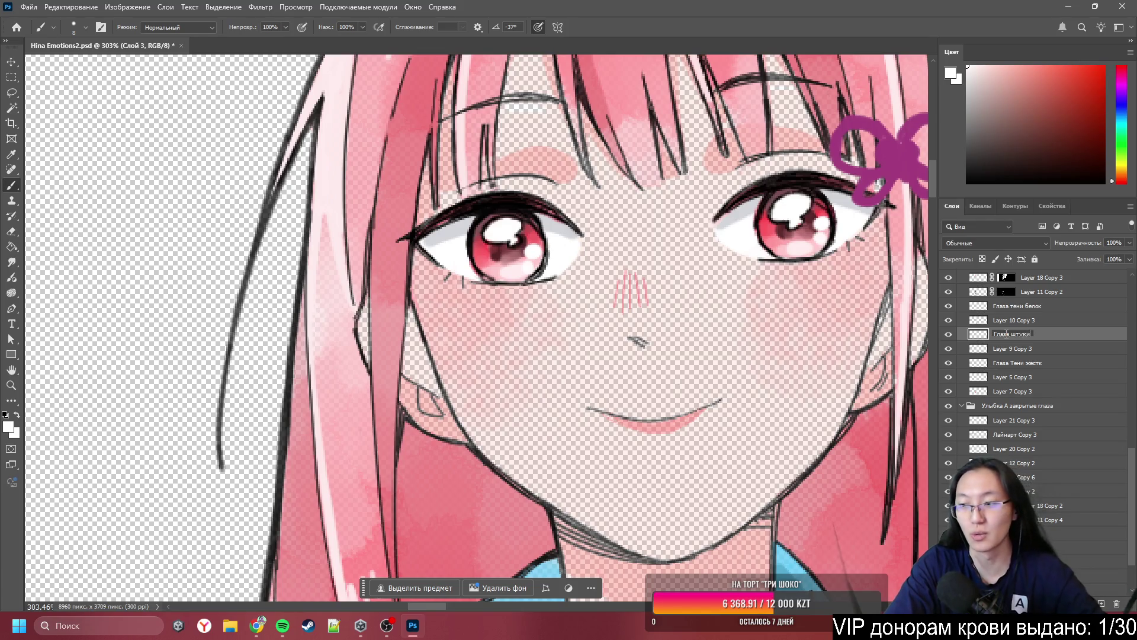
{"action": "key", "text": "Return"}
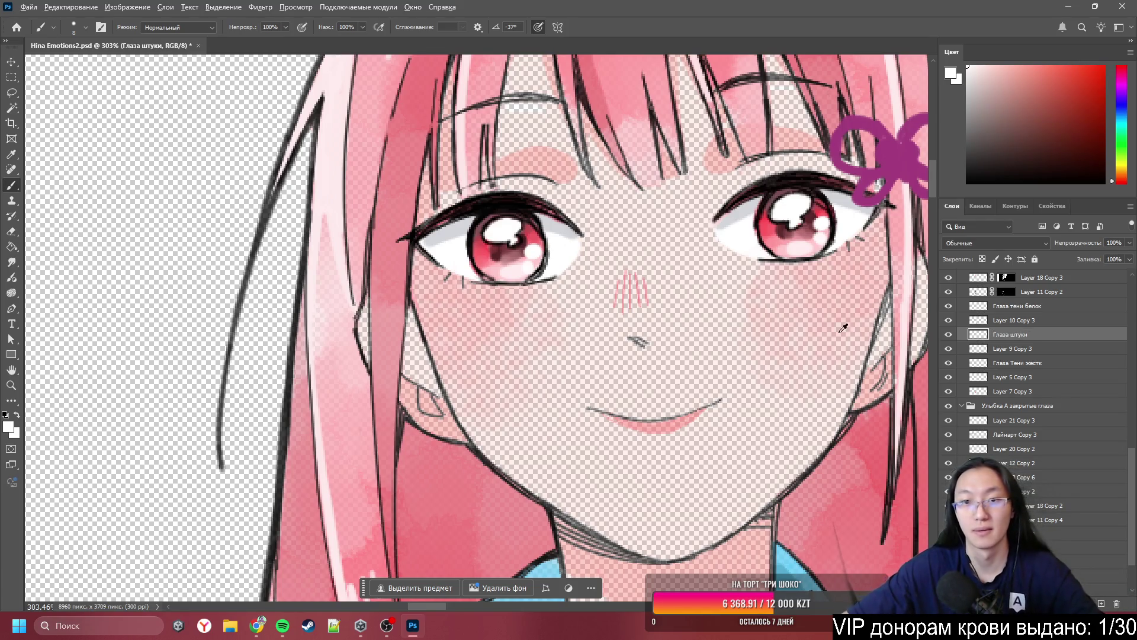
{"action": "scroll", "coordinate": [811, 277], "scroll_direction": "down", "scroll_amount": 3}
{"action": "scroll", "coordinate": [810, 277], "scroll_direction": "right", "scroll_amount": 5}
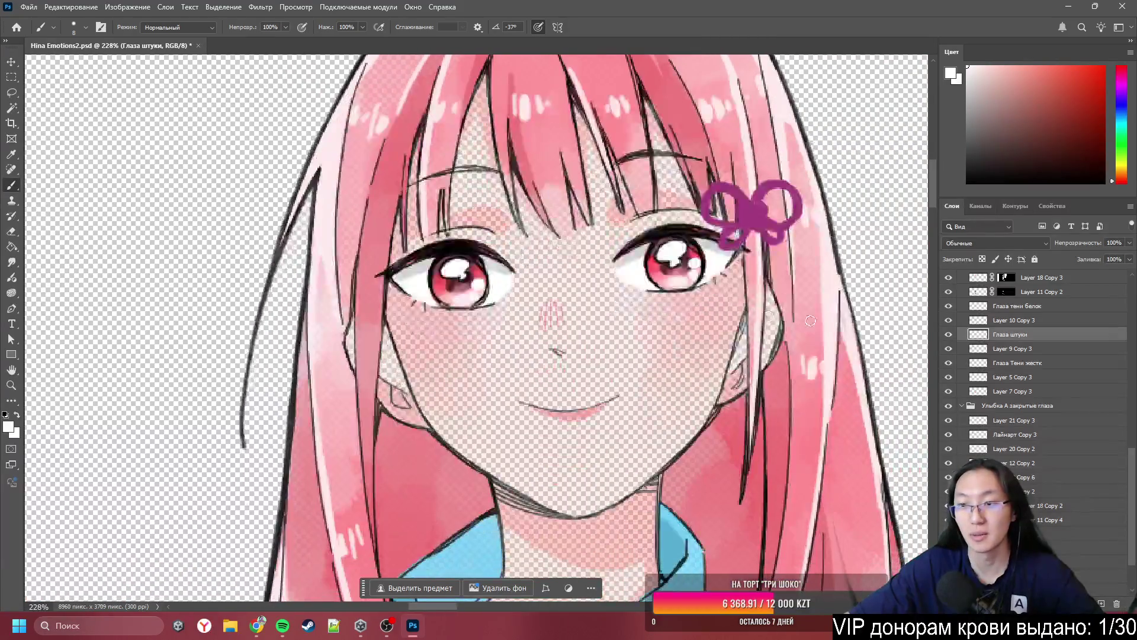
{"action": "scroll", "coordinate": [965, 343], "scroll_direction": "up", "scroll_amount": 2}
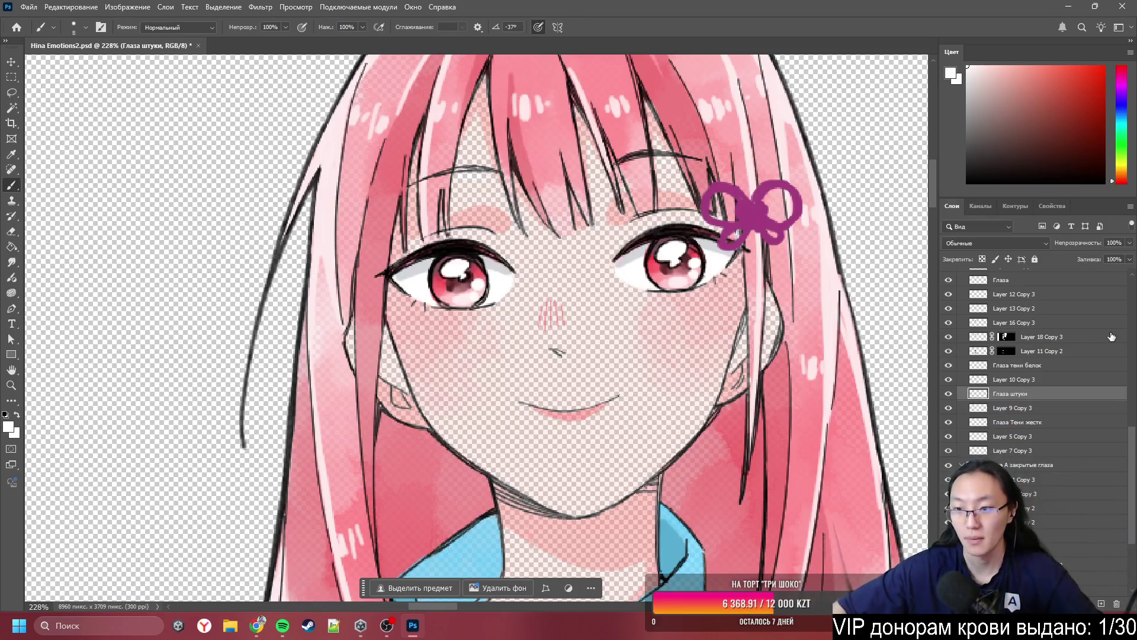
{"action": "scroll", "coordinate": [1103, 349], "scroll_direction": "up", "scroll_amount": 1}
{"action": "scroll", "coordinate": [1090, 361], "scroll_direction": "up", "scroll_amount": 1}
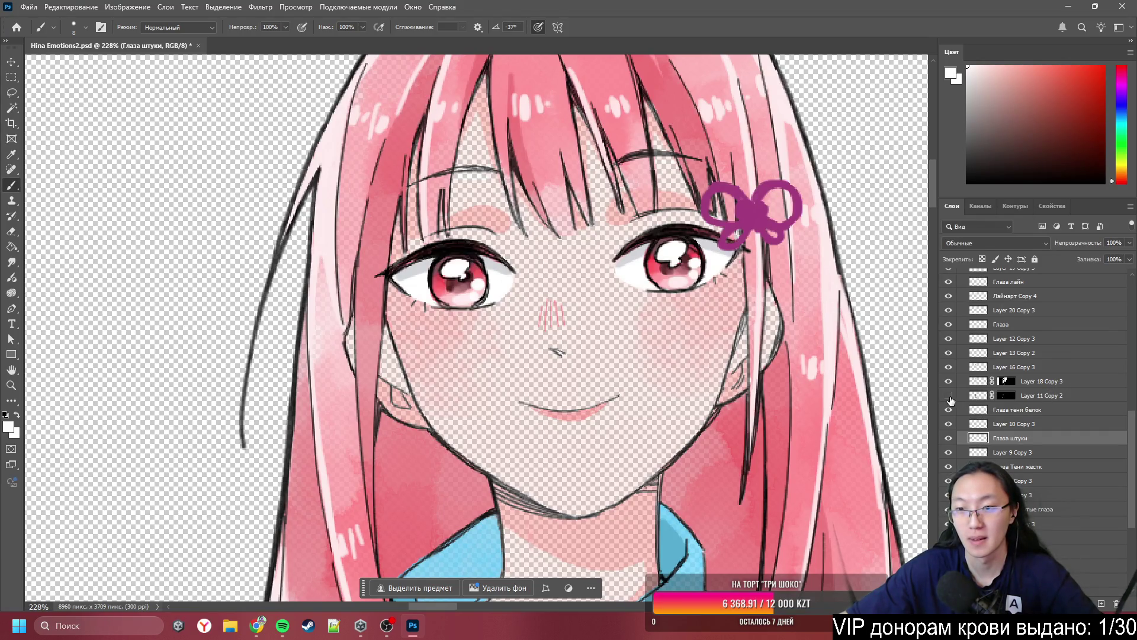
- Toggle the hair colouring layer off and on to check it
{"action": "left_click", "coordinate": [949, 395]}
{"action": "left_click", "coordinate": [948, 395]}
{"action": "left_click", "coordinate": [948, 395]}
{"action": "left_click", "coordinate": [948, 395]}
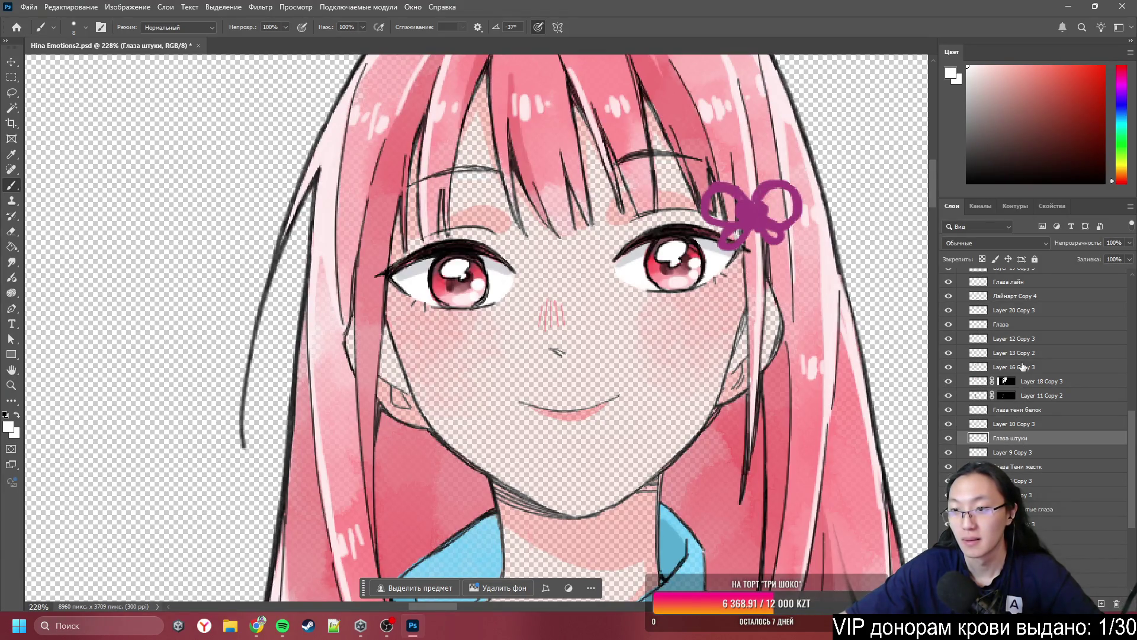
- Move Глаза тени белок, Глаза and Глаза лайн below Layer 10 Copy 3, Глаза Тени жестк above Layer 9 Copy 3
{"action": "left_click_drag", "start_coordinate": [1012, 409], "coordinate": [1031, 428]}
{"action": "left_click_drag", "start_coordinate": [1008, 327], "coordinate": [1022, 435]}
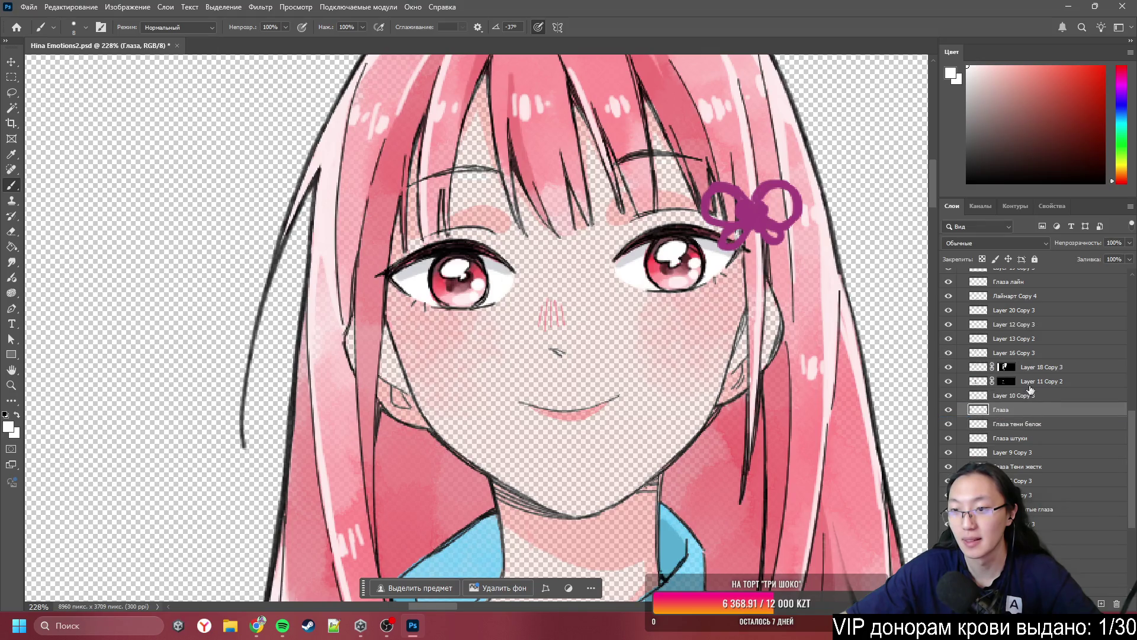
{"action": "mouse_move", "coordinate": [1012, 285]}
{"action": "left_mouse_down"}
{"action": "mouse_move", "coordinate": [1025, 391]}
{"action": "mouse_move", "coordinate": [1049, 409]}
{"action": "mouse_move", "coordinate": [1057, 399]}
{"action": "left_mouse_up"}
{"action": "scroll", "coordinate": [1057, 376], "scroll_direction": "up", "scroll_amount": 2}
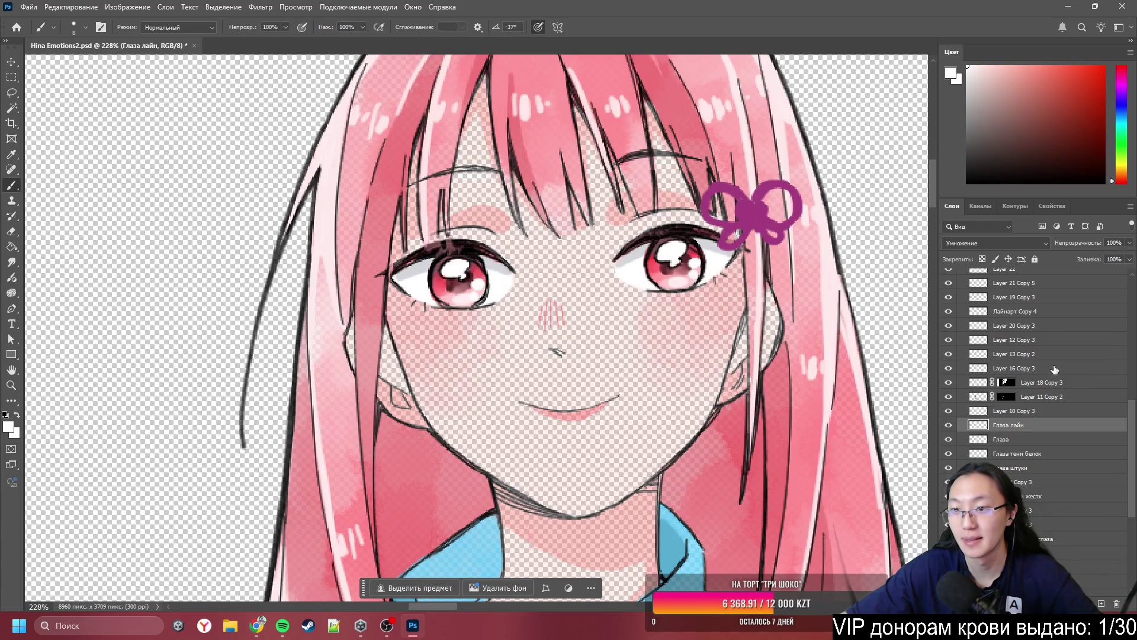
{"action": "scroll", "coordinate": [1054, 369], "scroll_direction": "up", "scroll_amount": 2}
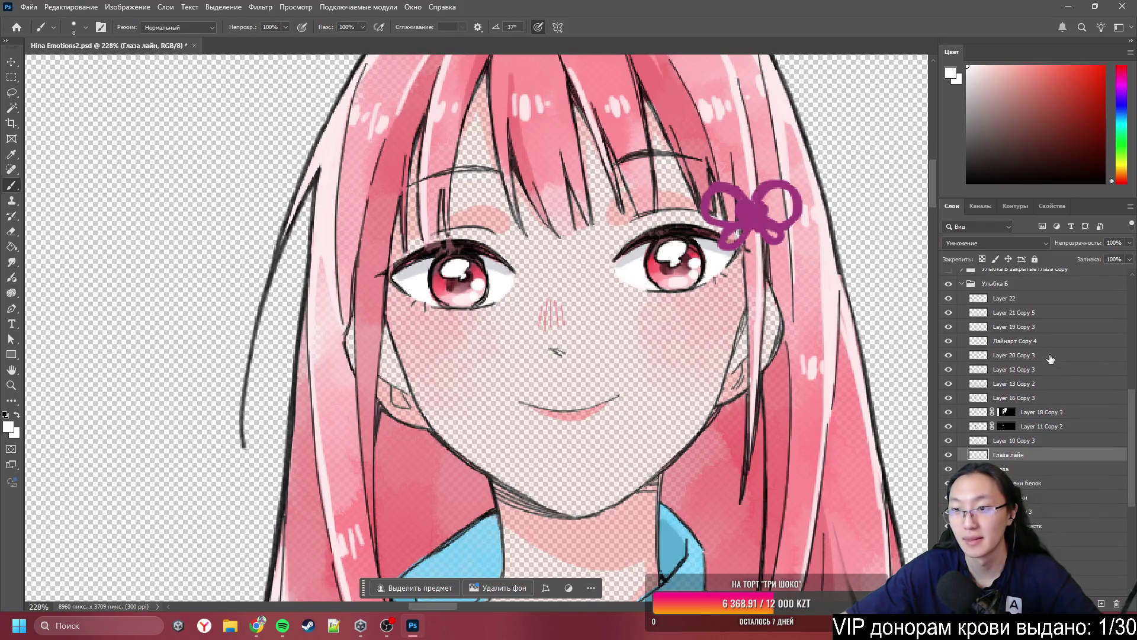
{"action": "scroll", "coordinate": [1051, 358], "scroll_direction": "down", "scroll_amount": 1}
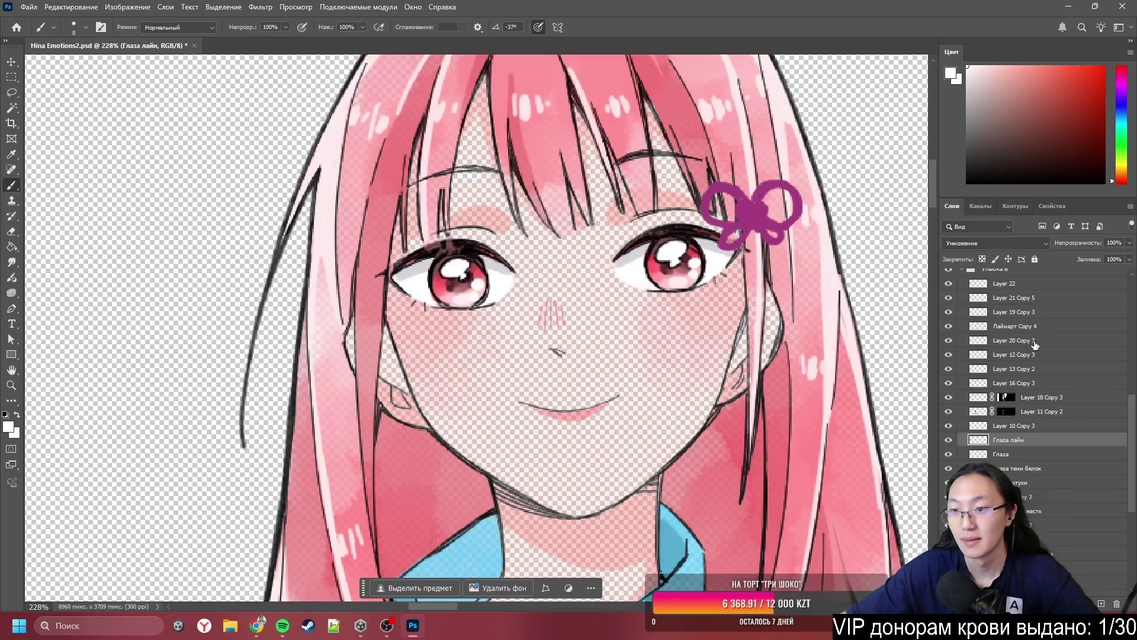
{"action": "scroll", "coordinate": [1034, 344], "scroll_direction": "down", "scroll_amount": 4}
{"action": "left_click_drag", "start_coordinate": [1018, 453], "coordinate": [1028, 431]}
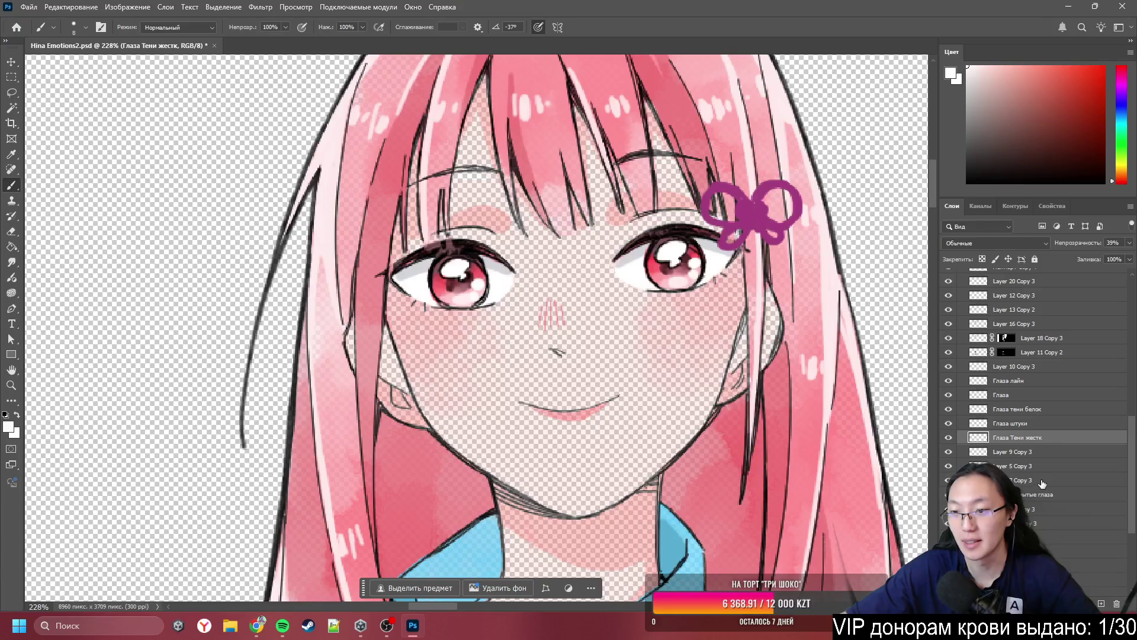
- Undo so Глаза белок sits right under Глаза Тени жестк., then zoom out
{"action": "scroll", "coordinate": [1024, 488], "scroll_direction": "down", "scroll_amount": 1}
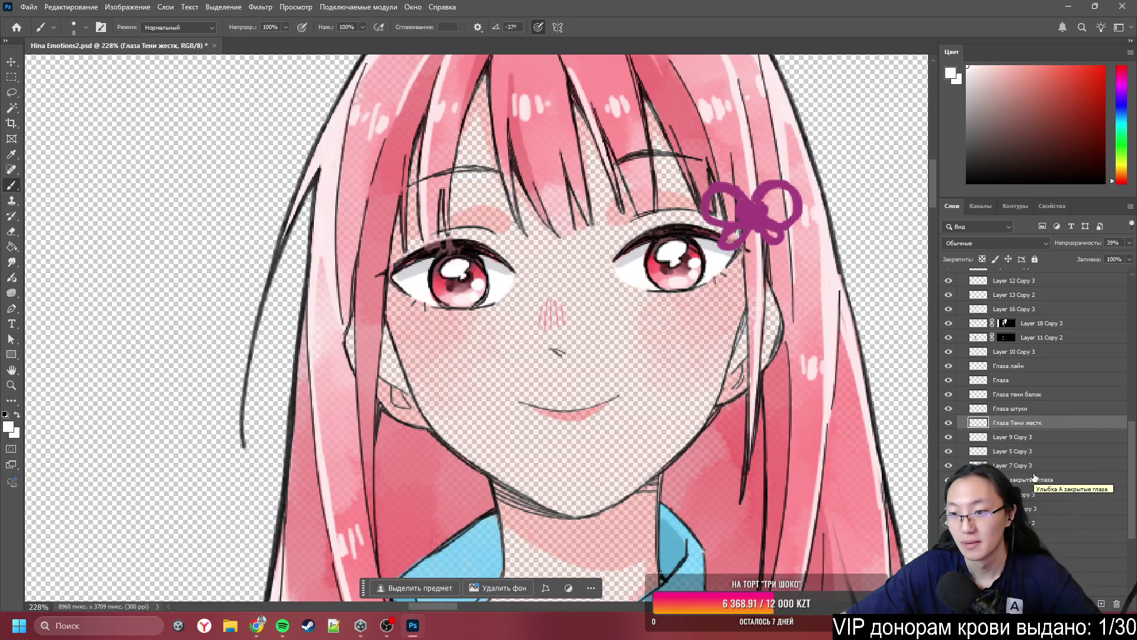
{"action": "scroll", "coordinate": [1036, 478], "scroll_direction": "down", "scroll_amount": 3}
{"action": "scroll", "coordinate": [1036, 477], "scroll_direction": "down", "scroll_amount": 3}
{"action": "scroll", "coordinate": [1008, 428], "scroll_direction": "down", "scroll_amount": 3}
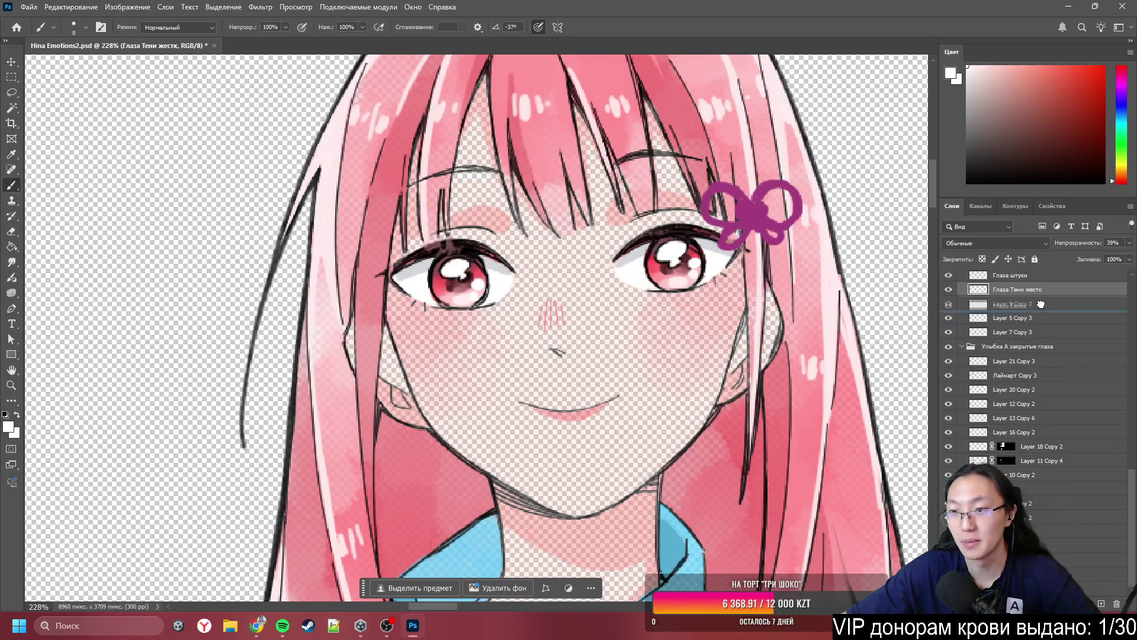
{"action": "key", "text": "ctrl+z"}
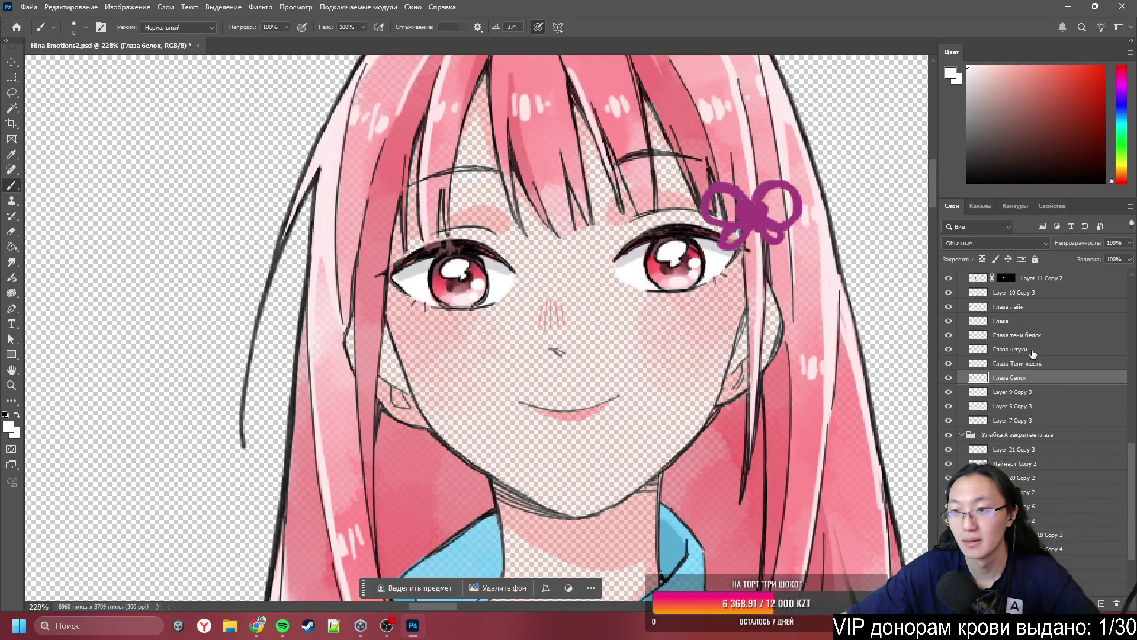
{"action": "key", "text": "ctrl+minus"}
{"action": "scroll", "coordinate": [1019, 450], "scroll_direction": "down", "scroll_amount": 2}
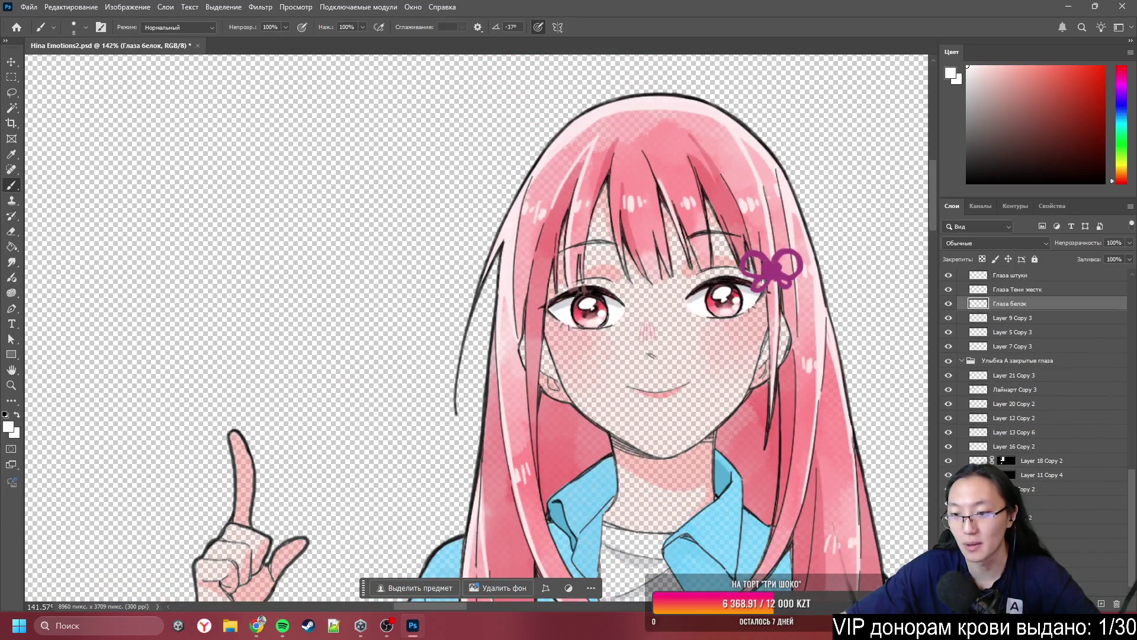
- Drag Layer 22 down among the eye layers, just below Layer 10 Copy 3
{"action": "scroll", "coordinate": [1034, 391], "scroll_direction": "down", "scroll_amount": 5}
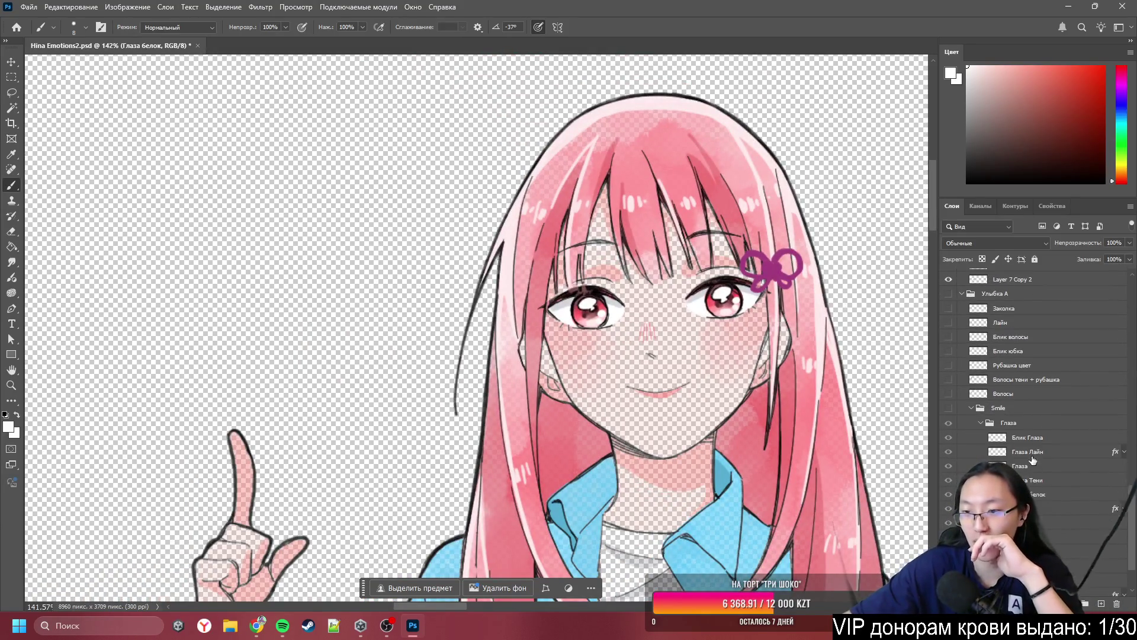
{"action": "scroll", "coordinate": [1051, 441], "scroll_direction": "up", "scroll_amount": 8}
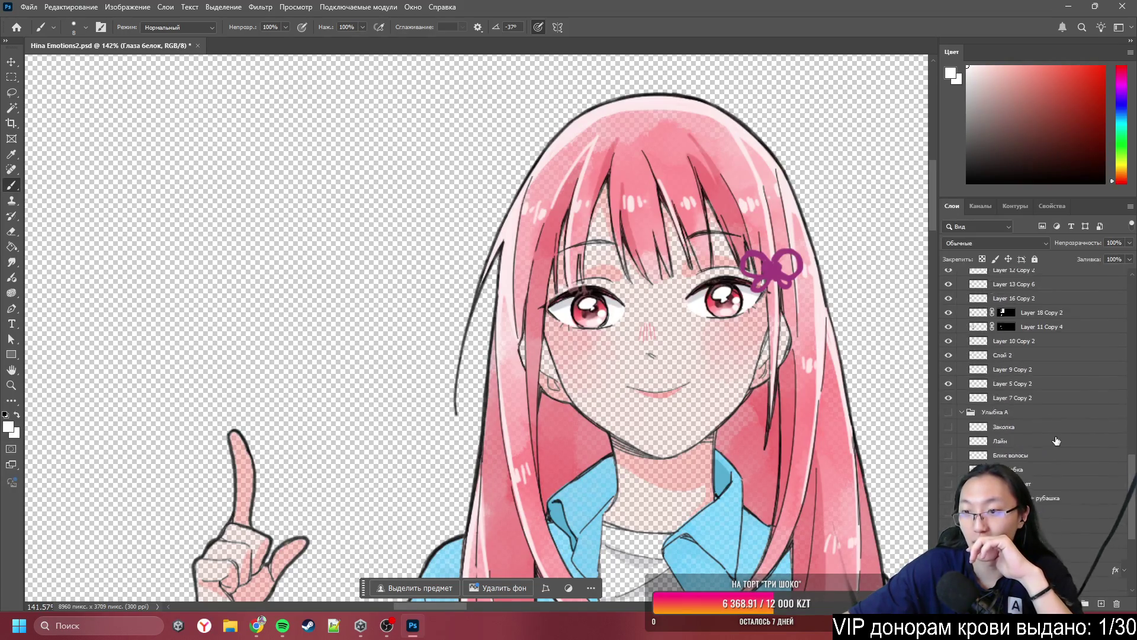
{"action": "scroll", "coordinate": [1046, 433], "scroll_direction": "down", "scroll_amount": 10}
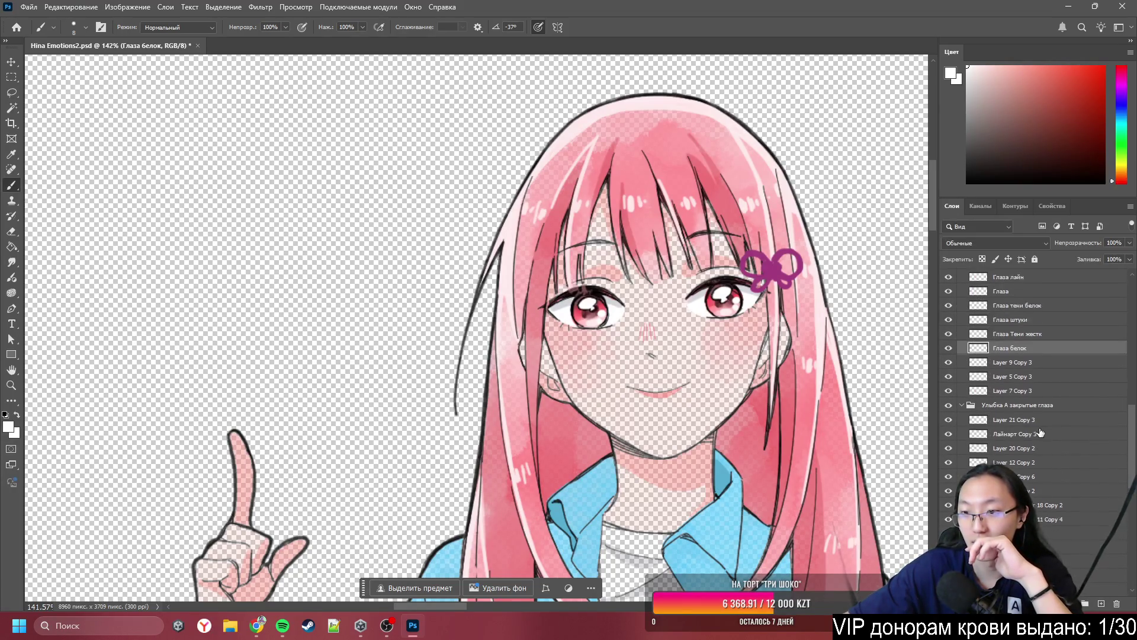
{"action": "scroll", "coordinate": [1042, 422], "scroll_direction": "down", "scroll_amount": 2}
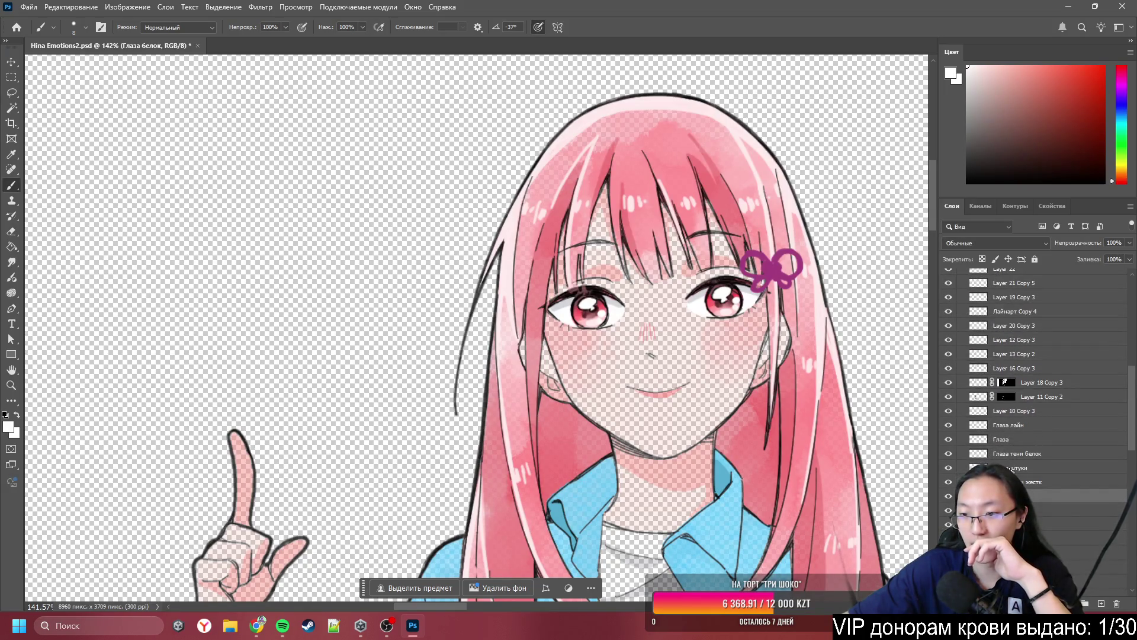
{"action": "scroll", "coordinate": [1045, 406], "scroll_direction": "down", "scroll_amount": 5}
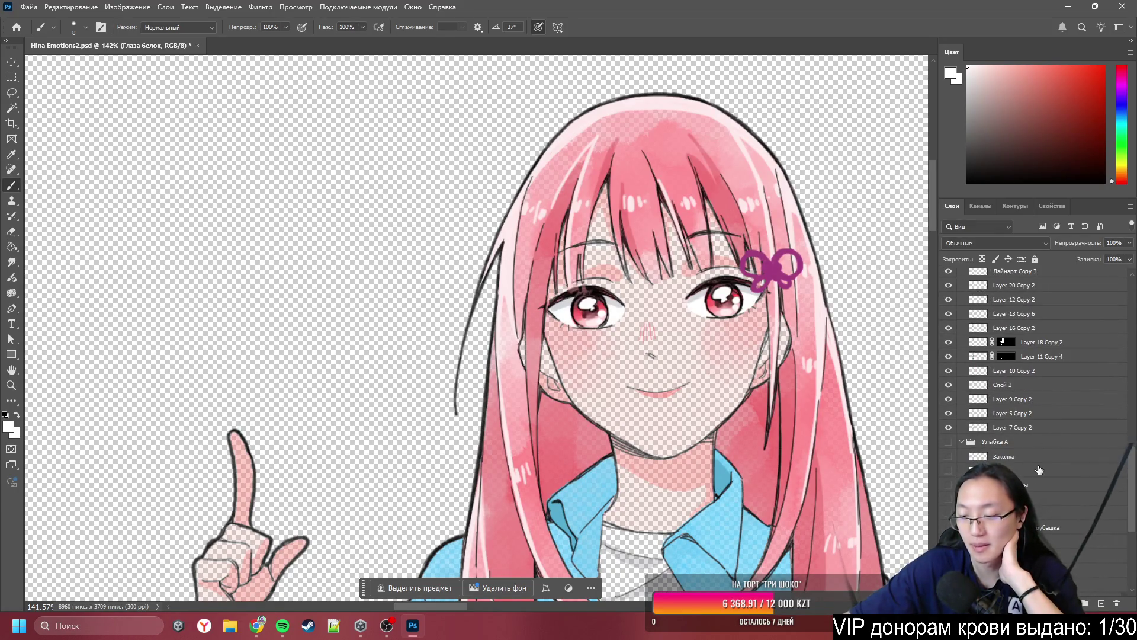
{"action": "scroll", "coordinate": [1041, 474], "scroll_direction": "down", "scroll_amount": 3}
{"action": "scroll", "coordinate": [1044, 415], "scroll_direction": "up", "scroll_amount": 6}
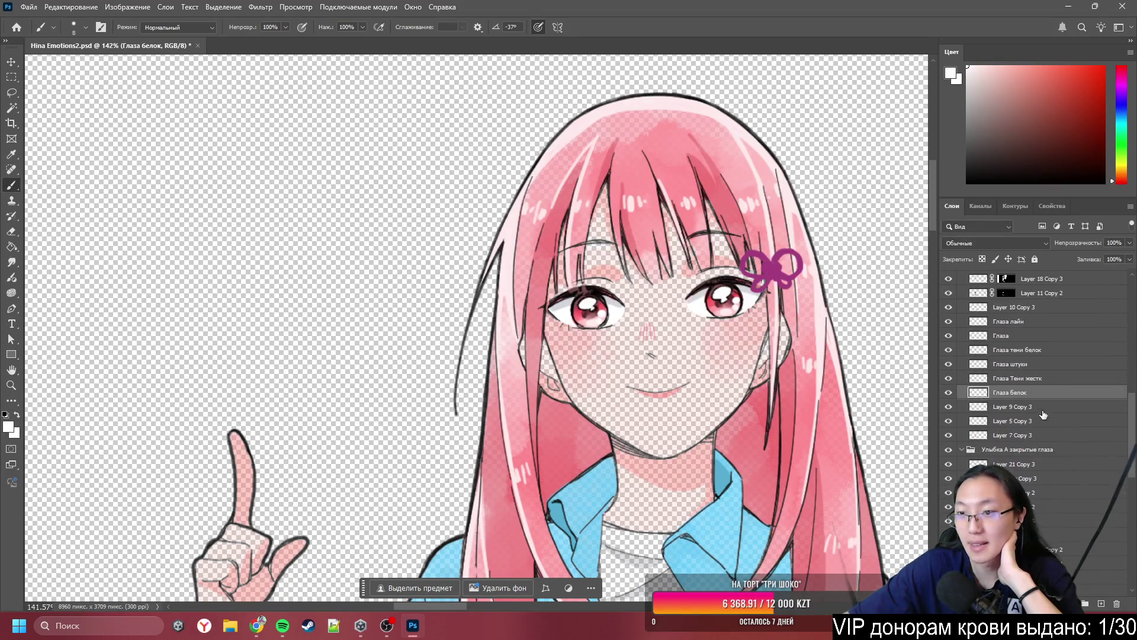
{"action": "scroll", "coordinate": [1013, 329], "scroll_direction": "up", "scroll_amount": 5}
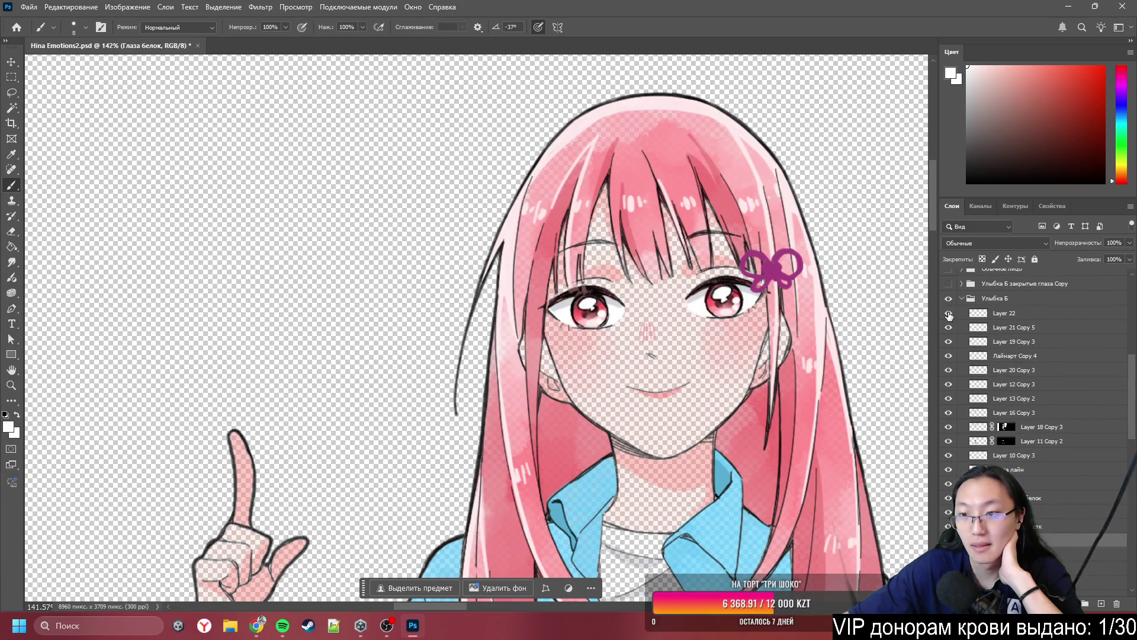
{"action": "left_click_drag", "start_coordinate": [1003, 320], "coordinate": [998, 450]}
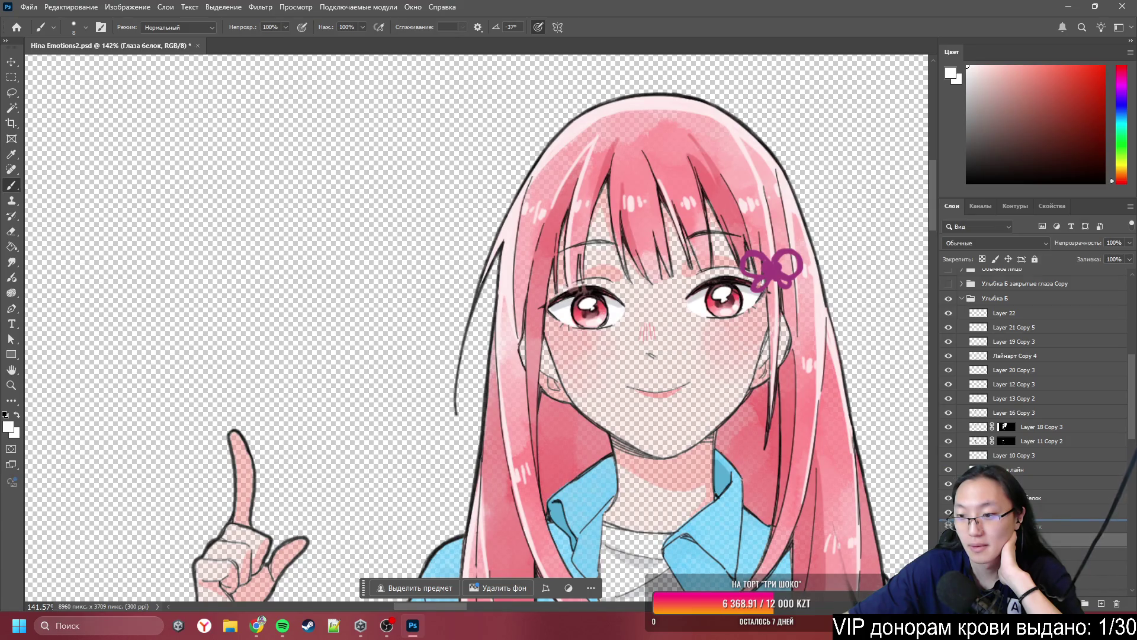
{"action": "mouse_move", "coordinate": [1032, 469]}
{"action": "left_mouse_down"}
{"action": "mouse_move", "coordinate": [1031, 438]}
{"action": "mouse_move", "coordinate": [1028, 466]}
{"action": "left_mouse_up"}
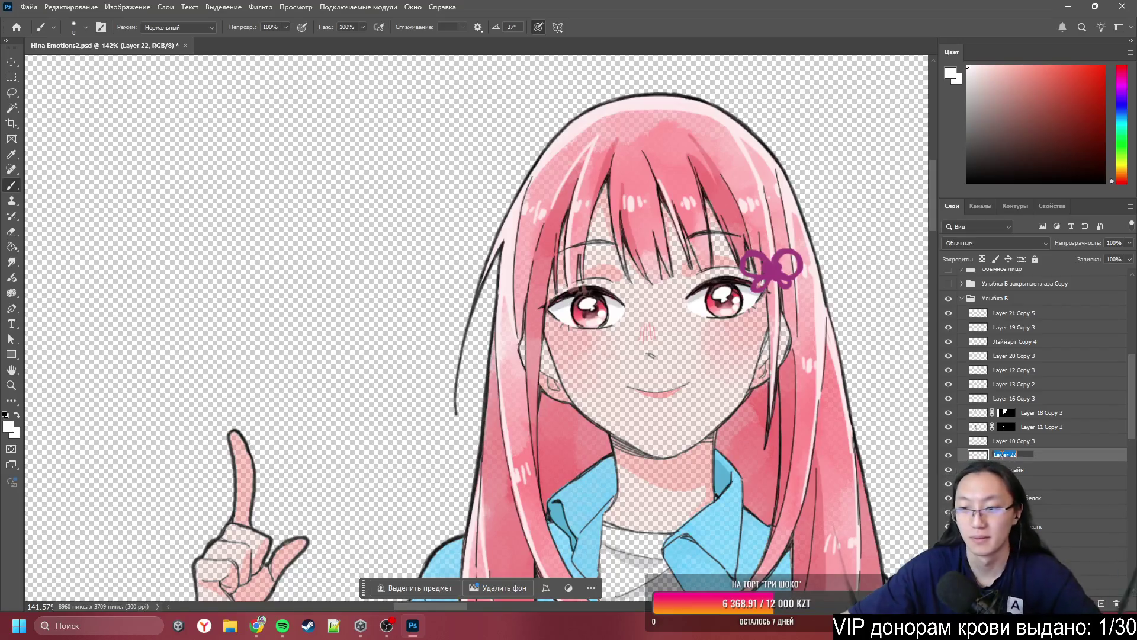
- Rename Layer 22 to 'Глаза блик' and collapse the Улыбка А закрытые глаза group
{"action": "type", "text": "Глаза блик"}
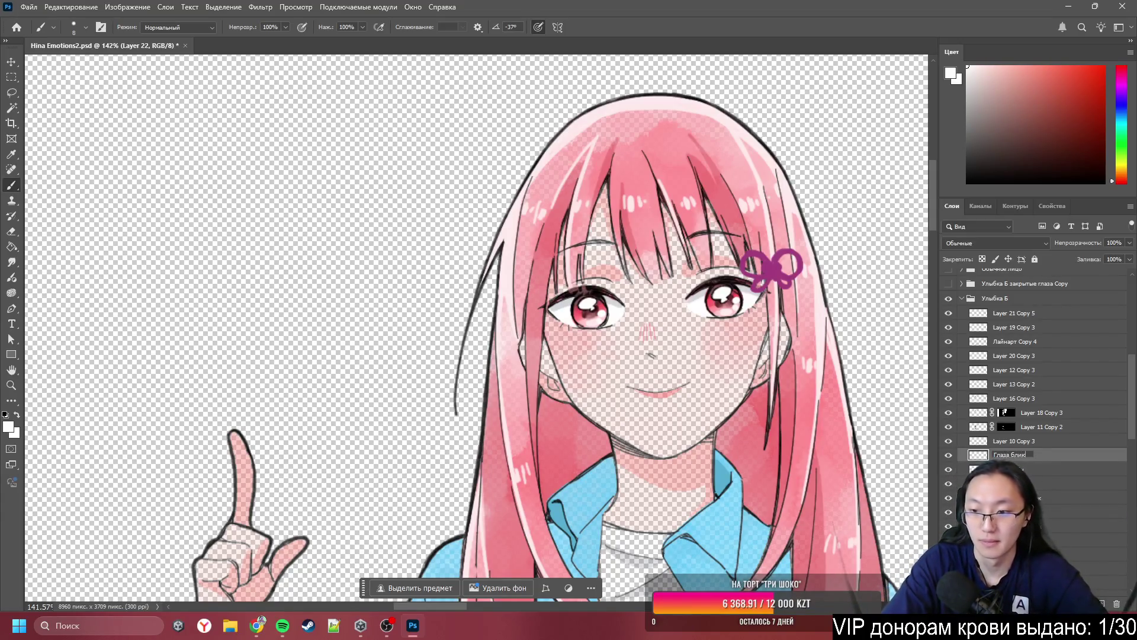
{"action": "key", "text": "Return"}
{"action": "scroll", "coordinate": [1063, 378], "scroll_direction": "down", "scroll_amount": 5}
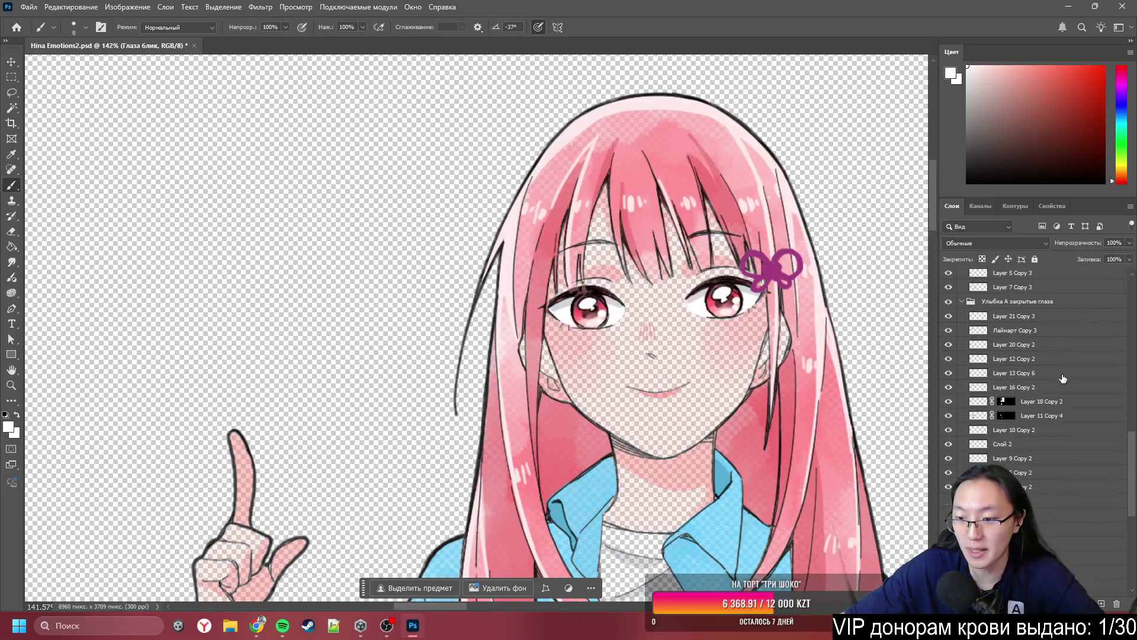
{"action": "scroll", "coordinate": [1064, 379], "scroll_direction": "up", "scroll_amount": 6}
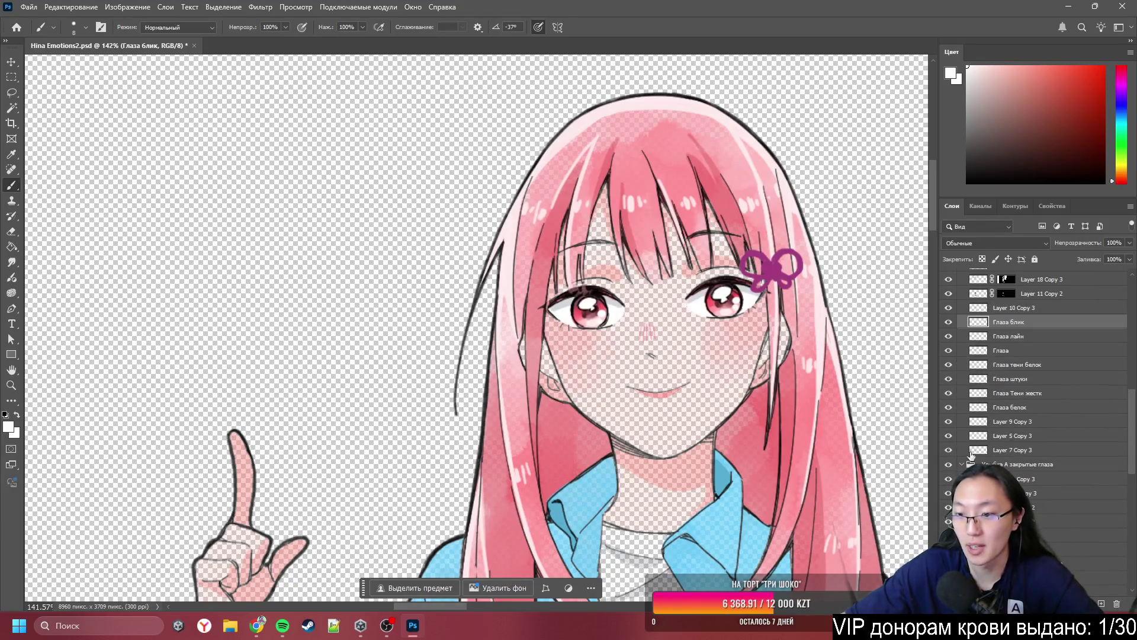
{"action": "left_click", "coordinate": [960, 465]}
{"action": "scroll", "coordinate": [1035, 452], "scroll_direction": "down", "scroll_amount": 3}
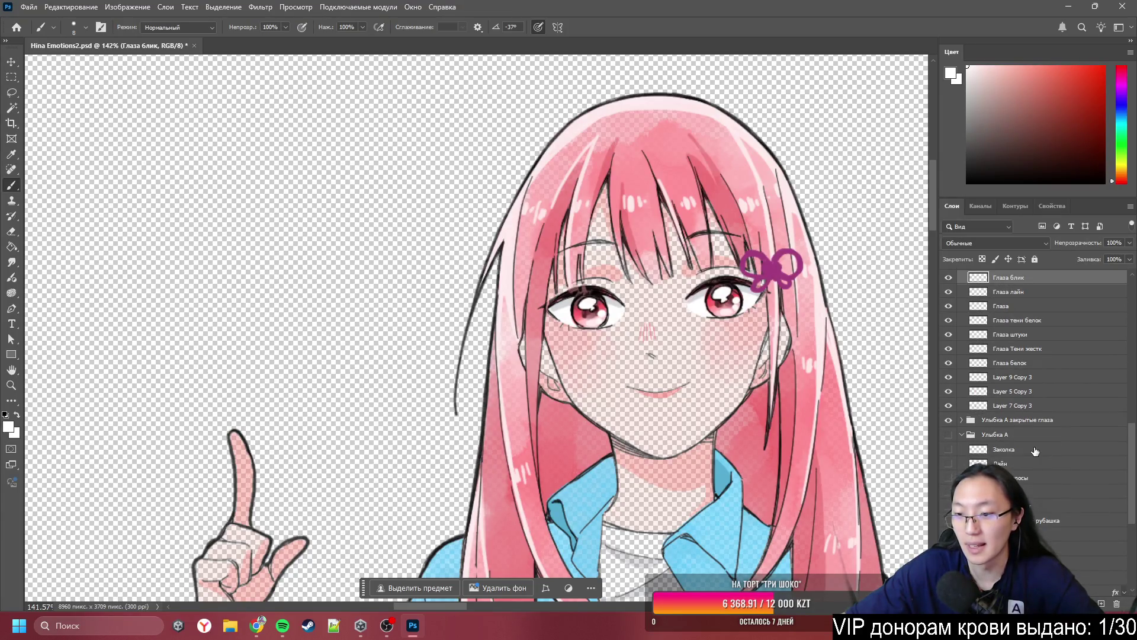
- Select the Глаза белок layer and toggle its visibility off and on to check it
{"action": "left_click", "coordinate": [1043, 348]}
{"action": "scroll", "coordinate": [1060, 363], "scroll_direction": "down", "scroll_amount": 7}
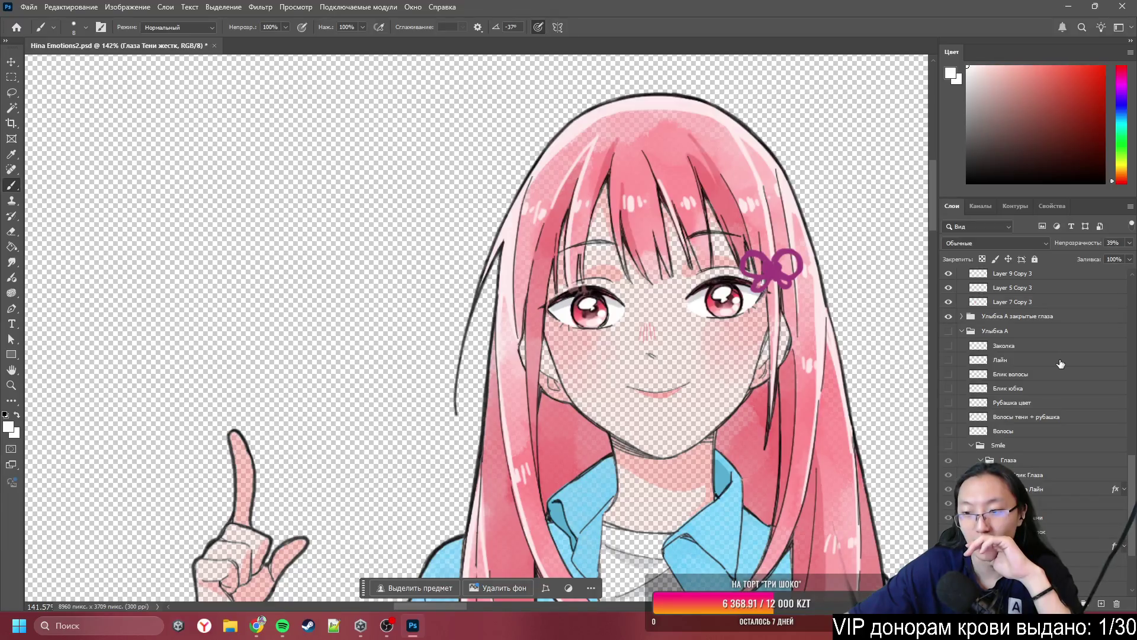
{"action": "scroll", "coordinate": [1048, 344], "scroll_direction": "up", "scroll_amount": 5}
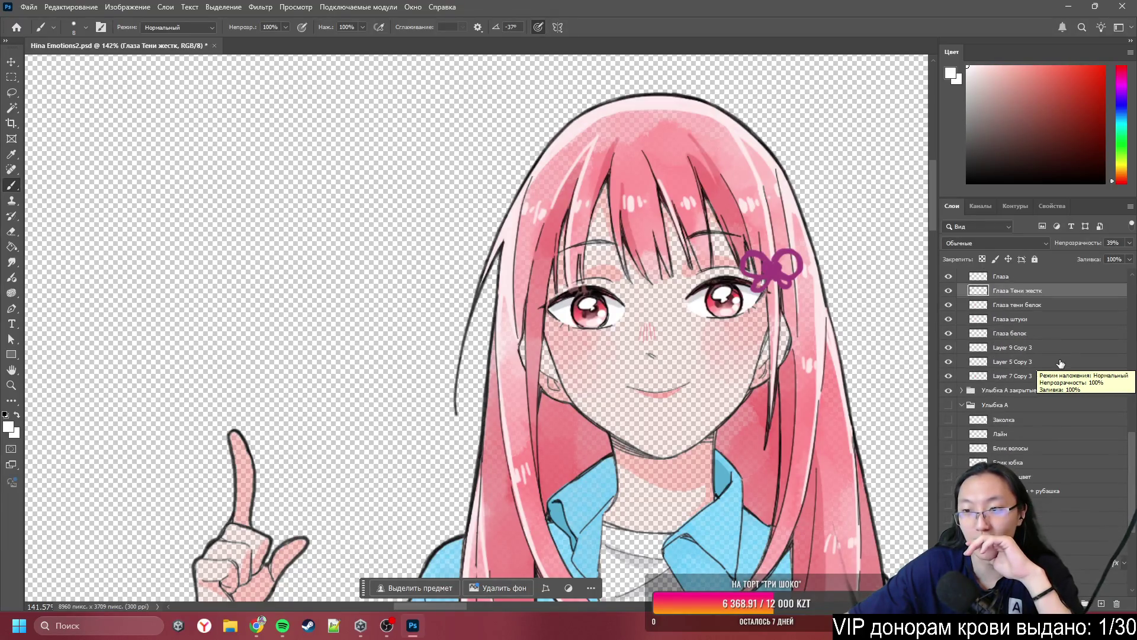
{"action": "left_click", "coordinate": [1036, 334]}
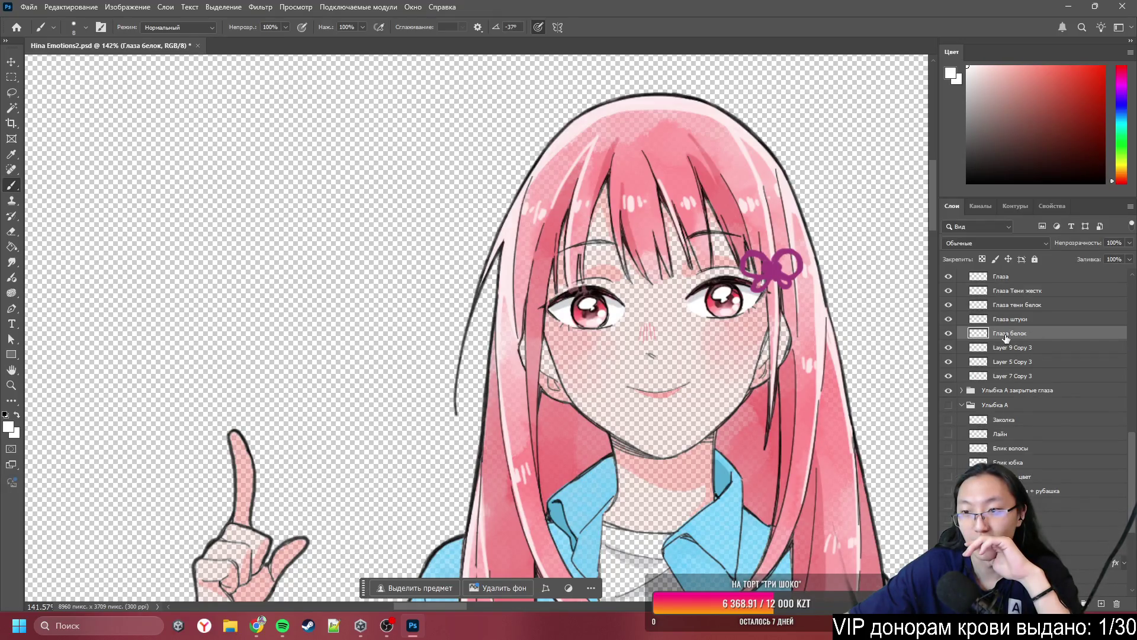
{"action": "left_click", "coordinate": [949, 334]}
{"action": "left_click", "coordinate": [949, 334]}
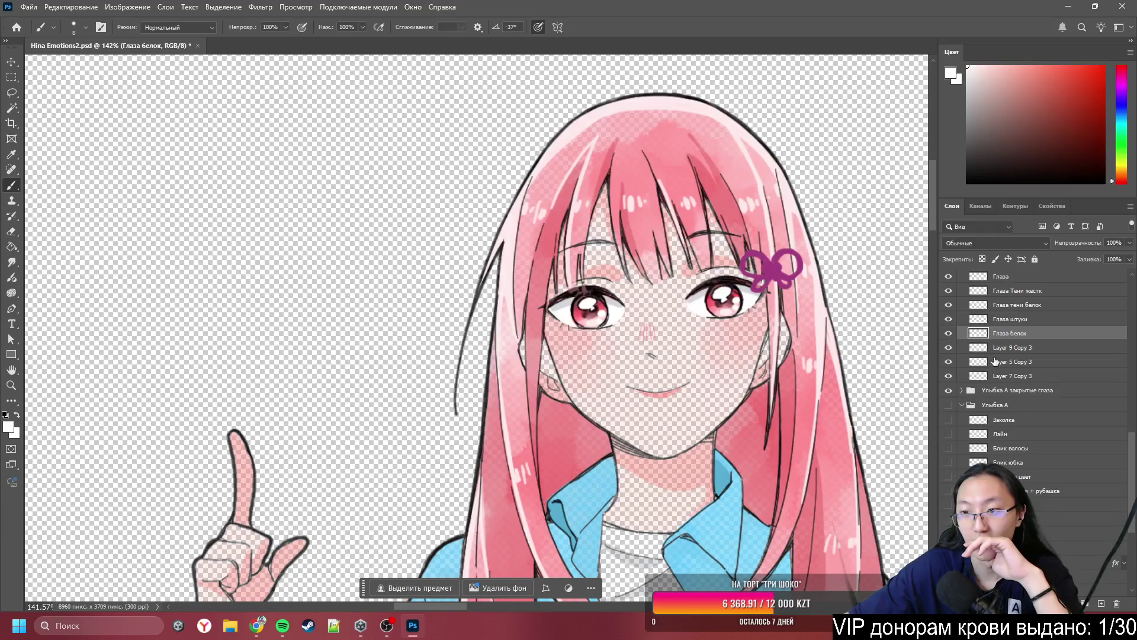
{"action": "scroll", "coordinate": [1038, 397], "scroll_direction": "down", "scroll_amount": 3}
{"action": "scroll", "coordinate": [1038, 397], "scroll_direction": "down", "scroll_amount": 1}
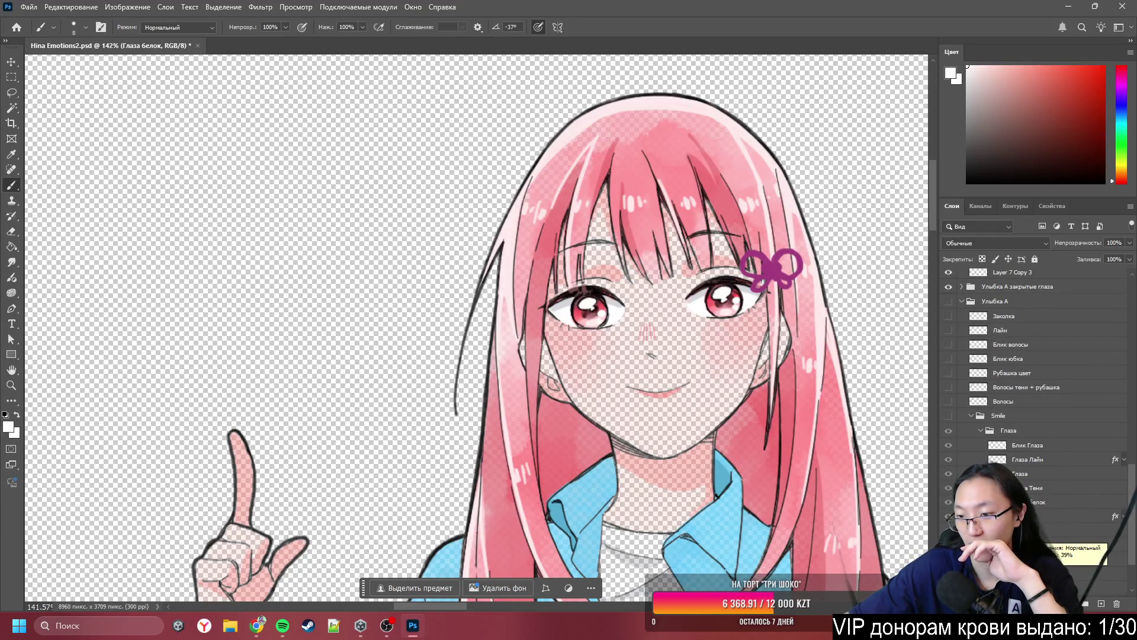
{"action": "scroll", "coordinate": [579, 394], "scroll_direction": "down", "scroll_amount": 5}
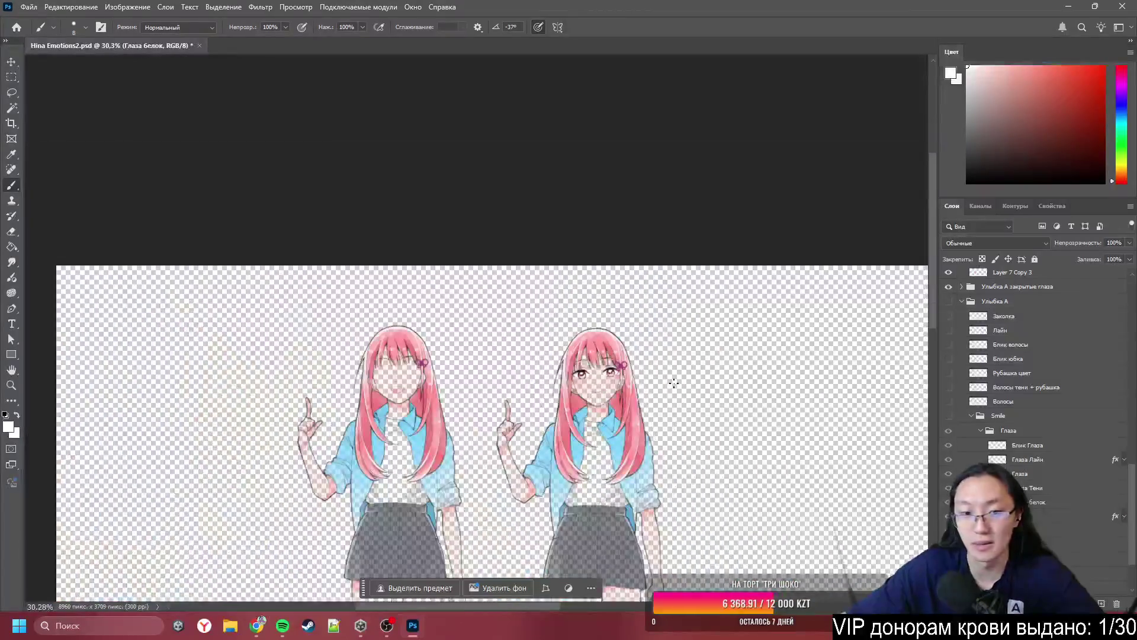
- Turn on the Smile group's visibility, then toggle the eye-shadow layer off and on to compare
{"action": "scroll", "coordinate": [743, 434], "scroll_direction": "down", "scroll_amount": 2}
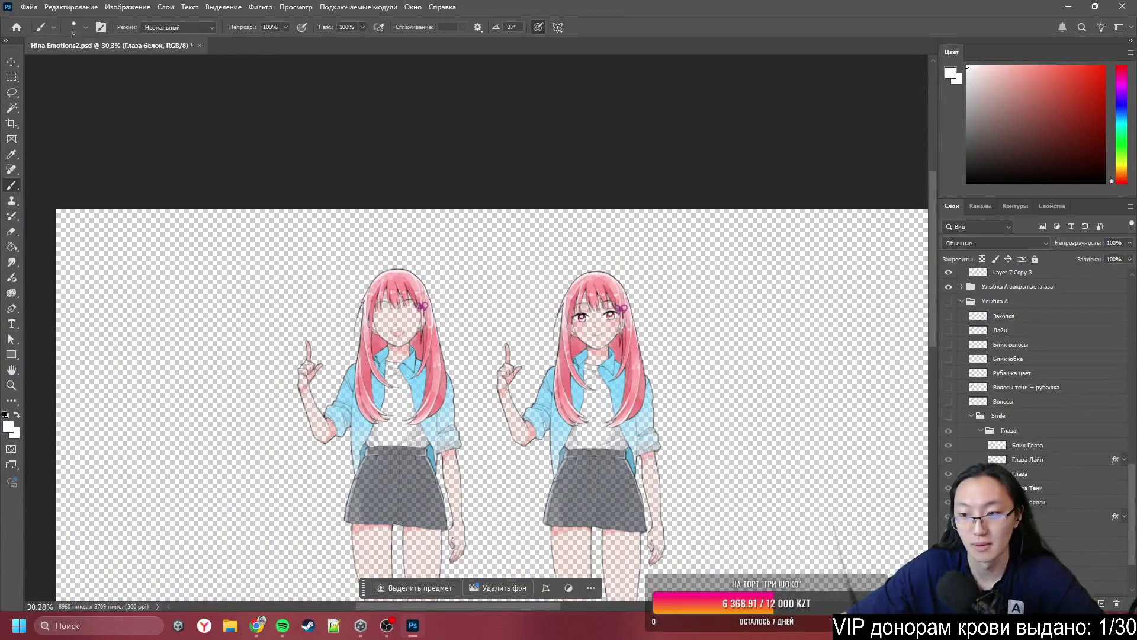
{"action": "left_click", "coordinate": [950, 416]}
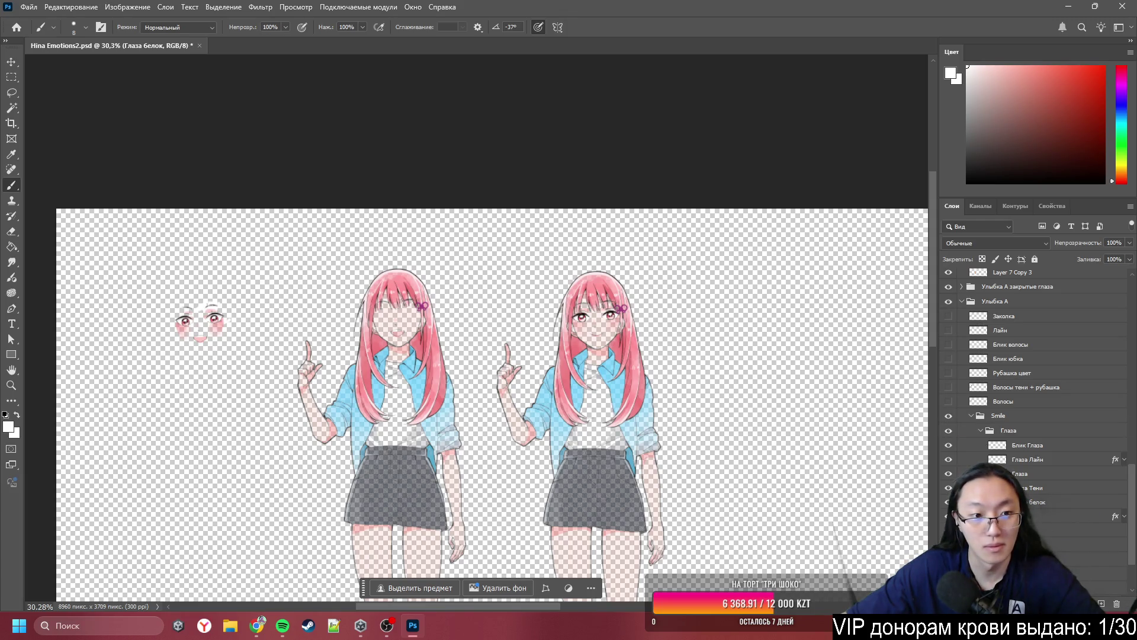
{"action": "scroll", "coordinate": [607, 343], "scroll_direction": "up", "scroll_amount": 3}
{"action": "scroll", "coordinate": [521, 311], "scroll_direction": "left", "scroll_amount": 3}
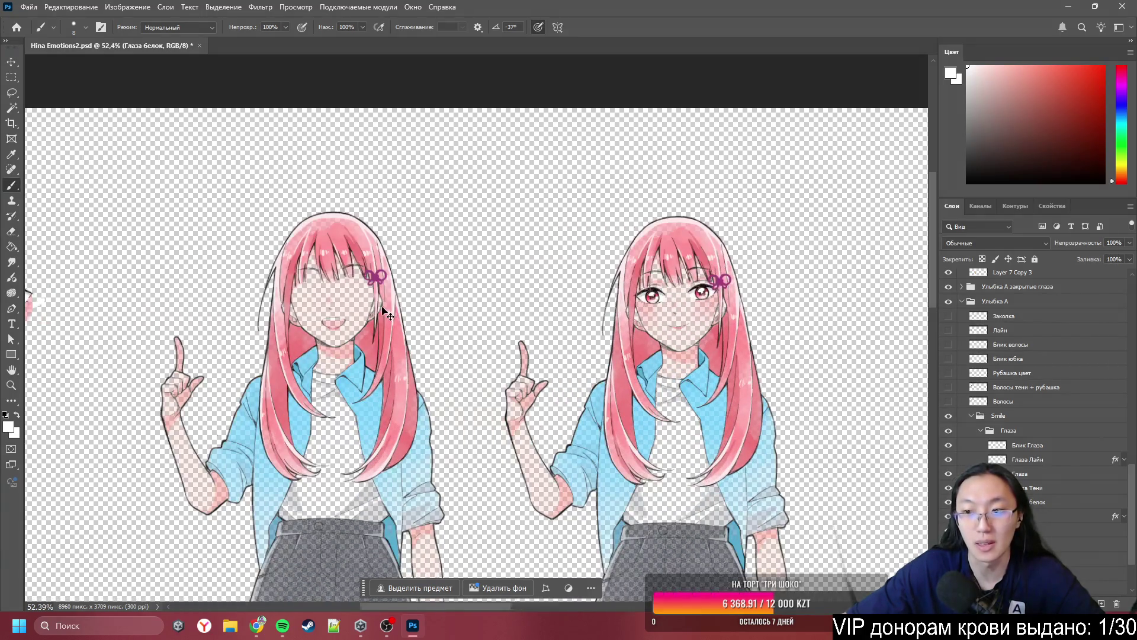
{"action": "left_click", "coordinate": [948, 489]}
{"action": "left_click", "coordinate": [949, 489]}
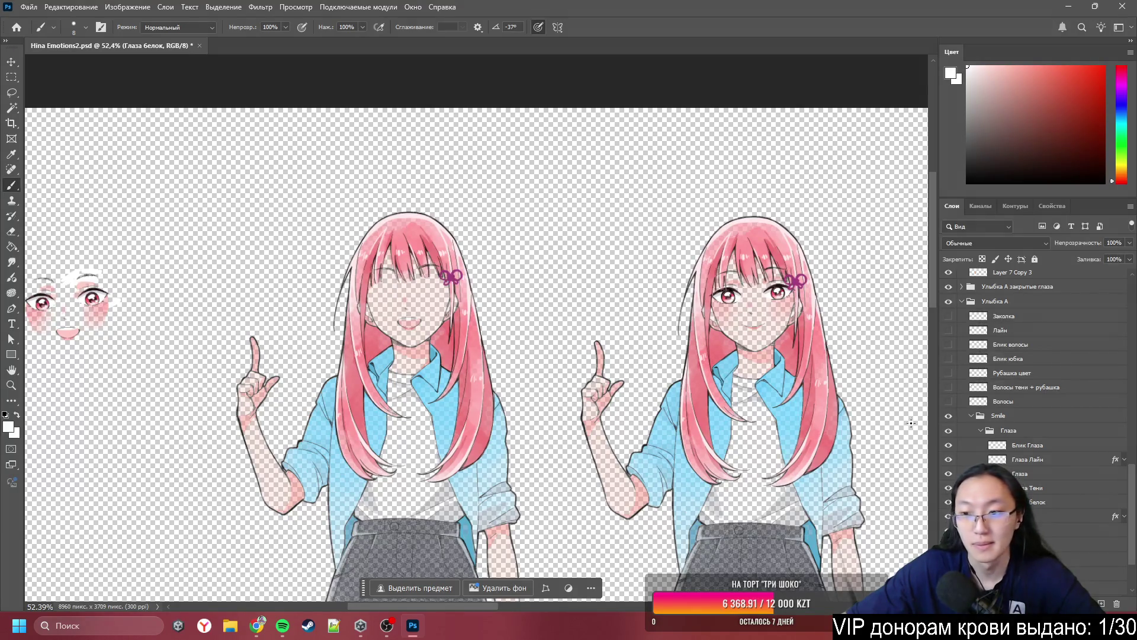
{"action": "scroll", "coordinate": [1029, 382], "scroll_direction": "up", "scroll_amount": 4}
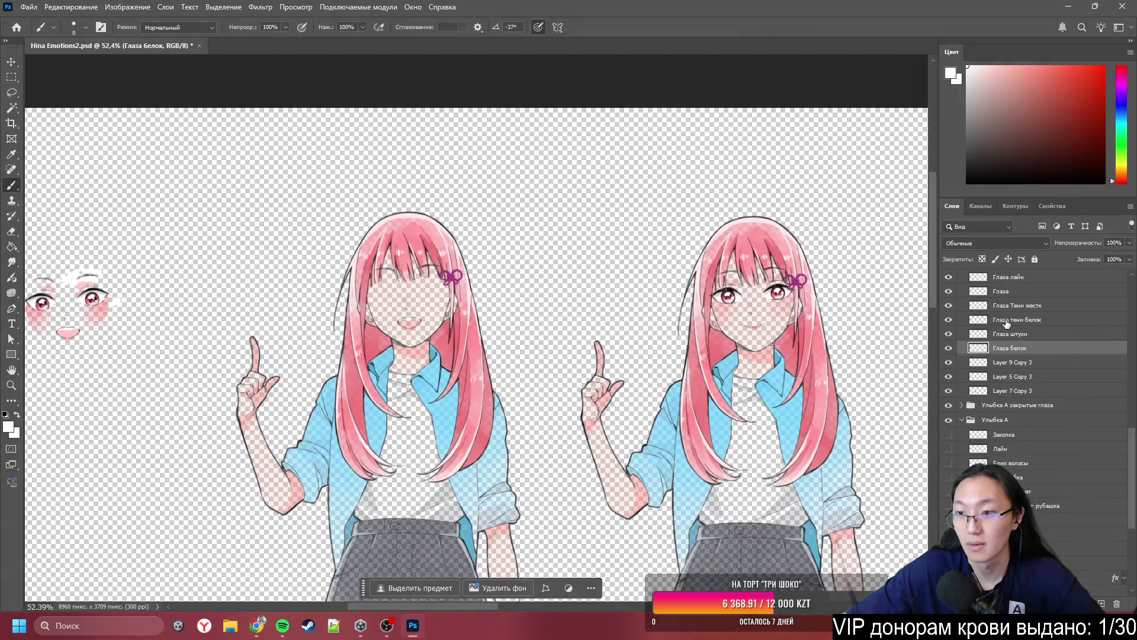
- Move Глаза тени белок above Глаза Тени жестк. and drop Глаза Тени жестк. below Глаза белок
{"action": "scroll", "coordinate": [1008, 322], "scroll_direction": "down", "scroll_amount": 1}
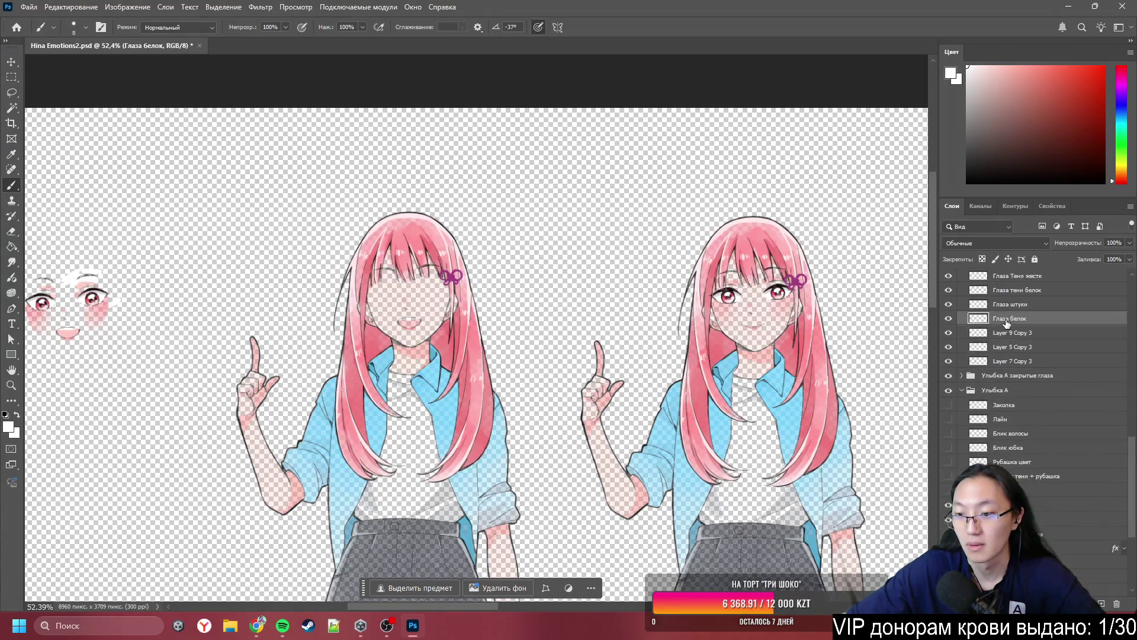
{"action": "scroll", "coordinate": [1007, 323], "scroll_direction": "up", "scroll_amount": 1}
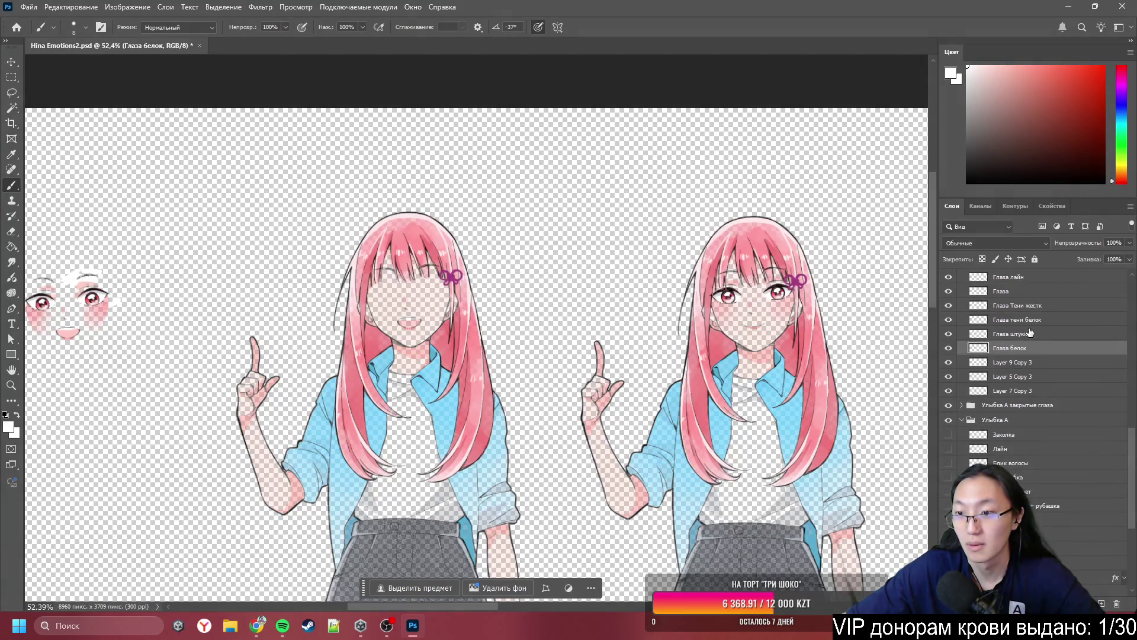
{"action": "left_click_drag", "start_coordinate": [1003, 323], "coordinate": [1016, 304]}
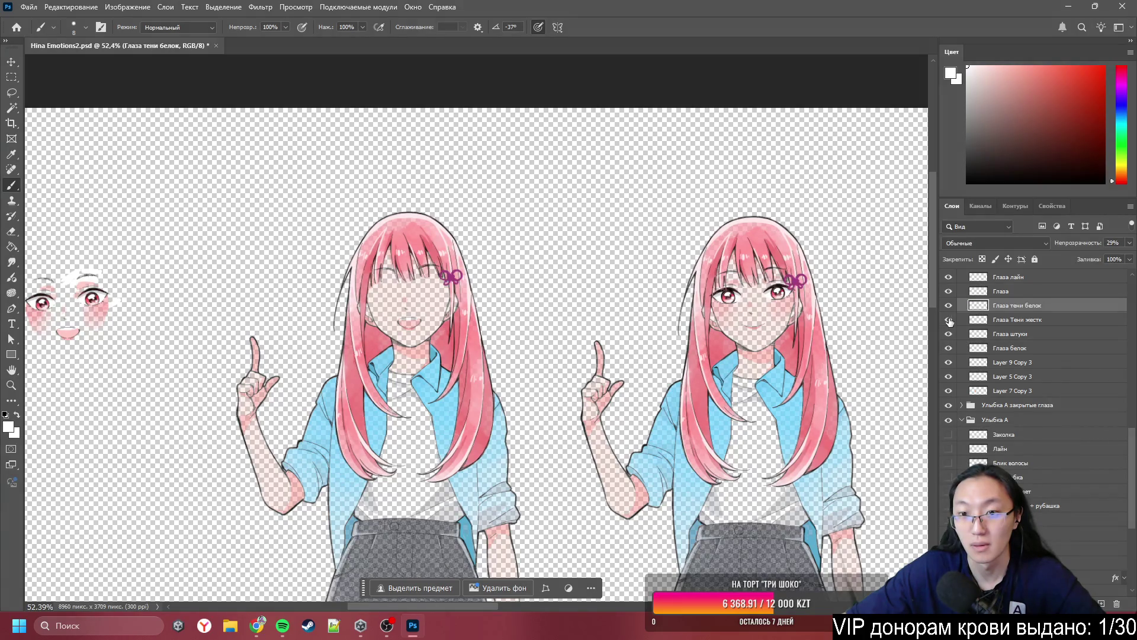
{"action": "mouse_move", "coordinate": [1007, 328]}
{"action": "left_mouse_down"}
{"action": "mouse_move", "coordinate": [1019, 400]}
{"action": "mouse_move", "coordinate": [1016, 345]}
{"action": "left_mouse_up"}
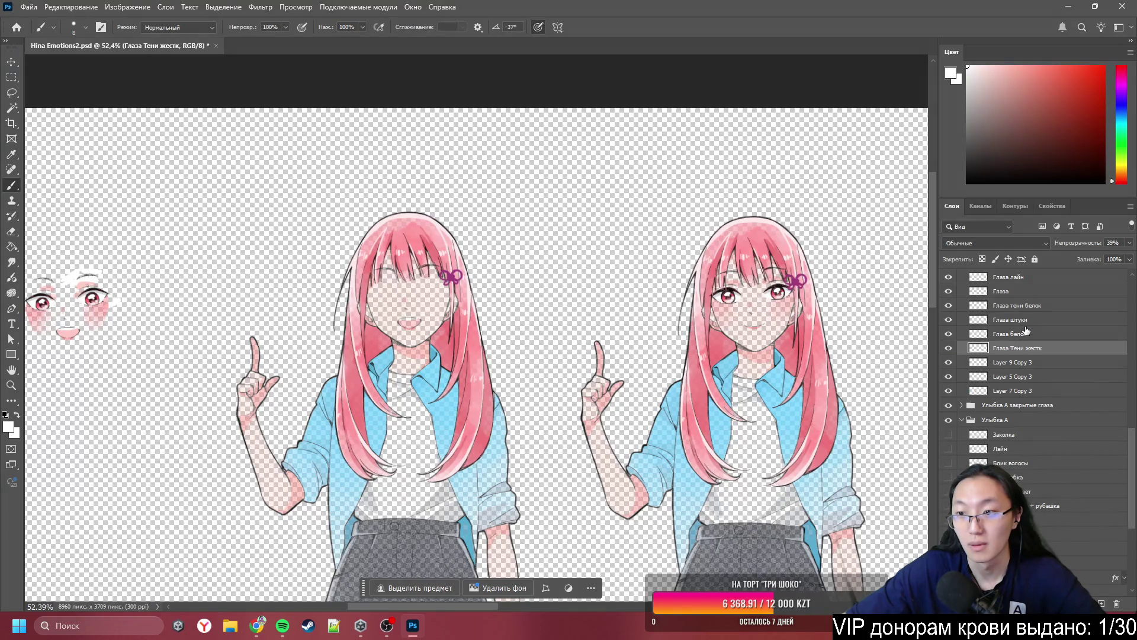
- Move Глаза белок up above Глаза штуки
{"action": "scroll", "coordinate": [1037, 379], "scroll_direction": "down", "scroll_amount": 3}
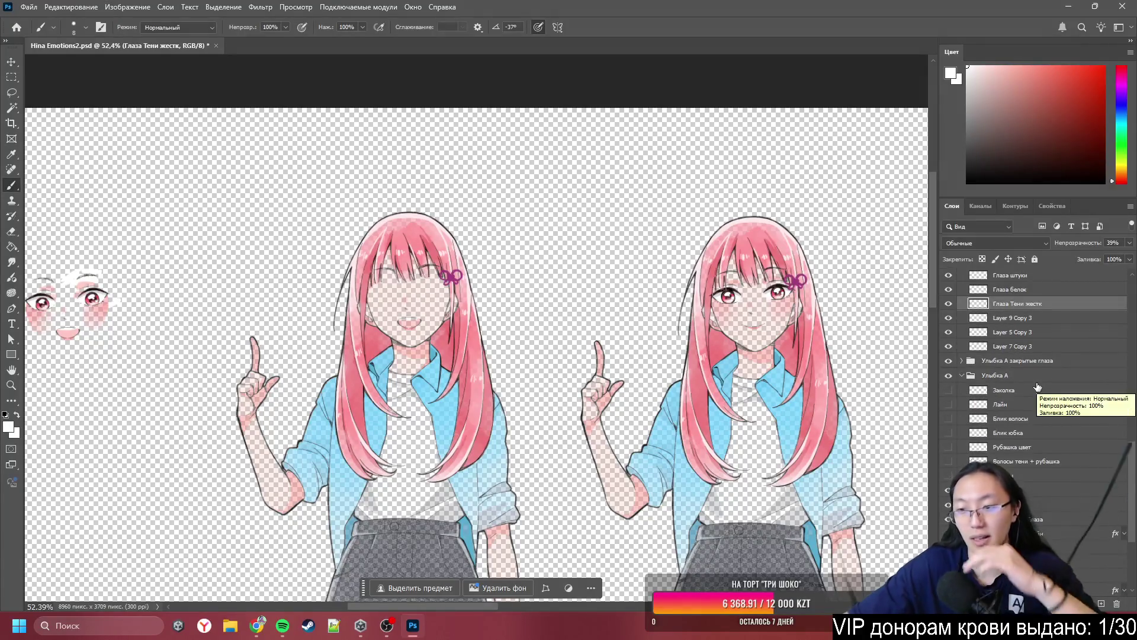
{"action": "scroll", "coordinate": [1039, 387], "scroll_direction": "up", "scroll_amount": 3}
{"action": "scroll", "coordinate": [1039, 387], "scroll_direction": "up", "scroll_amount": 2}
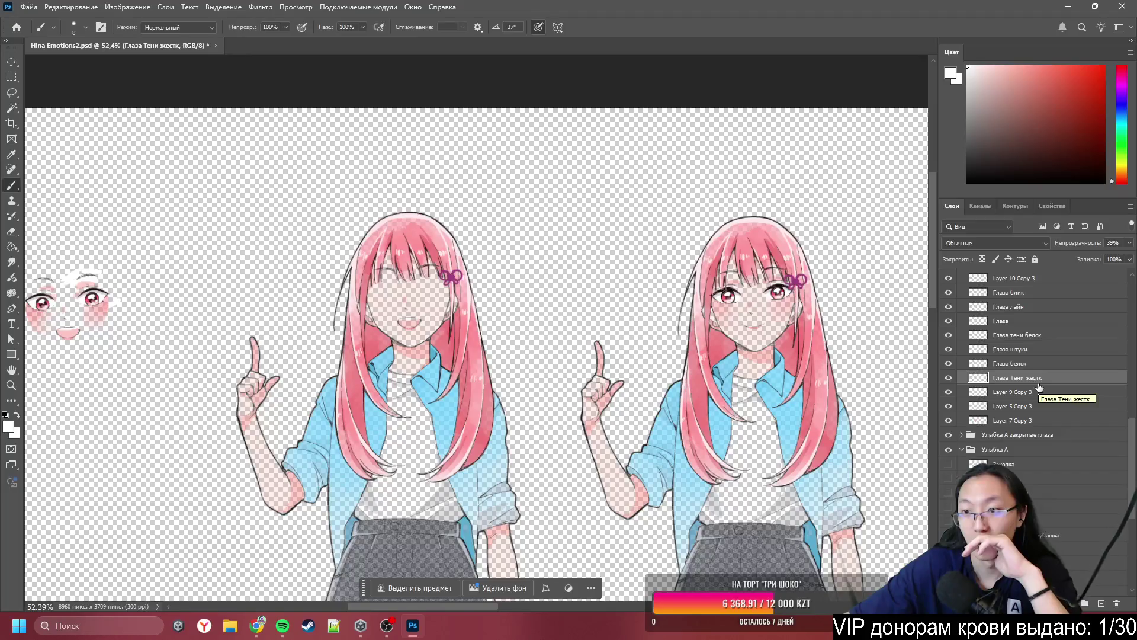
{"action": "scroll", "coordinate": [1040, 366], "scroll_direction": "down", "scroll_amount": 2}
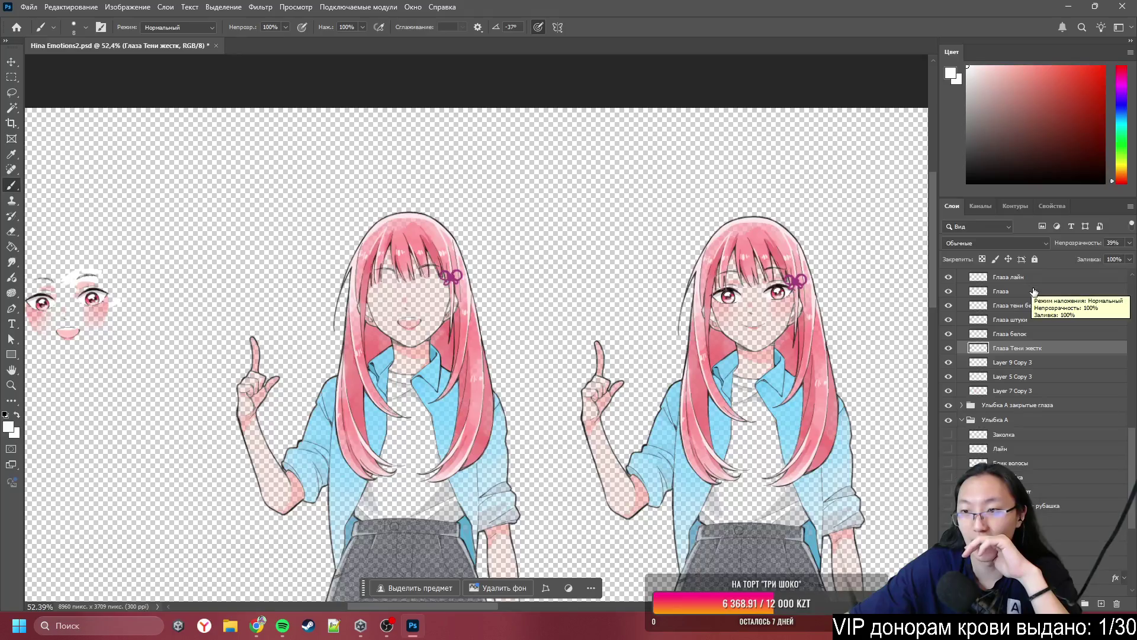
{"action": "scroll", "coordinate": [1034, 291], "scroll_direction": "down", "scroll_amount": 1}
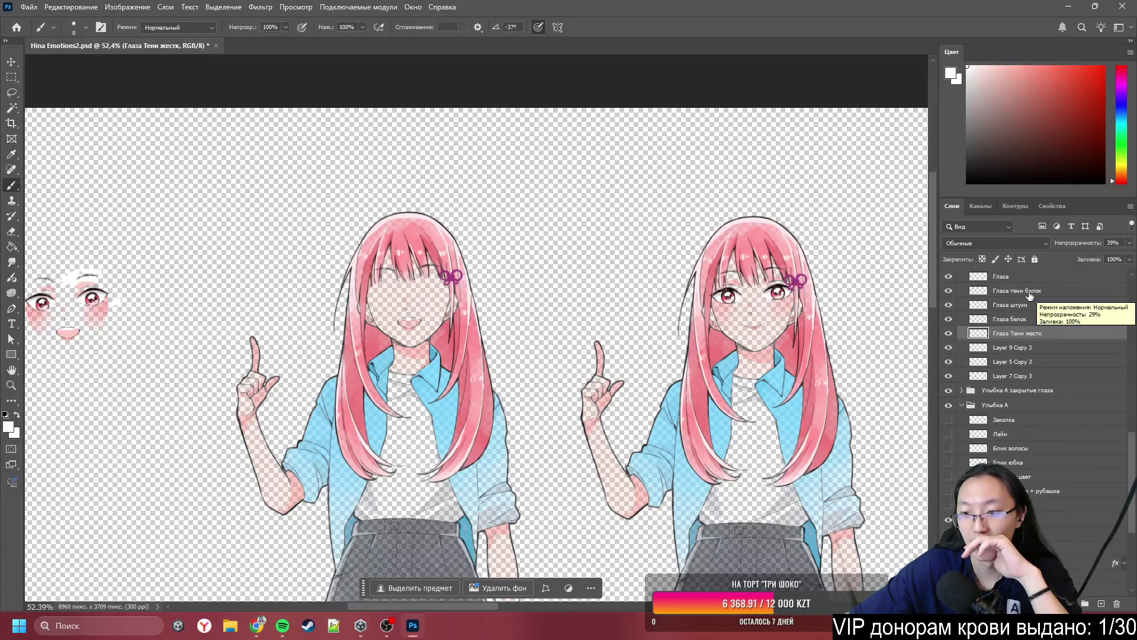
{"action": "scroll", "coordinate": [1030, 296], "scroll_direction": "down", "scroll_amount": 1}
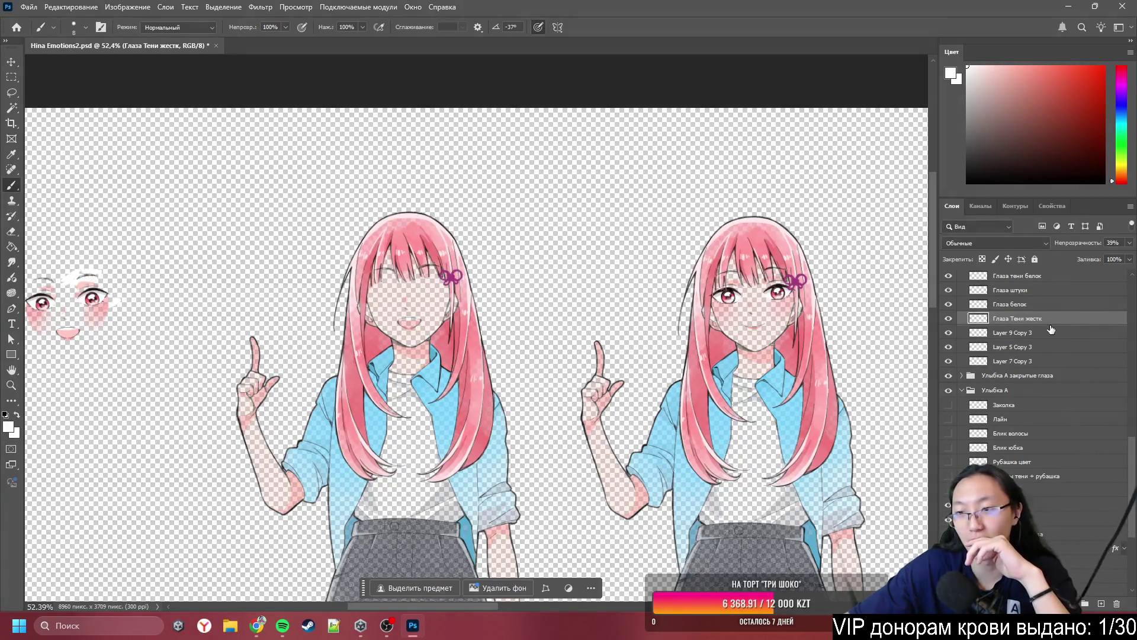
{"action": "scroll", "coordinate": [1025, 353], "scroll_direction": "up", "scroll_amount": 1}
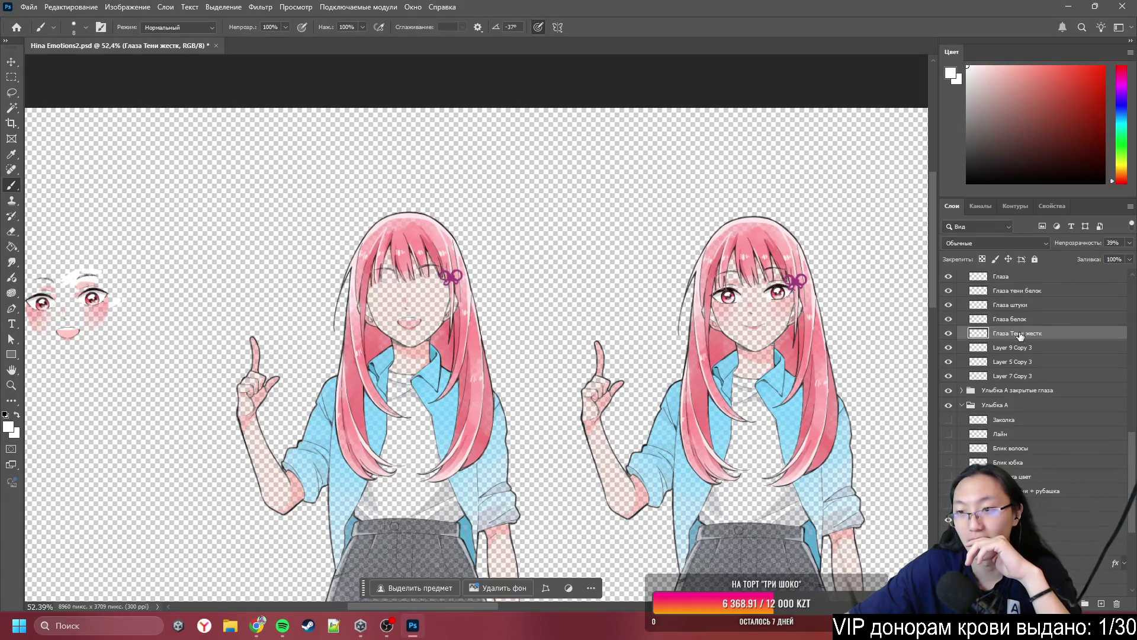
{"action": "scroll", "coordinate": [1022, 338], "scroll_direction": "down", "scroll_amount": 1}
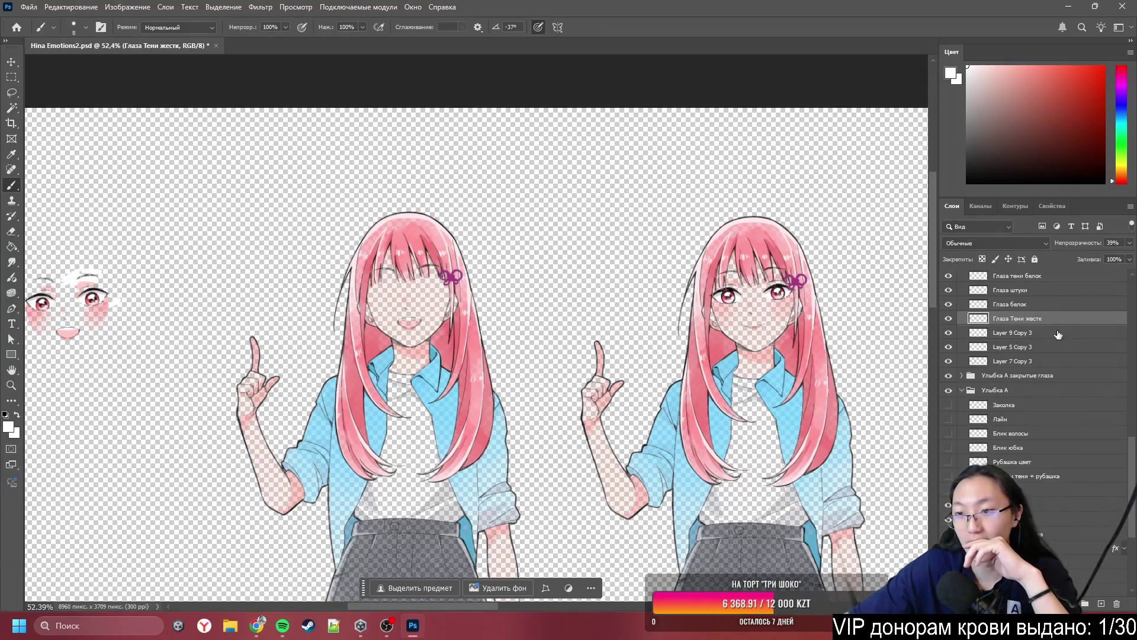
{"action": "left_click_drag", "start_coordinate": [1026, 308], "coordinate": [1021, 297]}
- Rename the eye layers to 'Глаза белок' and 'Глаза щёки'
{"action": "double_click", "coordinate": [1020, 290]}
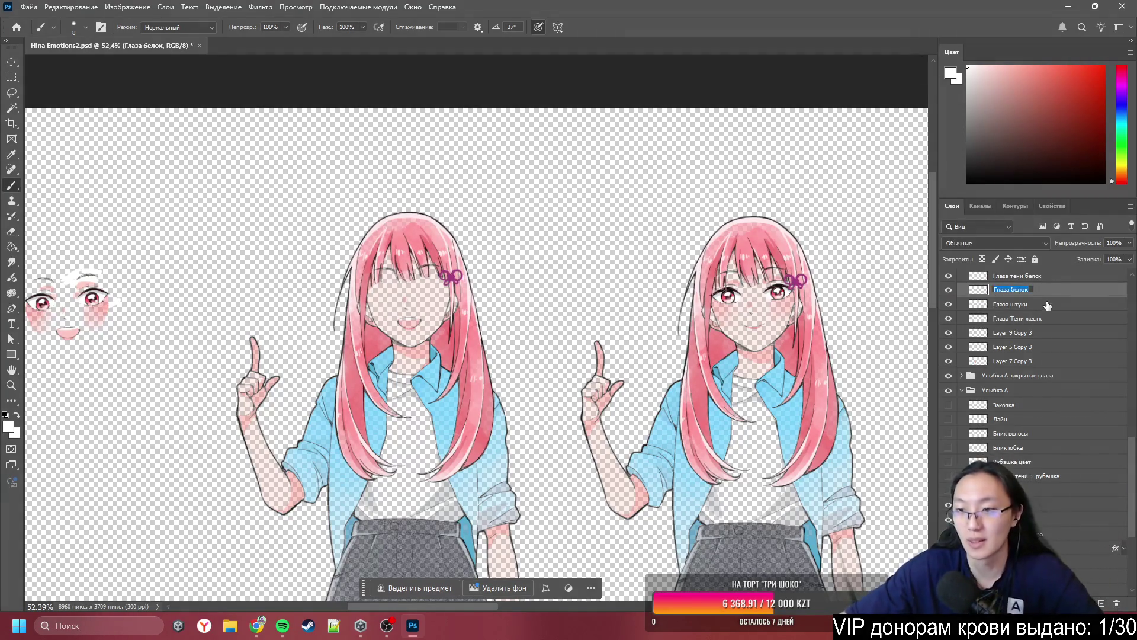
{"action": "double_click", "coordinate": [1020, 303]}
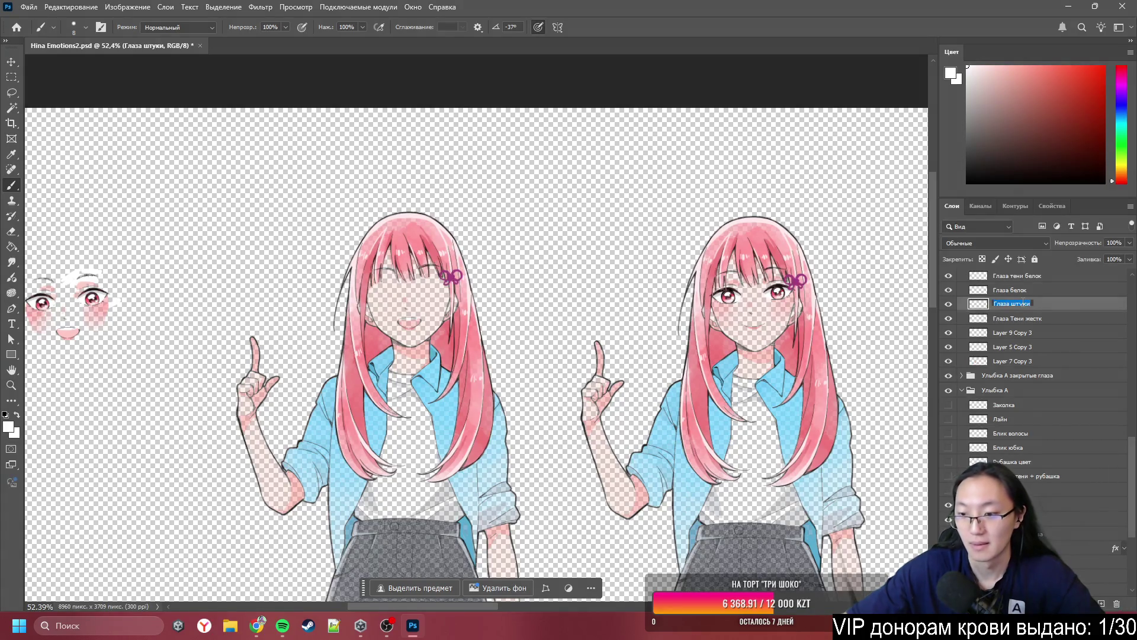
{"action": "key", "text": "Right"}
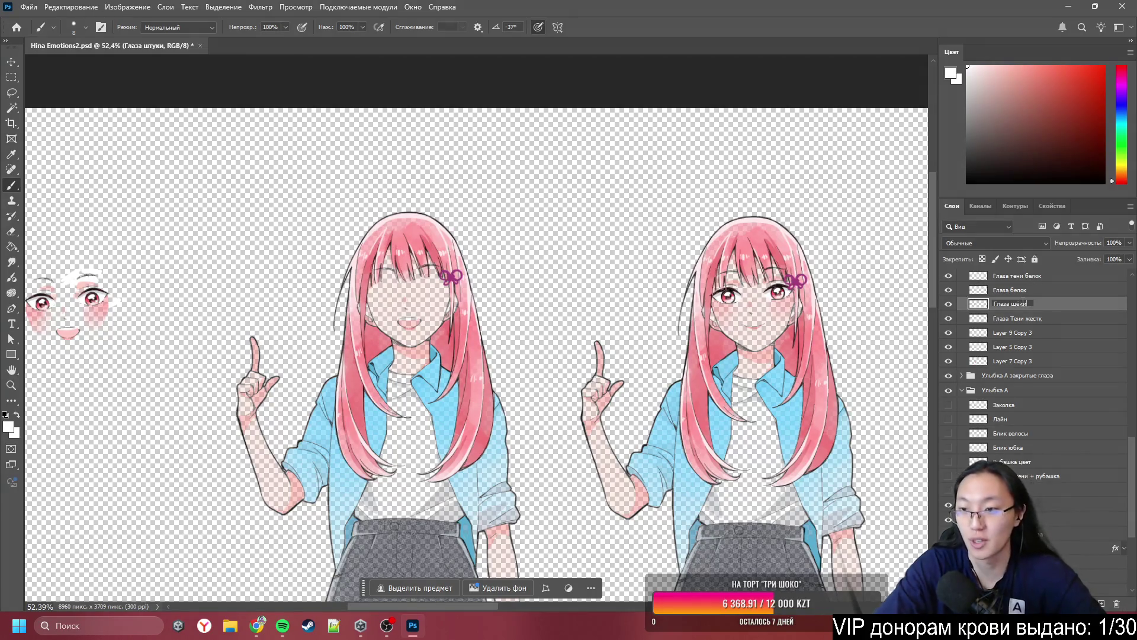
{"action": "left_click", "coordinate": [1050, 322]}
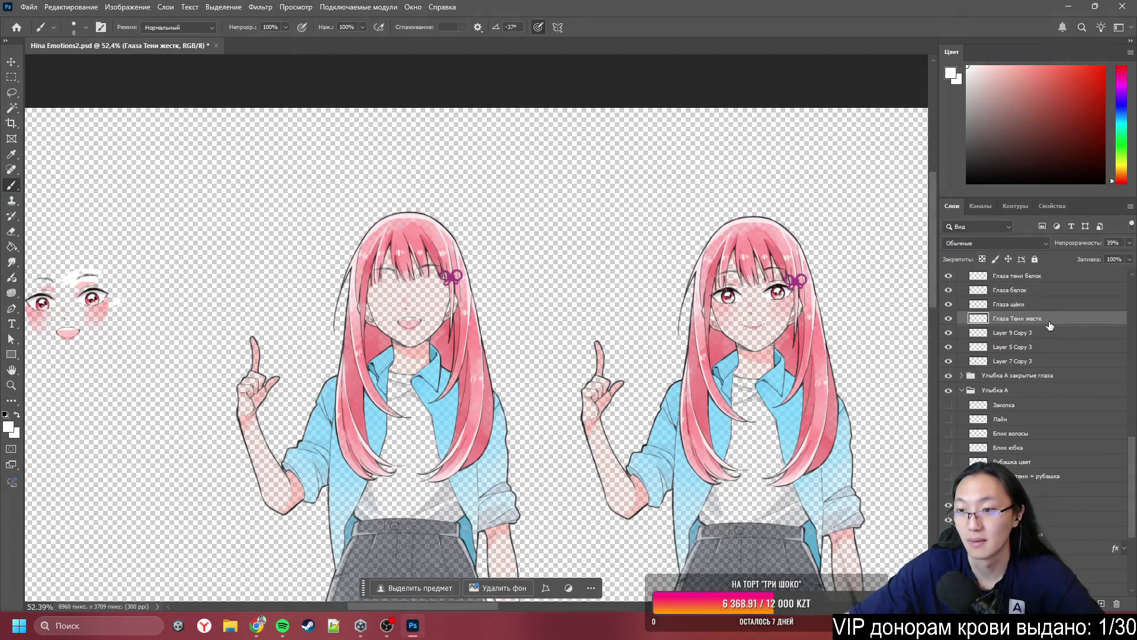
{"action": "scroll", "coordinate": [1049, 326], "scroll_direction": "down", "scroll_amount": 1}
{"action": "scroll", "coordinate": [1052, 323], "scroll_direction": "down", "scroll_amount": 1}
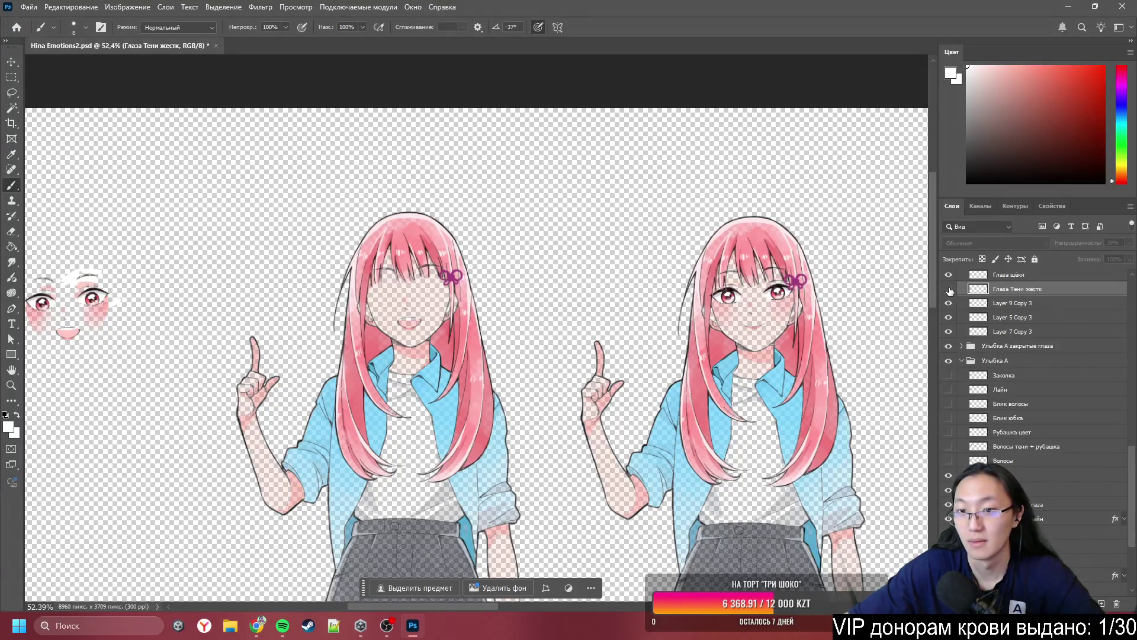
- Rename Глаза Тени жестк. to 'Глаза брови'
{"action": "double_click", "coordinate": [1007, 293]}
{"action": "left_click_drag", "start_coordinate": [1012, 289], "coordinate": [1048, 291]}
{"action": "type", "text": "бо"}
{"action": "key", "text": "Return"}
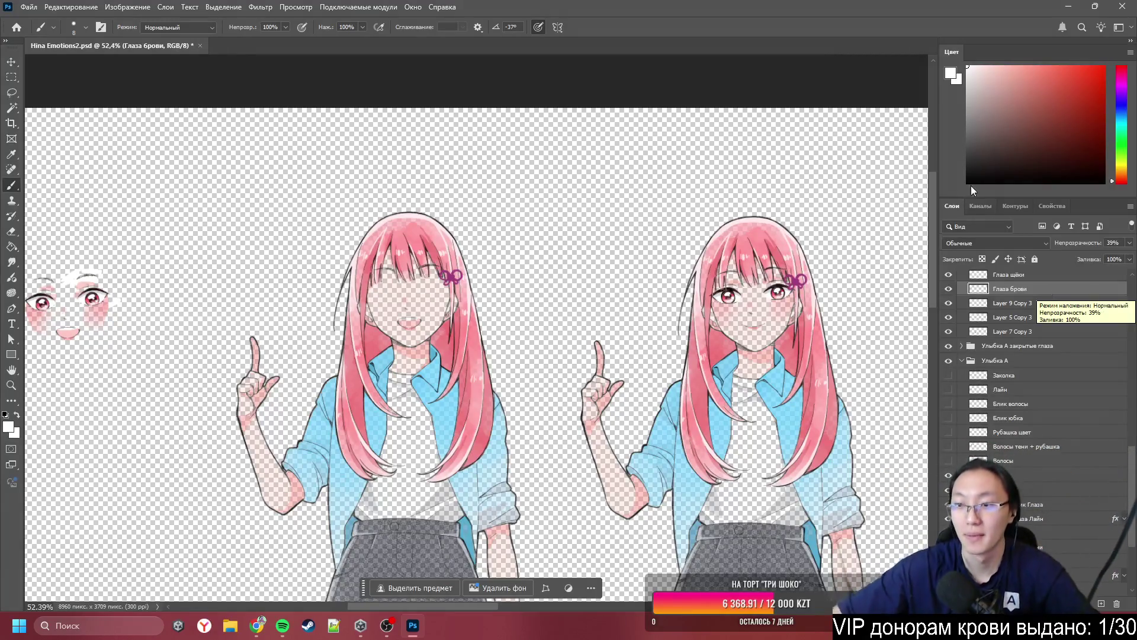
{"action": "scroll", "coordinate": [1042, 320], "scroll_direction": "up", "scroll_amount": 3}
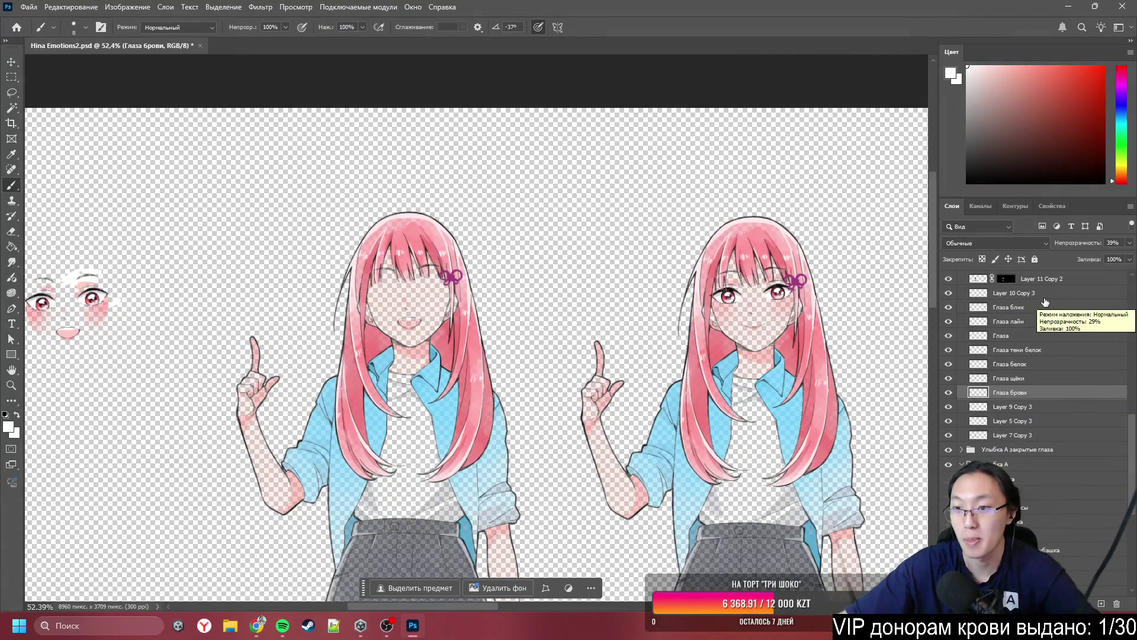
- Group the seven Глаза layers, Глаза блик through Глаза брови, into a folder named 'Common eye'
{"action": "scroll", "coordinate": [1057, 329], "scroll_direction": "up", "scroll_amount": 1}
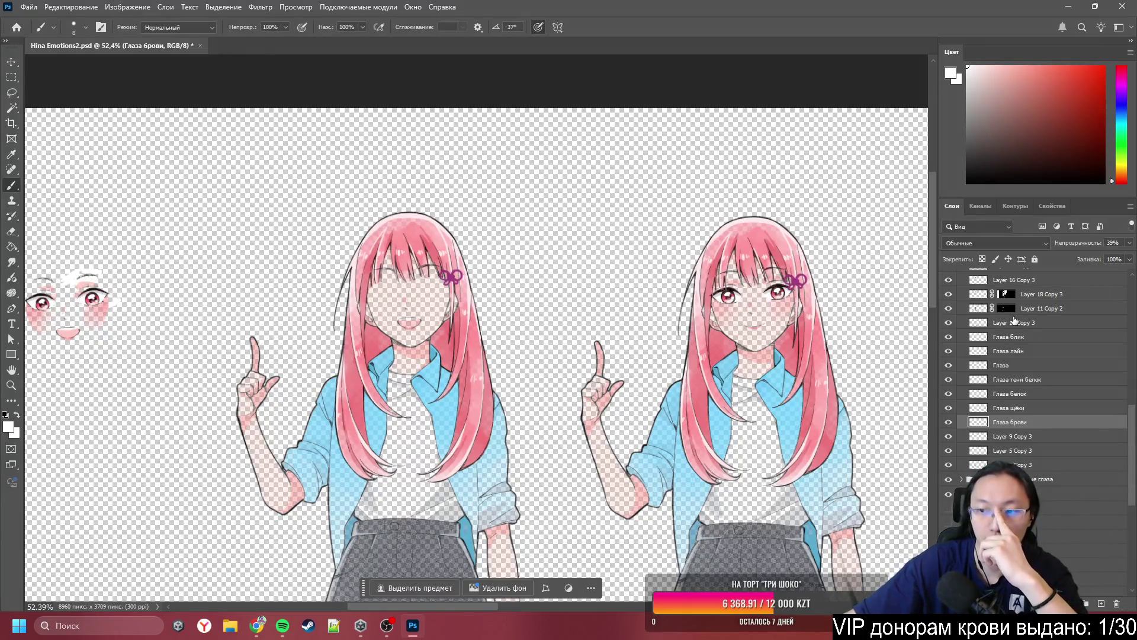
{"action": "left_click", "coordinate": [1044, 342], "text": "shift"}
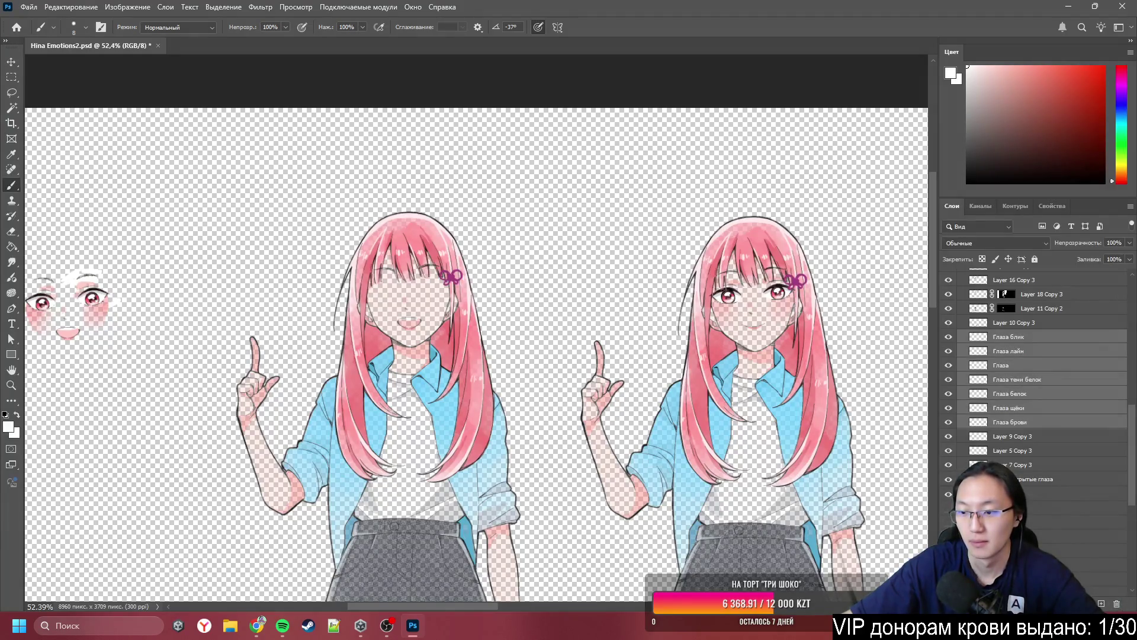
{"action": "key", "text": "ctrl+g"}
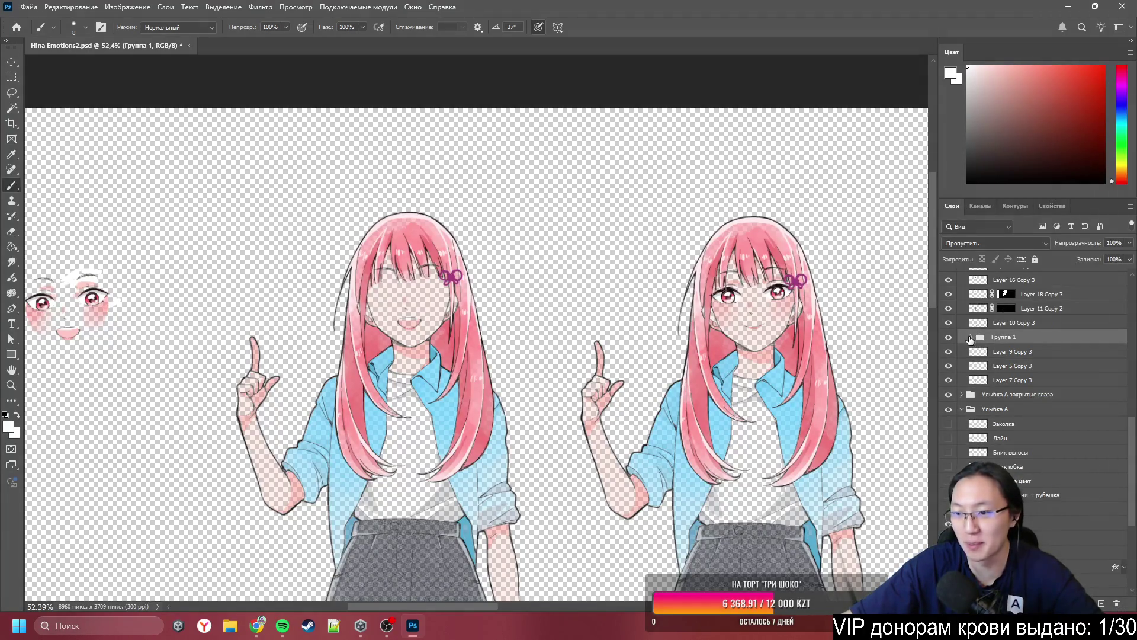
{"action": "left_click", "coordinate": [971, 336]}
{"action": "double_click", "coordinate": [1001, 336]}
{"action": "type", "text": "Гла"}
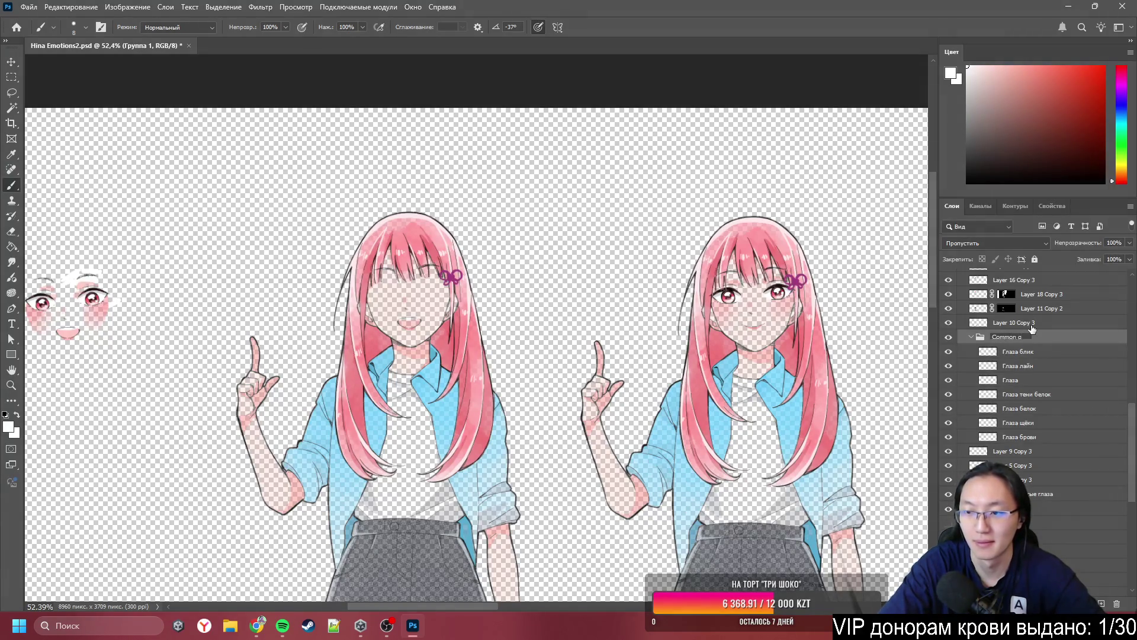
{"action": "type", "text": "eye"}
{"action": "key", "text": "Return"}
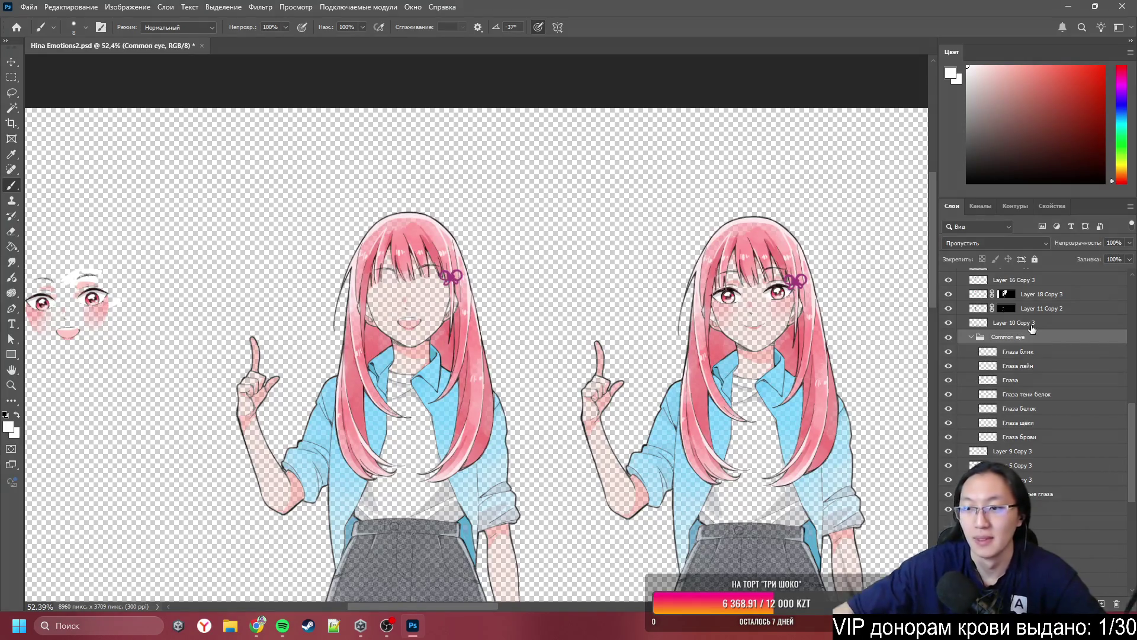
{"action": "scroll", "coordinate": [1056, 422], "scroll_direction": "down", "scroll_amount": 2}
{"action": "scroll", "coordinate": [961, 289], "scroll_direction": "up", "scroll_amount": 3}
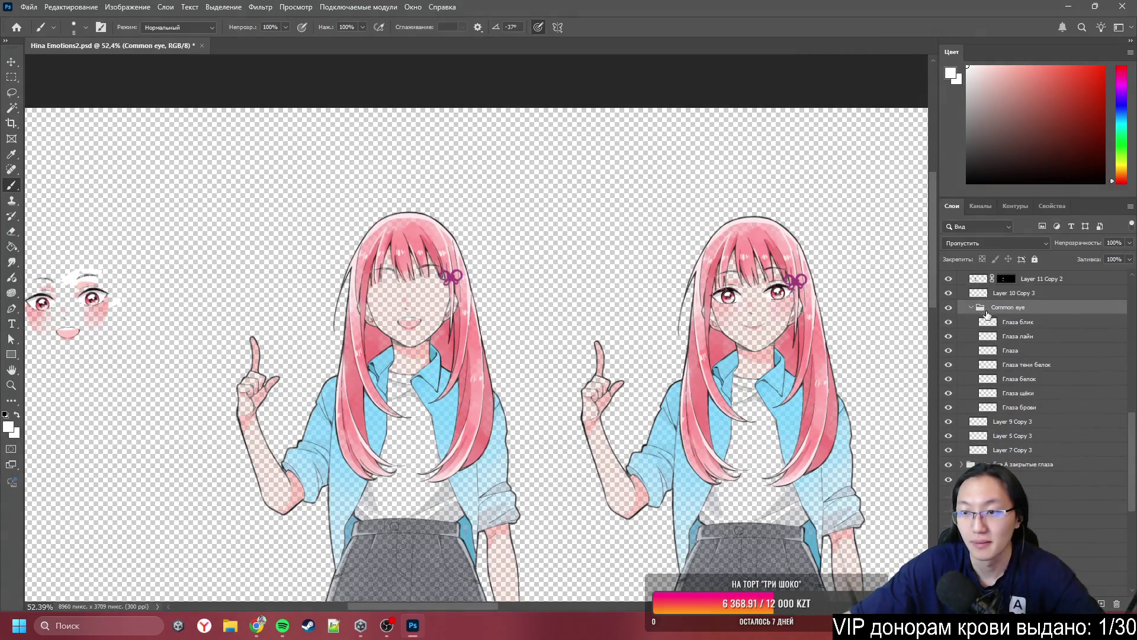
- Toggle the Common eye group to compare the face and select the face skin layer from the canvas
{"action": "left_click", "coordinate": [949, 367]}
{"action": "left_click", "coordinate": [949, 367]}
{"action": "left_click", "coordinate": [949, 367]}
{"action": "left_click", "coordinate": [949, 367]}
{"action": "left_click", "coordinate": [949, 367]}
{"action": "left_click", "coordinate": [949, 367]}
{"action": "left_click", "coordinate": [949, 368]}
{"action": "scroll", "coordinate": [725, 314], "scroll_direction": "up", "scroll_amount": 3}
{"action": "scroll", "coordinate": [726, 314], "scroll_direction": "up", "scroll_amount": 5}
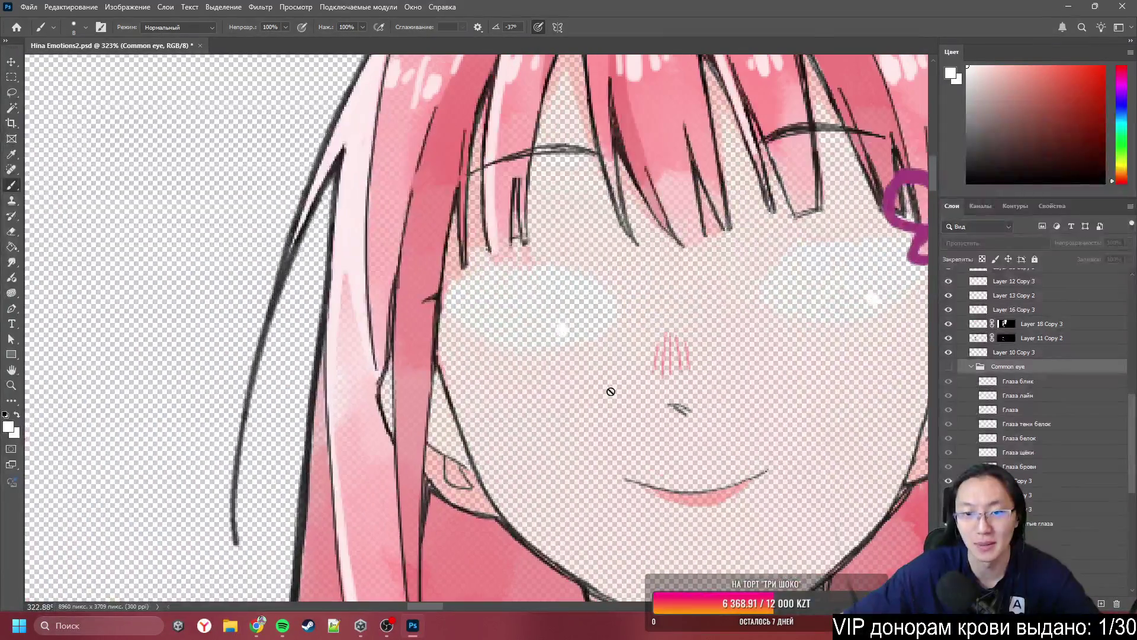
{"action": "left_click", "coordinate": [580, 414], "text": "ctrl"}
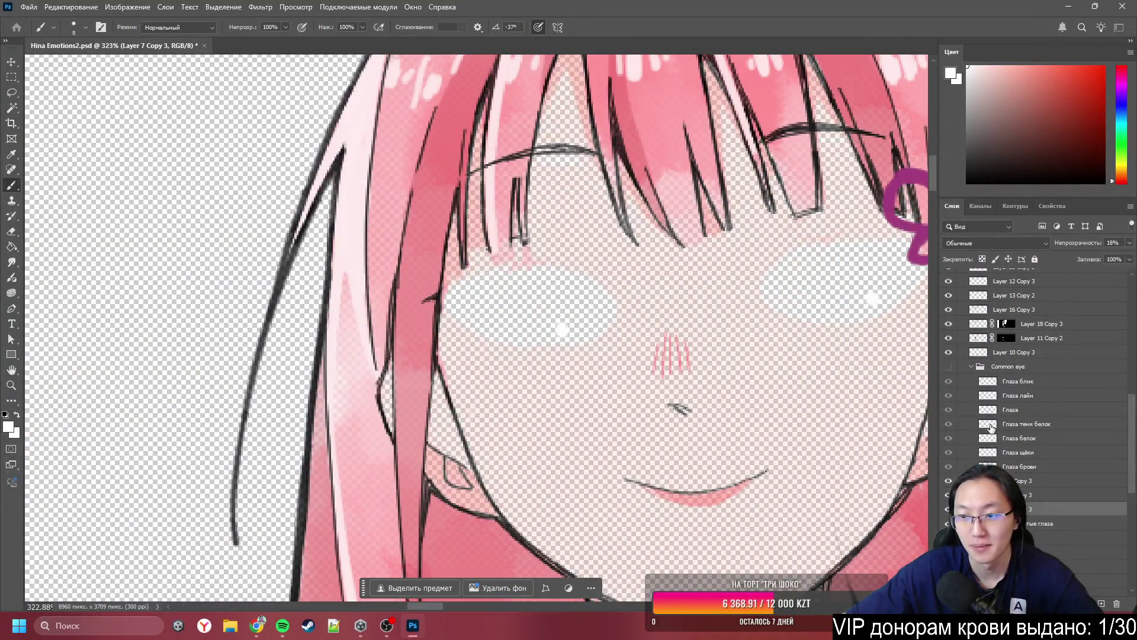
{"action": "left_click", "coordinate": [948, 368]}
{"action": "left_click", "coordinate": [948, 369]}
{"action": "left_click", "coordinate": [949, 368]}
- Move Layer 19 Copy 3 into Common eye and merge it with Глаза блик
{"action": "left_click", "coordinate": [565, 343], "text": "ctrl"}
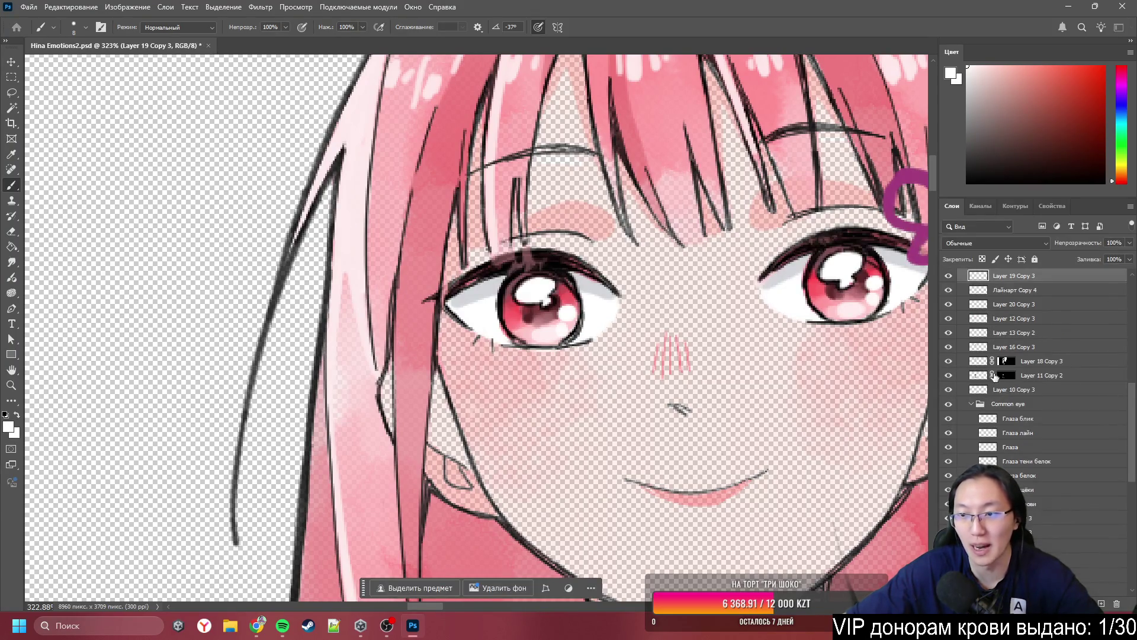
{"action": "mouse_move", "coordinate": [1006, 277]}
{"action": "left_mouse_down"}
{"action": "mouse_move", "coordinate": [1034, 438]}
{"action": "mouse_move", "coordinate": [1035, 425]}
{"action": "left_mouse_up"}
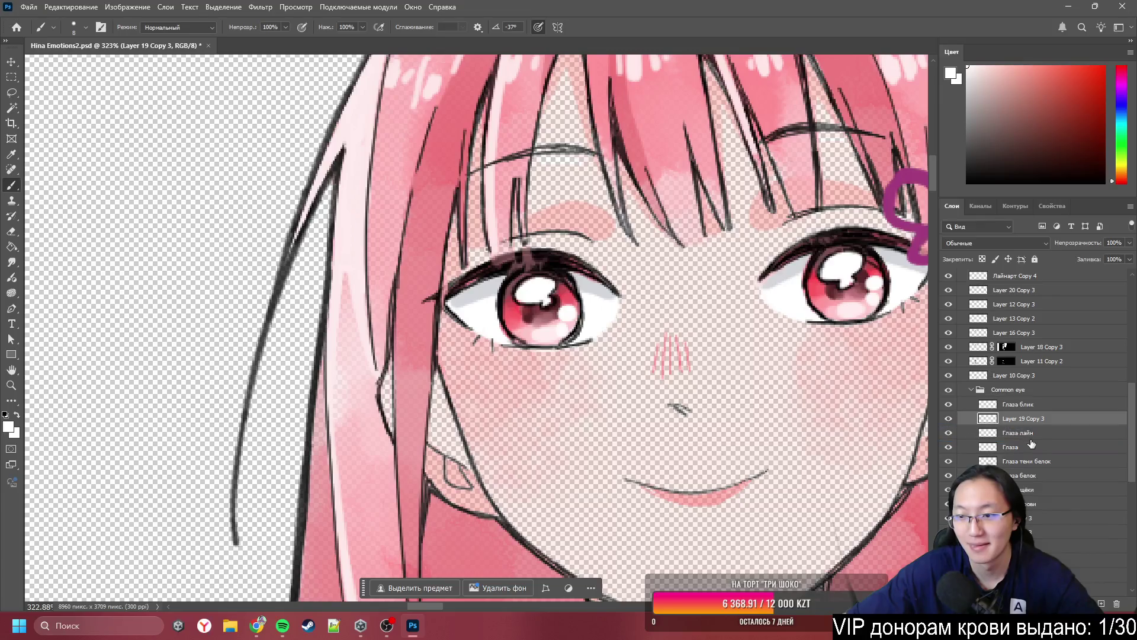
{"action": "left_click", "coordinate": [1033, 404], "text": "shift"}
{"action": "key", "text": "ctrl+e"}
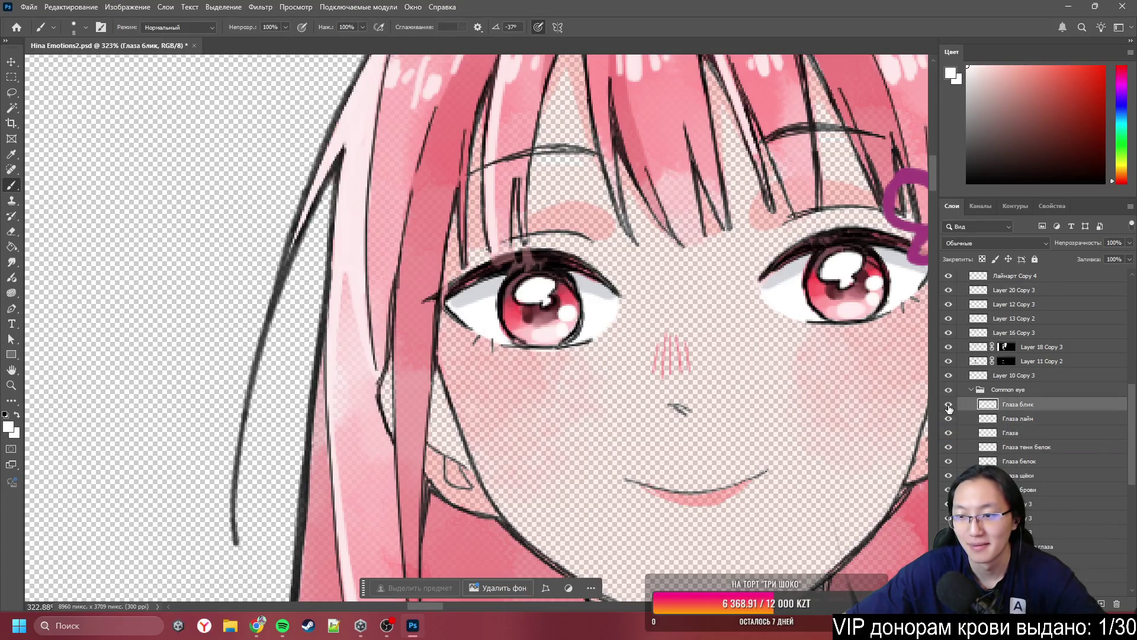
{"action": "left_click", "coordinate": [949, 406]}
{"action": "left_click", "coordinate": [949, 407]}
{"action": "left_click", "coordinate": [949, 407]}
{"action": "left_click", "coordinate": [949, 406]}
{"action": "left_click", "coordinate": [949, 405]}
{"action": "left_click", "coordinate": [949, 405]}
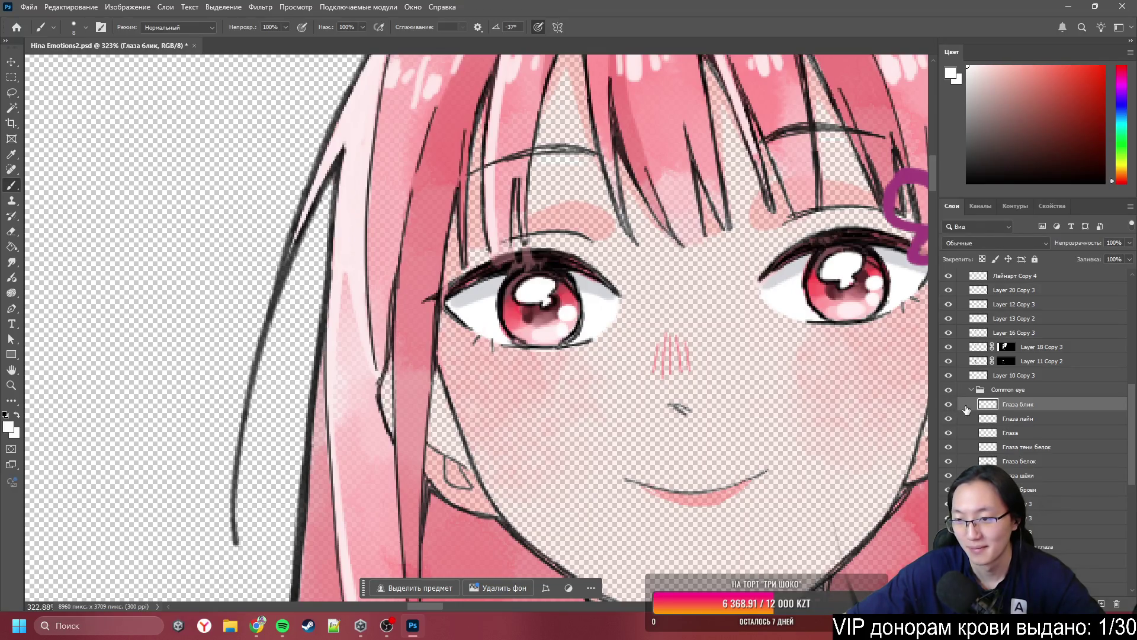
- With Common eye hidden, paint over the white eye patch using peach sampled from the face skin
{"action": "left_click", "coordinate": [951, 391]}
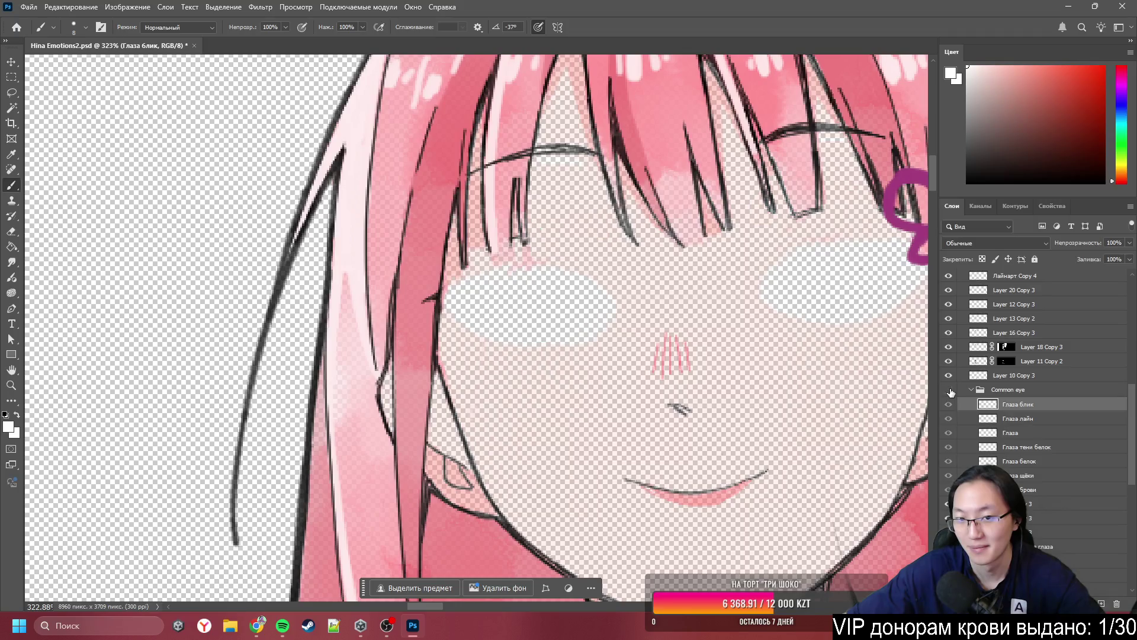
{"action": "scroll", "coordinate": [601, 382], "scroll_direction": "up", "scroll_amount": 3}
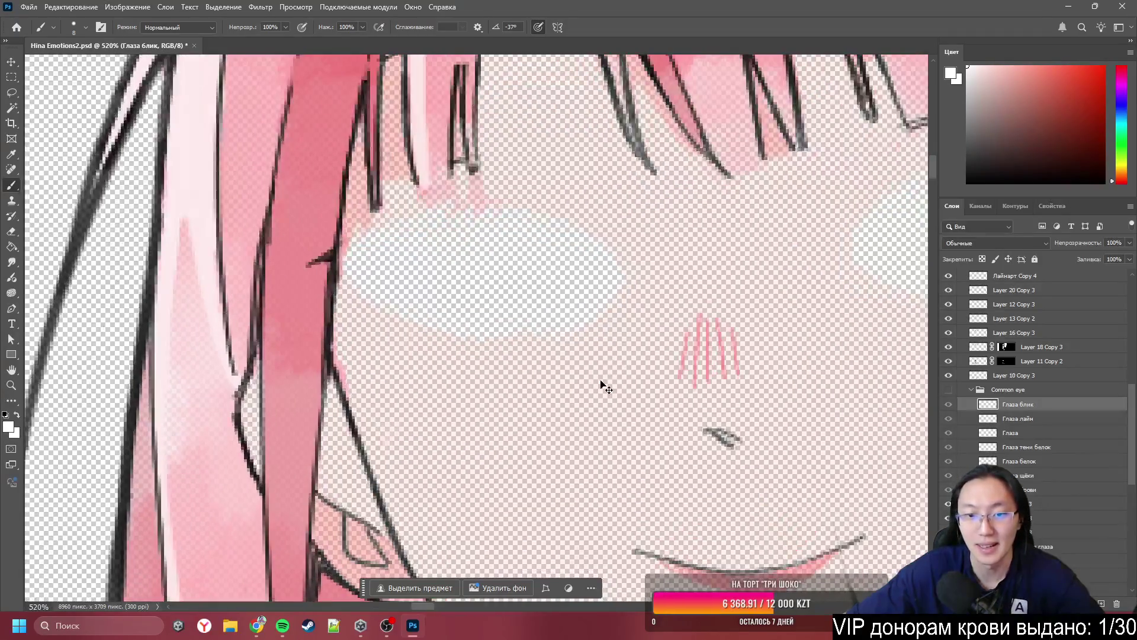
{"action": "left_click", "coordinate": [601, 384], "text": "ctrl"}
{"action": "key", "text": "bracketright"}
{"action": "key", "text": "bracketright"}
{"action": "left_click_drag", "start_coordinate": [569, 353], "coordinate": [579, 332]}
{"action": "key", "text": "ctrl+z"}
{"action": "left_click", "coordinate": [560, 394], "text": "alt"}
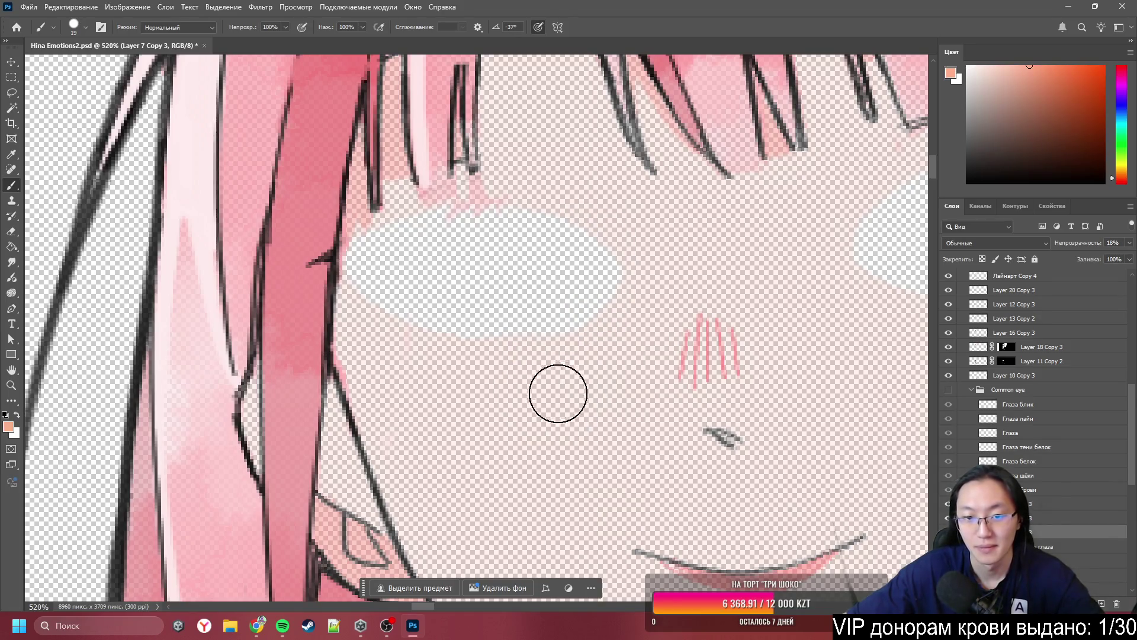
{"action": "mouse_move", "coordinate": [538, 338]}
{"action": "left_mouse_down"}
{"action": "mouse_move", "coordinate": [503, 251]}
{"action": "mouse_move", "coordinate": [421, 269]}
{"action": "mouse_move", "coordinate": [396, 187]}
{"action": "left_mouse_up"}
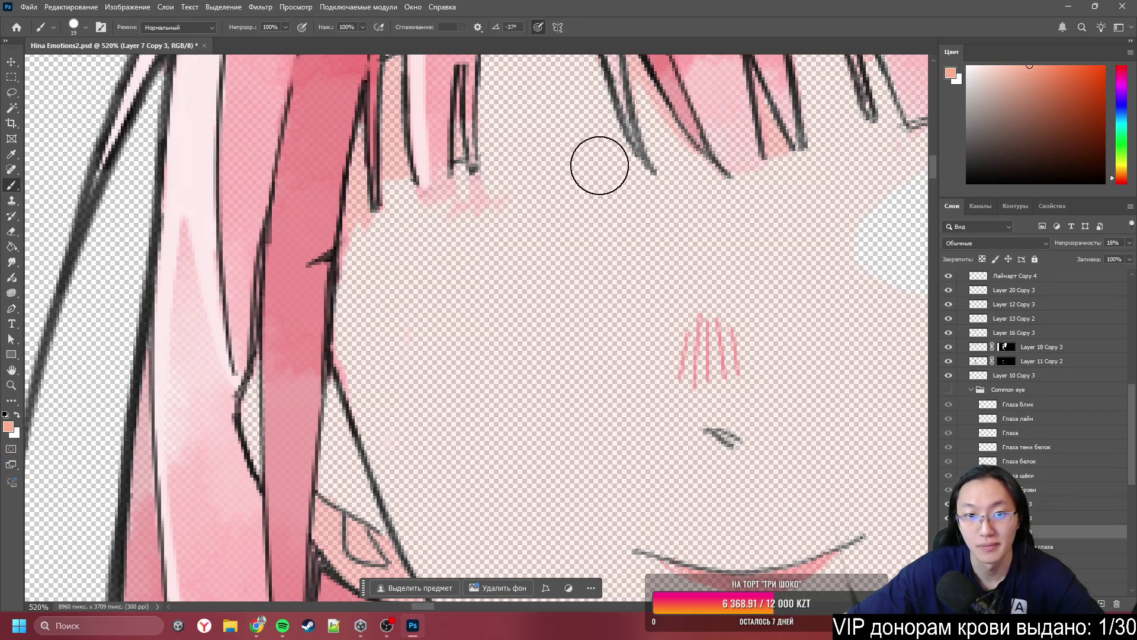
- Compare the repainted face with the eyes toggled, leaving the Common eye group visible
{"action": "scroll", "coordinate": [734, 261], "scroll_direction": "down", "scroll_amount": 4}
{"action": "scroll", "coordinate": [599, 277], "scroll_direction": "up", "scroll_amount": 2}
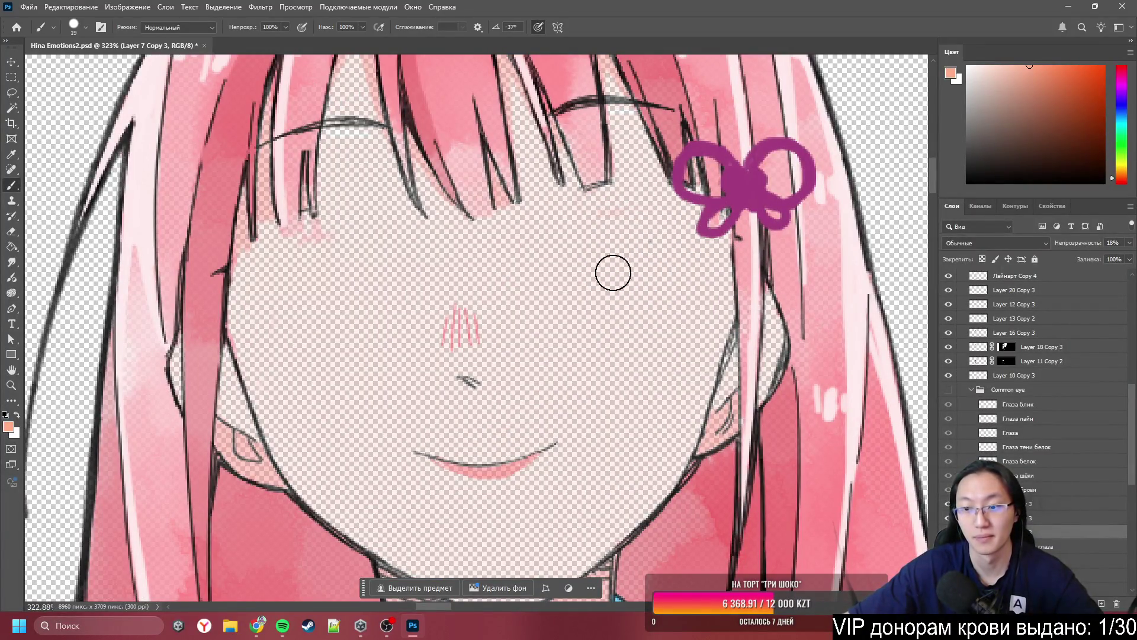
{"action": "scroll", "coordinate": [875, 441], "scroll_direction": "down", "scroll_amount": 2}
{"action": "scroll", "coordinate": [1040, 527], "scroll_direction": "down", "scroll_amount": 3}
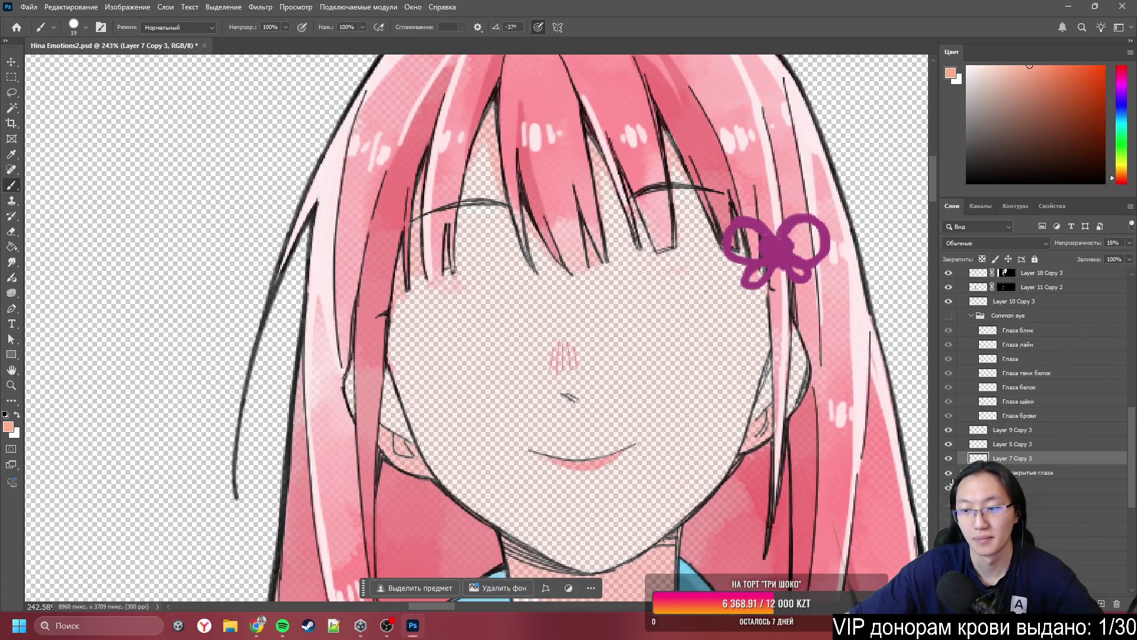
{"action": "scroll", "coordinate": [1022, 441], "scroll_direction": "up", "scroll_amount": 2}
{"action": "left_click", "coordinate": [949, 375]}
{"action": "left_click", "coordinate": [949, 376]}
{"action": "left_click", "coordinate": [949, 376]}
{"action": "left_click", "coordinate": [949, 376]}
{"action": "left_click", "coordinate": [949, 375]}
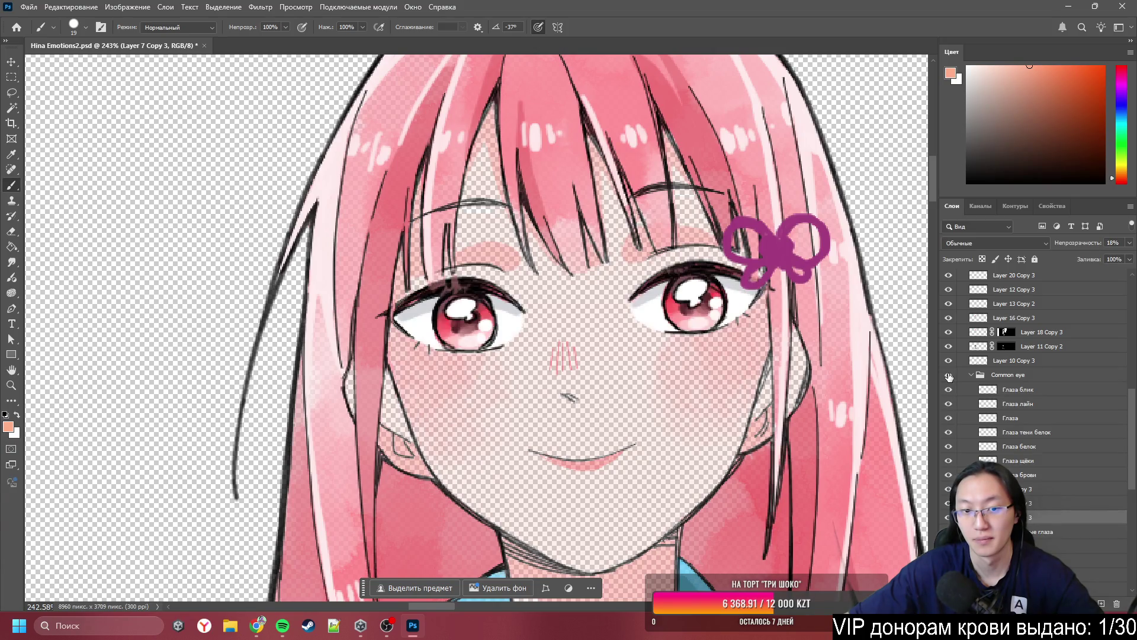
{"action": "scroll", "coordinate": [573, 295], "scroll_direction": "down", "scroll_amount": 3}
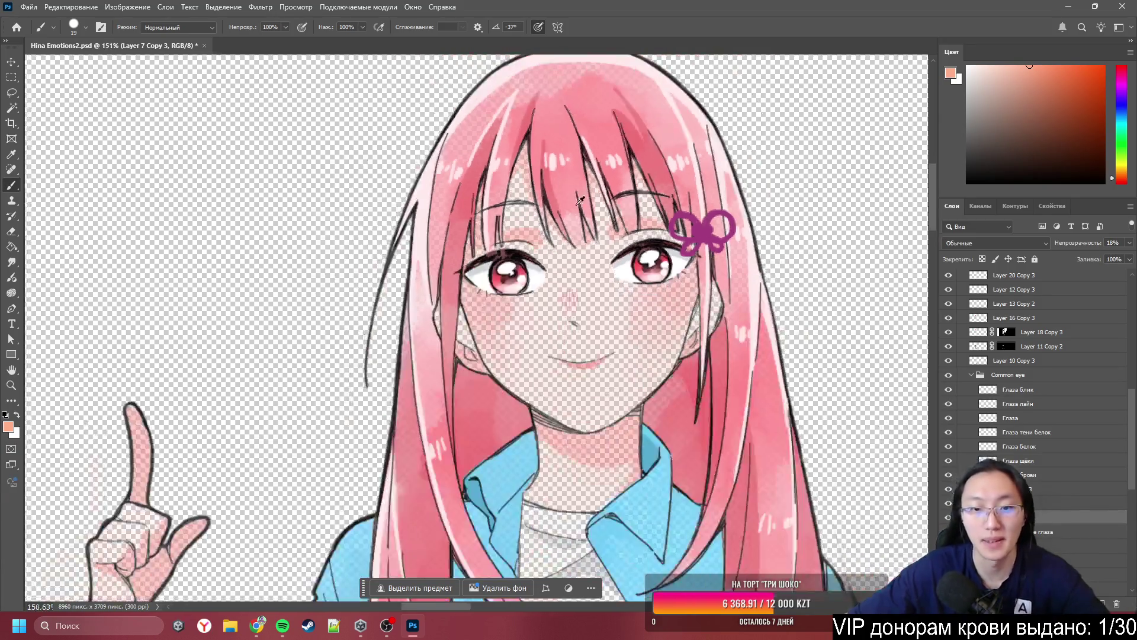
{"action": "scroll", "coordinate": [573, 295], "scroll_direction": "up", "scroll_amount": 4}
{"action": "scroll", "coordinate": [639, 349], "scroll_direction": "down", "scroll_amount": 1}
{"action": "scroll", "coordinate": [640, 349], "scroll_direction": "up", "scroll_amount": 2}
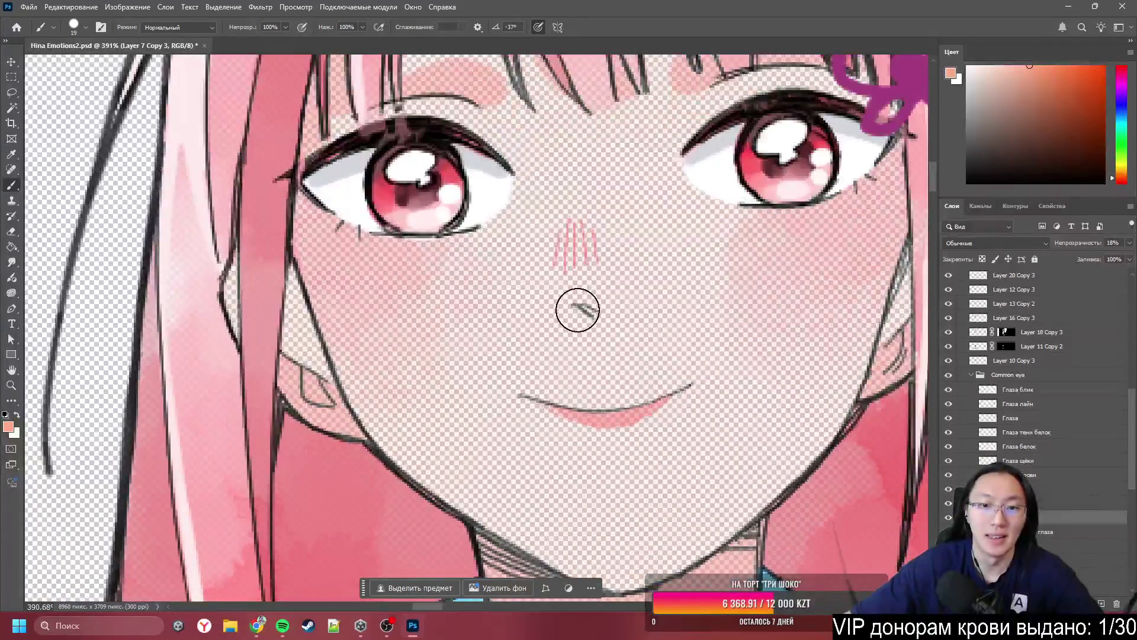
- Lasso the nose-to-chin area and both eyebrow lines on Лайнарт Copy 4
{"action": "left_click_drag", "start_coordinate": [581, 315], "coordinate": [593, 329], "text": "ctrl+alt"}
{"action": "key", "text": "h"}
{"action": "mouse_move", "coordinate": [574, 330]}
{"action": "left_mouse_down"}
{"action": "mouse_move", "coordinate": [617, 262]}
{"action": "mouse_move", "coordinate": [591, 229]}
{"action": "left_mouse_up"}
{"action": "scroll", "coordinate": [570, 233], "scroll_direction": "down", "scroll_amount": 2}
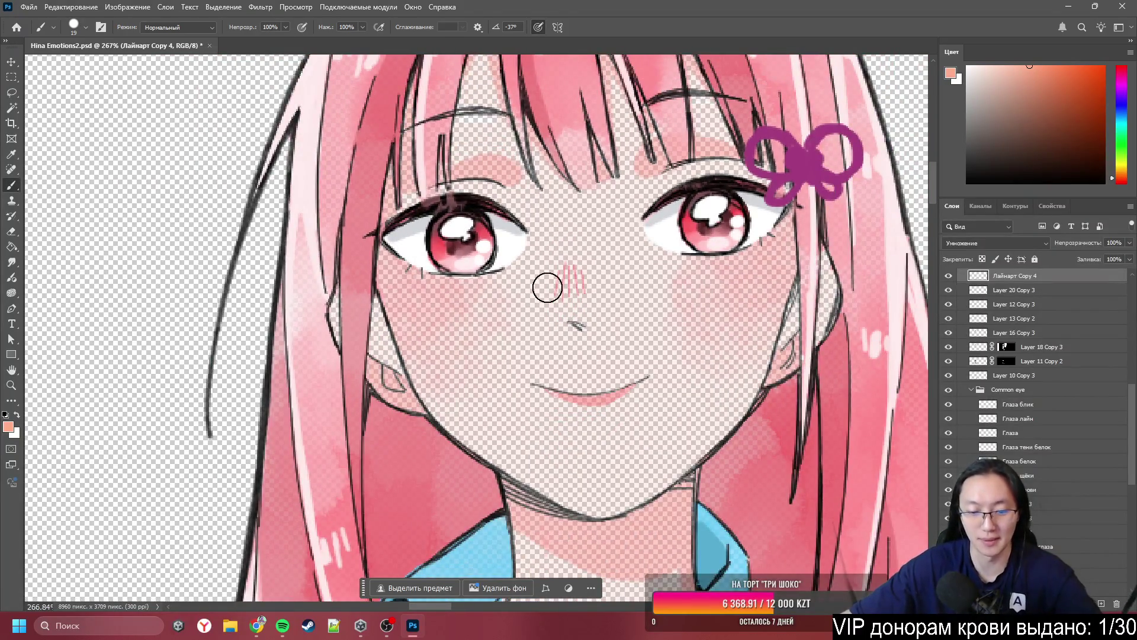
{"action": "key", "text": "l"}
{"action": "left_click_drag", "start_coordinate": [564, 255], "coordinate": [496, 410]}
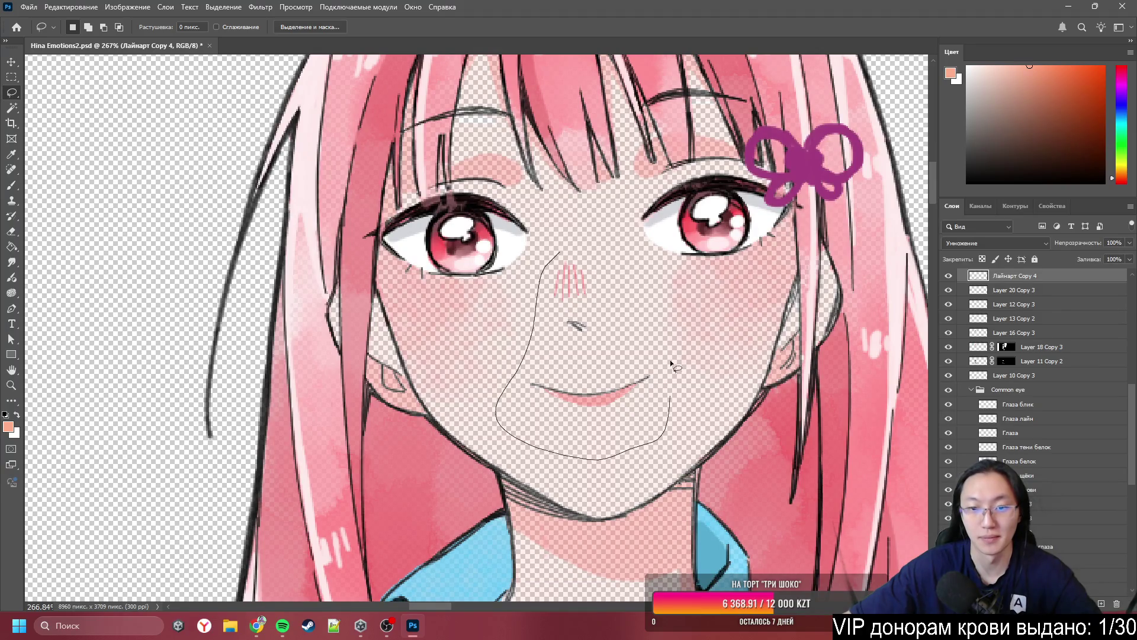
{"action": "left_click_drag", "start_coordinate": [670, 360], "coordinate": [572, 231]}
{"action": "scroll", "coordinate": [571, 231], "scroll_direction": "up", "scroll_amount": 2}
{"action": "left_click_drag", "start_coordinate": [460, 187], "coordinate": [524, 188]}
{"action": "left_click_drag", "start_coordinate": [690, 122], "coordinate": [604, 155]}
{"action": "left_click_drag", "start_coordinate": [771, 180], "coordinate": [761, 145]}
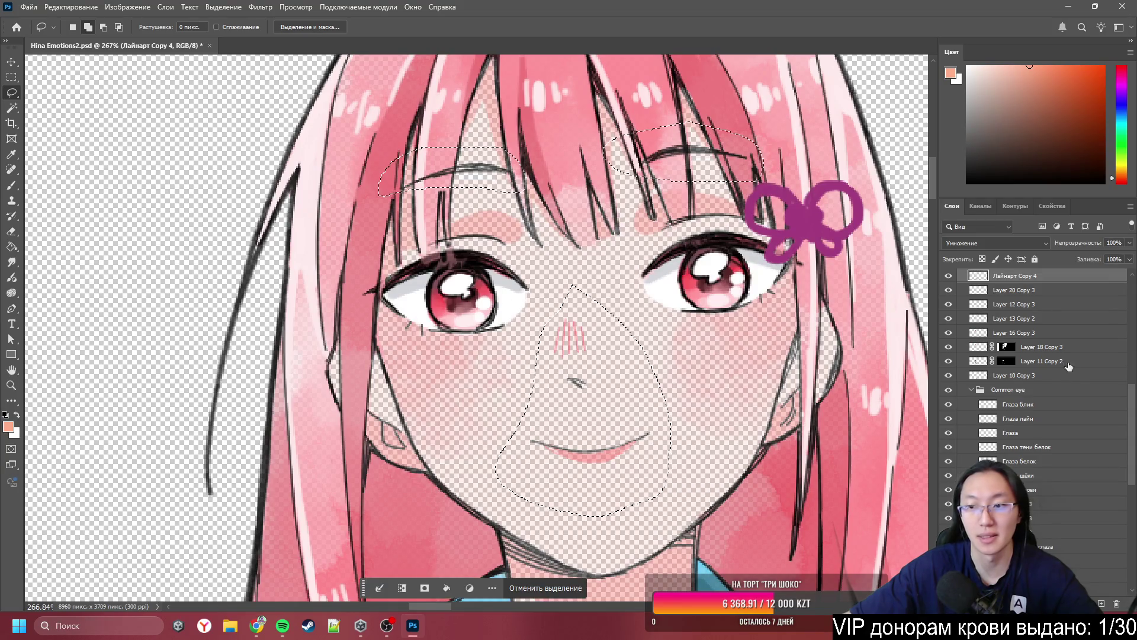
- Hide Common eye and copy the selection onto a new layer, Слой 3, shown alone
{"action": "left_click", "coordinate": [948, 390]}
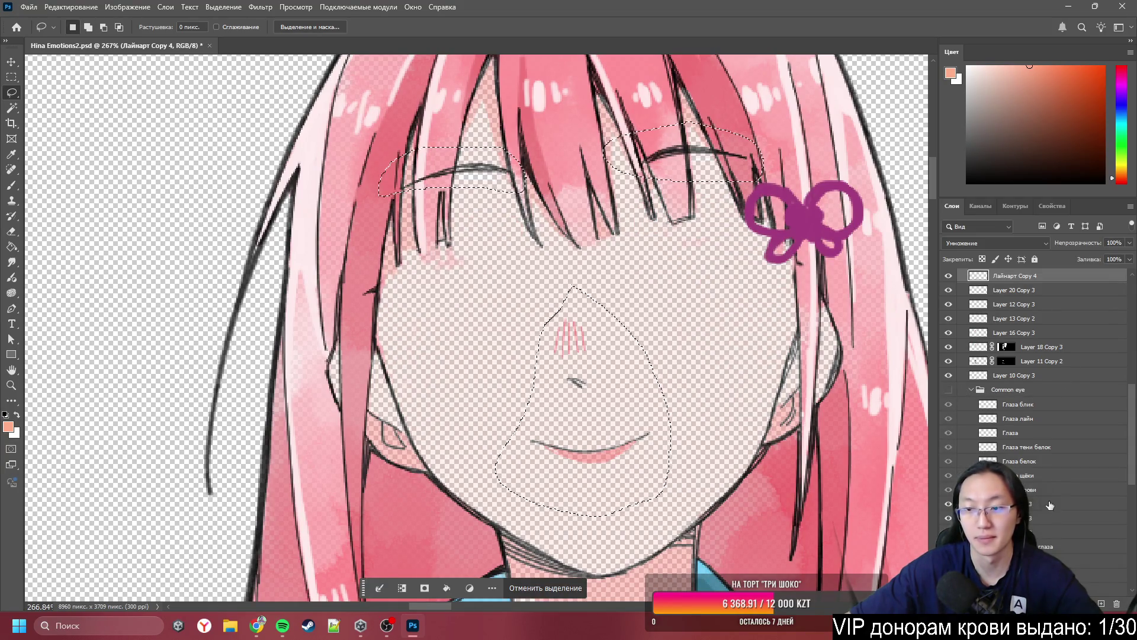
{"action": "right_click", "coordinate": [572, 379]}
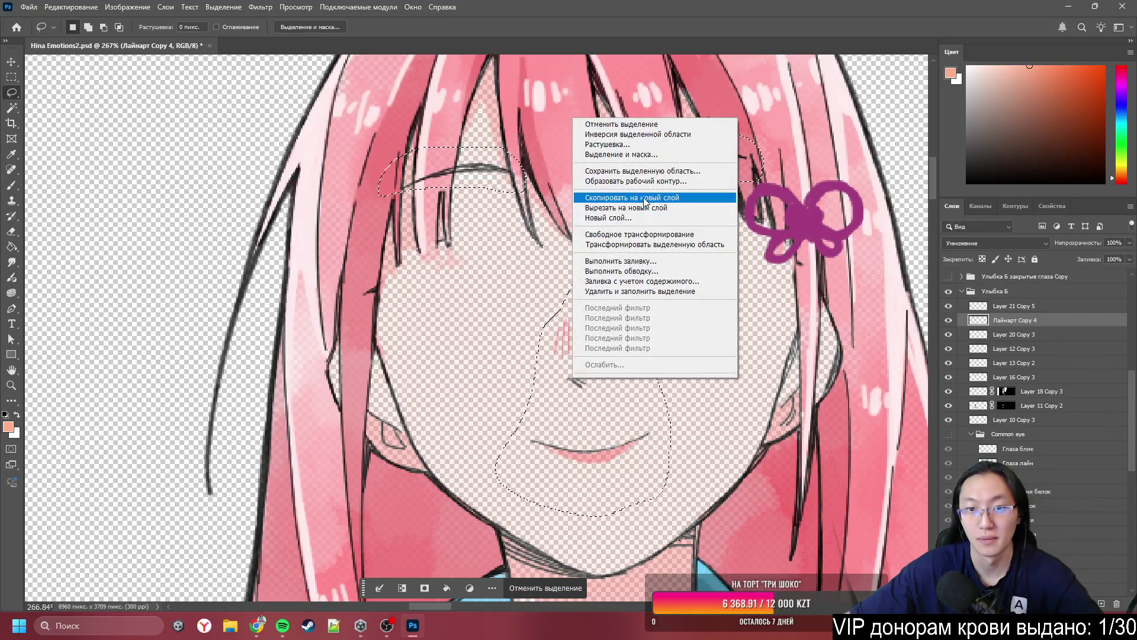
{"action": "left_click", "coordinate": [637, 199]}
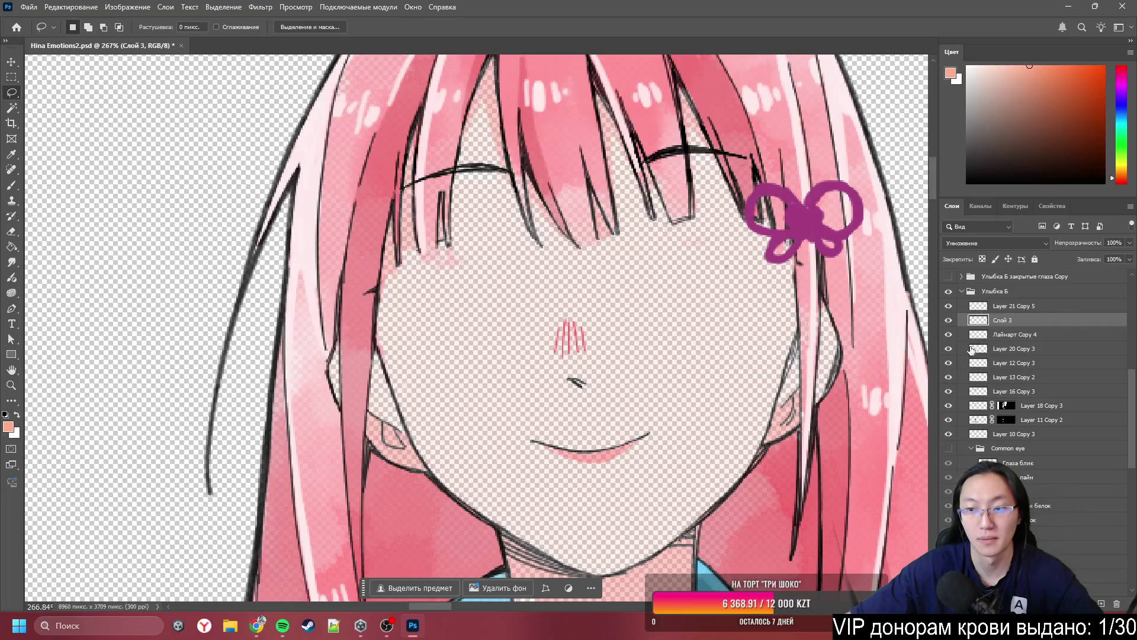
{"action": "left_click", "coordinate": [948, 320], "text": "alt"}
- With the Eraser, remove the hair strokes crossing the left brow on Слой 3
{"action": "key", "text": "e"}
{"action": "scroll", "coordinate": [584, 338], "scroll_direction": "up", "scroll_amount": 5}
{"action": "scroll", "coordinate": [356, 249], "scroll_direction": "up", "scroll_amount": 3}
{"action": "scroll", "coordinate": [255, 216], "scroll_direction": "up", "scroll_amount": 3}
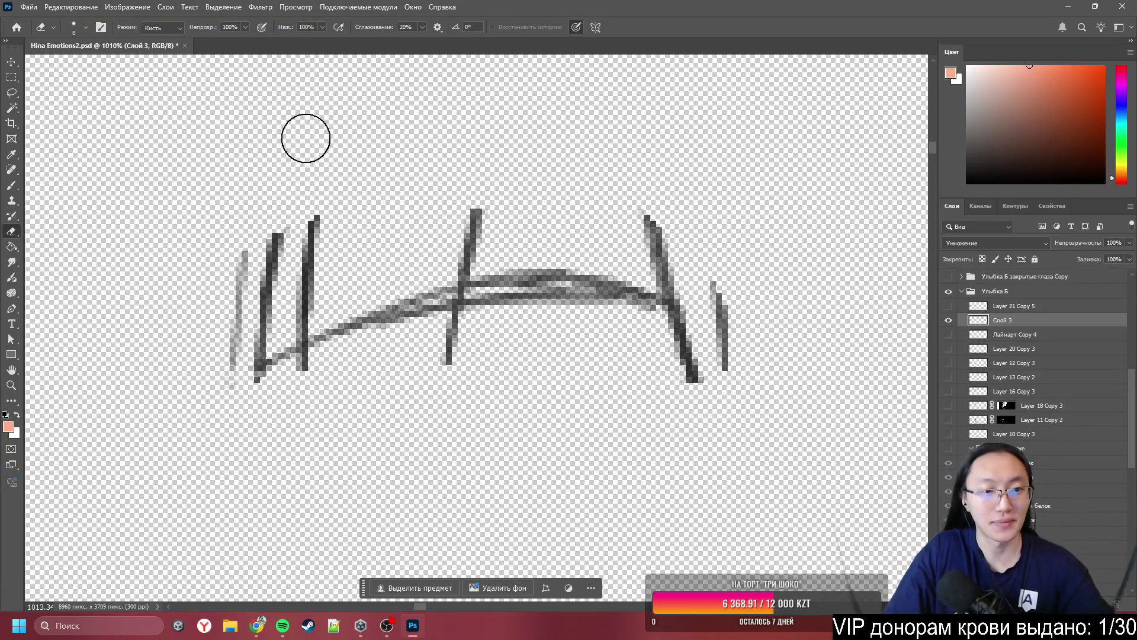
{"action": "mouse_move", "coordinate": [311, 217]}
{"action": "left_mouse_down"}
{"action": "mouse_move", "coordinate": [297, 256]}
{"action": "mouse_move", "coordinate": [338, 254]}
{"action": "mouse_move", "coordinate": [264, 325]}
{"action": "mouse_move", "coordinate": [320, 376]}
{"action": "mouse_move", "coordinate": [290, 391]}
{"action": "left_mouse_up"}
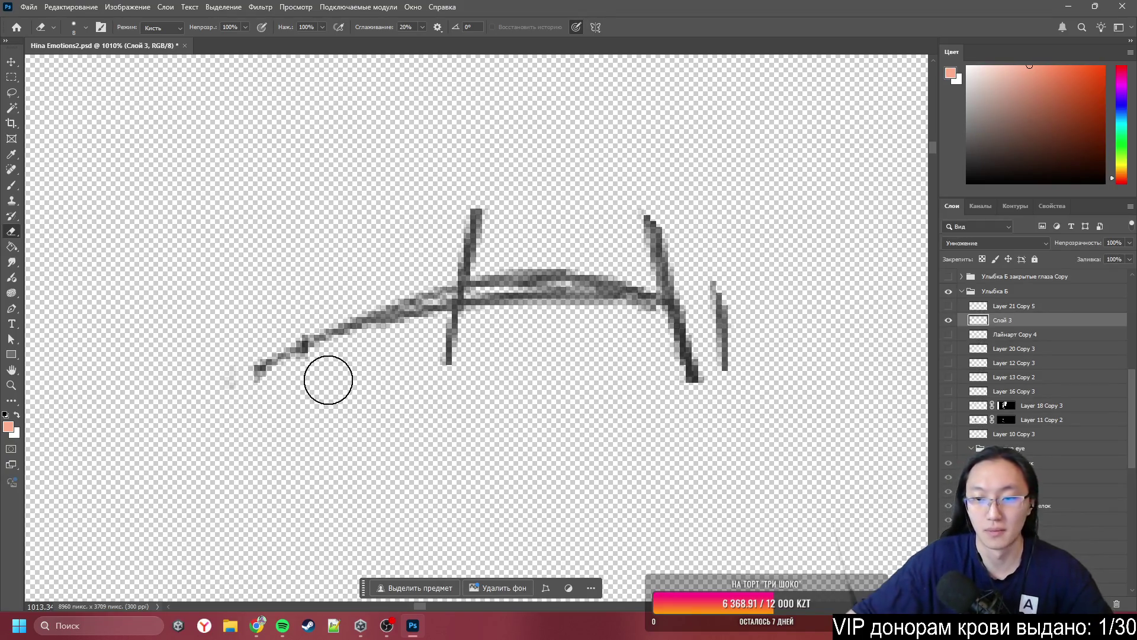
{"action": "scroll", "coordinate": [1034, 386], "scroll_direction": "down", "scroll_amount": 8}
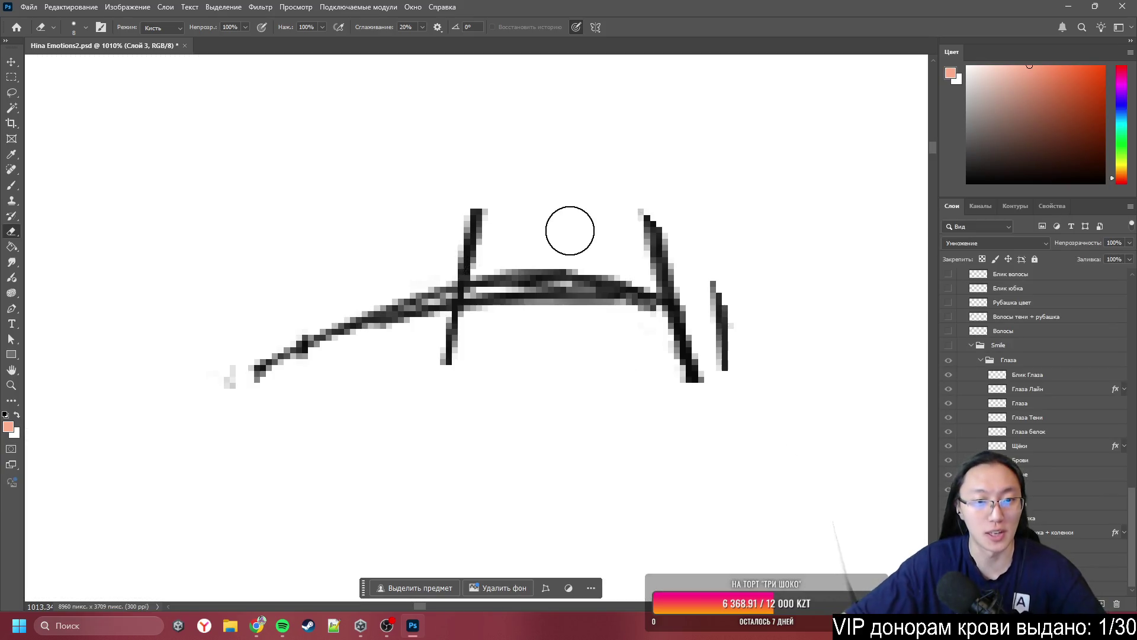
{"action": "left_click_drag", "start_coordinate": [568, 229], "coordinate": [547, 232]}
{"action": "mouse_move", "coordinate": [490, 190]}
{"action": "left_mouse_down"}
{"action": "mouse_move", "coordinate": [455, 257]}
{"action": "mouse_move", "coordinate": [492, 255]}
{"action": "left_mouse_up"}
{"action": "left_click_drag", "start_coordinate": [454, 336], "coordinate": [470, 275]}
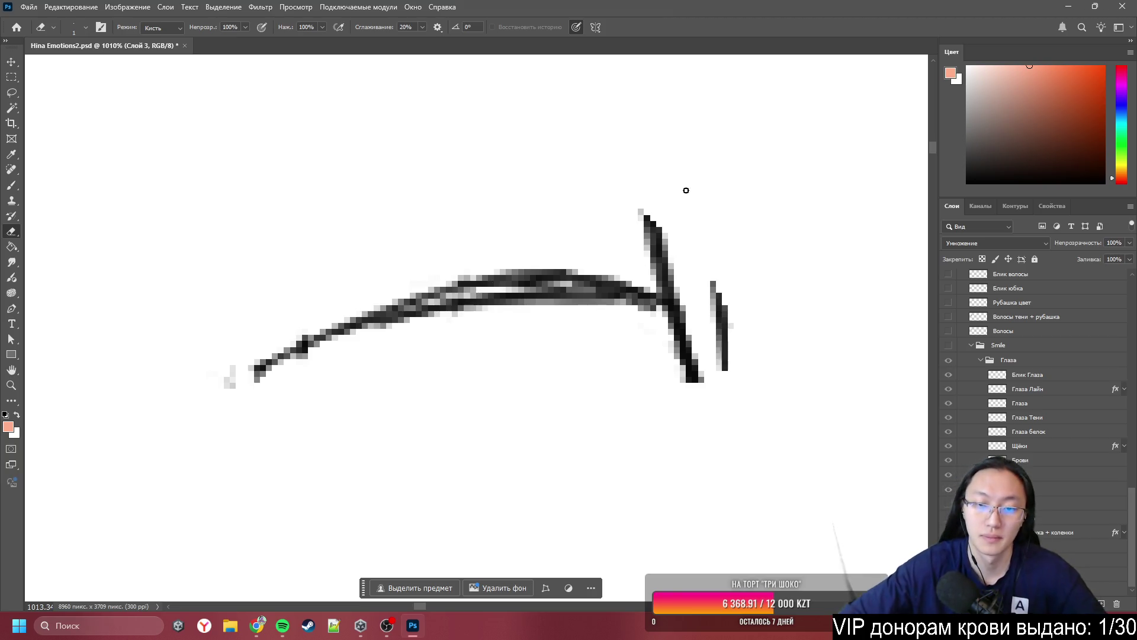
- Erase the right-side hair strokes and the leftover hook stroke crossing the brow
{"action": "mouse_move", "coordinate": [697, 233]}
{"action": "left_mouse_down"}
{"action": "mouse_move", "coordinate": [716, 244]}
{"action": "mouse_move", "coordinate": [716, 221]}
{"action": "left_mouse_up"}
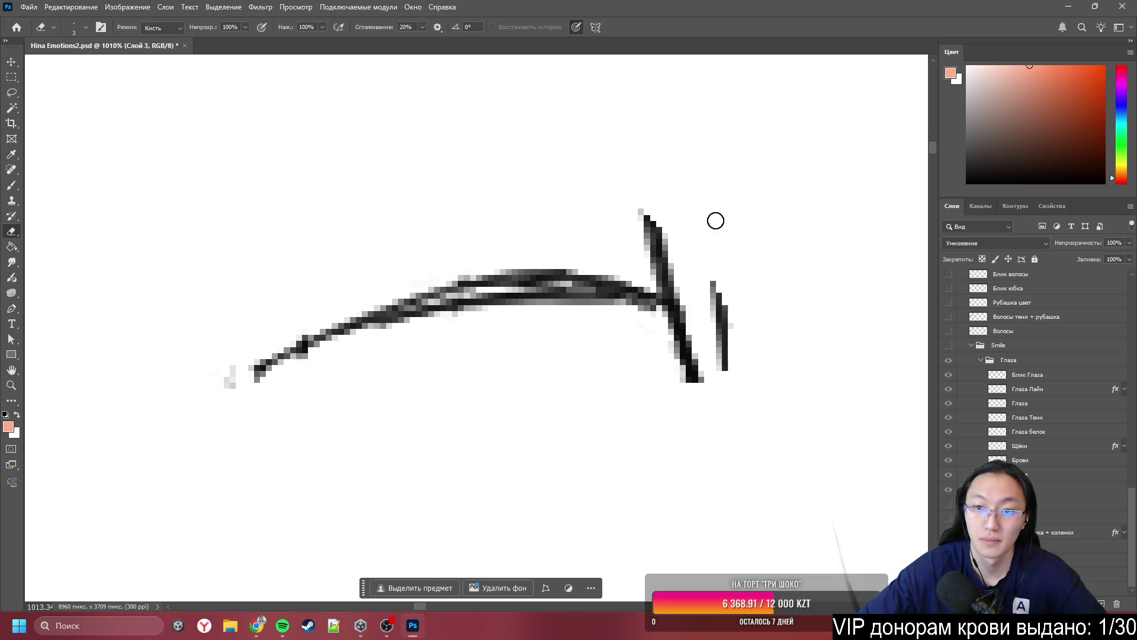
{"action": "mouse_move", "coordinate": [659, 246]}
{"action": "left_mouse_down"}
{"action": "mouse_move", "coordinate": [709, 276]}
{"action": "mouse_move", "coordinate": [723, 371]}
{"action": "mouse_move", "coordinate": [684, 328]}
{"action": "mouse_move", "coordinate": [684, 374]}
{"action": "left_mouse_up"}
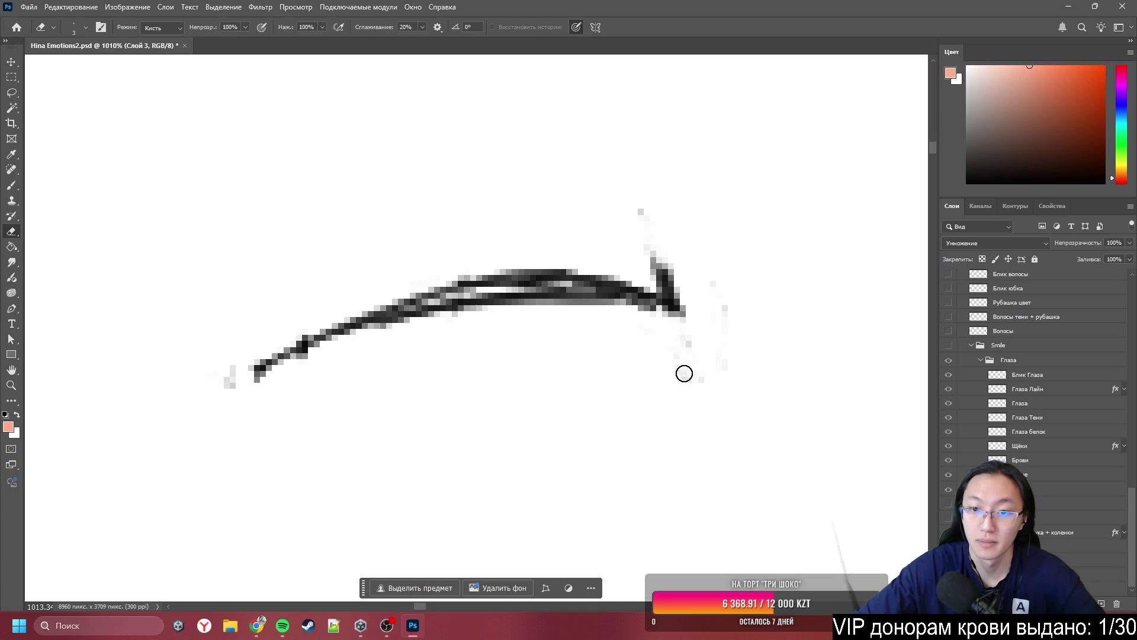
{"action": "mouse_move", "coordinate": [705, 267]}
{"action": "left_mouse_down"}
{"action": "mouse_move", "coordinate": [683, 287]}
{"action": "mouse_move", "coordinate": [630, 261]}
{"action": "mouse_move", "coordinate": [672, 286]}
{"action": "left_mouse_up"}
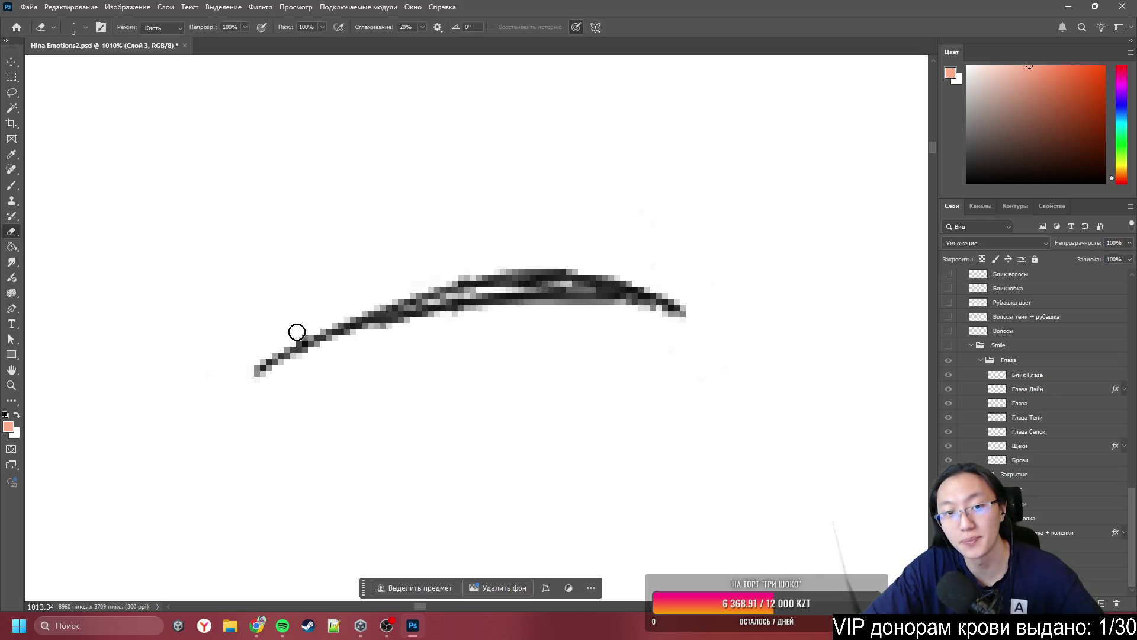
{"action": "scroll", "coordinate": [299, 326], "scroll_direction": "down", "scroll_amount": 3}
{"action": "scroll", "coordinate": [351, 327], "scroll_direction": "up", "scroll_amount": 3}
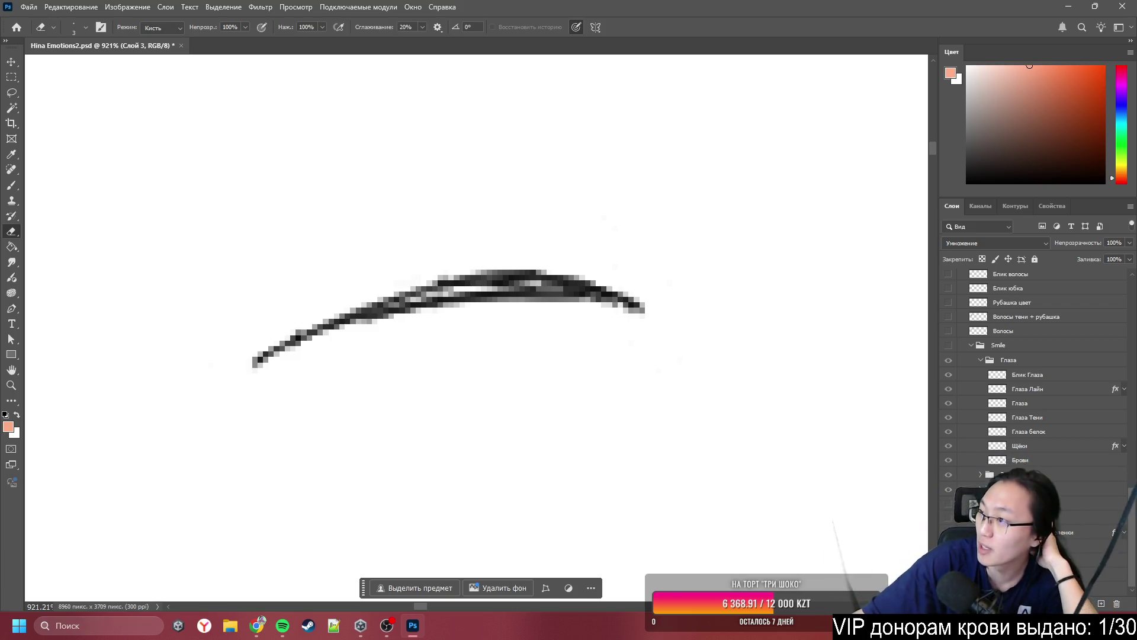
{"action": "key", "text": "alt+Tab"}
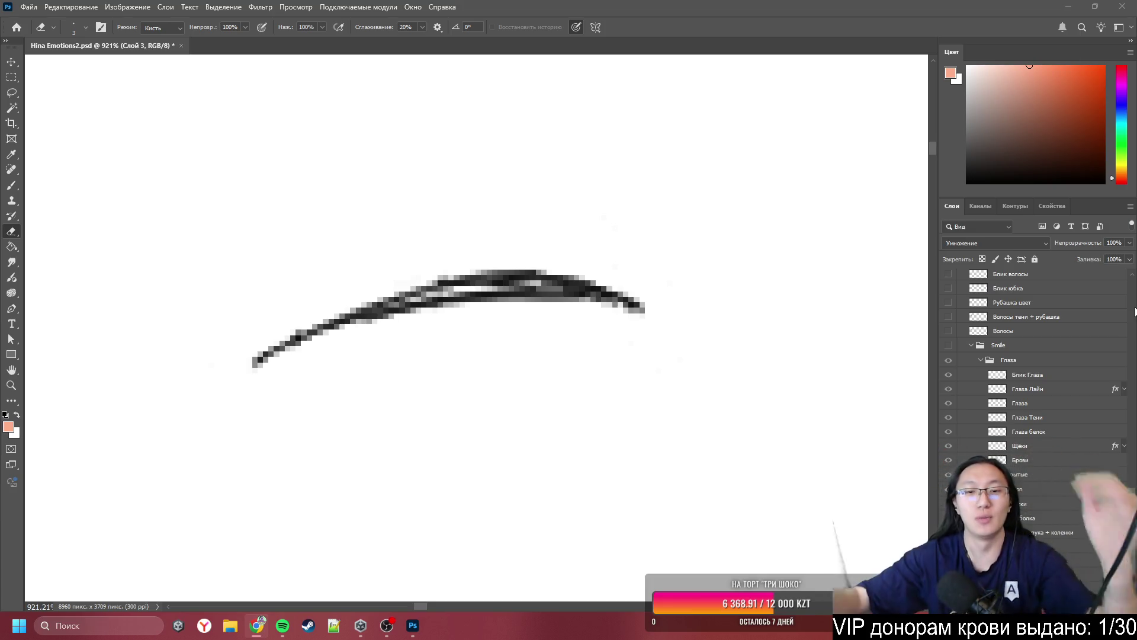
{"action": "scroll", "coordinate": [415, 255], "scroll_direction": "down", "scroll_amount": 4}
{"action": "scroll", "coordinate": [553, 237], "scroll_direction": "up", "scroll_amount": 4}
{"action": "scroll", "coordinate": [566, 255], "scroll_direction": "down", "scroll_amount": 3}
{"action": "scroll", "coordinate": [368, 315], "scroll_direction": "up", "scroll_amount": 5}
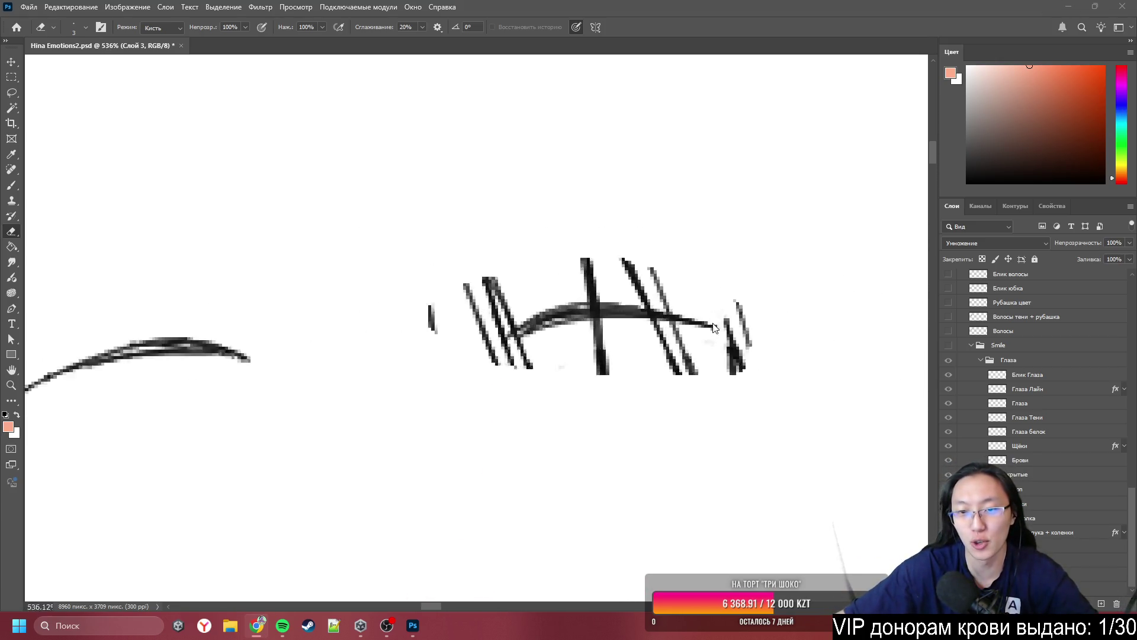
{"action": "left_click", "coordinate": [382, 309]}
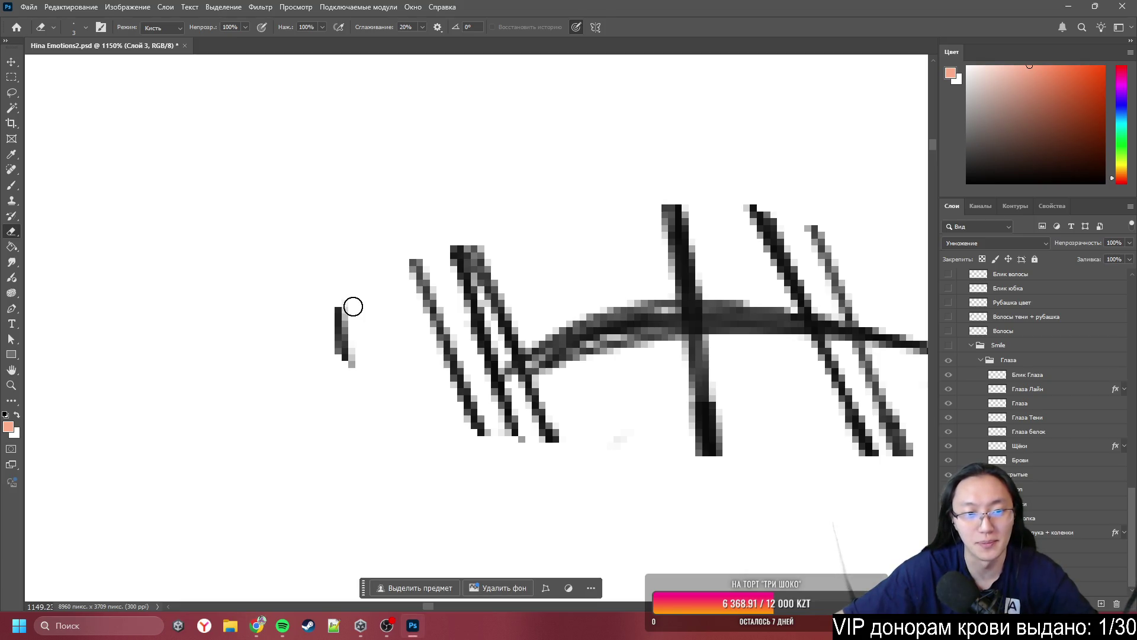
{"action": "mouse_move", "coordinate": [374, 295]}
{"action": "left_mouse_down"}
{"action": "mouse_move", "coordinate": [357, 394]}
{"action": "mouse_move", "coordinate": [401, 375]}
{"action": "mouse_move", "coordinate": [376, 297]}
{"action": "mouse_move", "coordinate": [435, 382]}
{"action": "mouse_move", "coordinate": [473, 356]}
{"action": "mouse_move", "coordinate": [439, 381]}
{"action": "left_mouse_up"}
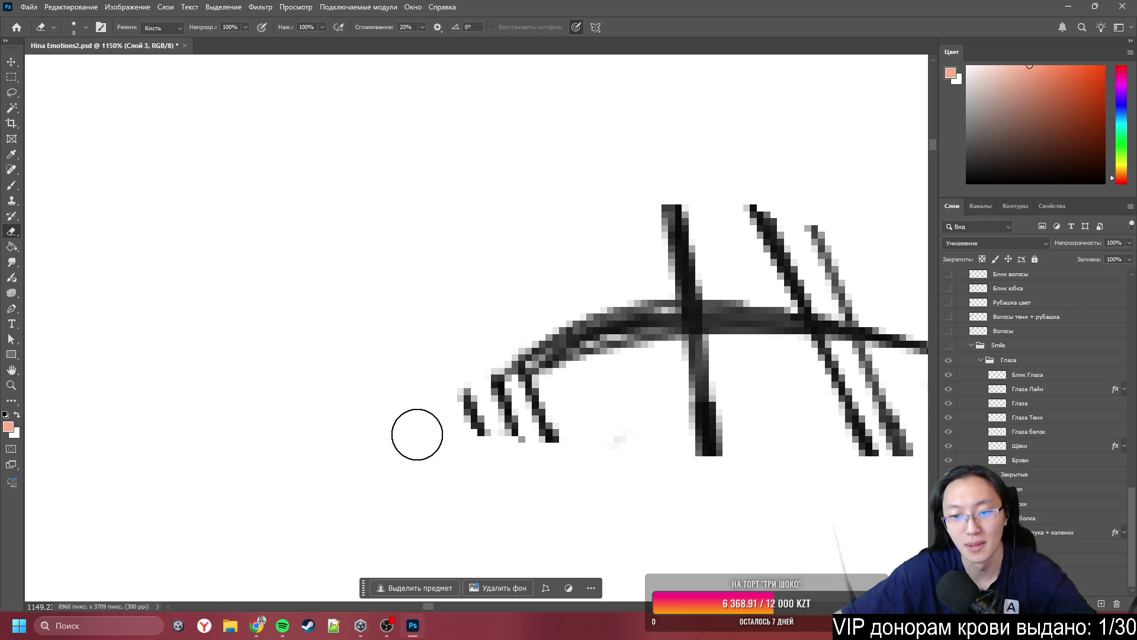
{"action": "scroll", "coordinate": [294, 401], "scroll_direction": "down", "scroll_amount": 2}
{"action": "scroll", "coordinate": [569, 439], "scroll_direction": "up", "scroll_amount": 2}
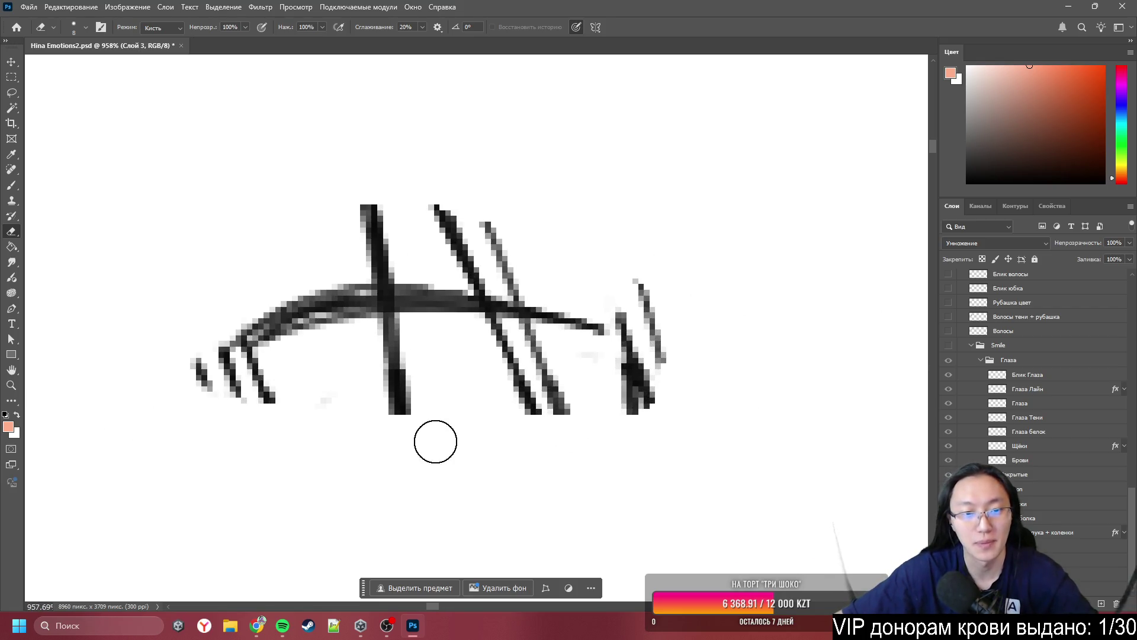
{"action": "left_click_drag", "start_coordinate": [408, 409], "coordinate": [402, 360]}
{"action": "left_click_drag", "start_coordinate": [366, 406], "coordinate": [386, 336]}
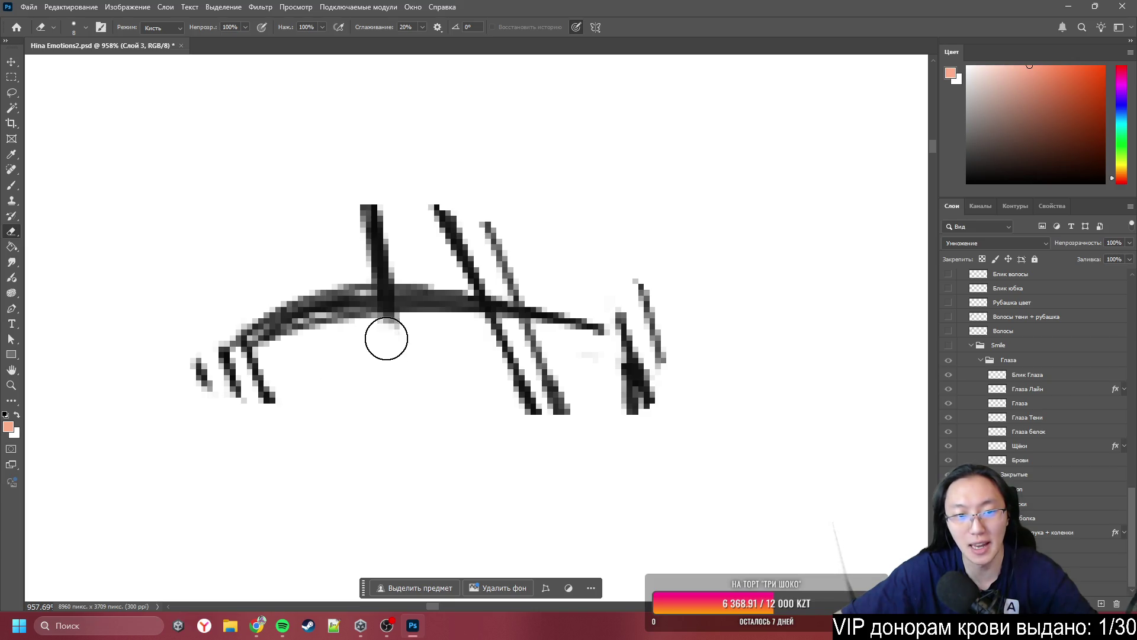
{"action": "mouse_move", "coordinate": [475, 358]}
{"action": "left_mouse_down"}
{"action": "mouse_move", "coordinate": [576, 418]}
{"action": "mouse_move", "coordinate": [639, 399]}
{"action": "mouse_move", "coordinate": [635, 325]}
{"action": "mouse_move", "coordinate": [670, 399]}
{"action": "mouse_move", "coordinate": [474, 339]}
{"action": "left_mouse_up"}
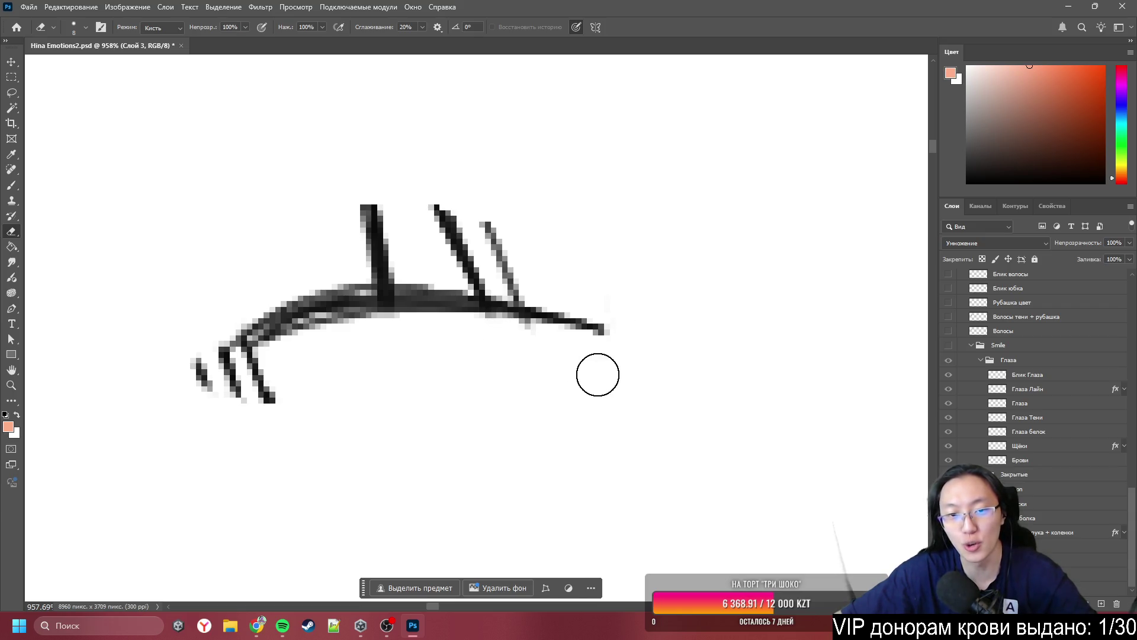
{"action": "scroll", "coordinate": [222, 293], "scroll_direction": "up", "scroll_amount": 1}
{"action": "scroll", "coordinate": [222, 293], "scroll_direction": "up", "scroll_amount": 2}
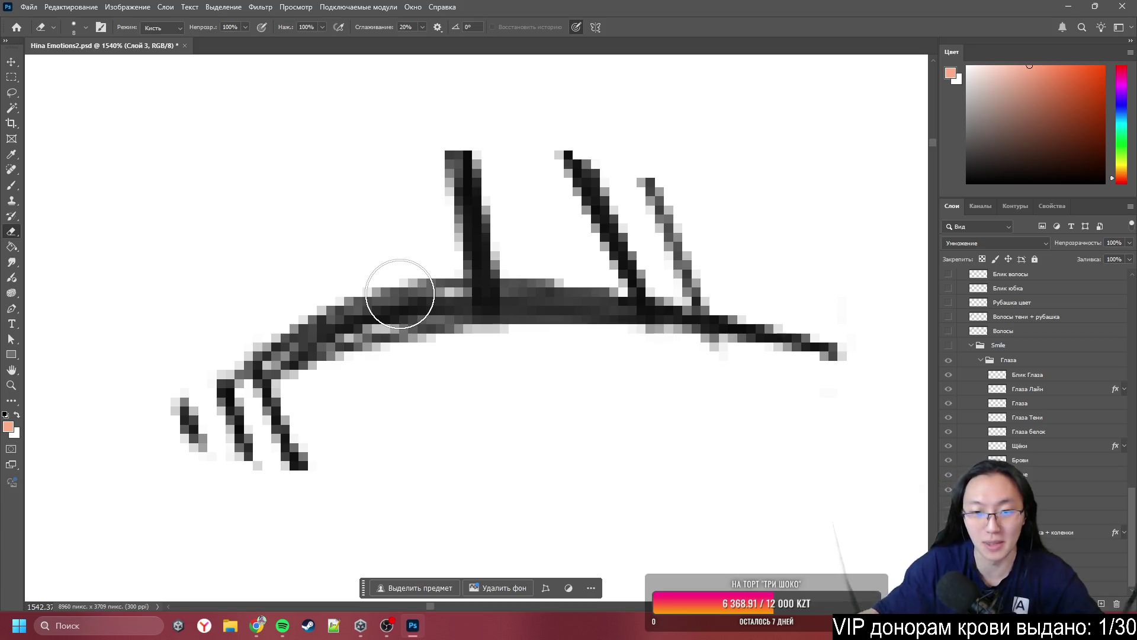
{"action": "mouse_move", "coordinate": [498, 142]}
{"action": "left_mouse_down"}
{"action": "mouse_move", "coordinate": [487, 233]}
{"action": "mouse_move", "coordinate": [576, 198]}
{"action": "mouse_move", "coordinate": [655, 257]}
{"action": "mouse_move", "coordinate": [630, 252]}
{"action": "mouse_move", "coordinate": [660, 203]}
{"action": "mouse_move", "coordinate": [655, 232]}
{"action": "left_mouse_up"}
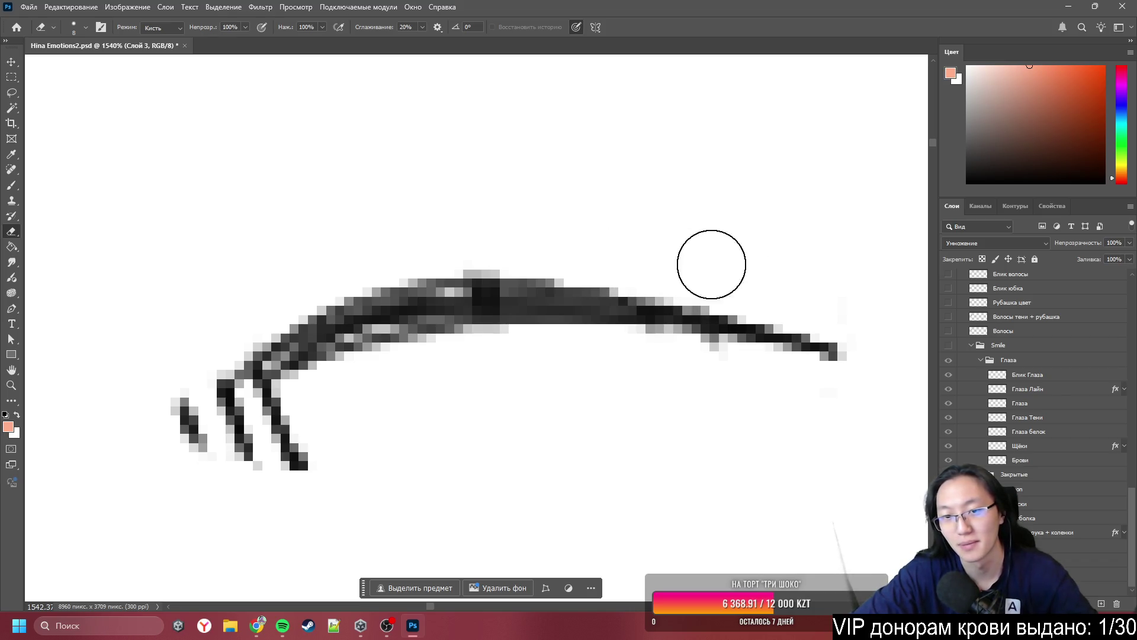
{"action": "mouse_move", "coordinate": [668, 370]}
{"action": "left_mouse_down"}
{"action": "mouse_move", "coordinate": [698, 371]}
{"action": "mouse_move", "coordinate": [665, 373]}
{"action": "left_mouse_up"}
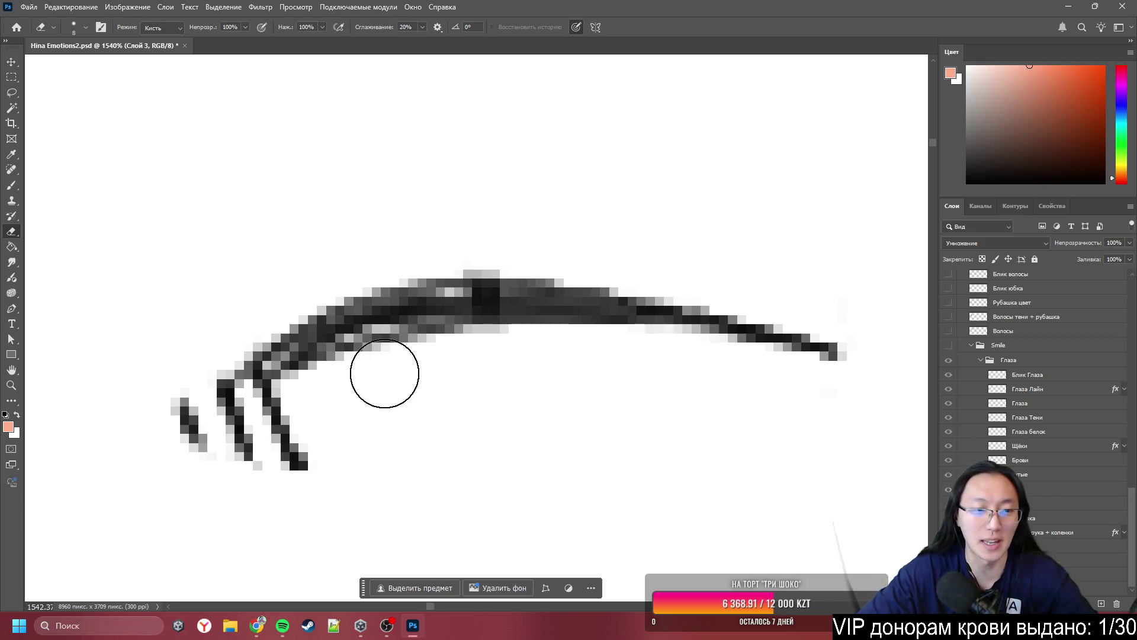
{"action": "mouse_move", "coordinate": [353, 442]}
{"action": "left_mouse_down"}
{"action": "mouse_move", "coordinate": [201, 482]}
{"action": "mouse_move", "coordinate": [148, 432]}
{"action": "mouse_move", "coordinate": [272, 444]}
{"action": "mouse_move", "coordinate": [229, 460]}
{"action": "mouse_move", "coordinate": [285, 424]}
{"action": "mouse_move", "coordinate": [223, 452]}
{"action": "mouse_move", "coordinate": [226, 464]}
{"action": "left_mouse_up"}
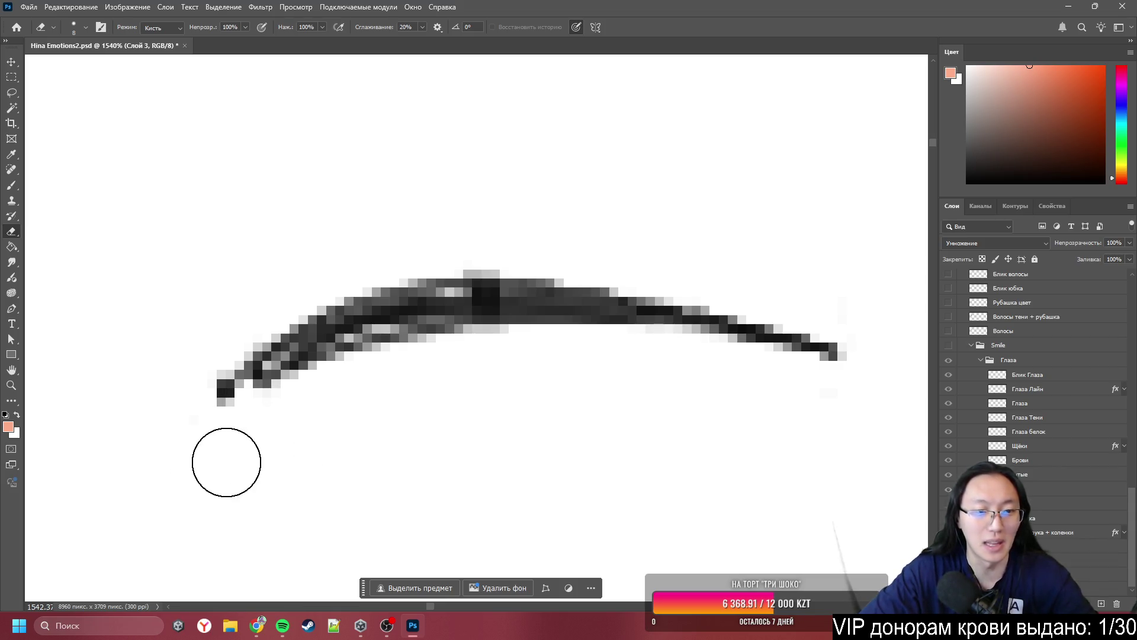
{"action": "key", "text": "bracketleft"}
{"action": "key", "text": "bracketleft"}
{"action": "key", "text": "bracketleft"}
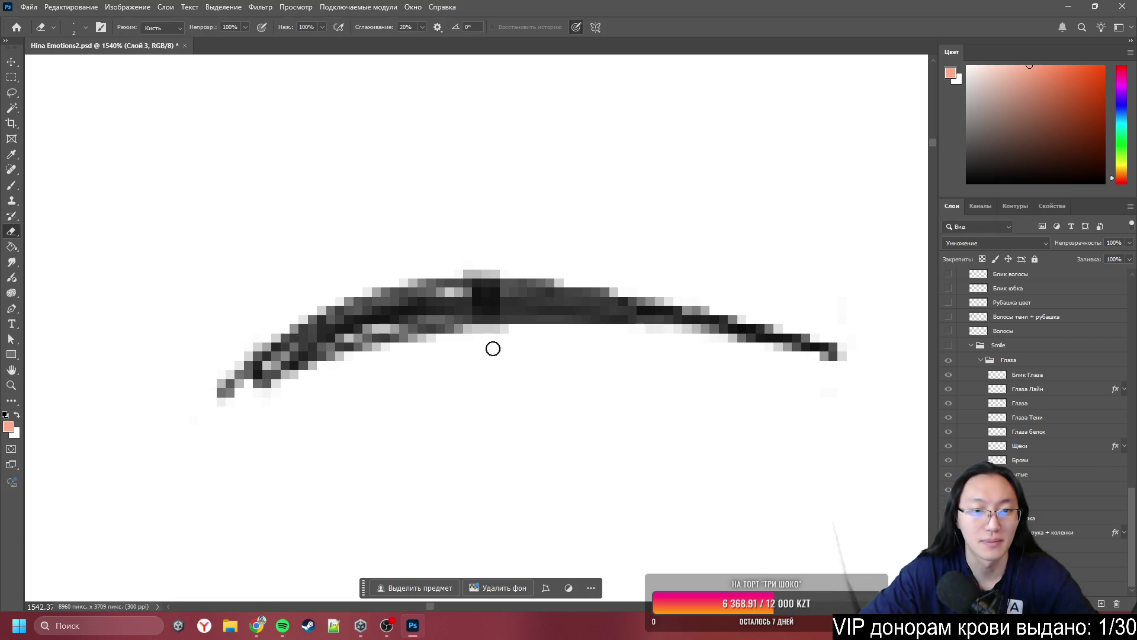
{"action": "left_click_drag", "start_coordinate": [473, 298], "coordinate": [509, 318]}
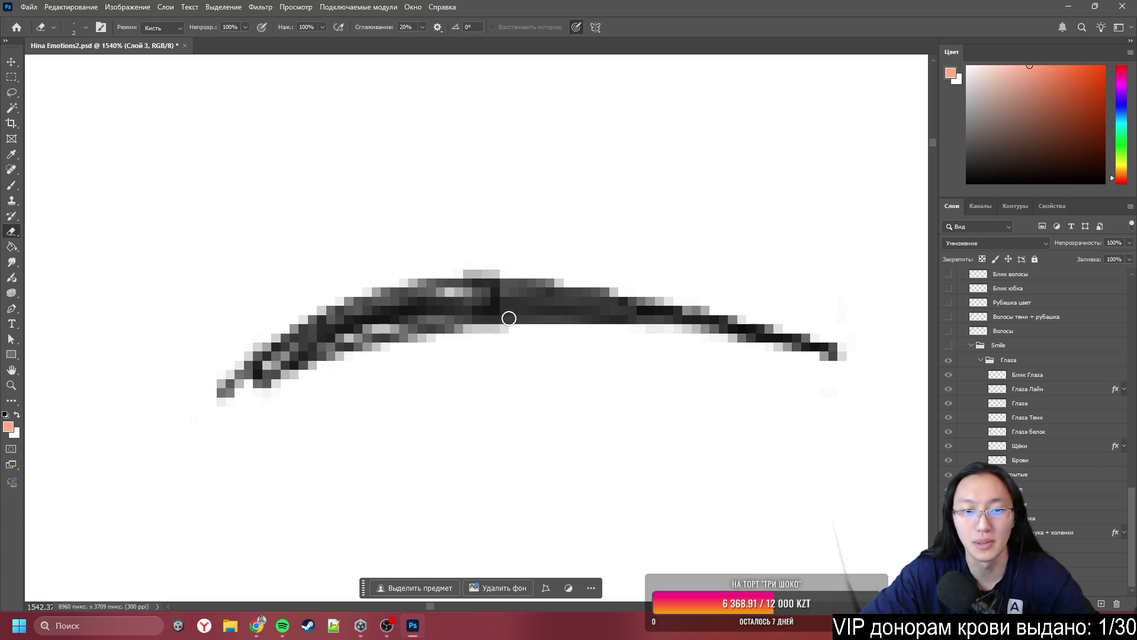
{"action": "scroll", "coordinate": [571, 313], "scroll_direction": "down", "scroll_amount": 8}
{"action": "scroll", "coordinate": [582, 197], "scroll_direction": "up", "scroll_amount": 4}
{"action": "scroll", "coordinate": [582, 197], "scroll_direction": "up", "scroll_amount": 8}
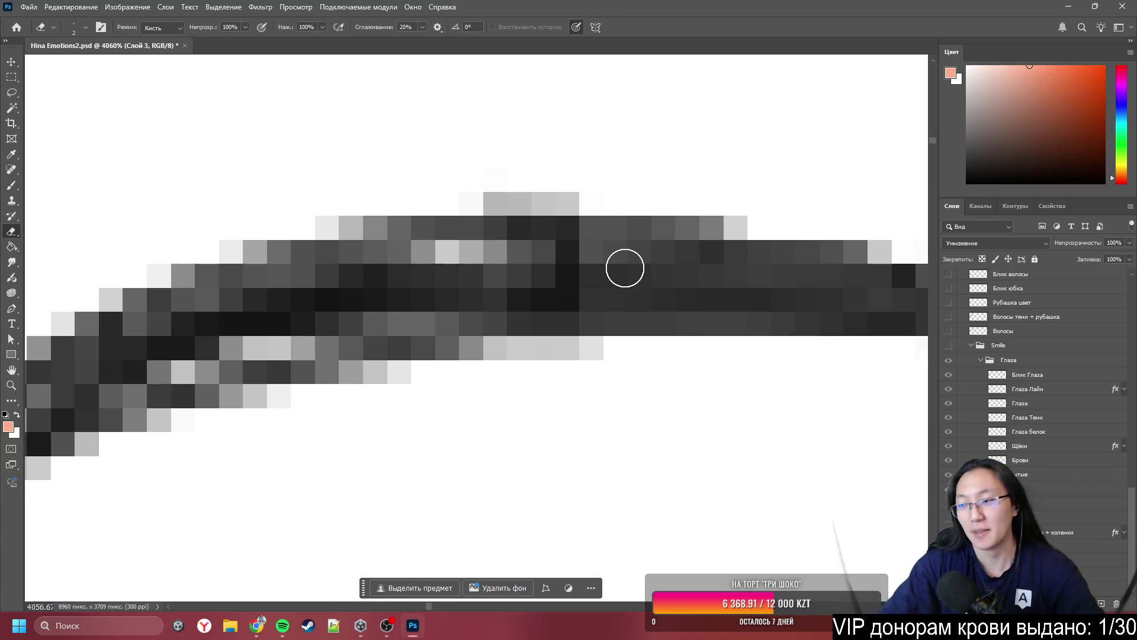
{"action": "mouse_move", "coordinate": [569, 262]}
{"action": "left_mouse_down"}
{"action": "mouse_move", "coordinate": [574, 286]}
{"action": "mouse_move", "coordinate": [593, 276]}
{"action": "left_mouse_up"}
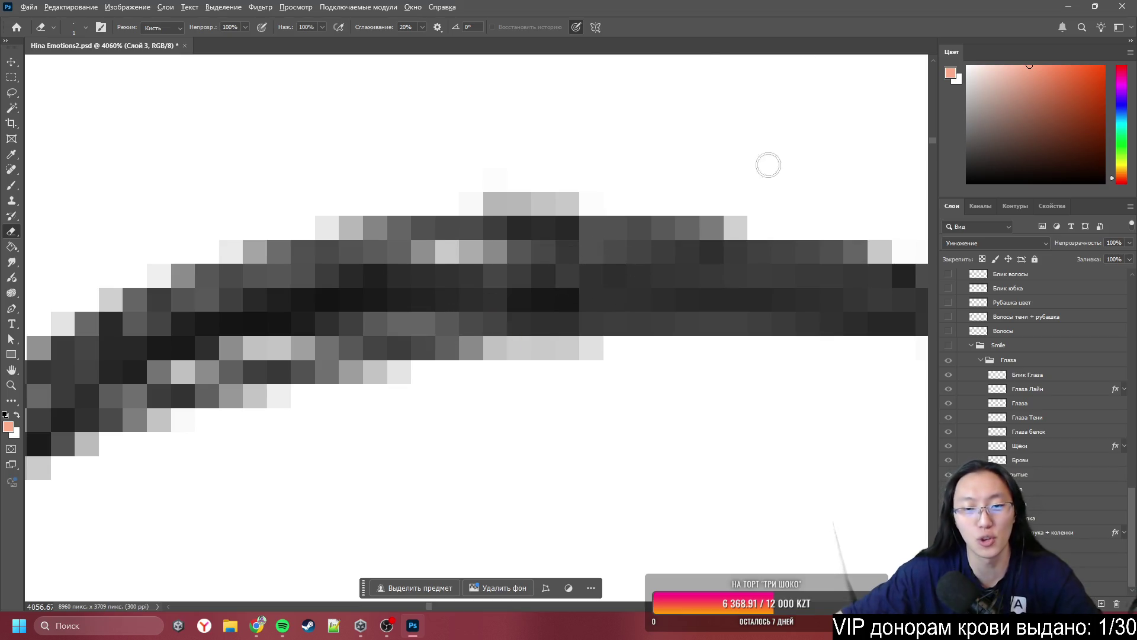
{"action": "scroll", "coordinate": [768, 165], "scroll_direction": "down", "scroll_amount": 5}
{"action": "scroll", "coordinate": [528, 234], "scroll_direction": "up", "scroll_amount": 4}
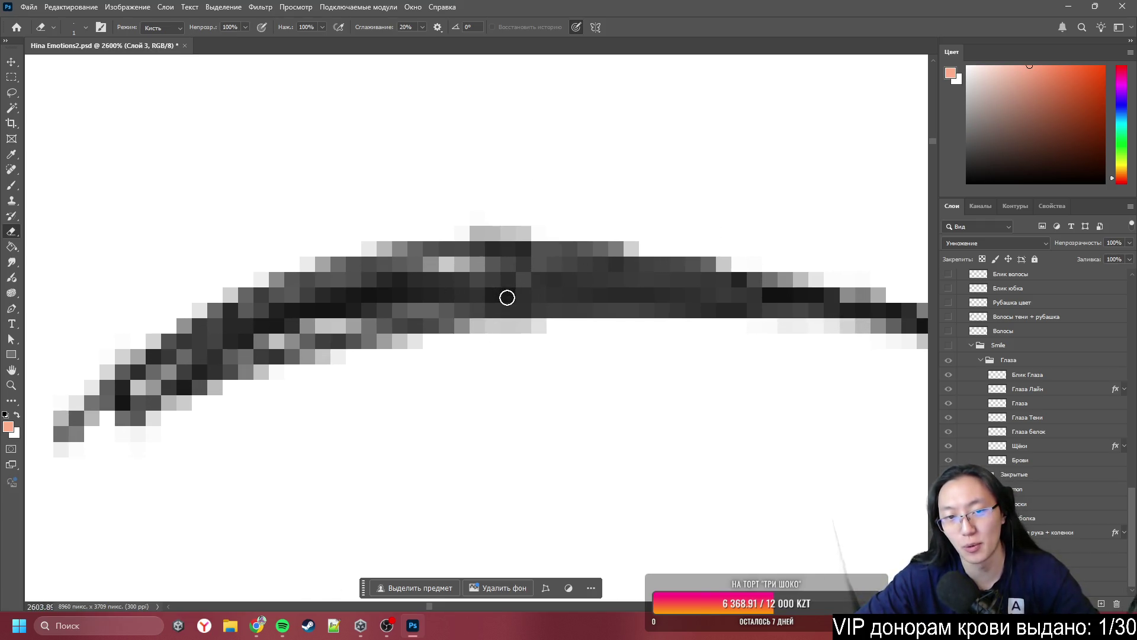
{"action": "left_click_drag", "start_coordinate": [510, 292], "coordinate": [562, 308]}
{"action": "scroll", "coordinate": [724, 346], "scroll_direction": "down", "scroll_amount": 5}
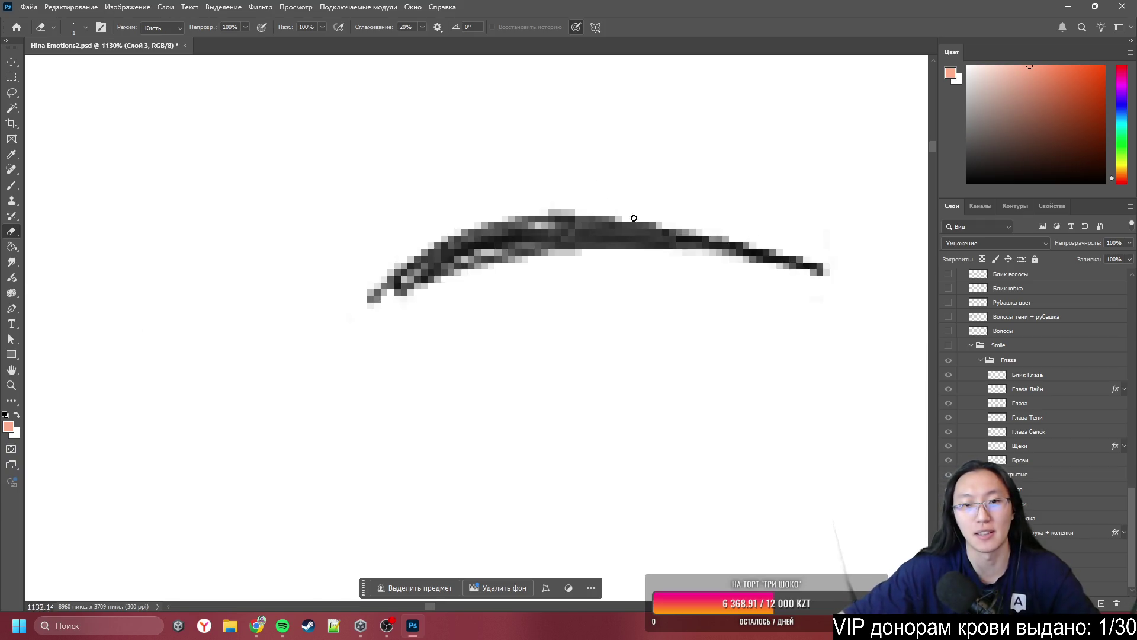
{"action": "scroll", "coordinate": [764, 298], "scroll_direction": "up", "scroll_amount": 4}
{"action": "scroll", "coordinate": [763, 298], "scroll_direction": "up", "scroll_amount": 2}
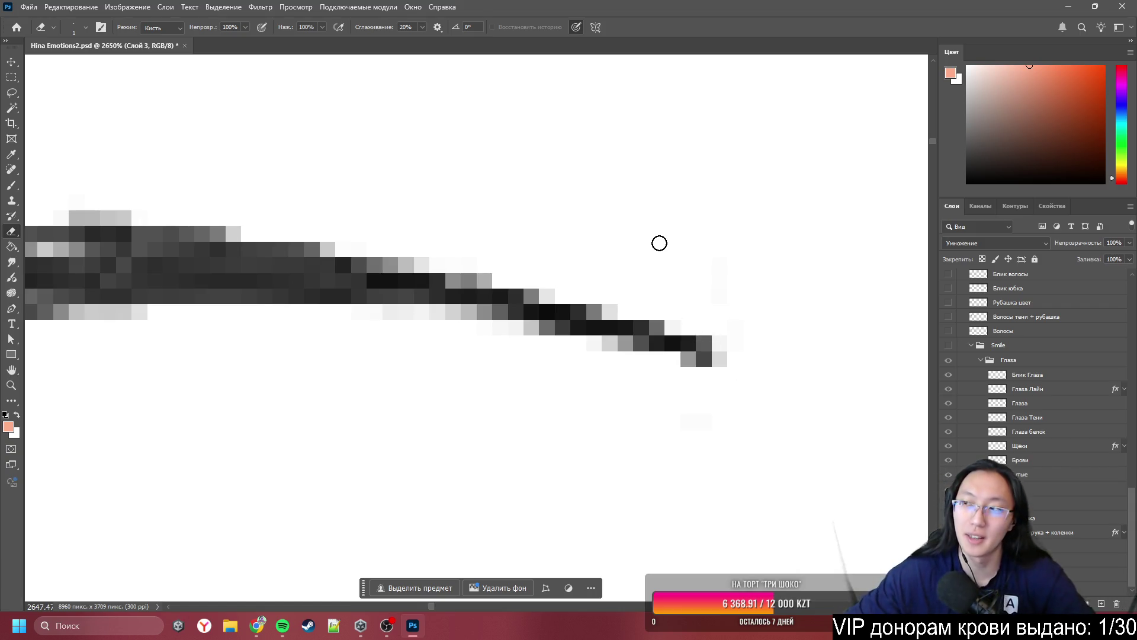
{"action": "scroll", "coordinate": [659, 243], "scroll_direction": "down", "scroll_amount": 8}
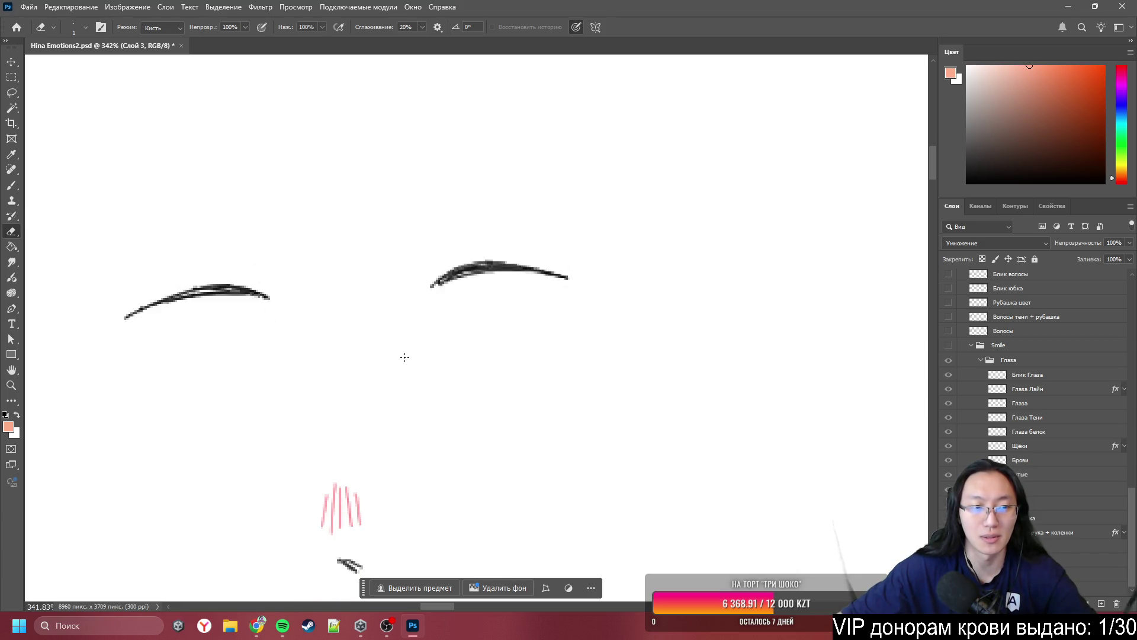
{"action": "scroll", "coordinate": [477, 328], "scroll_direction": "up", "scroll_amount": 3}
{"action": "scroll", "coordinate": [803, 312], "scroll_direction": "down", "scroll_amount": 3}
{"action": "scroll", "coordinate": [428, 323], "scroll_direction": "up", "scroll_amount": 5}
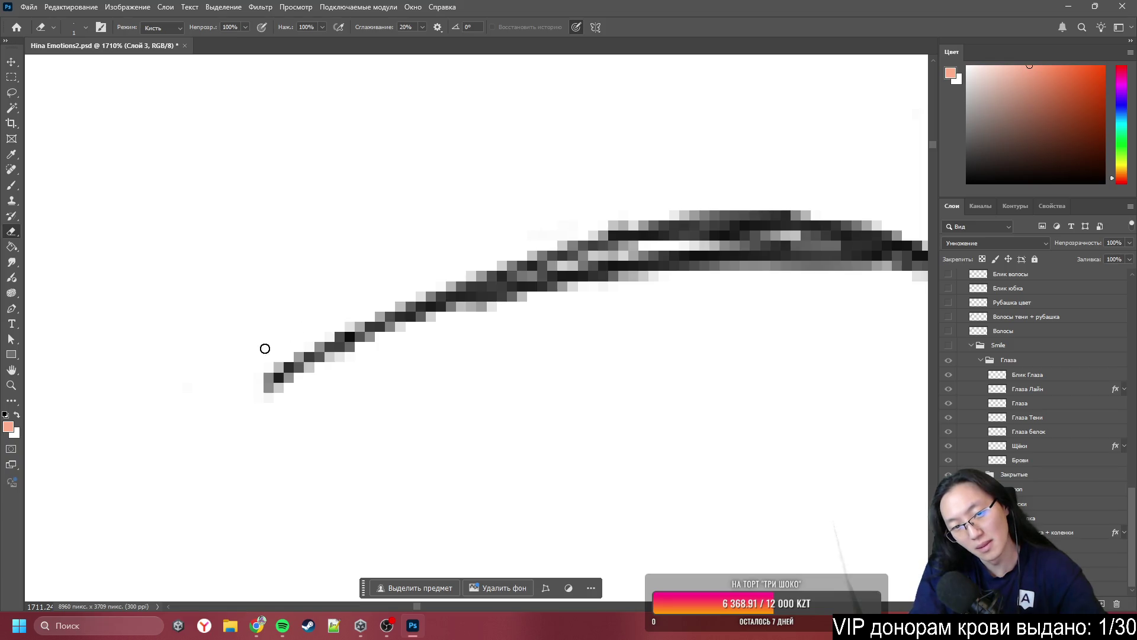
{"action": "scroll", "coordinate": [241, 340], "scroll_direction": "down", "scroll_amount": 6}
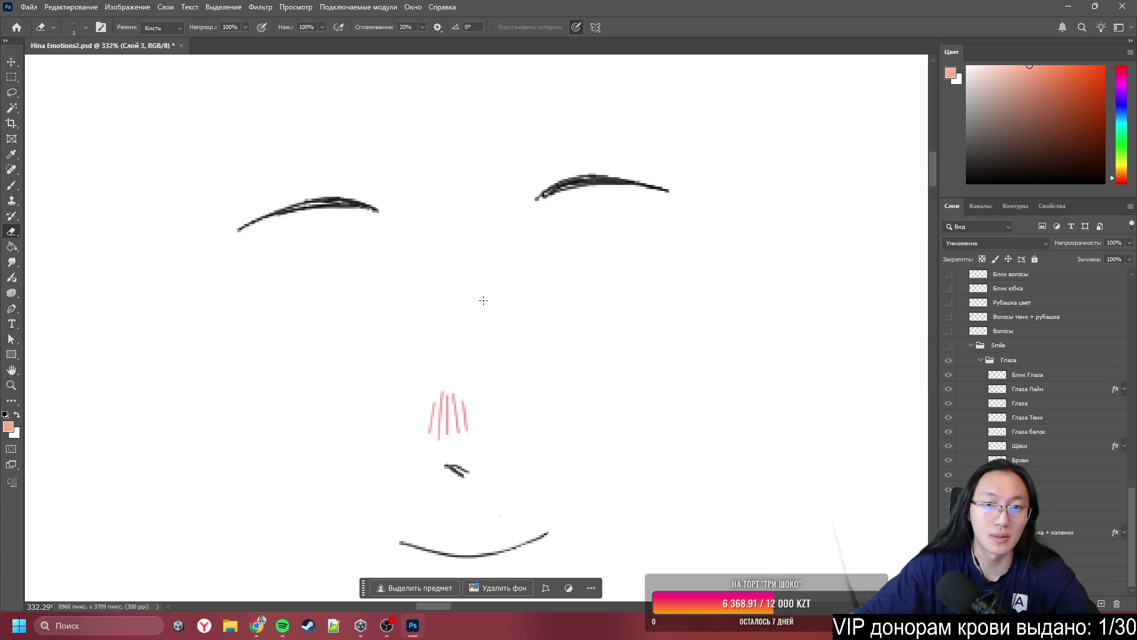
{"action": "scroll", "coordinate": [601, 140], "scroll_direction": "up", "scroll_amount": 3}
{"action": "scroll", "coordinate": [634, 176], "scroll_direction": "down", "scroll_amount": 3}
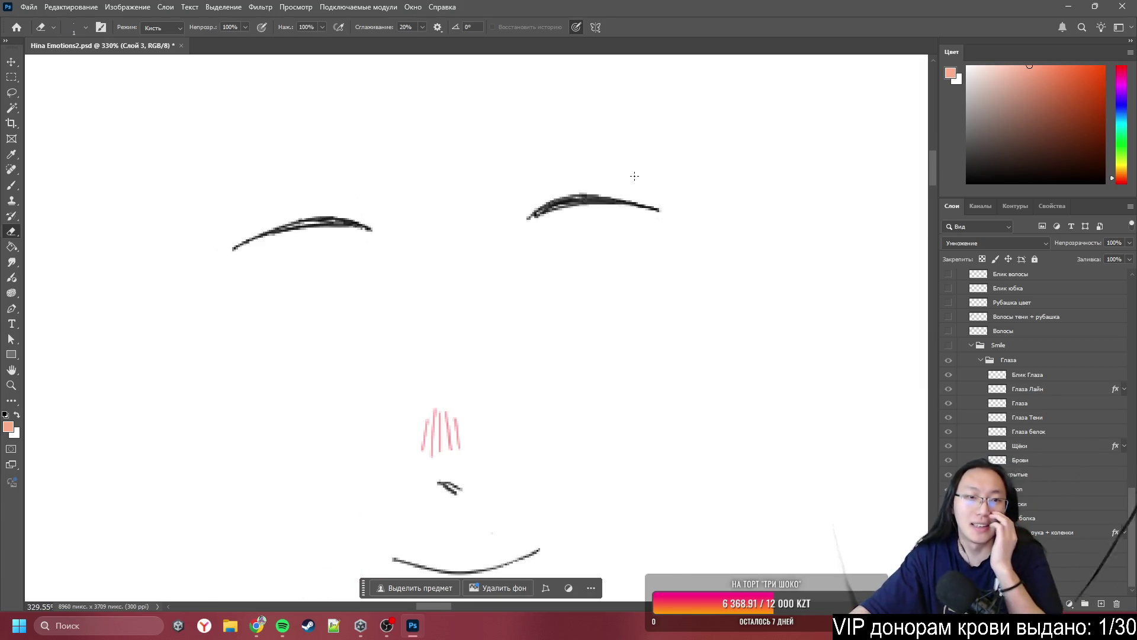
{"action": "scroll", "coordinate": [634, 176], "scroll_direction": "up", "scroll_amount": 4}
{"action": "scroll", "coordinate": [312, 401], "scroll_direction": "up", "scroll_amount": 3}
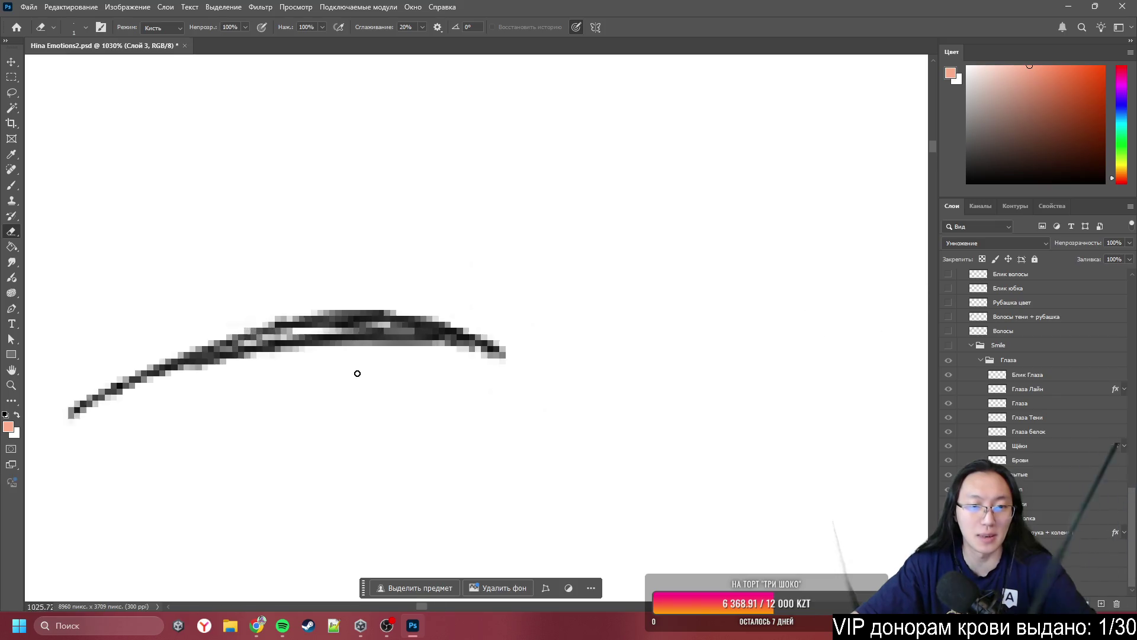
{"action": "scroll", "coordinate": [415, 373], "scroll_direction": "up", "scroll_amount": 2}
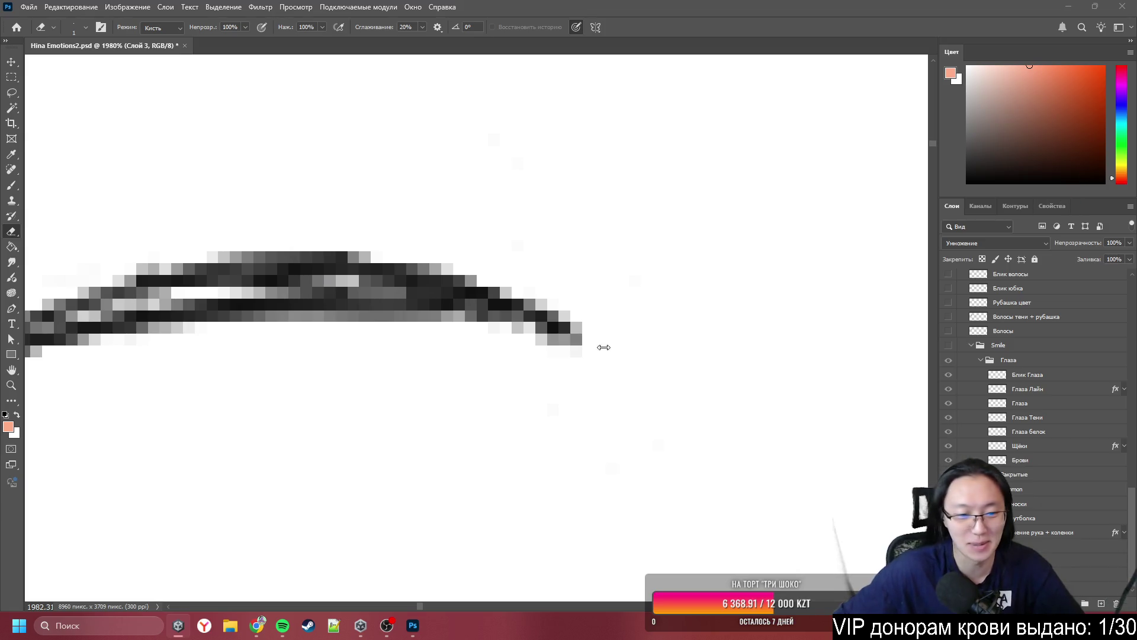
{"action": "left_click", "coordinate": [414, 628]}
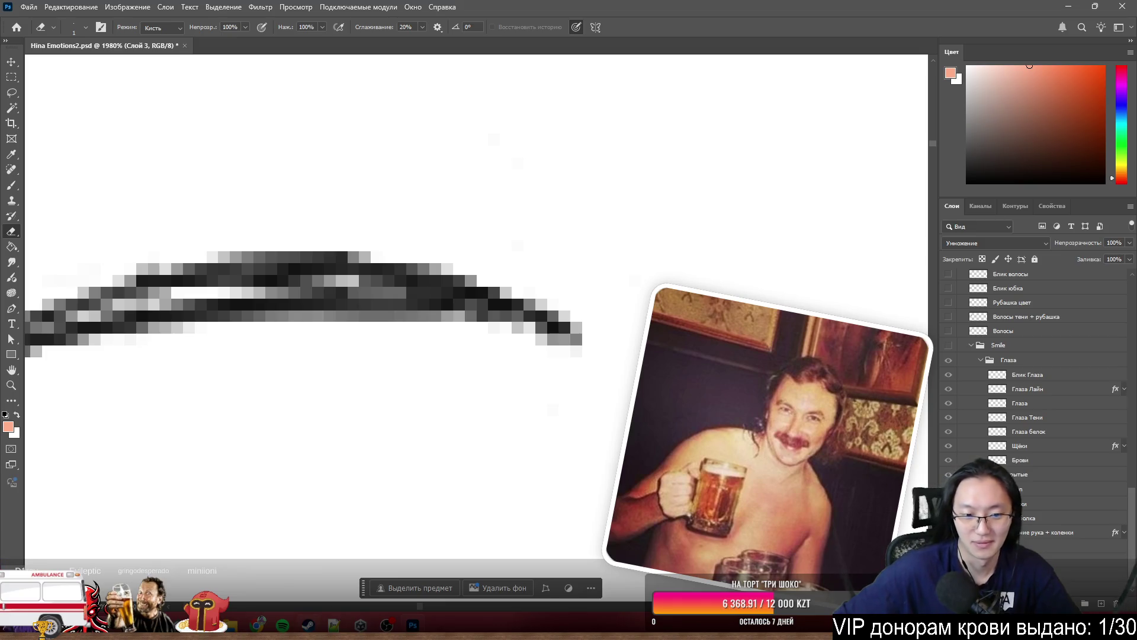
{"action": "left_click", "coordinate": [380, 626]}
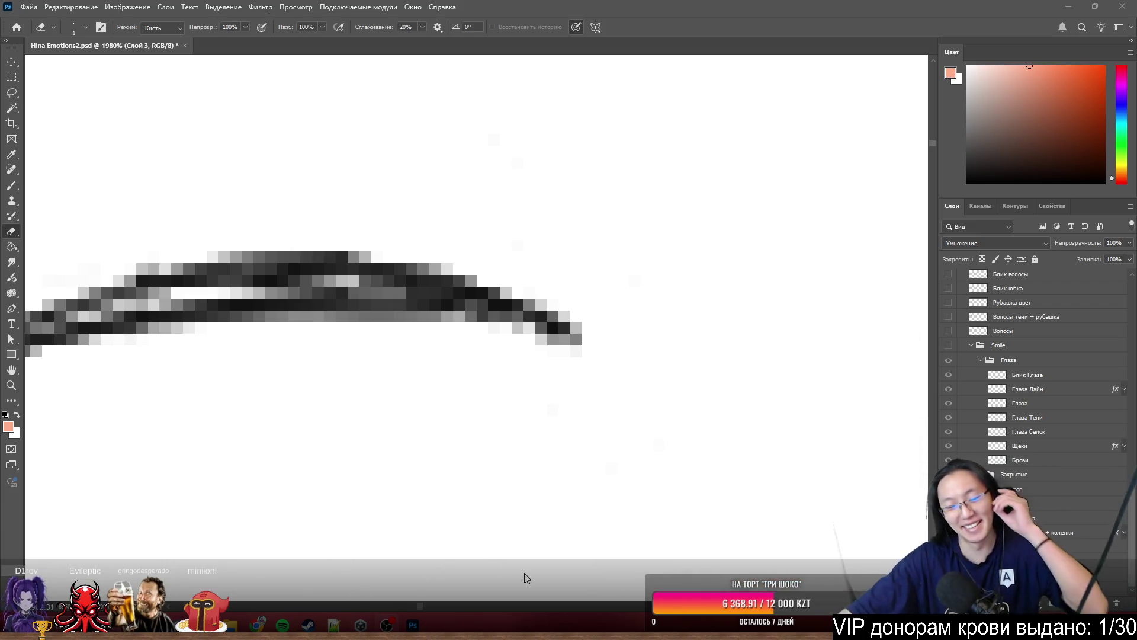
{"action": "mouse_move", "coordinate": [256, 625]}
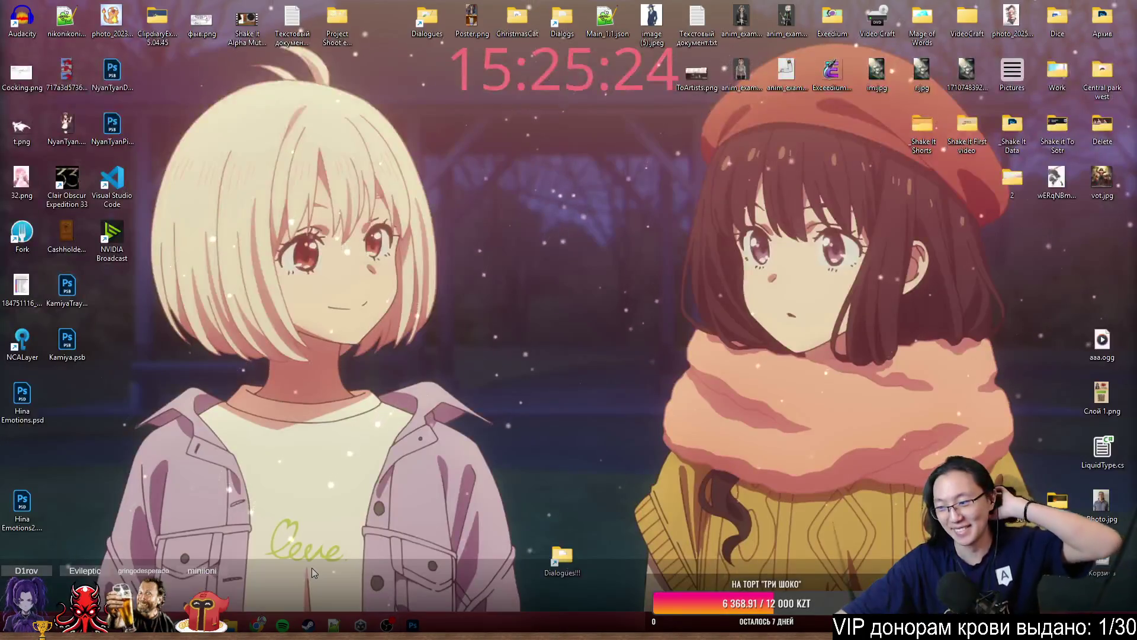
{"action": "left_click", "coordinate": [311, 567]}
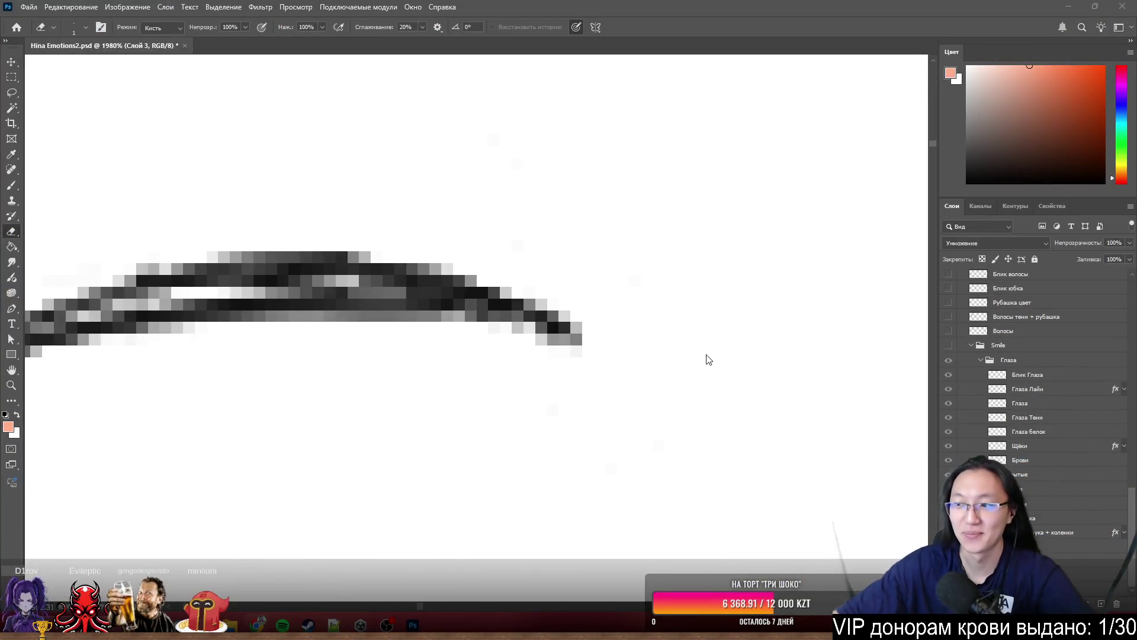
{"action": "scroll", "coordinate": [788, 399], "scroll_direction": "down", "scroll_amount": 3}
- Switch to the Brush and sample black from the eyebrow stroke for drawing fine lines
{"action": "scroll", "coordinate": [753, 427], "scroll_direction": "down", "scroll_amount": 3}
{"action": "scroll", "coordinate": [652, 409], "scroll_direction": "down", "scroll_amount": 5}
{"action": "scroll", "coordinate": [570, 342], "scroll_direction": "up", "scroll_amount": 4}
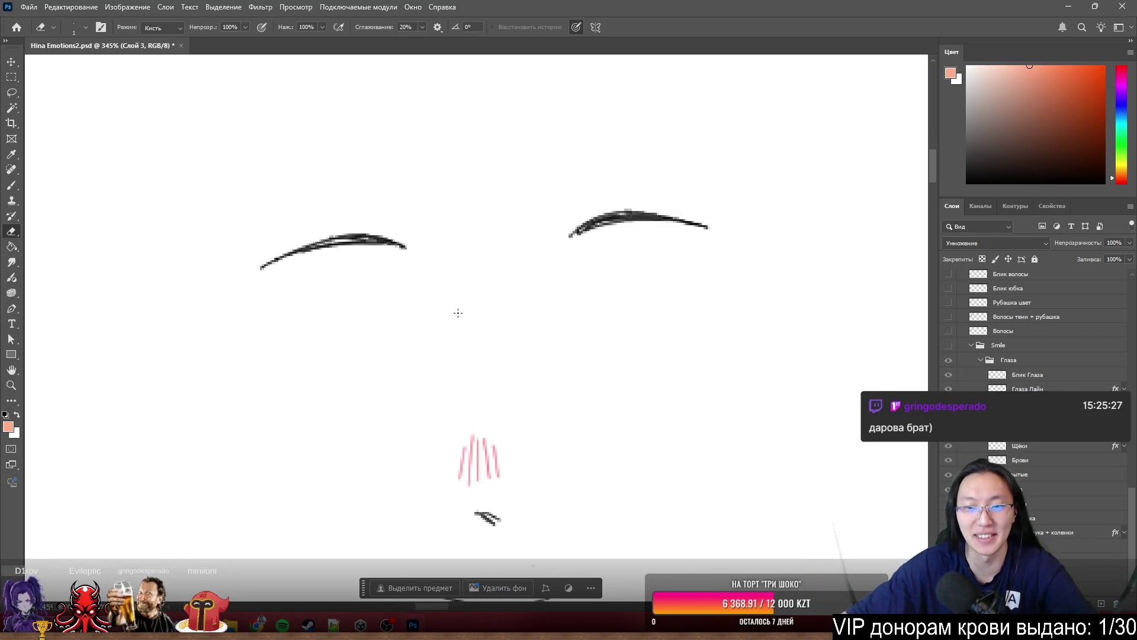
{"action": "scroll", "coordinate": [310, 177], "scroll_direction": "up", "scroll_amount": 4}
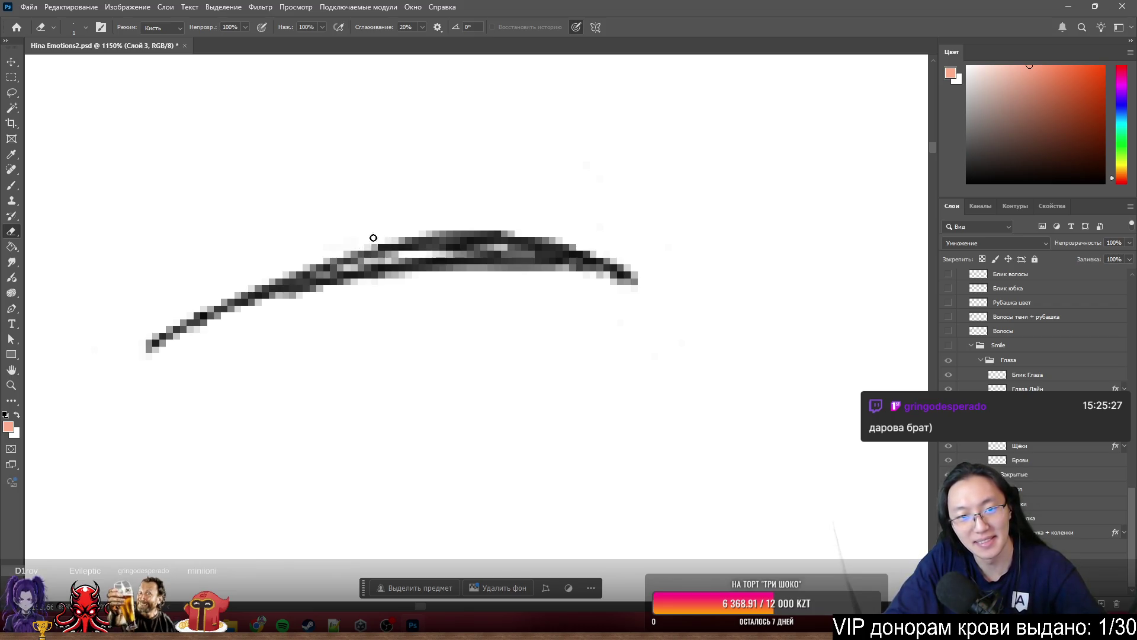
{"action": "scroll", "coordinate": [319, 231], "scroll_direction": "down", "scroll_amount": 5}
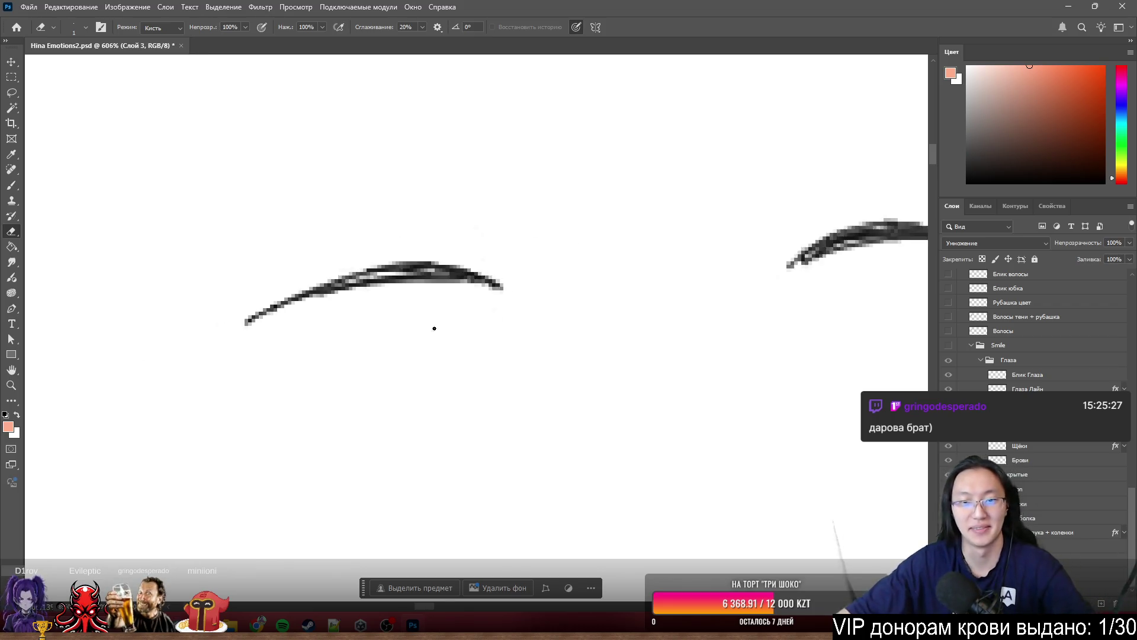
{"action": "scroll", "coordinate": [478, 236], "scroll_direction": "up", "scroll_amount": 5}
{"action": "scroll", "coordinate": [493, 322], "scroll_direction": "up", "scroll_amount": 2}
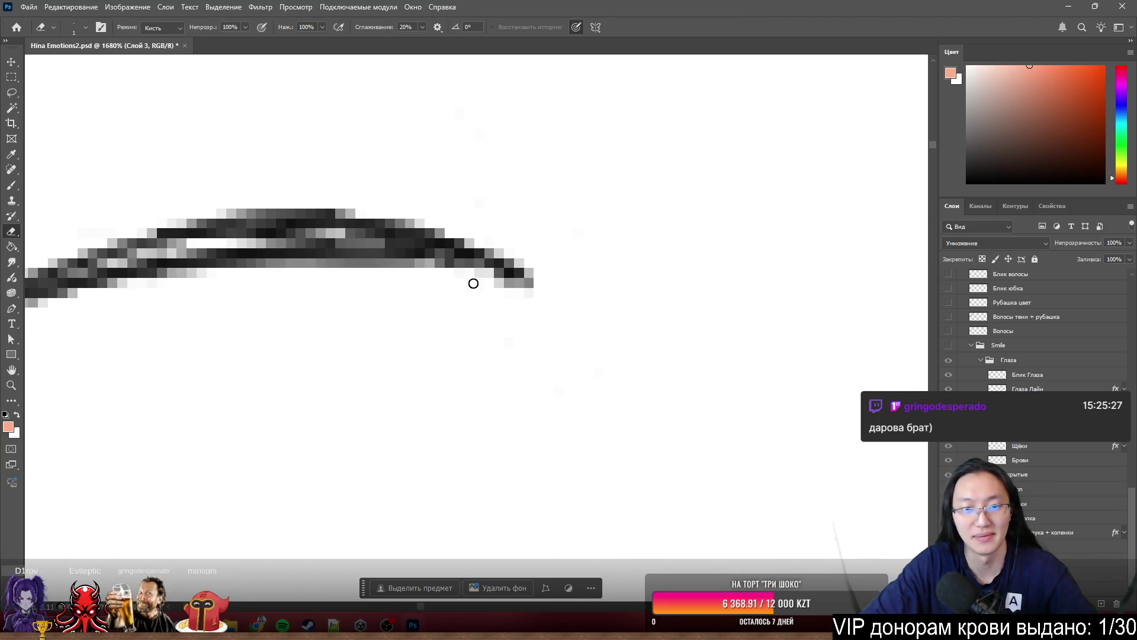
{"action": "key", "text": "b"}
{"action": "left_click", "coordinate": [466, 249], "text": "alt"}
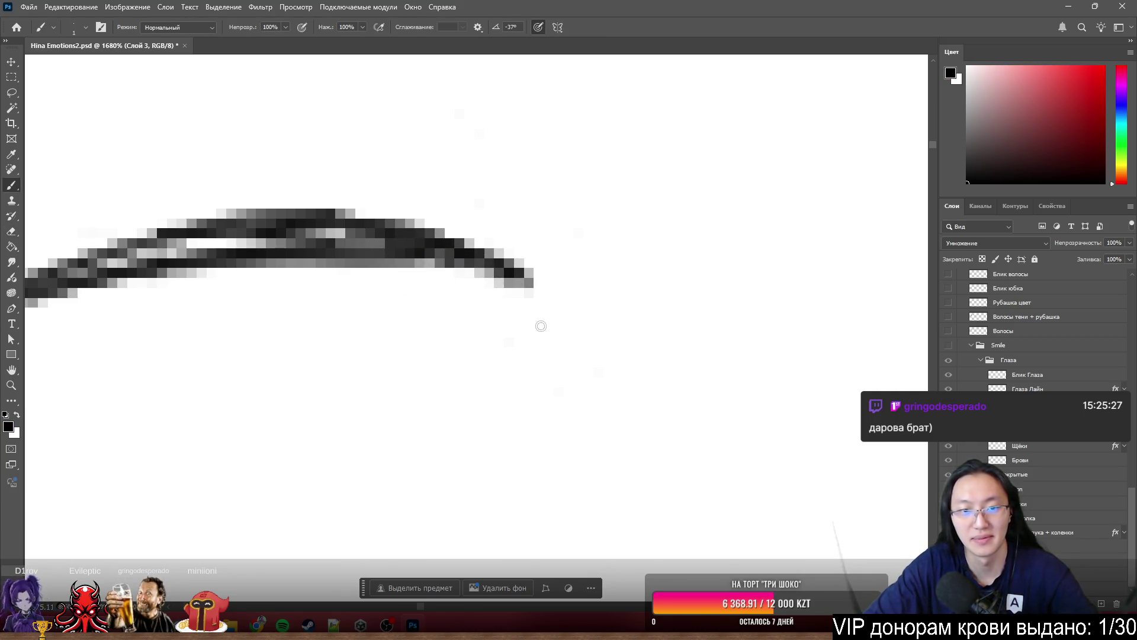
{"action": "scroll", "coordinate": [457, 279], "scroll_direction": "down", "scroll_amount": 5}
{"action": "scroll", "coordinate": [748, 371], "scroll_direction": "up", "scroll_amount": 2}
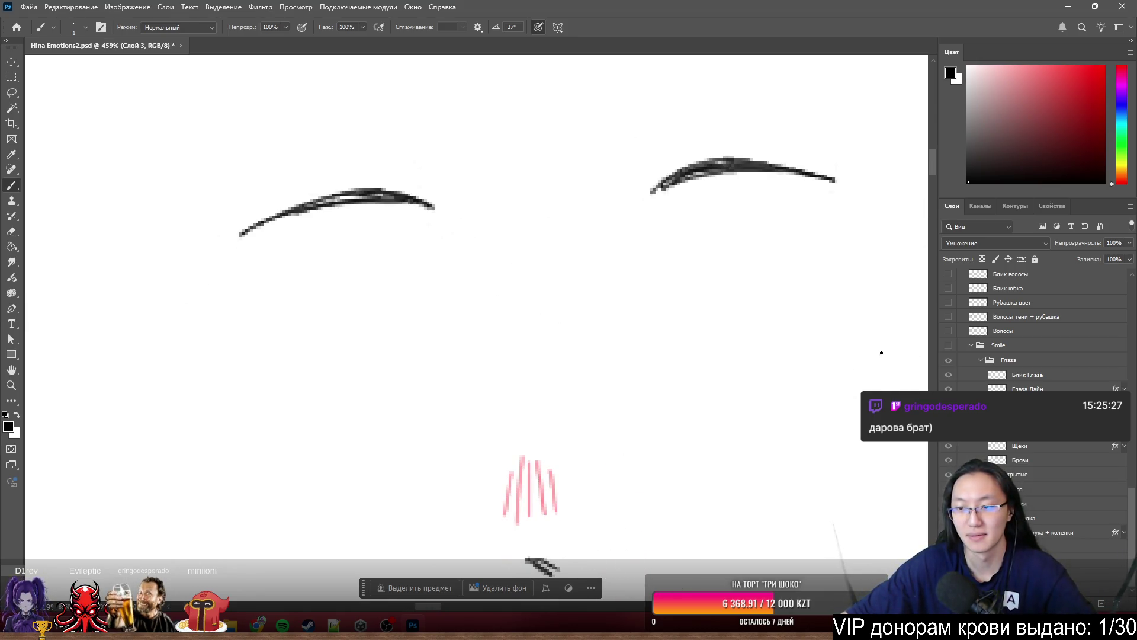
{"action": "scroll", "coordinate": [1005, 453], "scroll_direction": "up", "scroll_amount": 10}
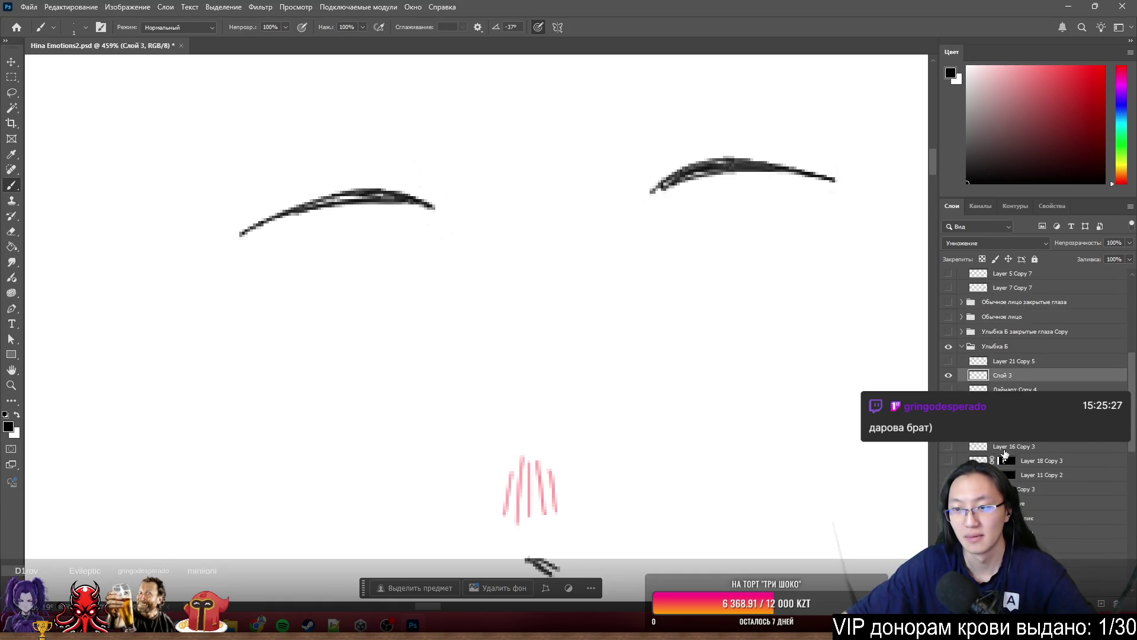
- Show all other layers, compare the face with Слой 3 toggled, and rename Слой 3 to 'common'
{"action": "right_click", "coordinate": [948, 375]}
{"action": "left_click", "coordinate": [1007, 389]}
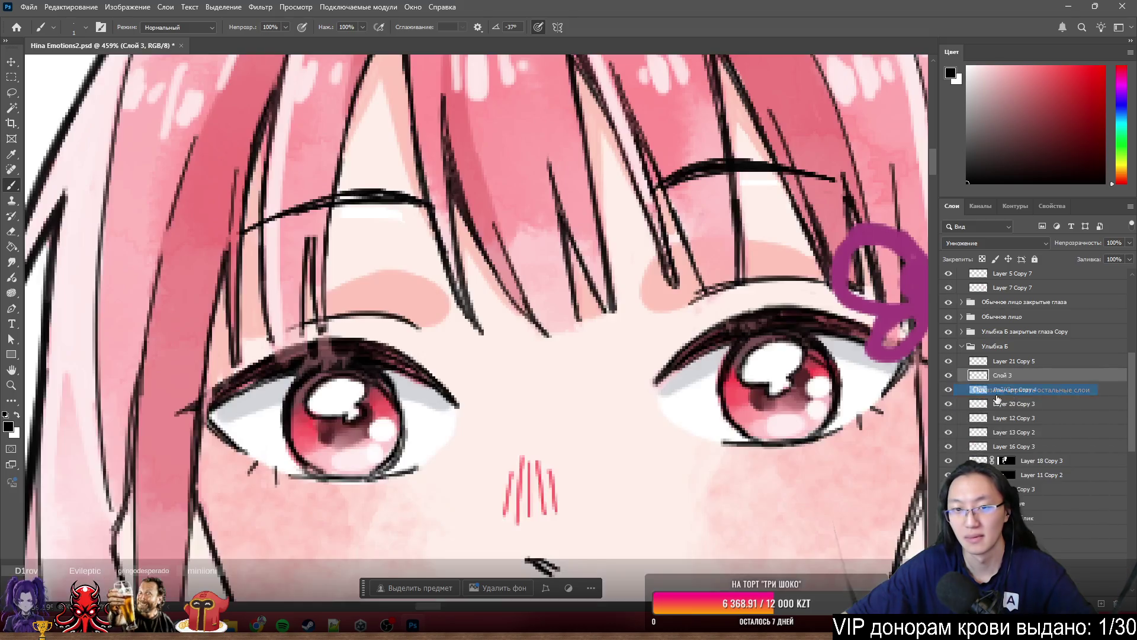
{"action": "scroll", "coordinate": [591, 296], "scroll_direction": "down", "scroll_amount": 2}
{"action": "scroll", "coordinate": [591, 297], "scroll_direction": "down", "scroll_amount": 2}
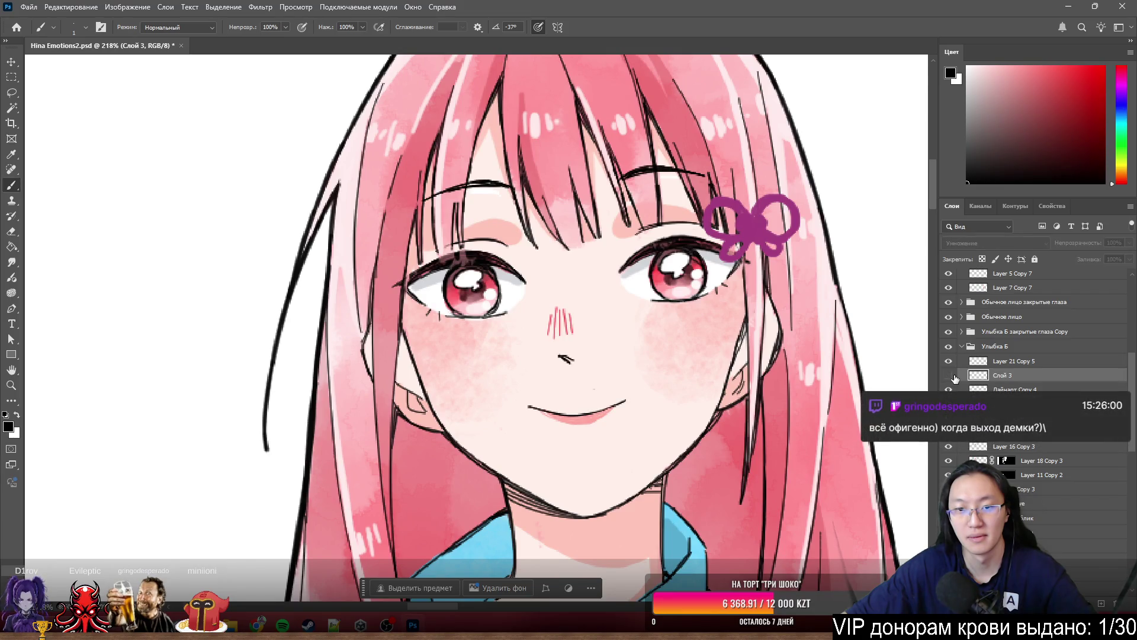
{"action": "left_click", "coordinate": [951, 375]}
{"action": "left_click", "coordinate": [953, 378]}
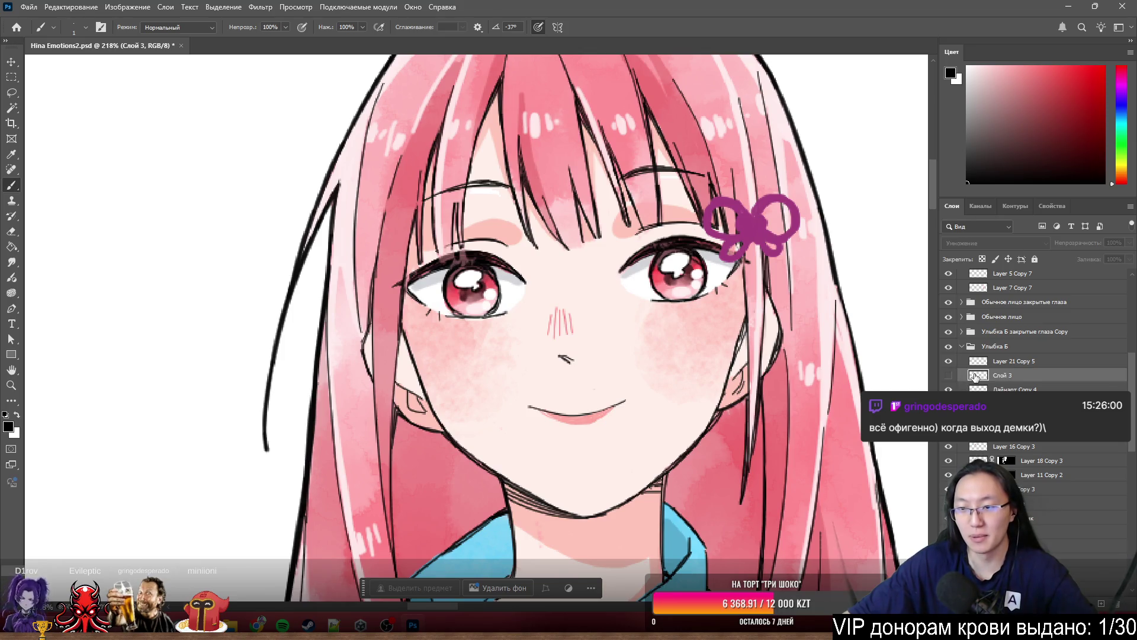
{"action": "left_click", "coordinate": [950, 377]}
{"action": "left_click", "coordinate": [949, 377]}
{"action": "left_click", "coordinate": [950, 377]}
{"action": "type", "text": "common"}
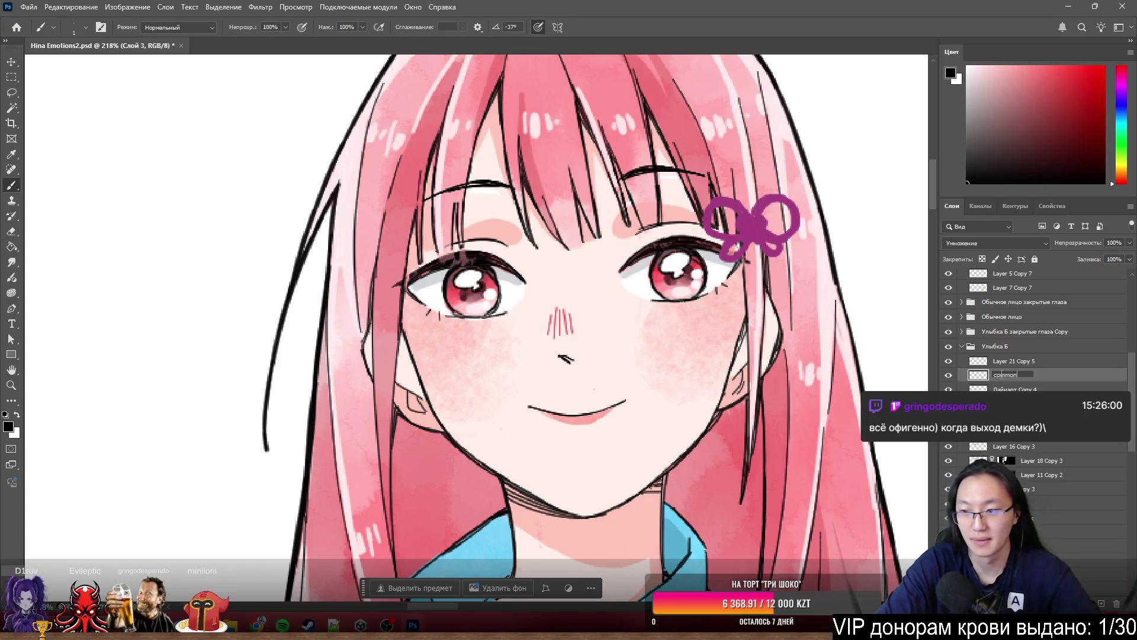
{"action": "key", "text": "Return"}
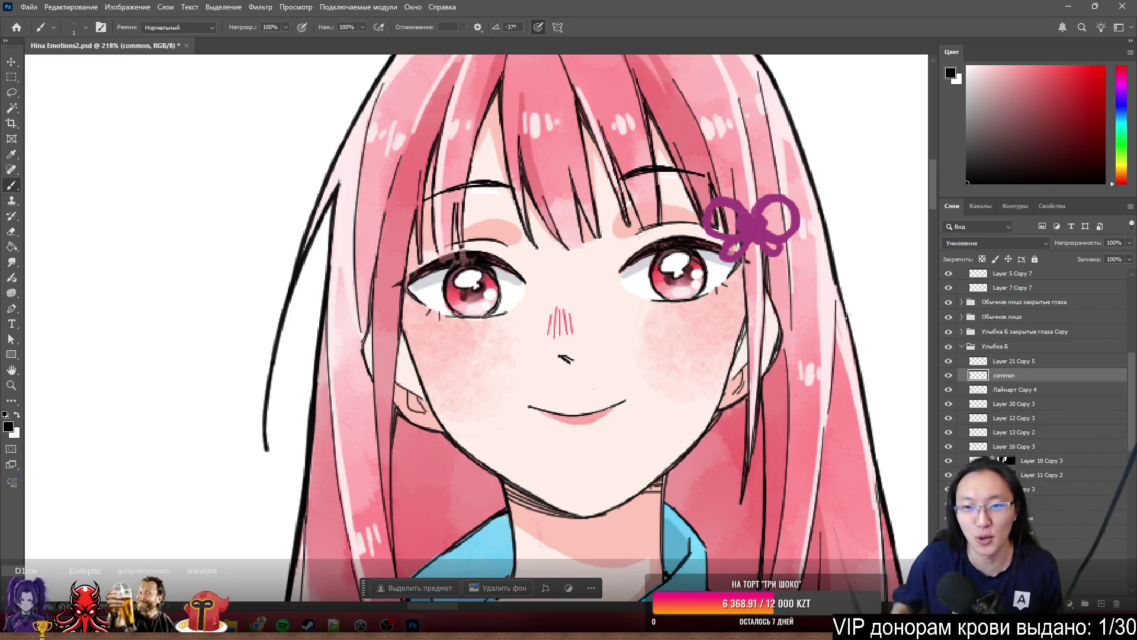
{"action": "scroll", "coordinate": [1031, 372], "scroll_direction": "down", "scroll_amount": 3}
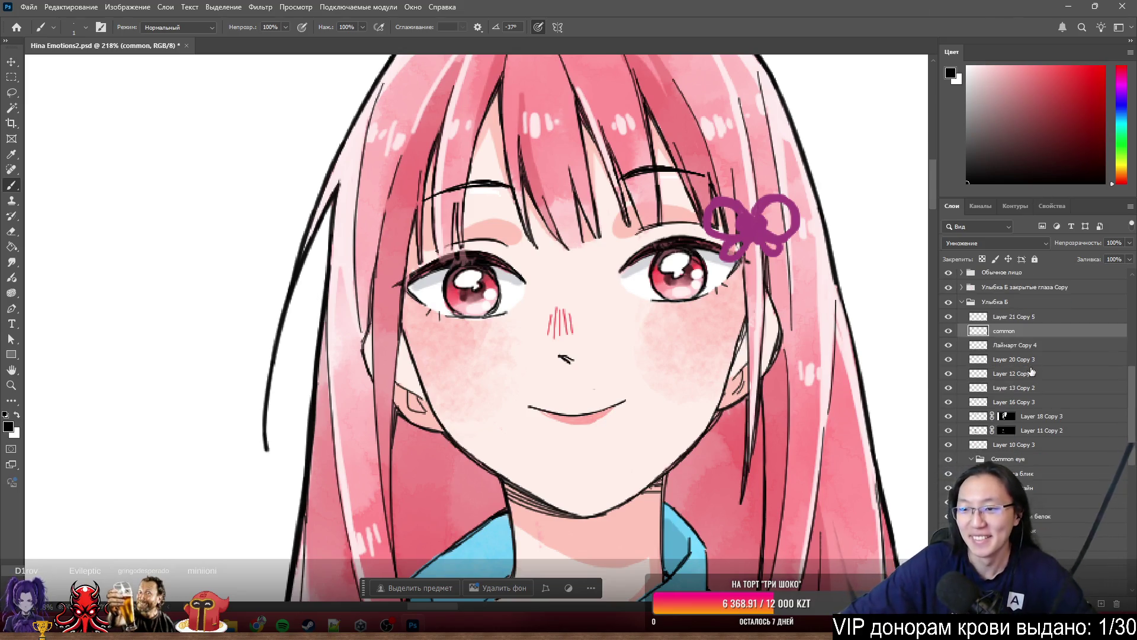
- Toggle the common layer's visibility to check its strokes, leaving it shown
{"action": "left_click", "coordinate": [948, 331]}
{"action": "left_click", "coordinate": [948, 332]}
{"action": "left_click", "coordinate": [949, 332]}
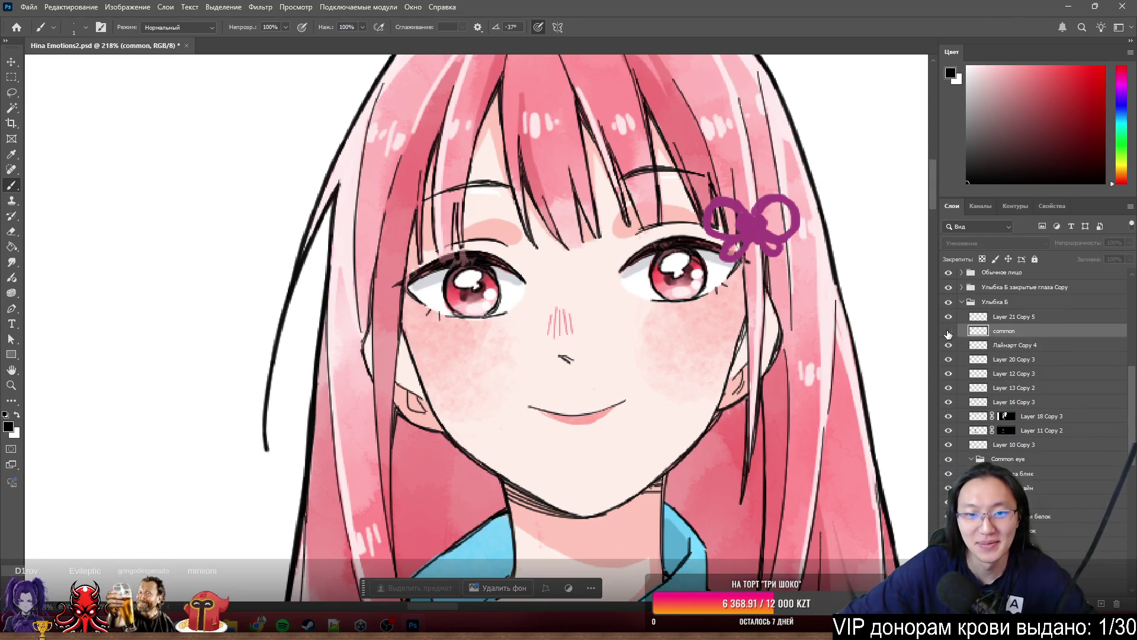
{"action": "left_click", "coordinate": [949, 332]}
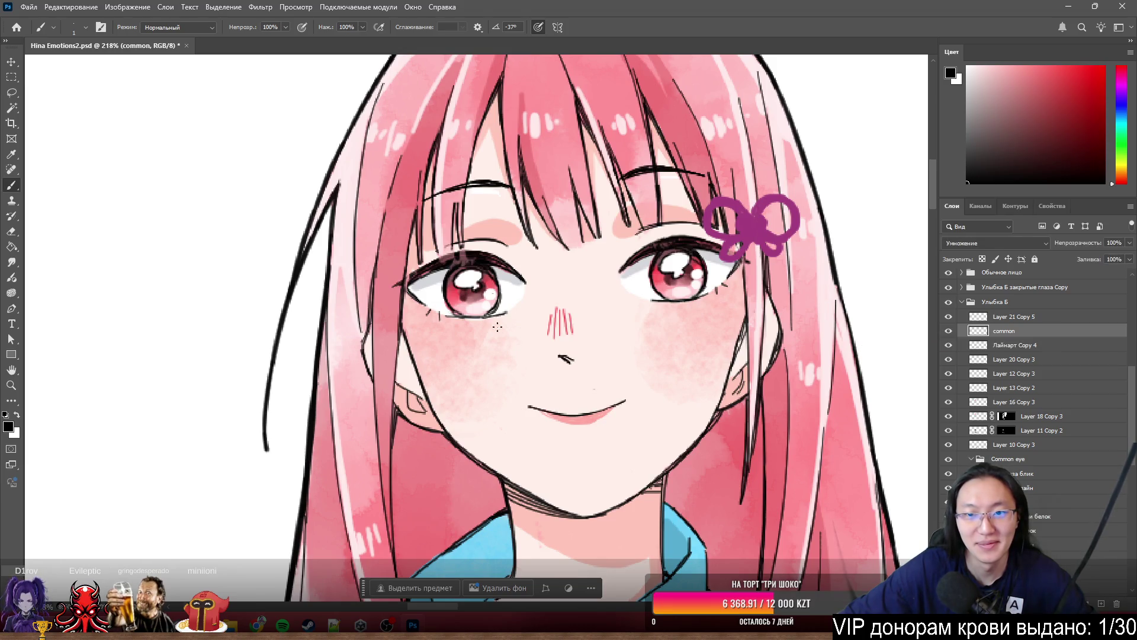
{"action": "scroll", "coordinate": [490, 214], "scroll_direction": "up", "scroll_amount": 5}
{"action": "scroll", "coordinate": [491, 214], "scroll_direction": "down", "scroll_amount": 3}
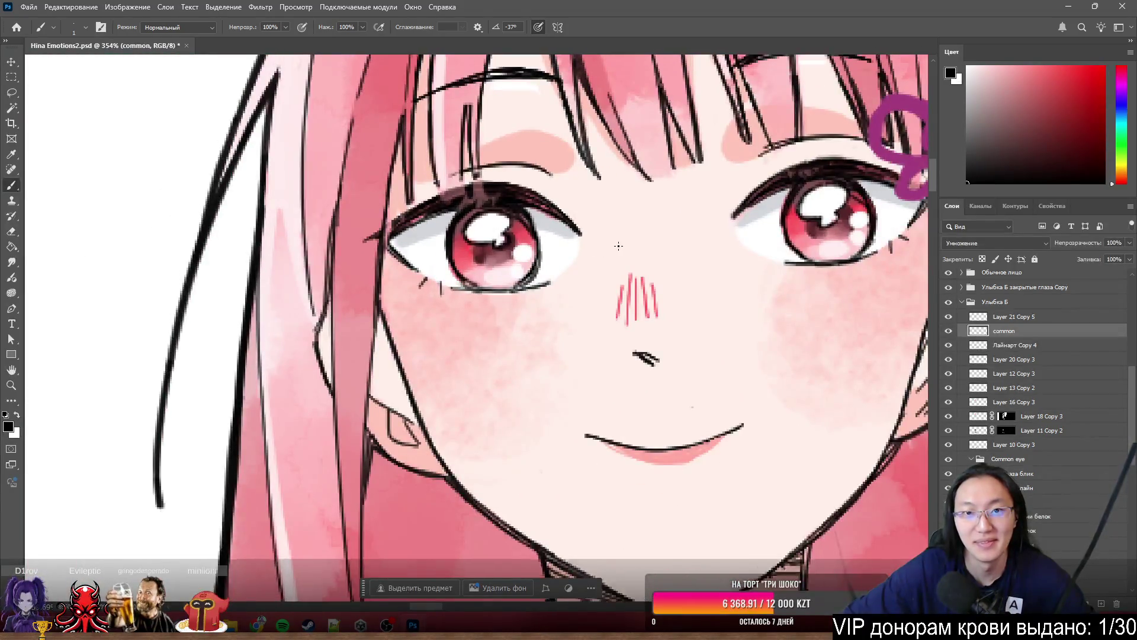
{"action": "scroll", "coordinate": [618, 245], "scroll_direction": "down", "scroll_amount": 2}
{"action": "scroll", "coordinate": [680, 289], "scroll_direction": "up", "scroll_amount": 3}
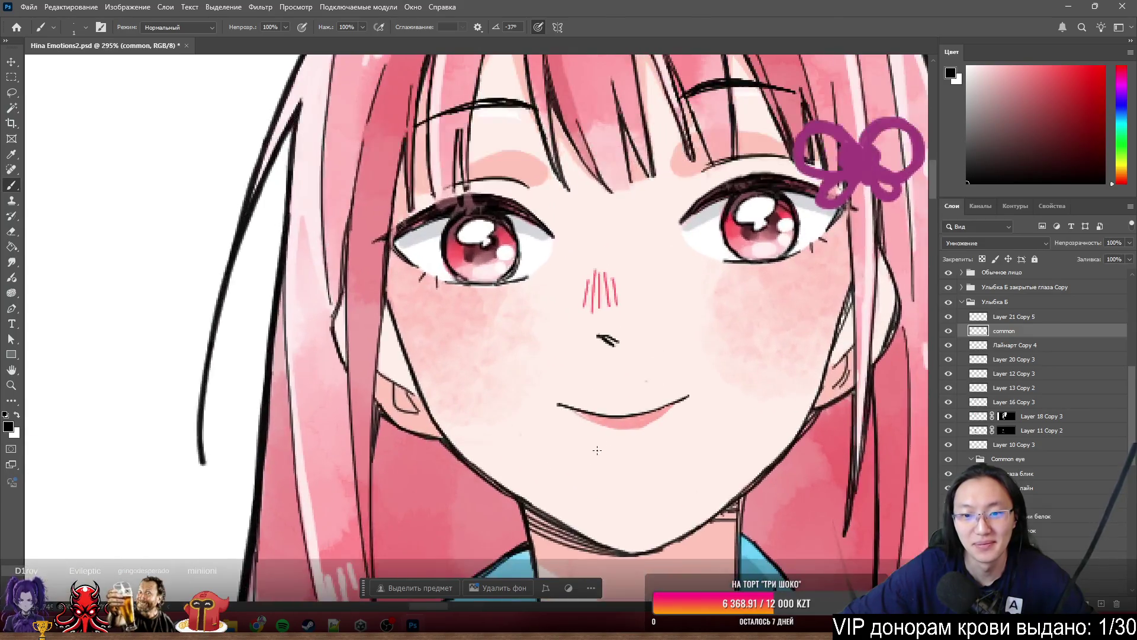
- Lasso the mouth shading and cut it onto a new layer named 'common тени'
{"action": "left_click", "coordinate": [626, 445], "text": "ctrl"}
{"action": "scroll", "coordinate": [625, 444], "scroll_direction": "up", "scroll_amount": 1}
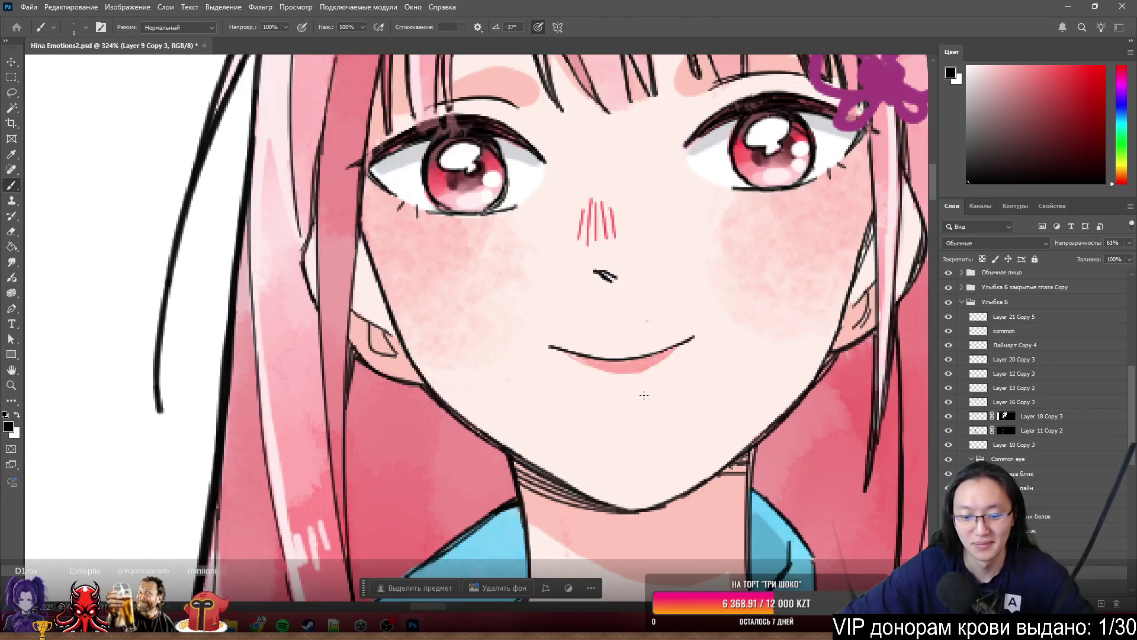
{"action": "key", "text": "l"}
{"action": "mouse_move", "coordinate": [696, 308]}
{"action": "left_mouse_down"}
{"action": "mouse_move", "coordinate": [733, 352]}
{"action": "mouse_move", "coordinate": [695, 307]}
{"action": "left_mouse_up"}
{"action": "right_click", "coordinate": [634, 379]}
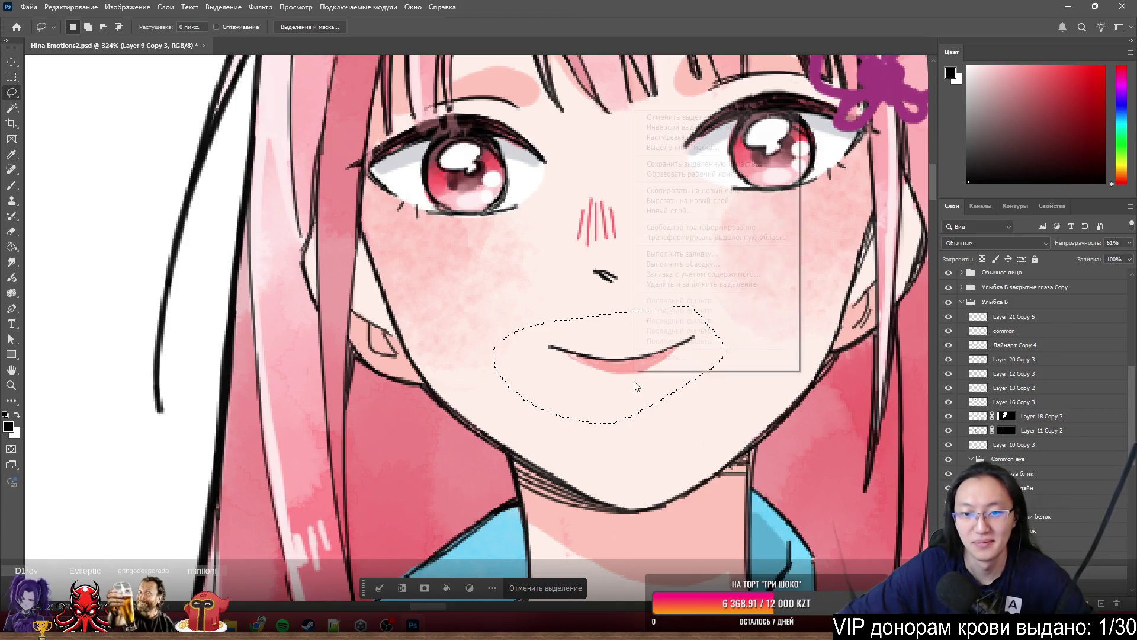
{"action": "left_click", "coordinate": [700, 202]}
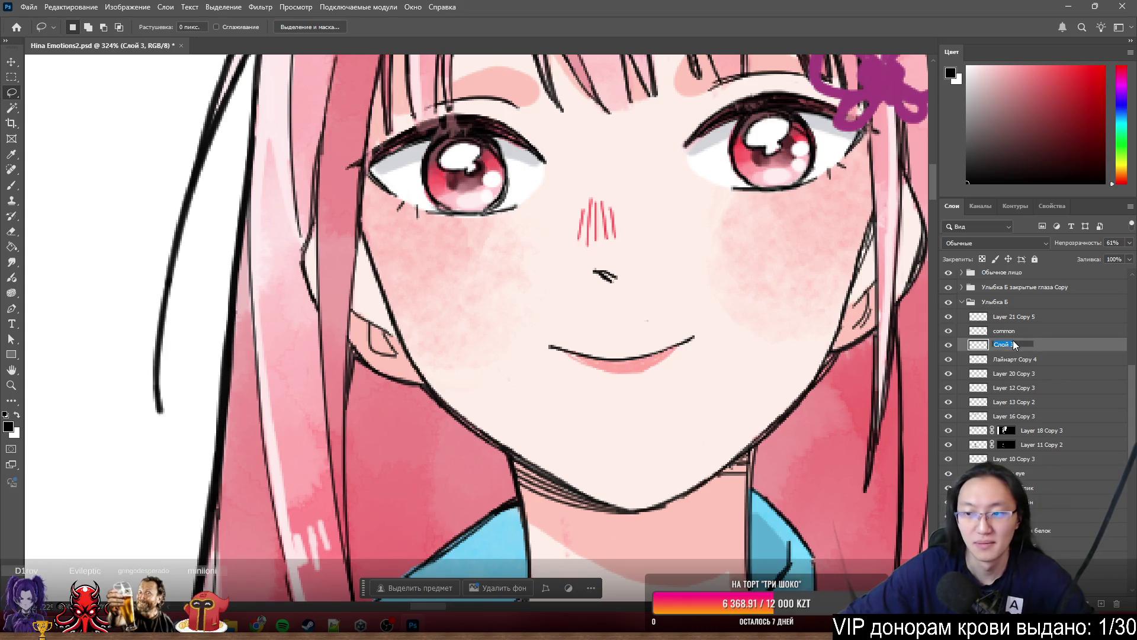
{"action": "type", "text": "common т"}
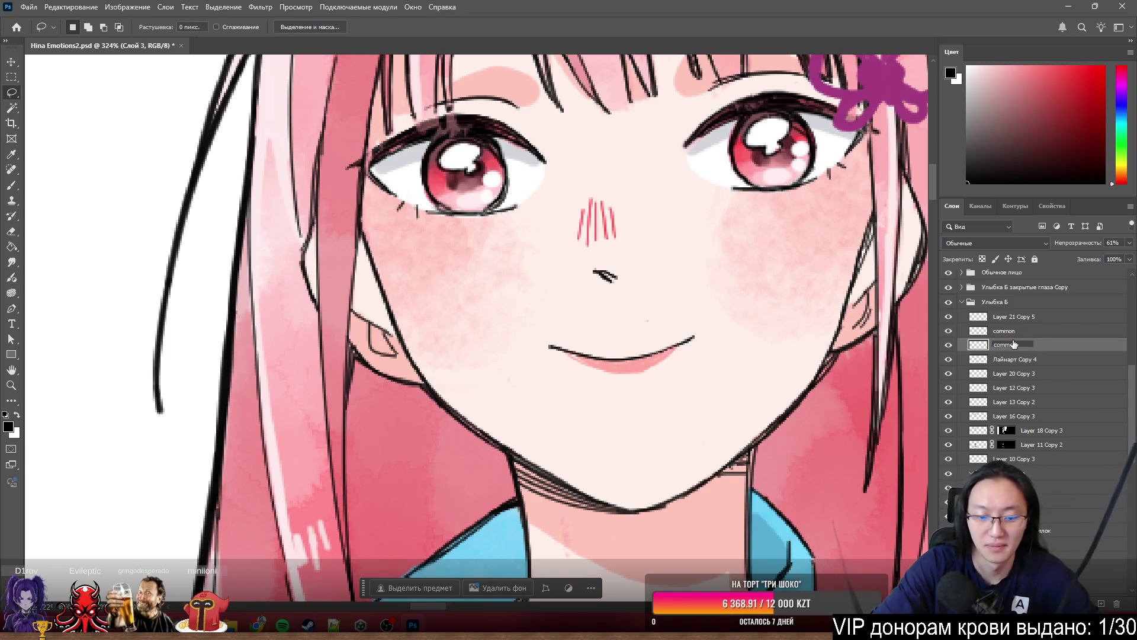
{"action": "type", "text": "ени"}
{"action": "key", "text": "Return"}
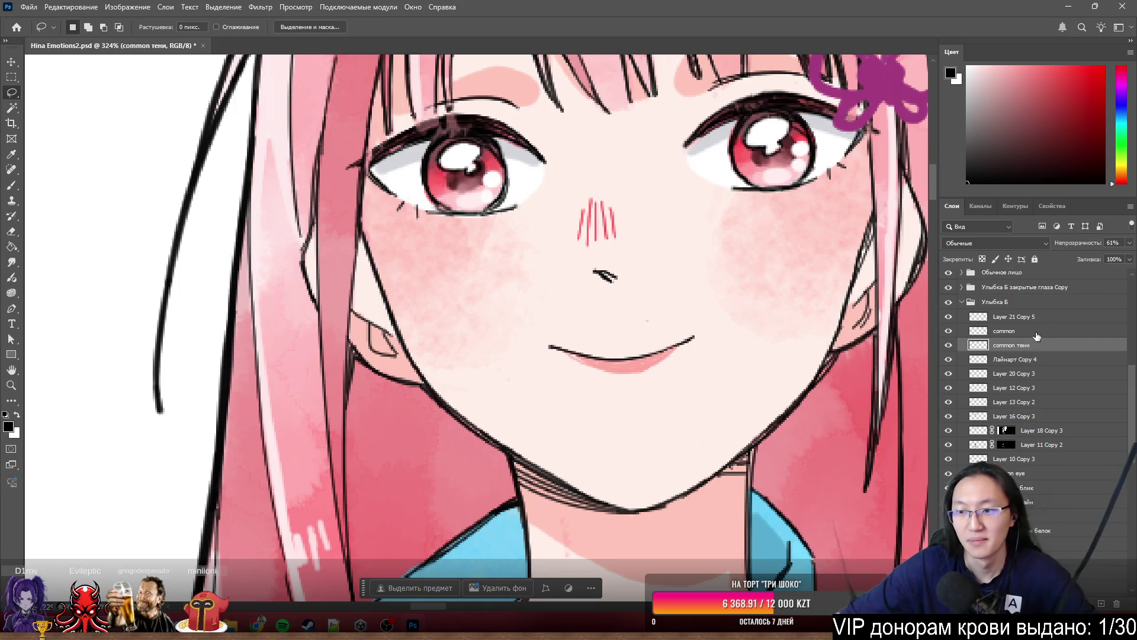
- Select common together with common тени and hide both layers
{"action": "left_click", "coordinate": [1037, 332], "text": "shift"}
{"action": "left_click", "coordinate": [949, 331]}
{"action": "left_click", "coordinate": [948, 345]}
{"action": "scroll", "coordinate": [631, 339], "scroll_direction": "down", "scroll_amount": 3}
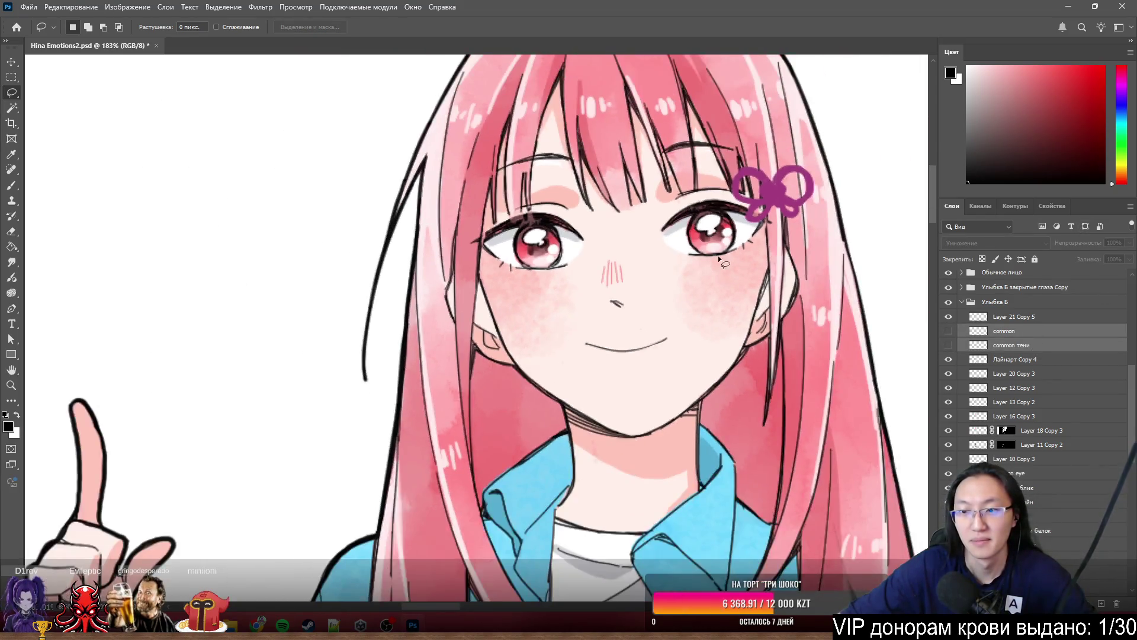
- On Лайнарт Copy 4, erase the smile line and nose hatching with the Eraser
{"action": "scroll", "coordinate": [718, 255], "scroll_direction": "up", "scroll_amount": 2}
{"action": "left_click", "coordinate": [1041, 362]}
{"action": "key", "text": "e"}
{"action": "mouse_move", "coordinate": [646, 368]}
{"action": "left_mouse_down"}
{"action": "mouse_move", "coordinate": [574, 376]}
{"action": "mouse_move", "coordinate": [550, 361]}
{"action": "left_mouse_up"}
{"action": "left_click_drag", "start_coordinate": [577, 321], "coordinate": [565, 258]}
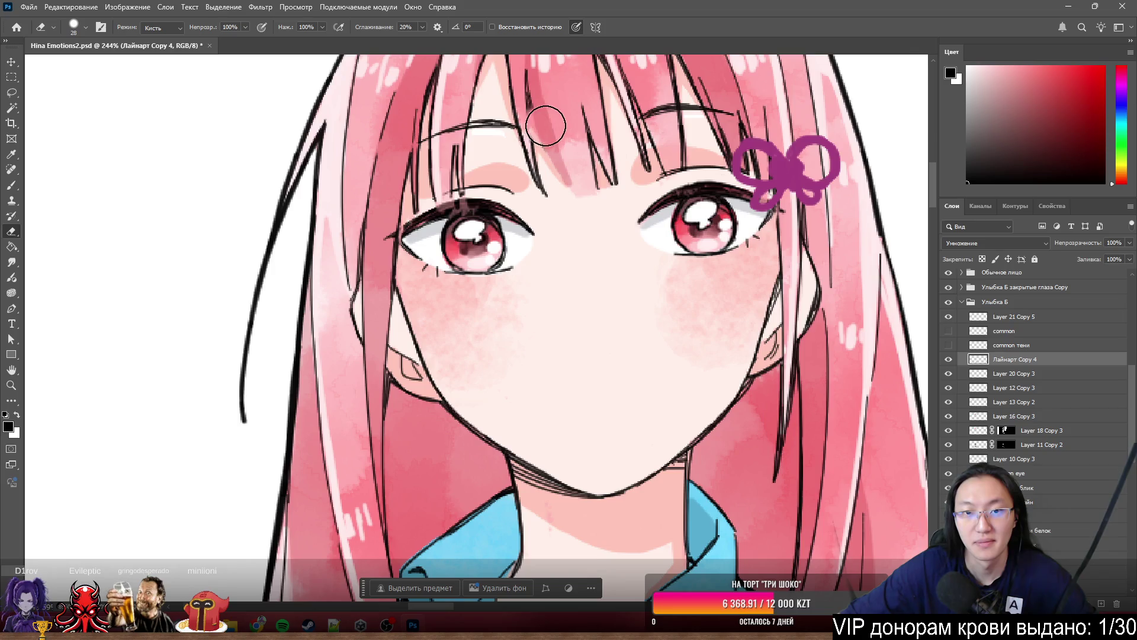
{"action": "key", "text": "ctrl+z"}
{"action": "key", "text": "ctrl+z"}
{"action": "key", "text": "ctrl+z"}
{"action": "left_click_drag", "start_coordinate": [539, 375], "coordinate": [601, 372]}
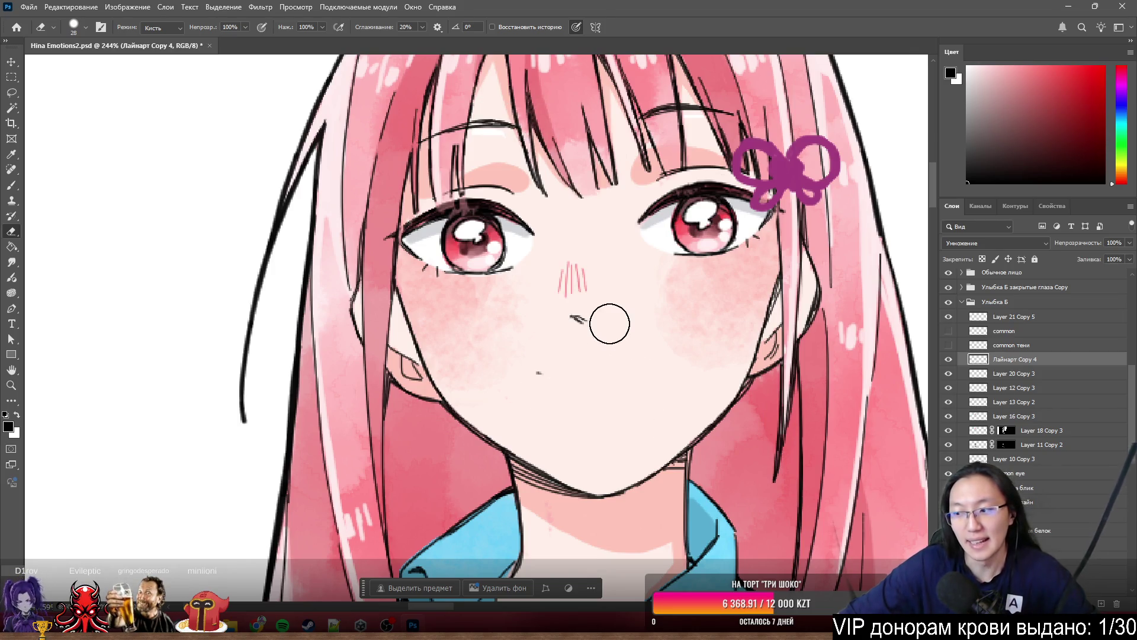
{"action": "mouse_move", "coordinate": [595, 291]}
{"action": "left_mouse_down"}
{"action": "mouse_move", "coordinate": [528, 363]}
{"action": "mouse_move", "coordinate": [573, 271]}
{"action": "left_mouse_up"}
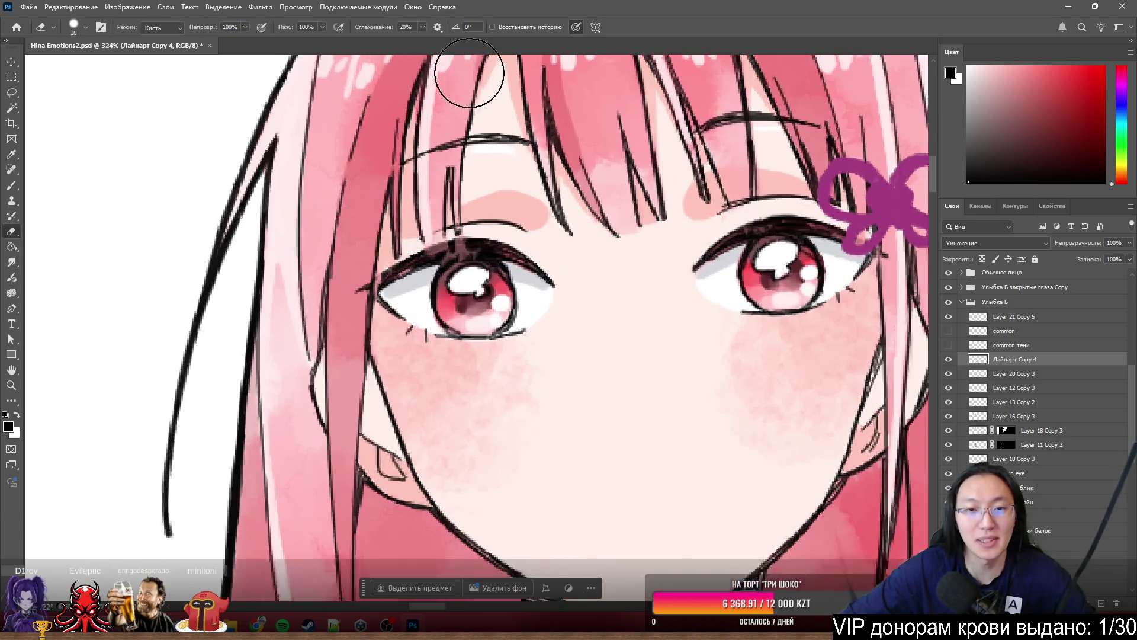
- Erase the eyebrow strokes crossing the bangs and the small diagonal connector line
{"action": "scroll", "coordinate": [495, 172], "scroll_direction": "up", "scroll_amount": 5}
{"action": "mouse_move", "coordinate": [496, 173]}
{"action": "left_mouse_down"}
{"action": "mouse_move", "coordinate": [533, 198]}
{"action": "mouse_move", "coordinate": [492, 243]}
{"action": "mouse_move", "coordinate": [556, 237]}
{"action": "mouse_move", "coordinate": [569, 223]}
{"action": "mouse_move", "coordinate": [574, 241]}
{"action": "mouse_move", "coordinate": [592, 239]}
{"action": "mouse_move", "coordinate": [427, 216]}
{"action": "mouse_move", "coordinate": [348, 274]}
{"action": "mouse_move", "coordinate": [411, 237]}
{"action": "mouse_move", "coordinate": [501, 253]}
{"action": "left_mouse_up"}
{"action": "mouse_move", "coordinate": [292, 299]}
{"action": "left_mouse_down"}
{"action": "mouse_move", "coordinate": [287, 286]}
{"action": "mouse_move", "coordinate": [305, 289]}
{"action": "left_mouse_up"}
{"action": "scroll", "coordinate": [372, 308], "scroll_direction": "down", "scroll_amount": 8}
{"action": "scroll", "coordinate": [559, 274], "scroll_direction": "up", "scroll_amount": 5}
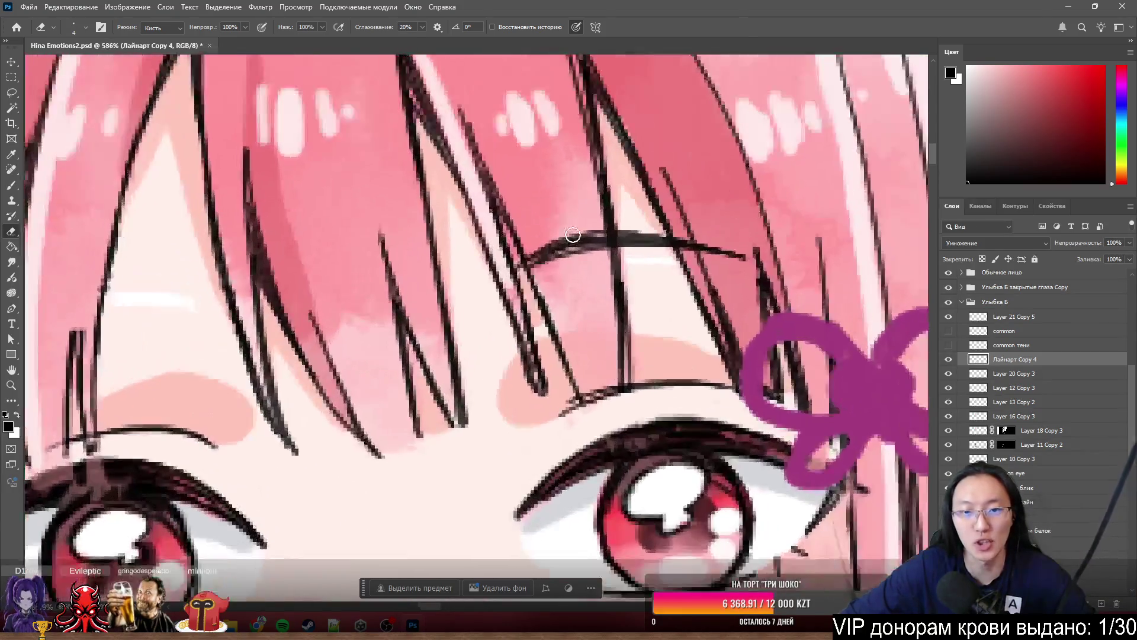
{"action": "mouse_move", "coordinate": [559, 275]}
{"action": "left_mouse_down"}
{"action": "mouse_move", "coordinate": [561, 195]}
{"action": "mouse_move", "coordinate": [592, 221]}
{"action": "mouse_move", "coordinate": [595, 249]}
{"action": "mouse_move", "coordinate": [587, 241]}
{"action": "left_mouse_up"}
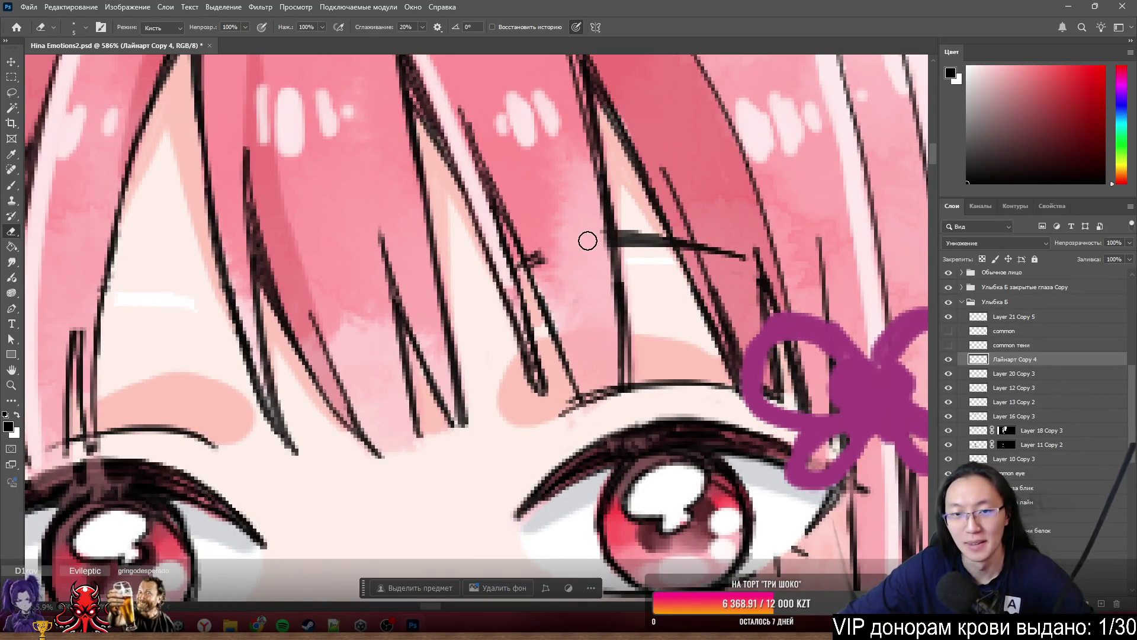
{"action": "scroll", "coordinate": [650, 238], "scroll_direction": "up", "scroll_amount": 2}
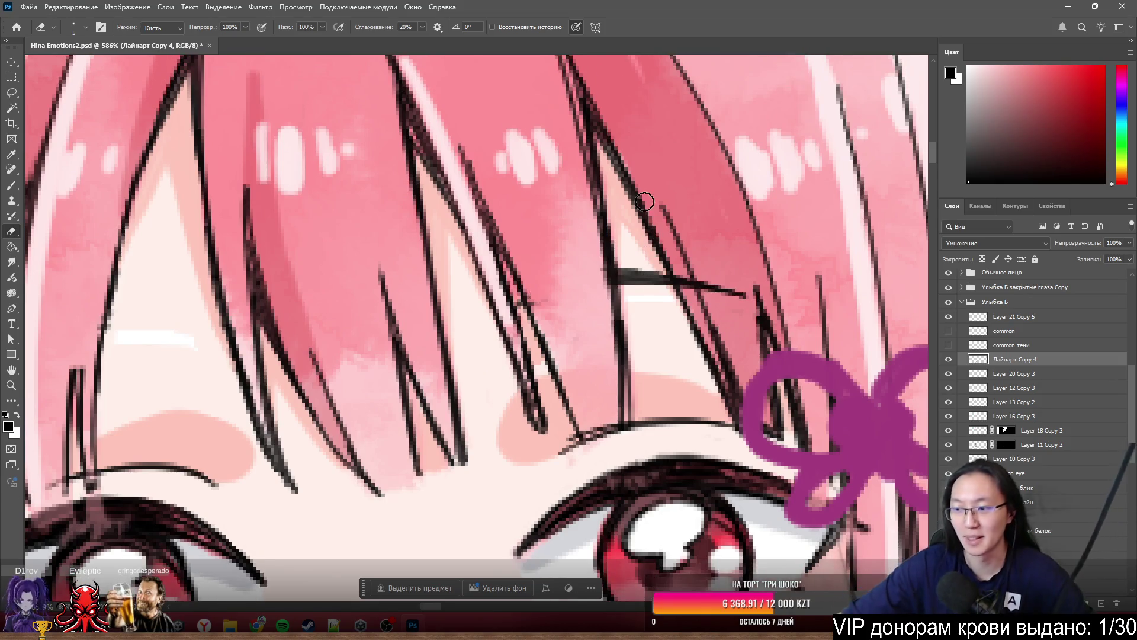
{"action": "scroll", "coordinate": [678, 276], "scroll_direction": "up", "scroll_amount": 3}
{"action": "mouse_move", "coordinate": [597, 310]}
{"action": "left_mouse_down"}
{"action": "mouse_move", "coordinate": [592, 325]}
{"action": "mouse_move", "coordinate": [629, 330]}
{"action": "mouse_move", "coordinate": [651, 376]}
{"action": "mouse_move", "coordinate": [690, 355]}
{"action": "mouse_move", "coordinate": [736, 356]}
{"action": "mouse_move", "coordinate": [719, 361]}
{"action": "mouse_move", "coordinate": [791, 381]}
{"action": "left_mouse_up"}
{"action": "scroll", "coordinate": [777, 371], "scroll_direction": "down", "scroll_amount": 3}
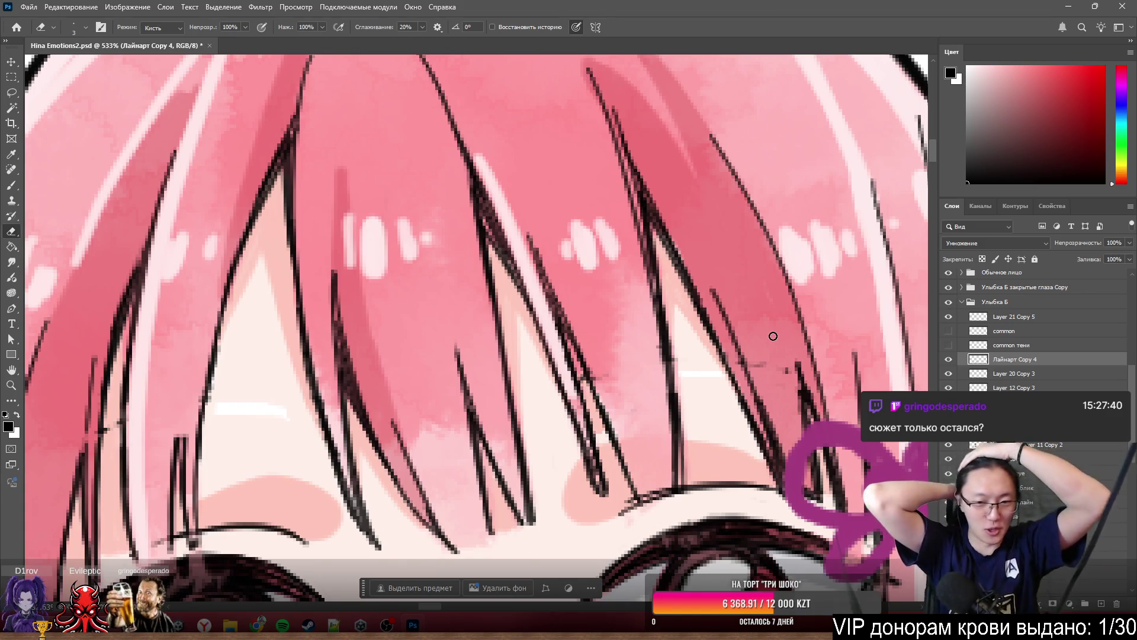
{"action": "scroll", "coordinate": [782, 325], "scroll_direction": "down", "scroll_amount": 2}
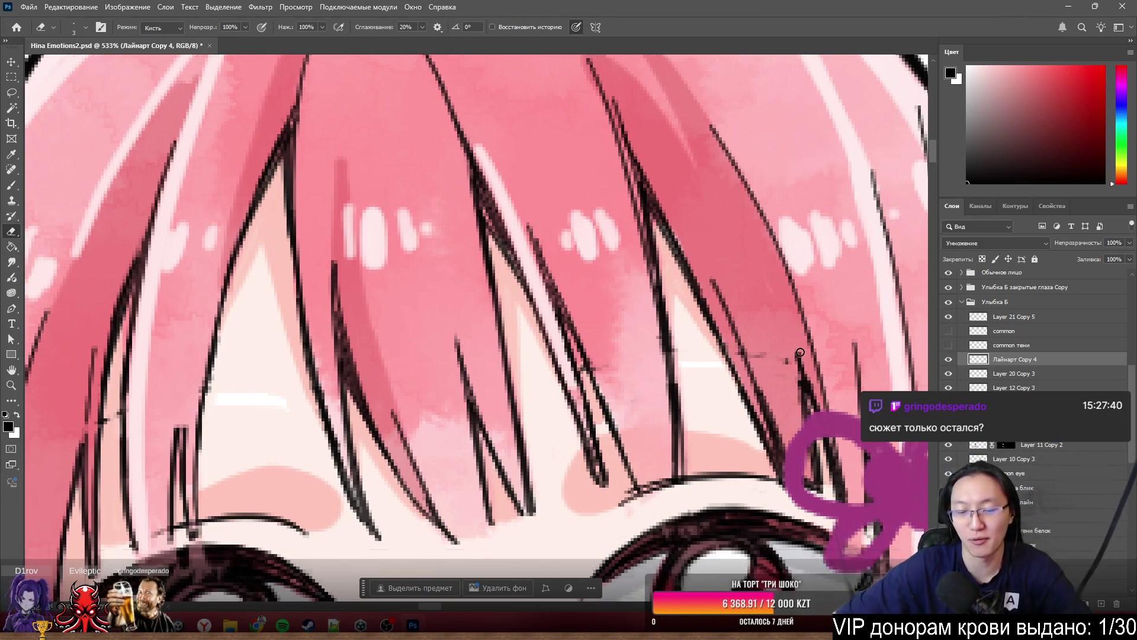
{"action": "scroll", "coordinate": [785, 324], "scroll_direction": "up", "scroll_amount": 3}
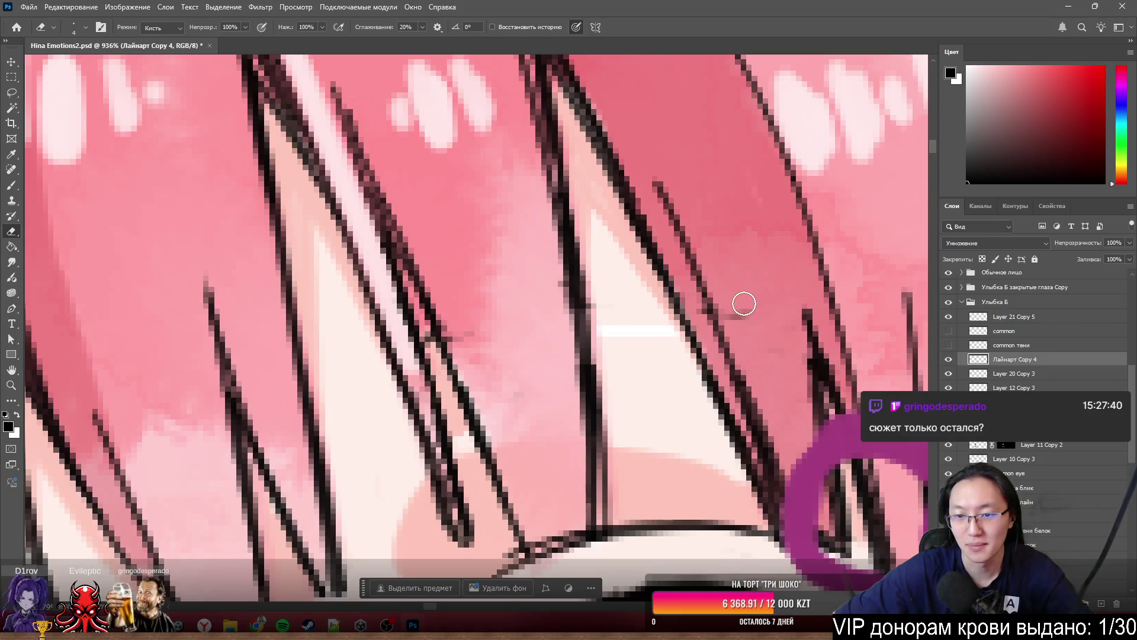
{"action": "scroll", "coordinate": [737, 309], "scroll_direction": "down", "scroll_amount": 10}
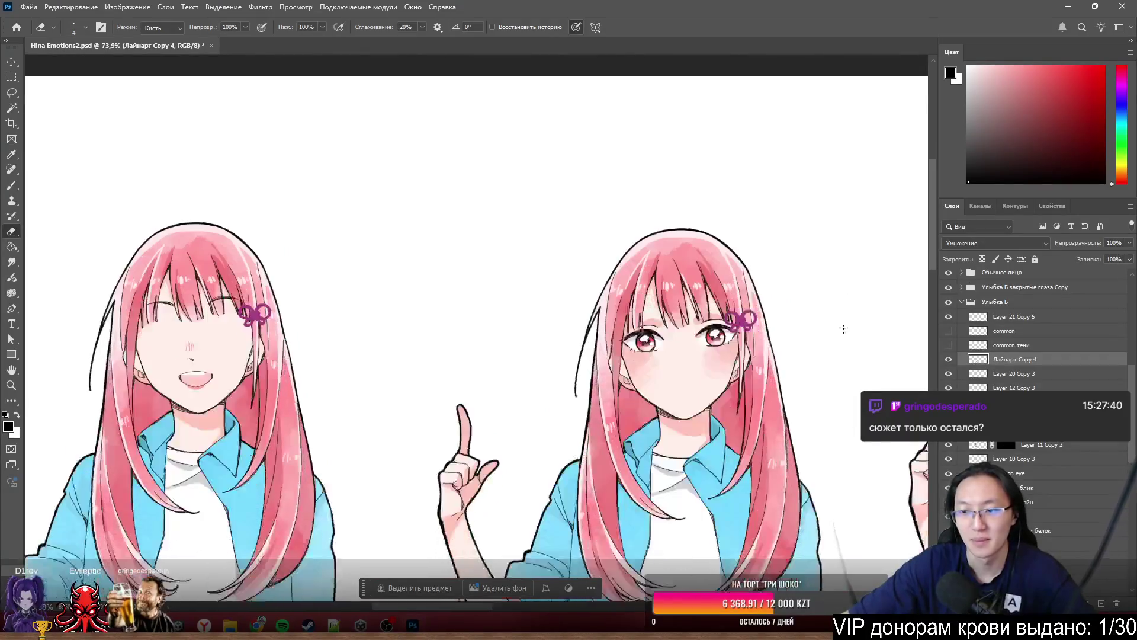
- Group 'common' and 'common тени', move the group above Common eye, and name it Common
{"action": "left_click", "coordinate": [1001, 345]}
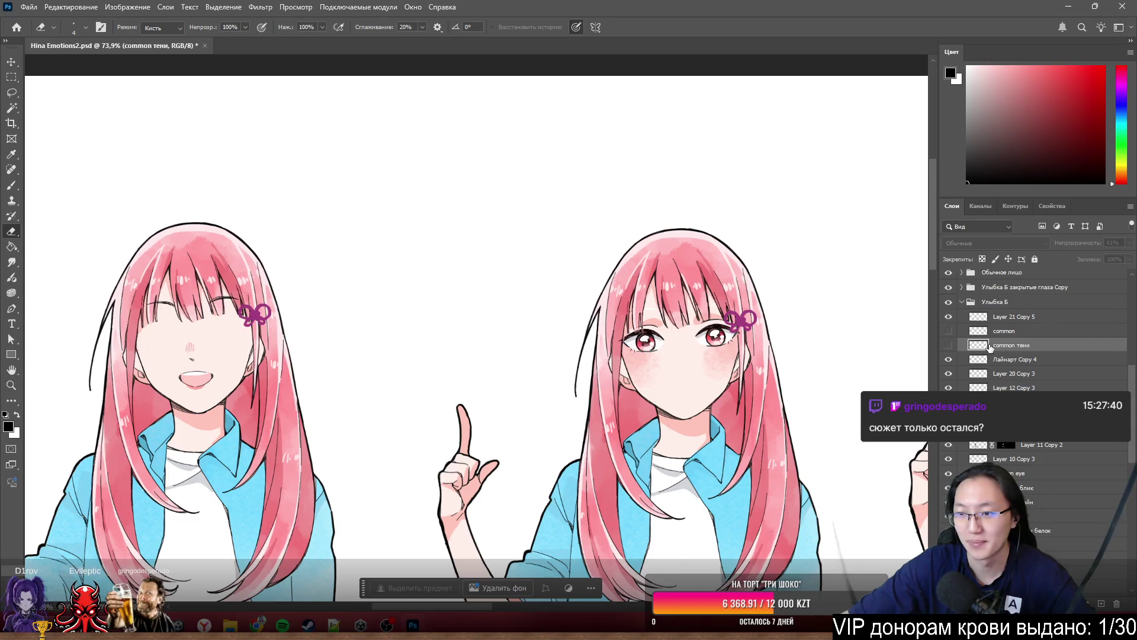
{"action": "scroll", "coordinate": [1047, 446], "scroll_direction": "down", "scroll_amount": 2}
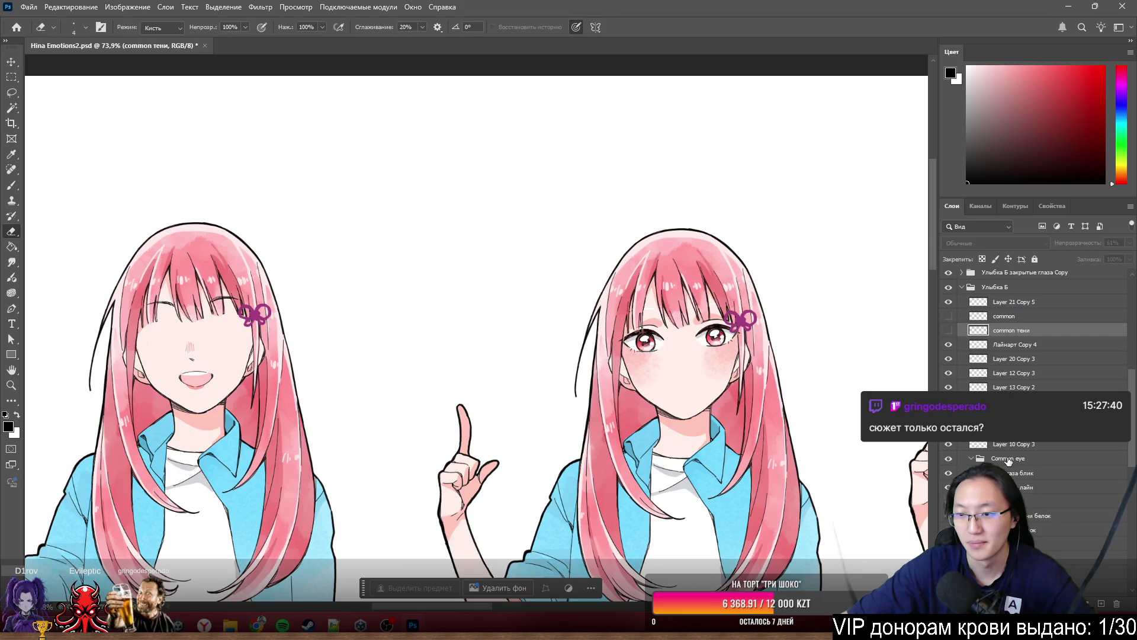
{"action": "left_click", "coordinate": [1002, 459]}
{"action": "left_click", "coordinate": [1013, 332]}
{"action": "left_click", "coordinate": [1015, 315], "text": "shift"}
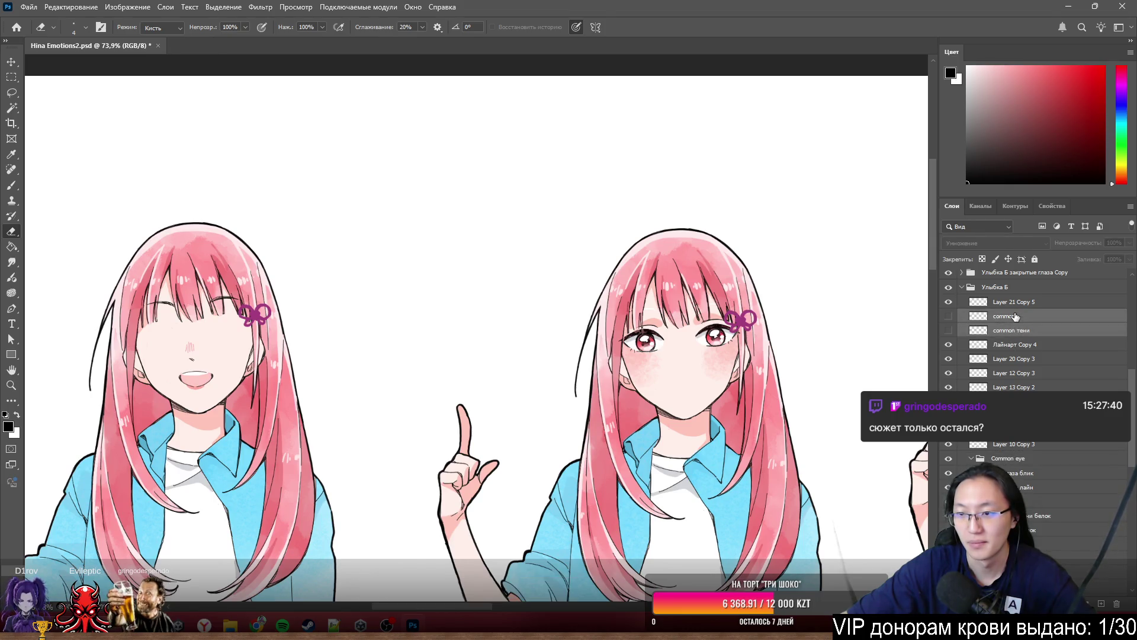
{"action": "key", "text": "ctrl+g"}
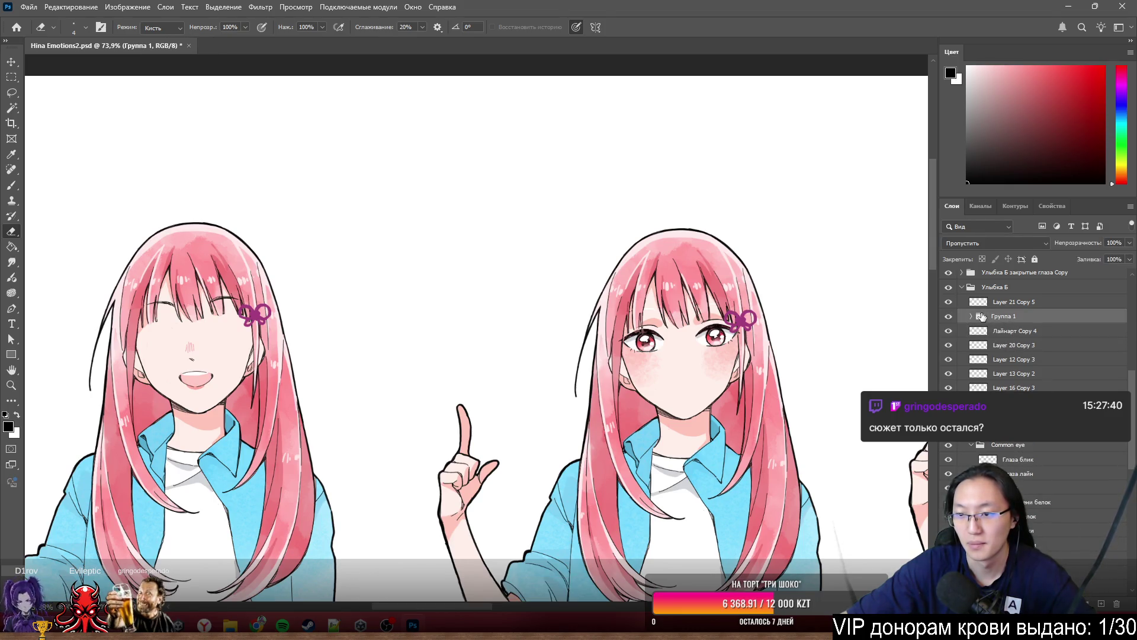
{"action": "left_click_drag", "start_coordinate": [1002, 316], "coordinate": [1010, 444]}
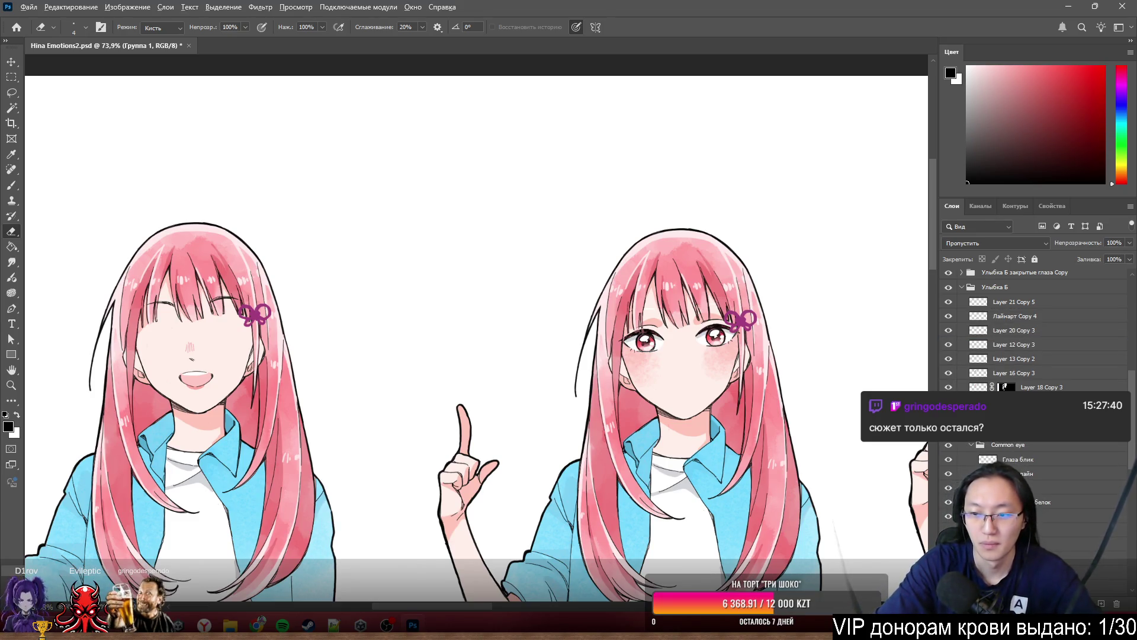
{"action": "double_click", "coordinate": [1002, 430]}
{"action": "type", "text": "Common"}
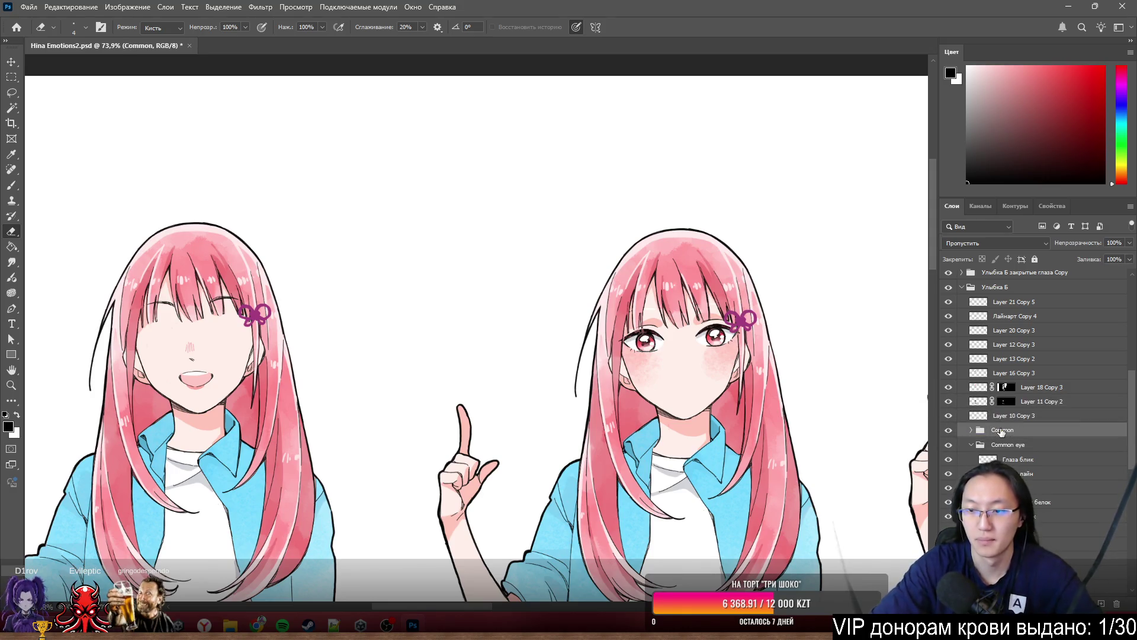
{"action": "scroll", "coordinate": [182, 377], "scroll_direction": "down", "scroll_amount": 2}
{"action": "scroll", "coordinate": [1074, 426], "scroll_direction": "down", "scroll_amount": 5}
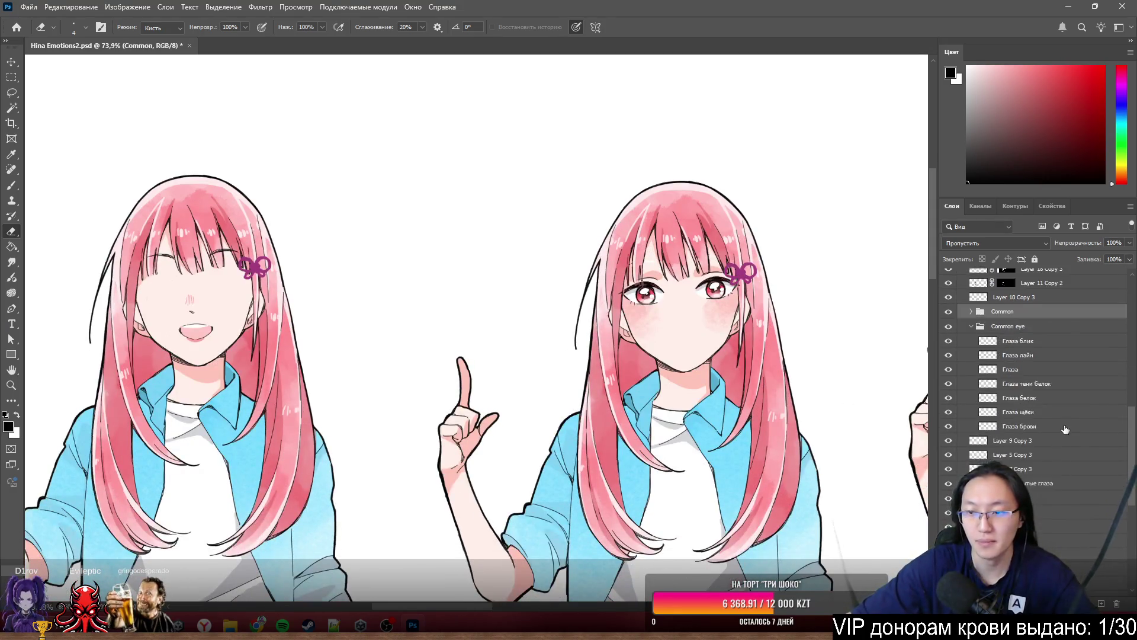
{"action": "scroll", "coordinate": [1065, 507], "scroll_direction": "up", "scroll_amount": 4}
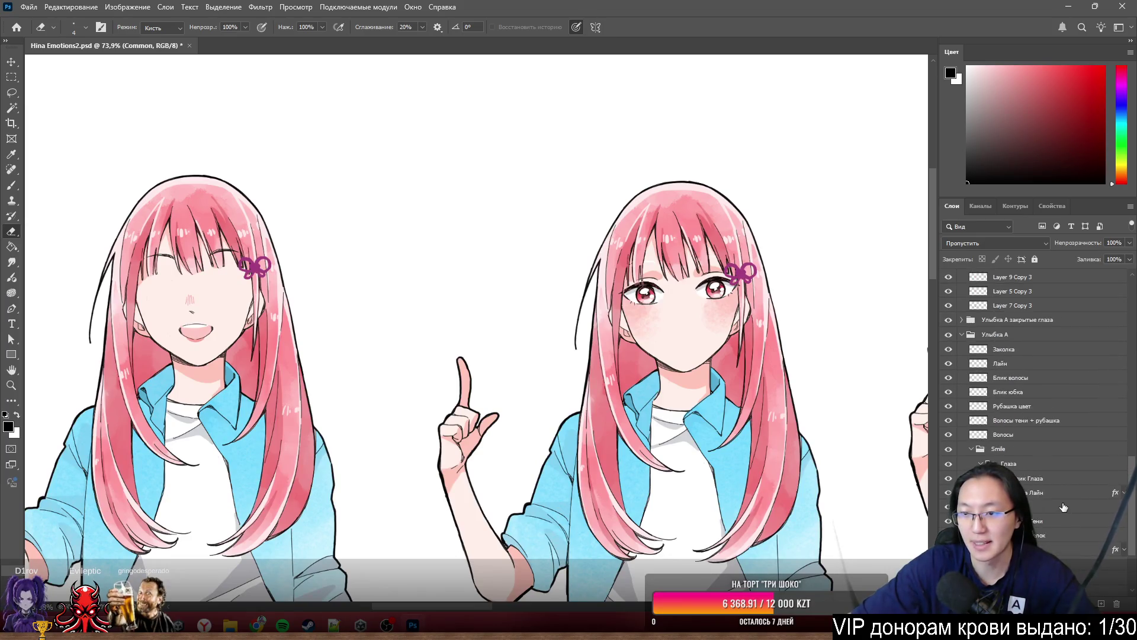
{"action": "scroll", "coordinate": [1042, 501], "scroll_direction": "down", "scroll_amount": 2}
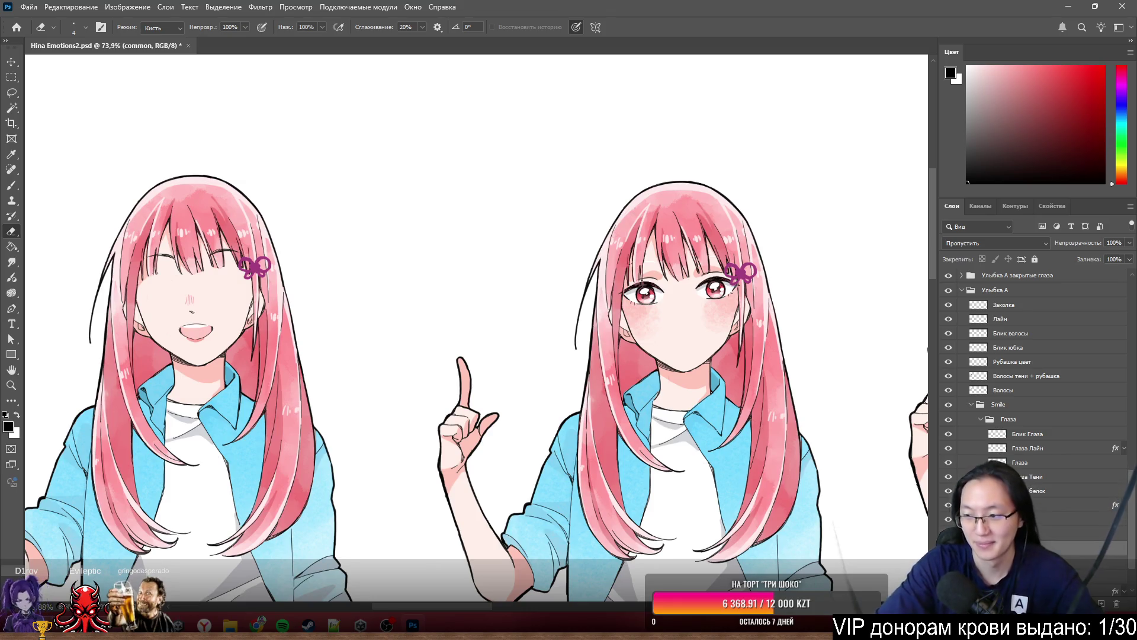
{"action": "scroll", "coordinate": [1036, 415], "scroll_direction": "down", "scroll_amount": 2}
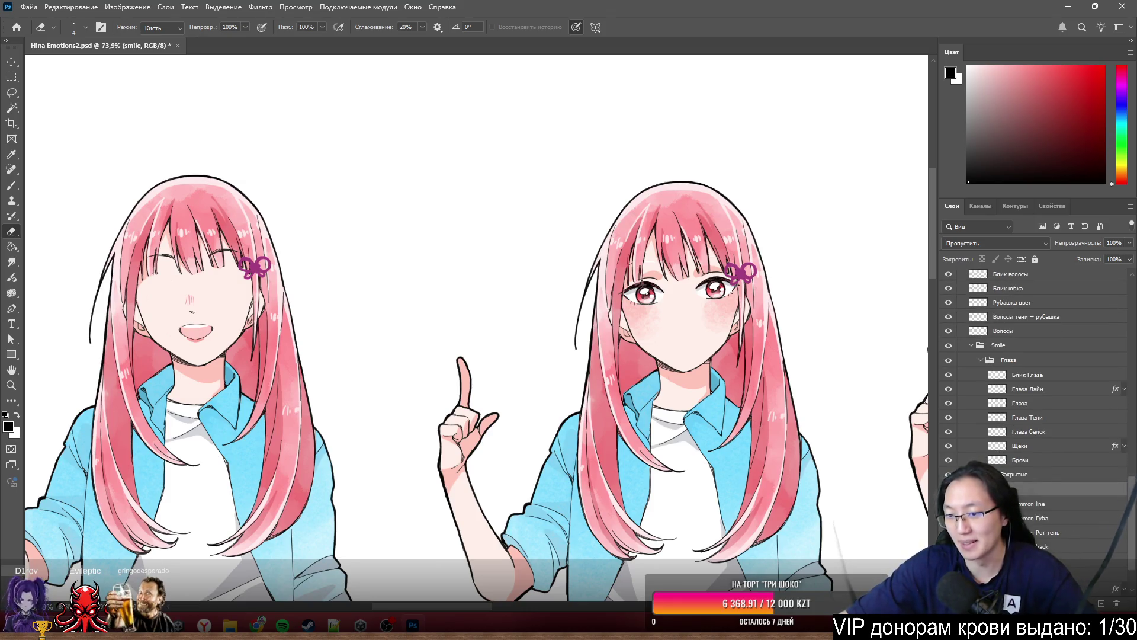
{"action": "scroll", "coordinate": [1017, 486], "scroll_direction": "down", "scroll_amount": 1}
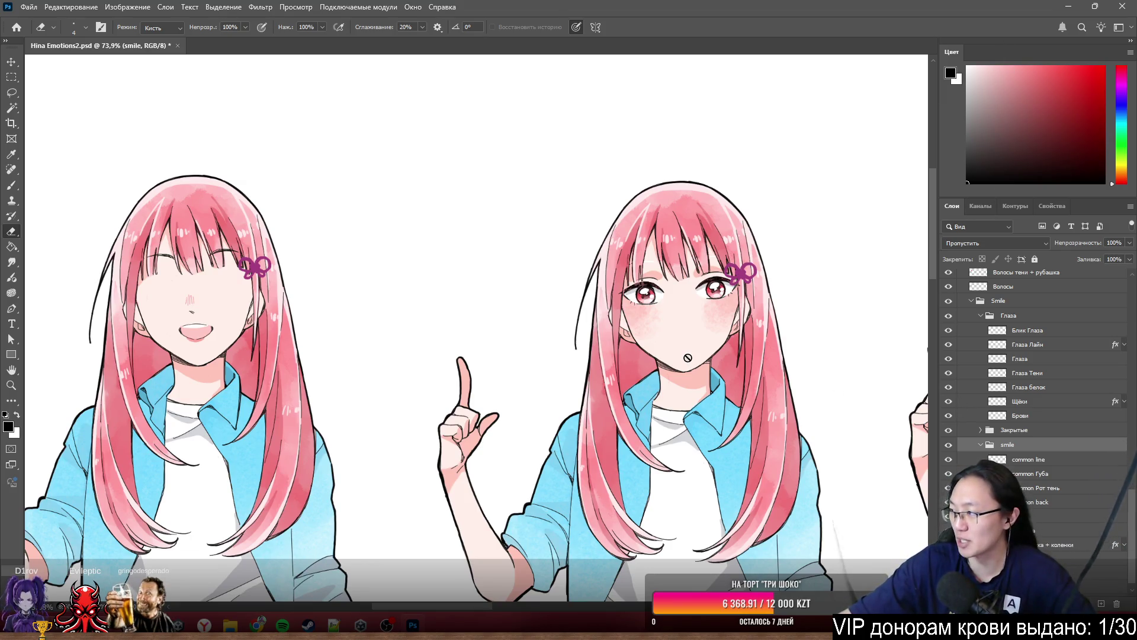
{"action": "scroll", "coordinate": [688, 357], "scroll_direction": "up", "scroll_amount": 5}
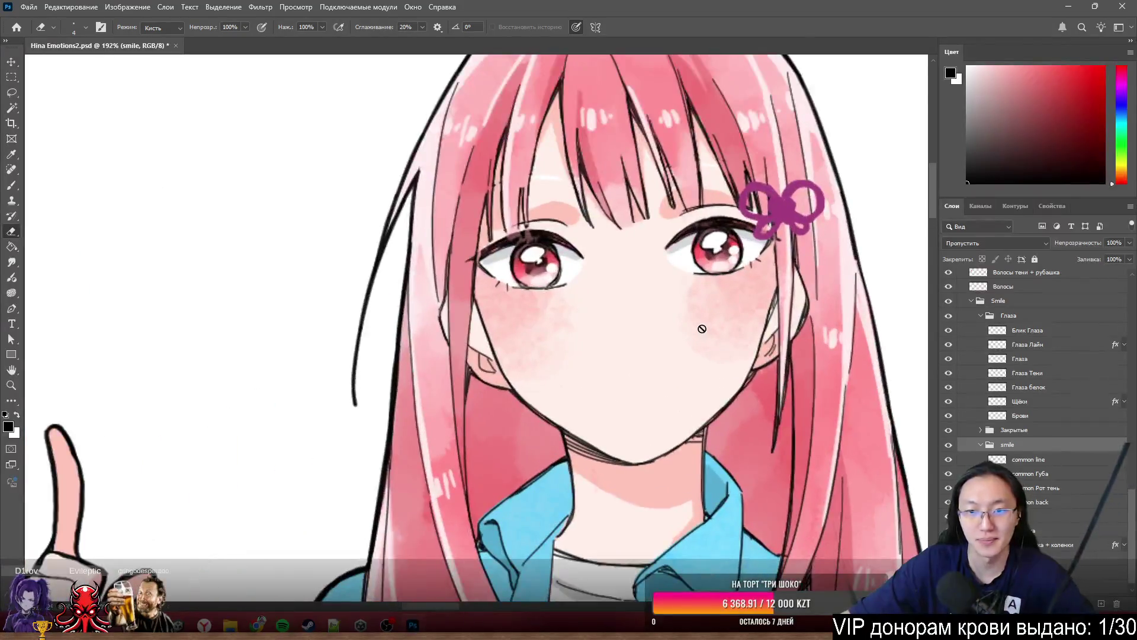
{"action": "scroll", "coordinate": [995, 428], "scroll_direction": "up", "scroll_amount": 3}
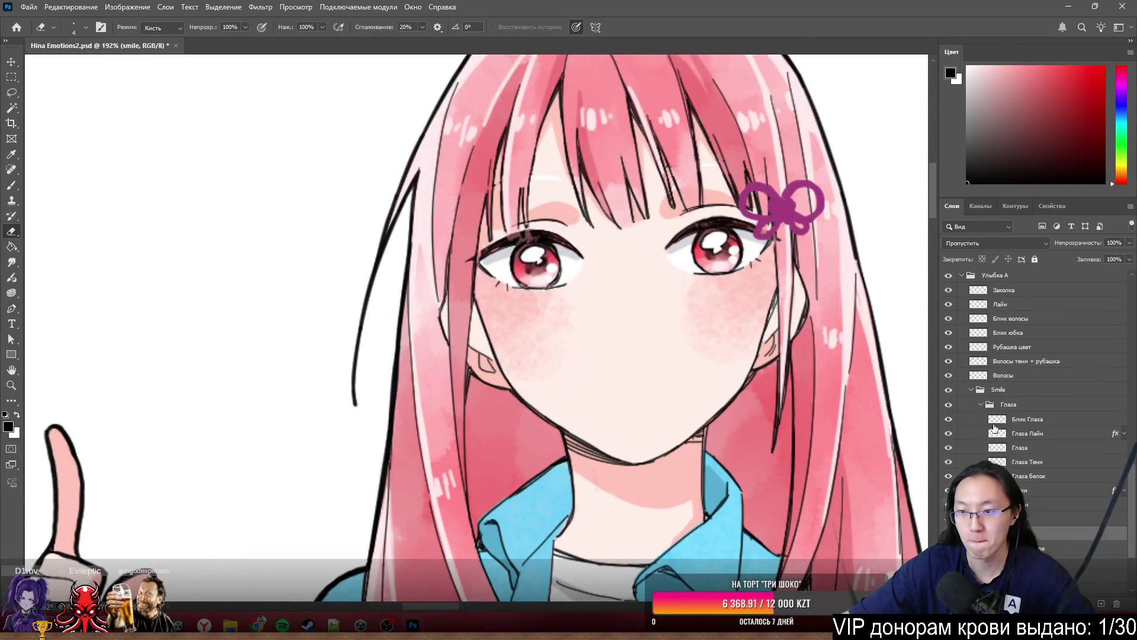
{"action": "scroll", "coordinate": [994, 428], "scroll_direction": "up", "scroll_amount": 8}
{"action": "scroll", "coordinate": [567, 351], "scroll_direction": "down", "scroll_amount": 5}
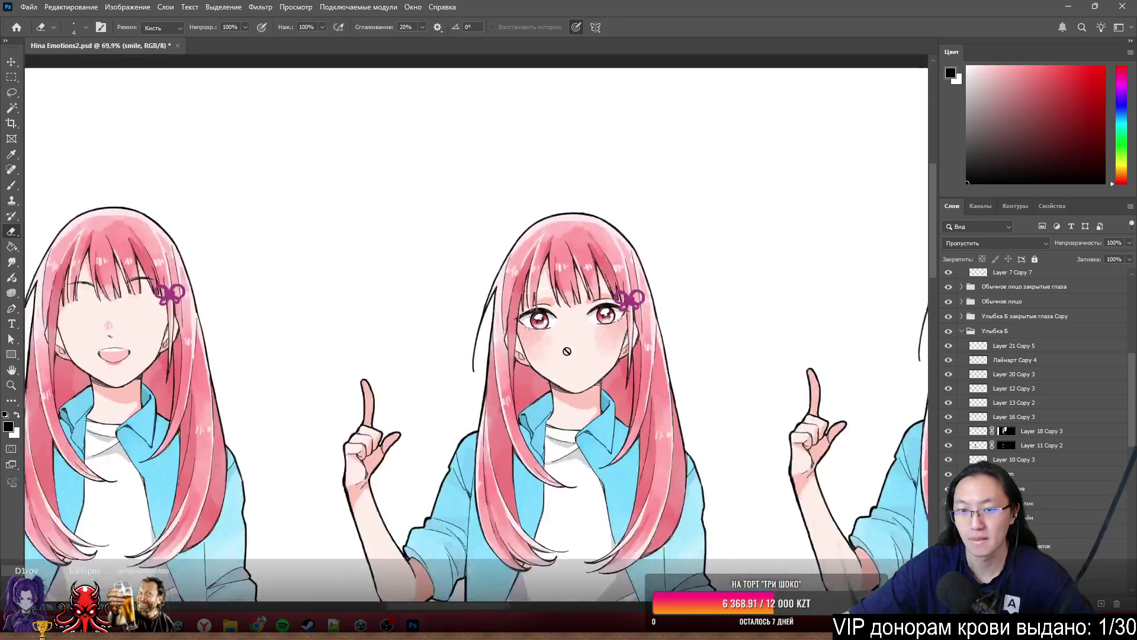
{"action": "scroll", "coordinate": [567, 352], "scroll_direction": "down", "scroll_amount": 3}
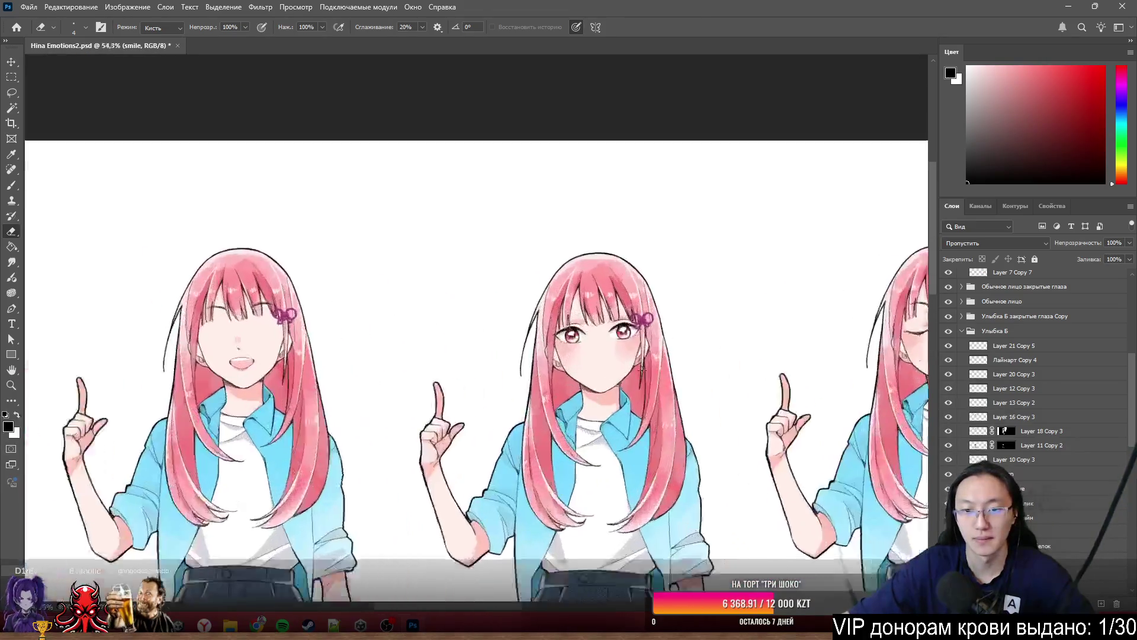
{"action": "scroll", "coordinate": [642, 369], "scroll_direction": "up", "scroll_amount": 5}
{"action": "scroll", "coordinate": [1028, 427], "scroll_direction": "up", "scroll_amount": 6}
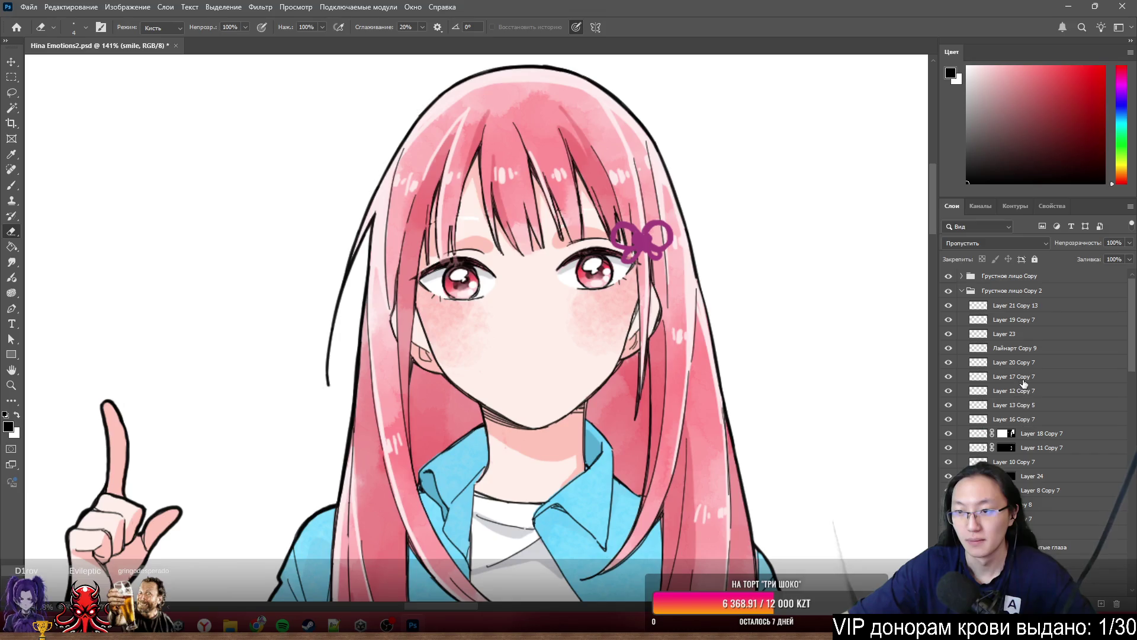
{"action": "scroll", "coordinate": [1012, 334], "scroll_direction": "down", "scroll_amount": 5}
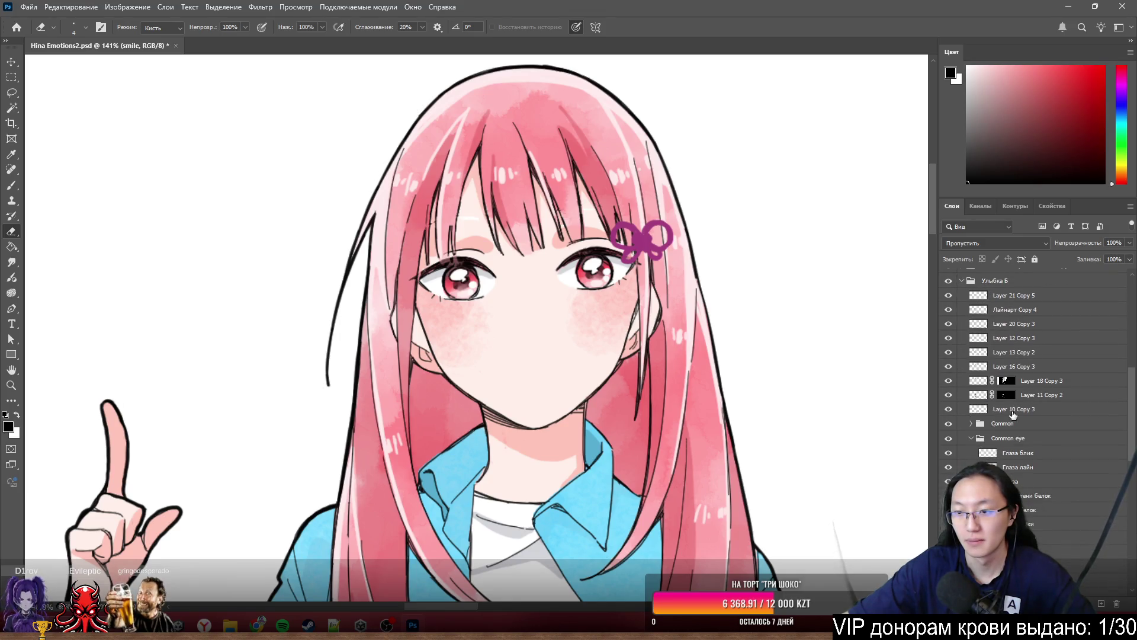
{"action": "left_click", "coordinate": [1000, 437]}
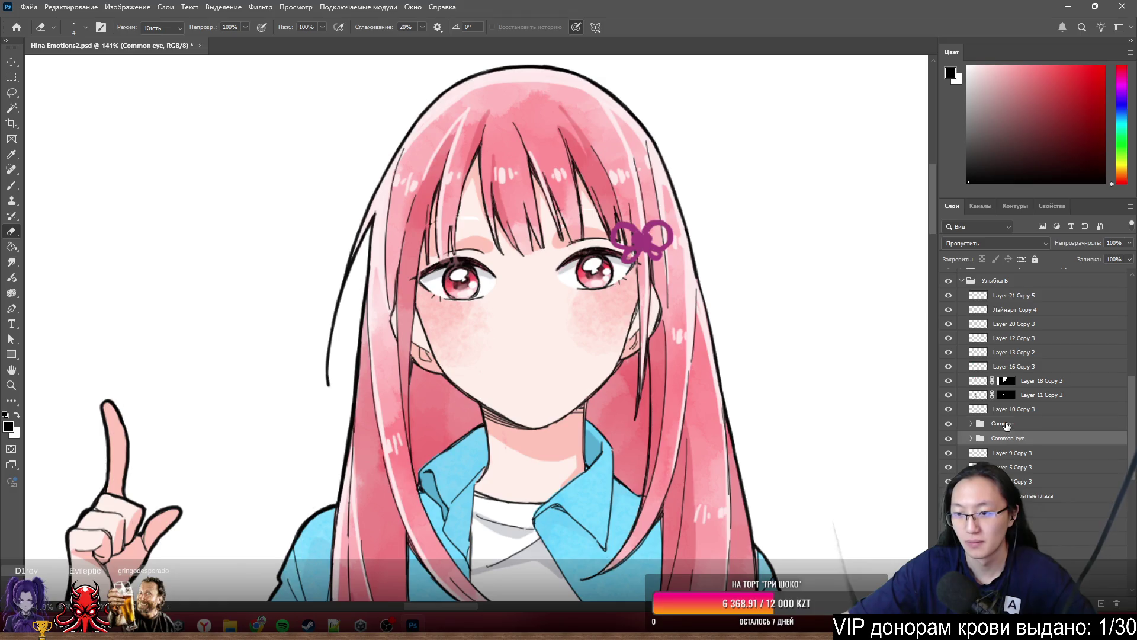
- Group the Common and Common eye folders into a new parent folder named Common
{"action": "left_click", "coordinate": [1003, 423], "text": "shift"}
{"action": "key", "text": "ctrl+g"}
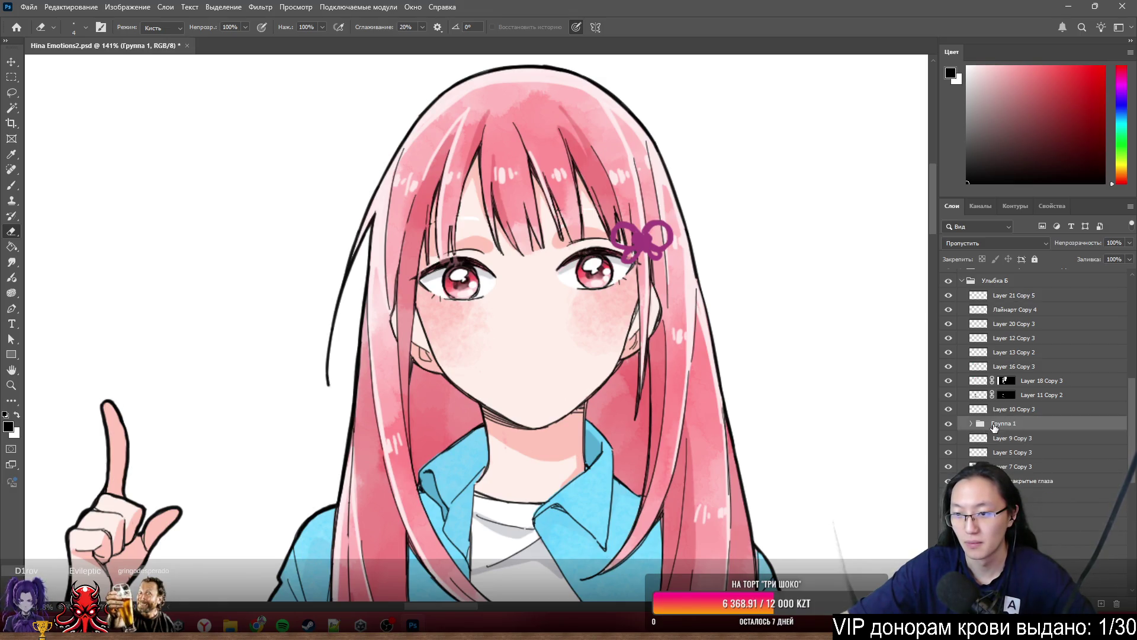
{"action": "type", "text": "Comm"}
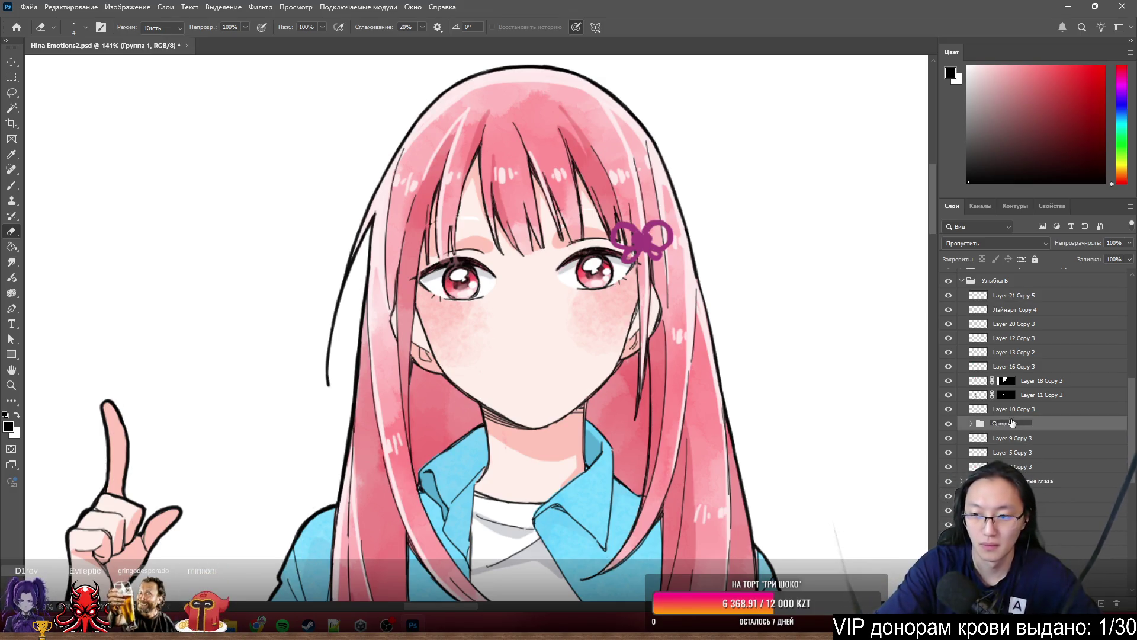
{"action": "key", "text": "Return"}
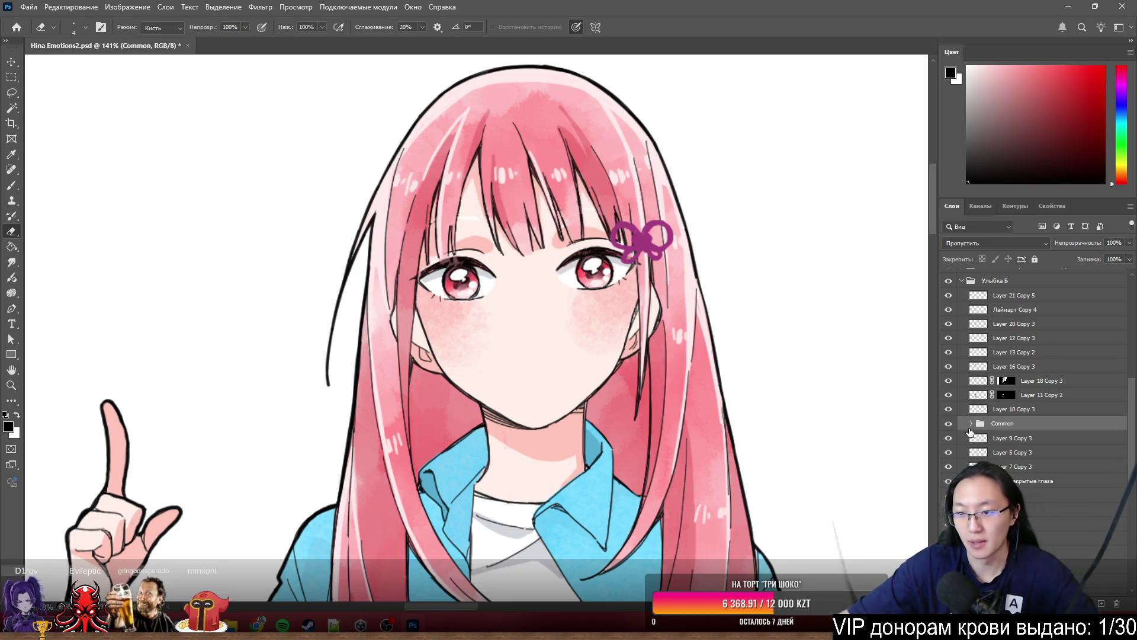
- Show the 'common' layer and toggle the Common folder's visibility to compare the face
{"action": "left_click", "coordinate": [970, 417]}
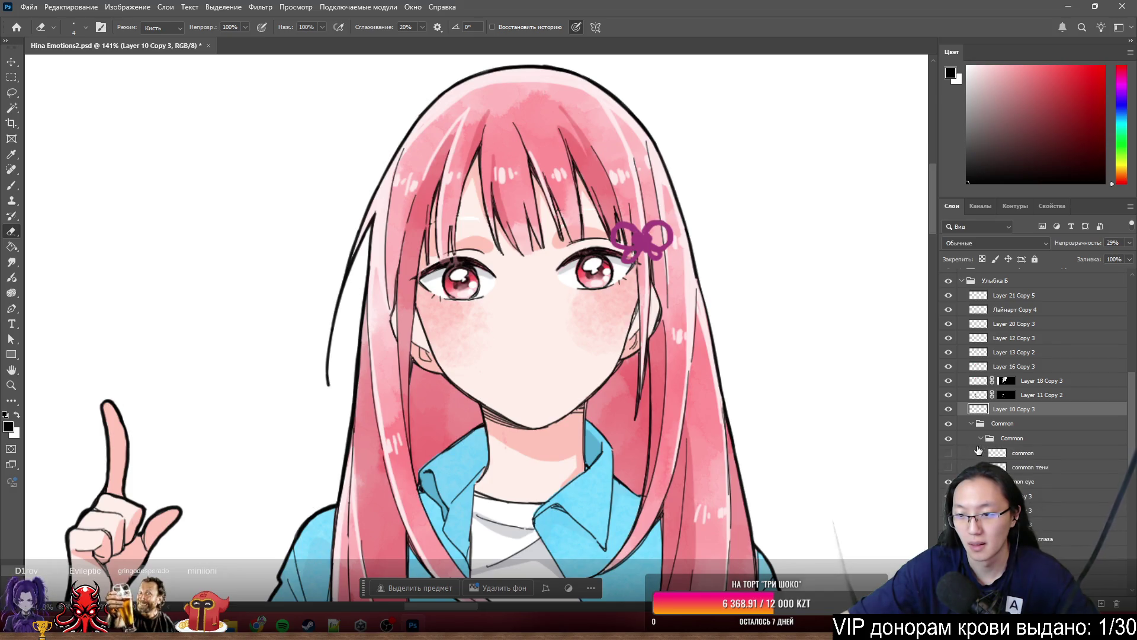
{"action": "left_click", "coordinate": [948, 454]}
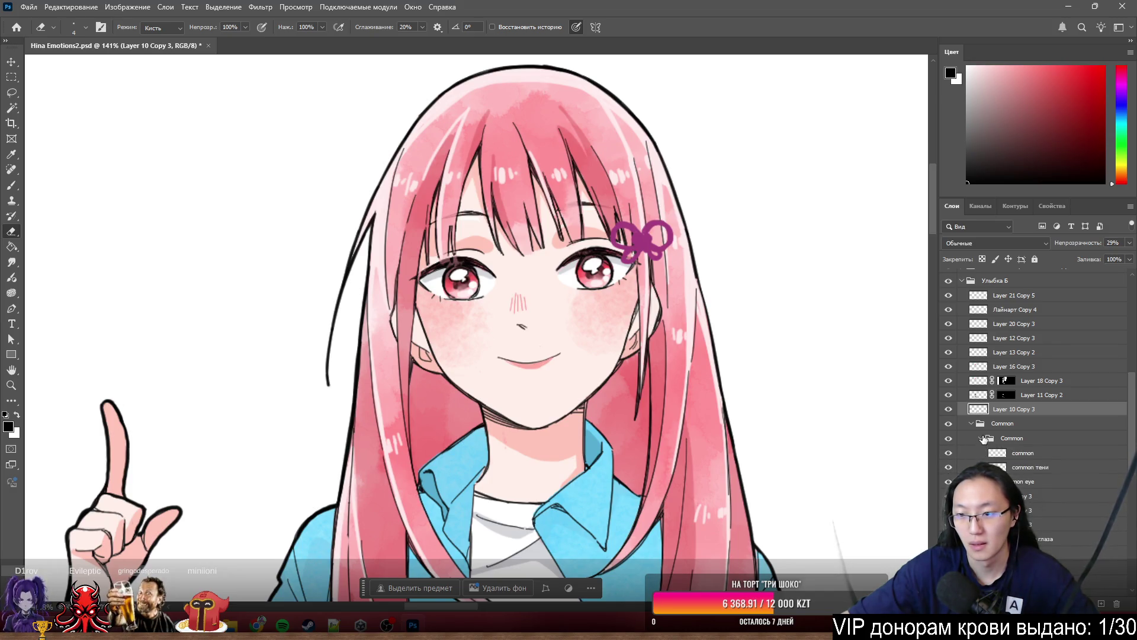
{"action": "left_click", "coordinate": [949, 423]}
{"action": "left_click", "coordinate": [949, 423]}
{"action": "left_click", "coordinate": [949, 424]}
{"action": "left_click", "coordinate": [949, 424]}
{"action": "left_click", "coordinate": [950, 423]}
{"action": "left_click", "coordinate": [949, 423]}
{"action": "left_click", "coordinate": [949, 423]}
{"action": "left_click", "coordinate": [950, 424]}
{"action": "left_click", "coordinate": [950, 423]}
{"action": "left_click", "coordinate": [950, 424]}
{"action": "left_click", "coordinate": [950, 423]}
{"action": "left_click", "coordinate": [950, 424]}
{"action": "left_click", "coordinate": [949, 423]}
{"action": "left_click", "coordinate": [949, 424]}
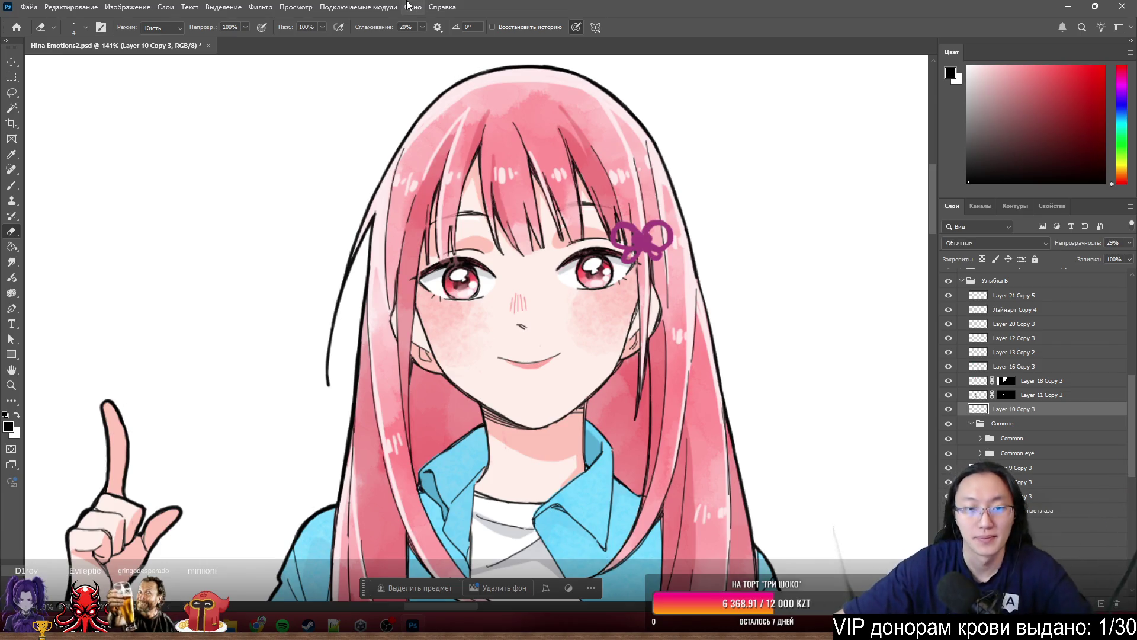
{"action": "scroll", "coordinate": [565, 200], "scroll_direction": "up", "scroll_amount": 5}
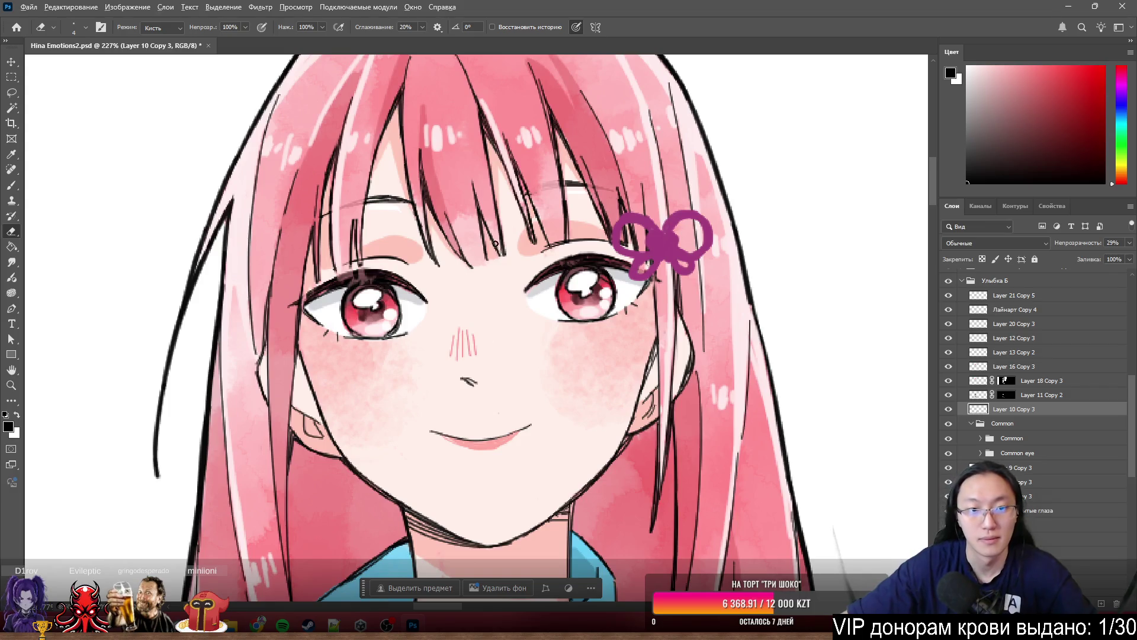
- Test-move the shared eye lineart, then undo to keep it aligned
{"action": "scroll", "coordinate": [496, 244], "scroll_direction": "down", "scroll_amount": 5}
{"action": "scroll", "coordinate": [496, 244], "scroll_direction": "up", "scroll_amount": 7}
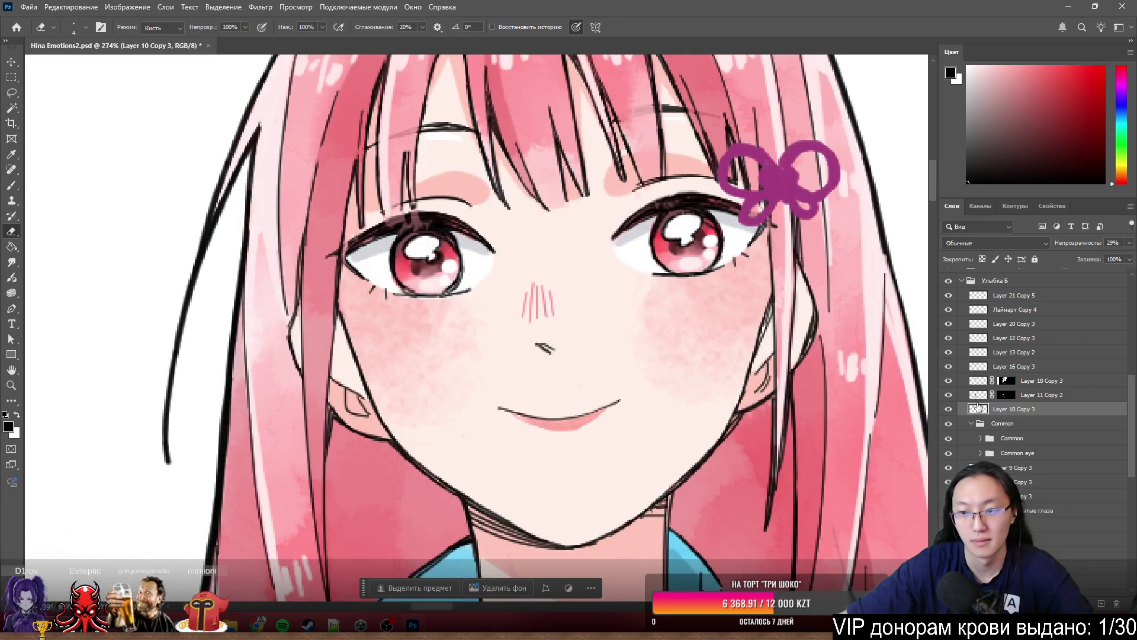
{"action": "scroll", "coordinate": [624, 314], "scroll_direction": "down", "scroll_amount": 2}
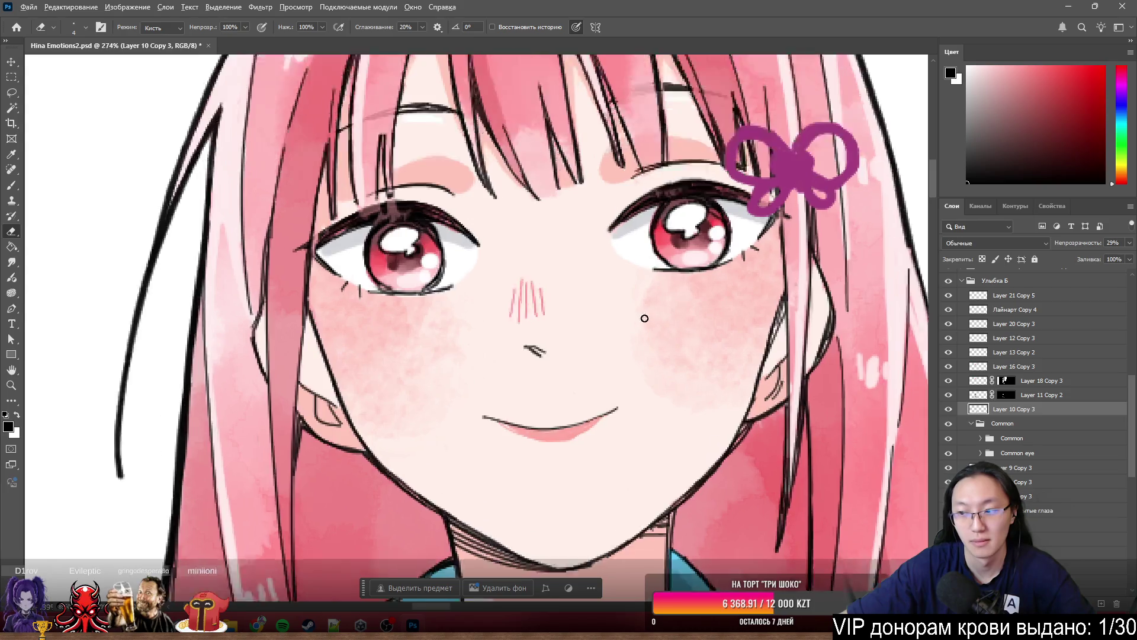
{"action": "scroll", "coordinate": [640, 299], "scroll_direction": "up", "scroll_amount": 2}
{"action": "left_click_drag", "start_coordinate": [687, 218], "coordinate": [717, 249]}
{"action": "key", "text": "ctrl+z"}
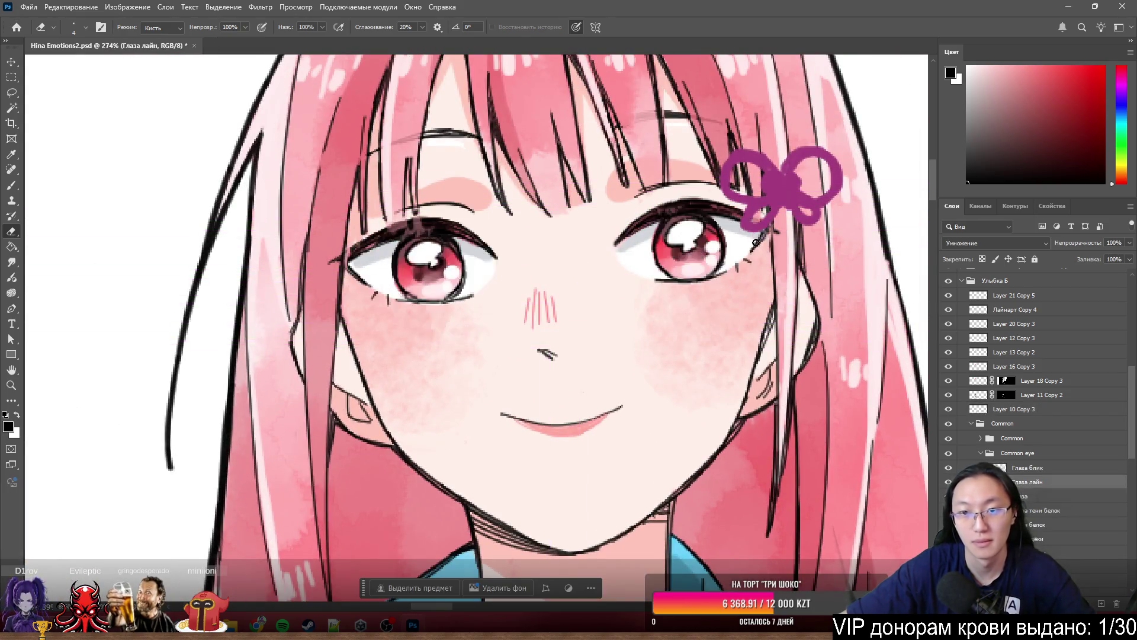
- Collapse the Common eye folder and navigate to the closed-eyes smiling face
{"action": "scroll", "coordinate": [579, 254], "scroll_direction": "down", "scroll_amount": 6}
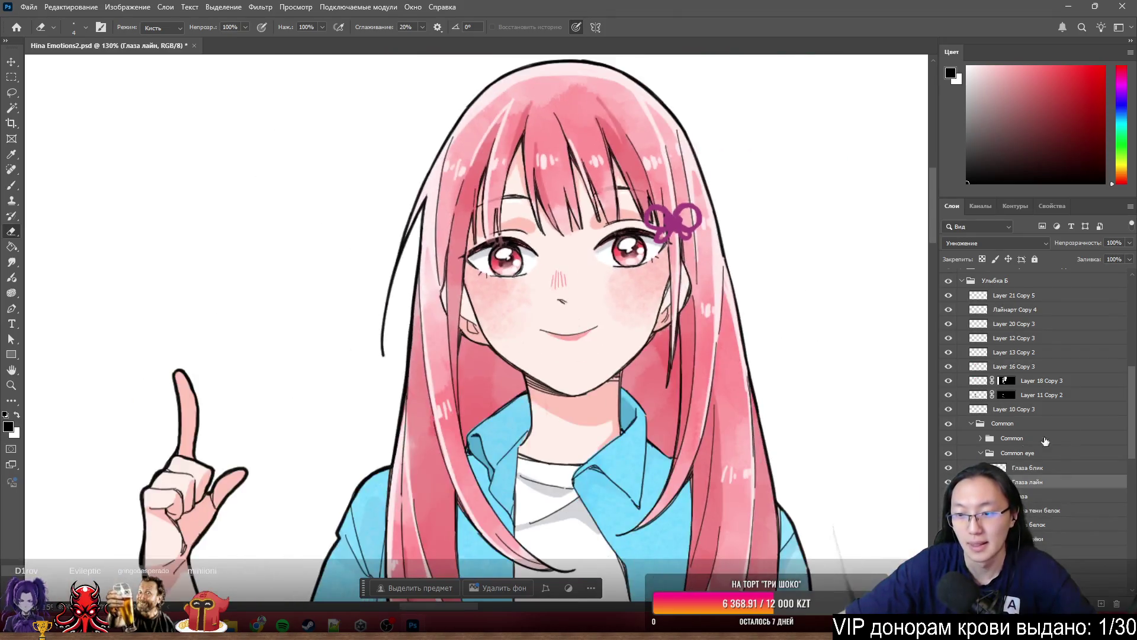
{"action": "left_click", "coordinate": [986, 455]}
{"action": "scroll", "coordinate": [732, 363], "scroll_direction": "down", "scroll_amount": 5}
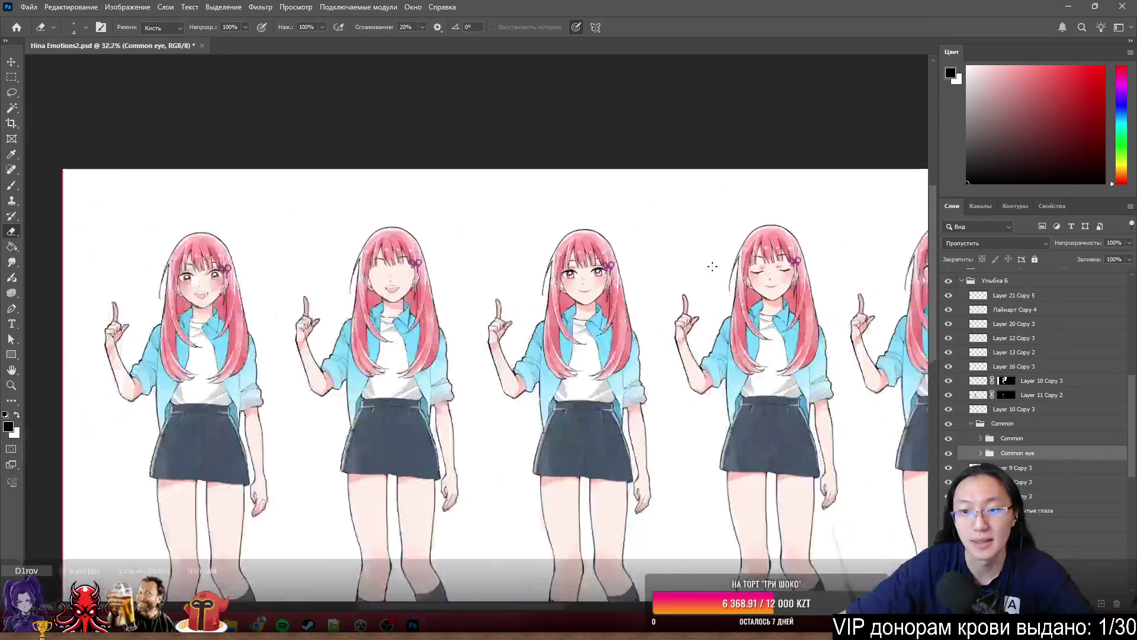
{"action": "scroll", "coordinate": [729, 278], "scroll_direction": "up", "scroll_amount": 2}
{"action": "scroll", "coordinate": [647, 269], "scroll_direction": "up", "scroll_amount": 9}
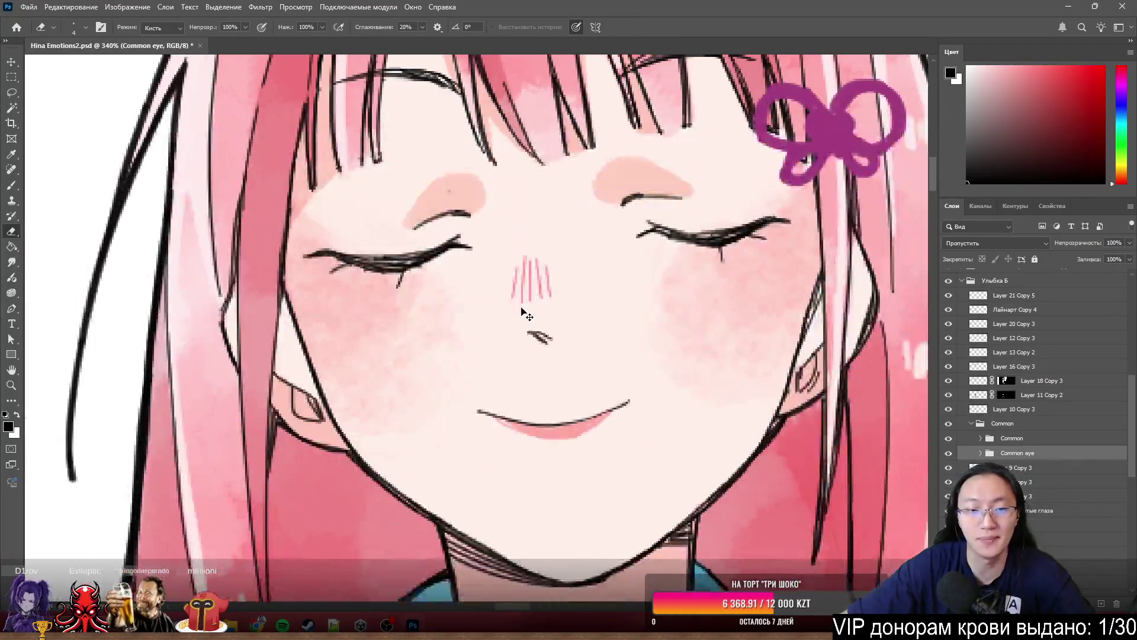
{"action": "scroll", "coordinate": [647, 269], "scroll_direction": "down", "scroll_amount": 10}
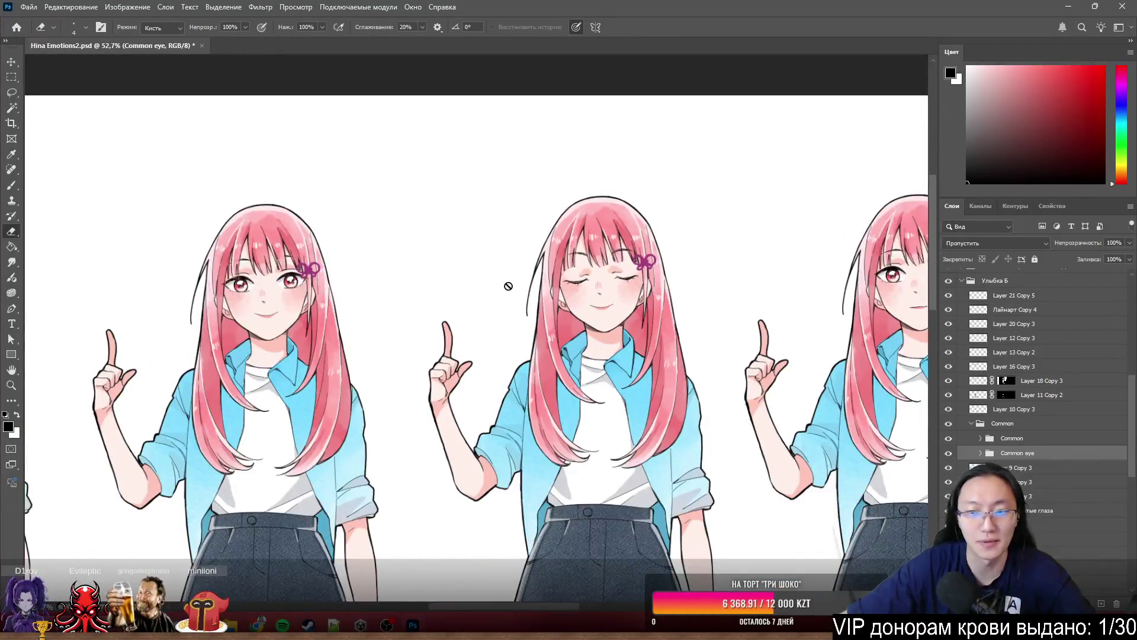
{"action": "scroll", "coordinate": [509, 286], "scroll_direction": "up", "scroll_amount": 12}
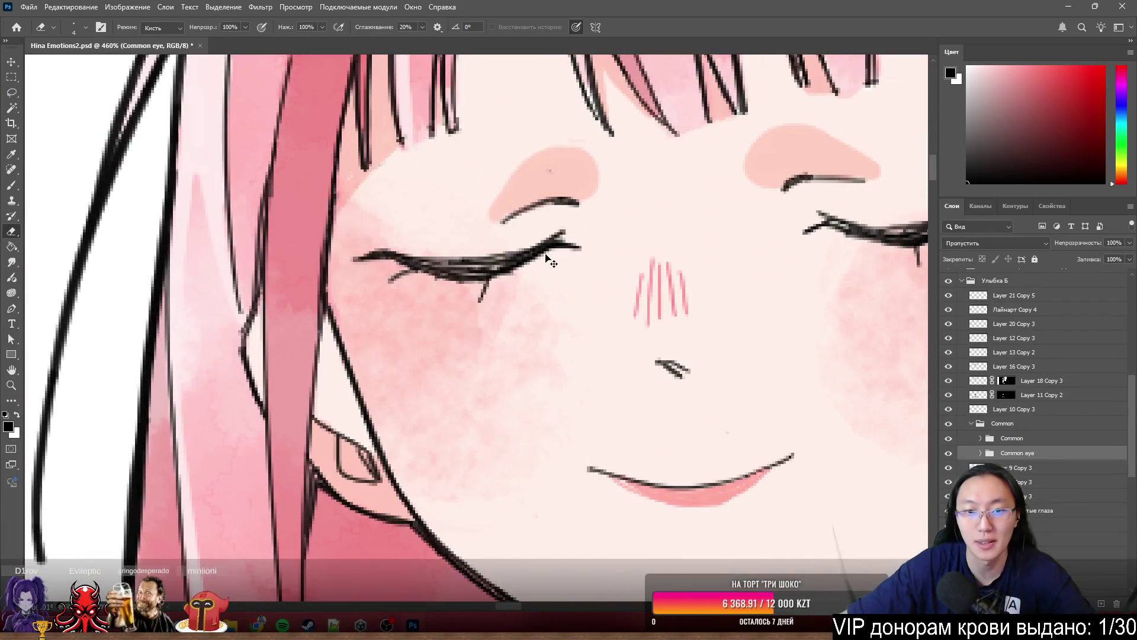
{"action": "scroll", "coordinate": [593, 266], "scroll_direction": "down", "scroll_amount": 5}
{"action": "scroll", "coordinate": [720, 264], "scroll_direction": "up", "scroll_amount": 4}
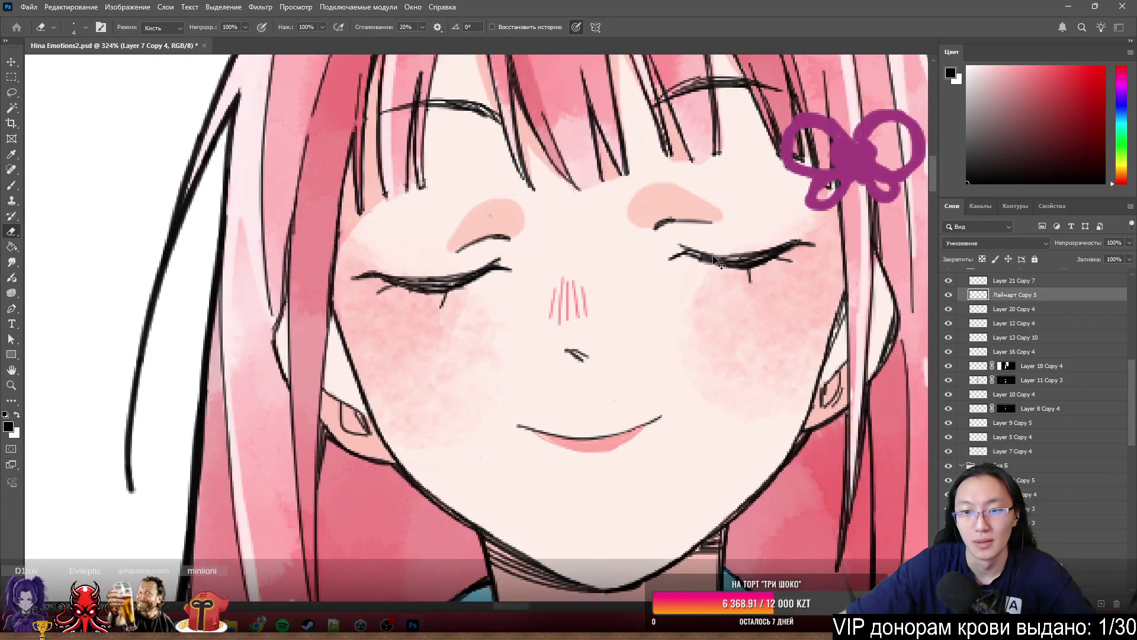
{"action": "scroll", "coordinate": [717, 263], "scroll_direction": "up", "scroll_amount": 2}
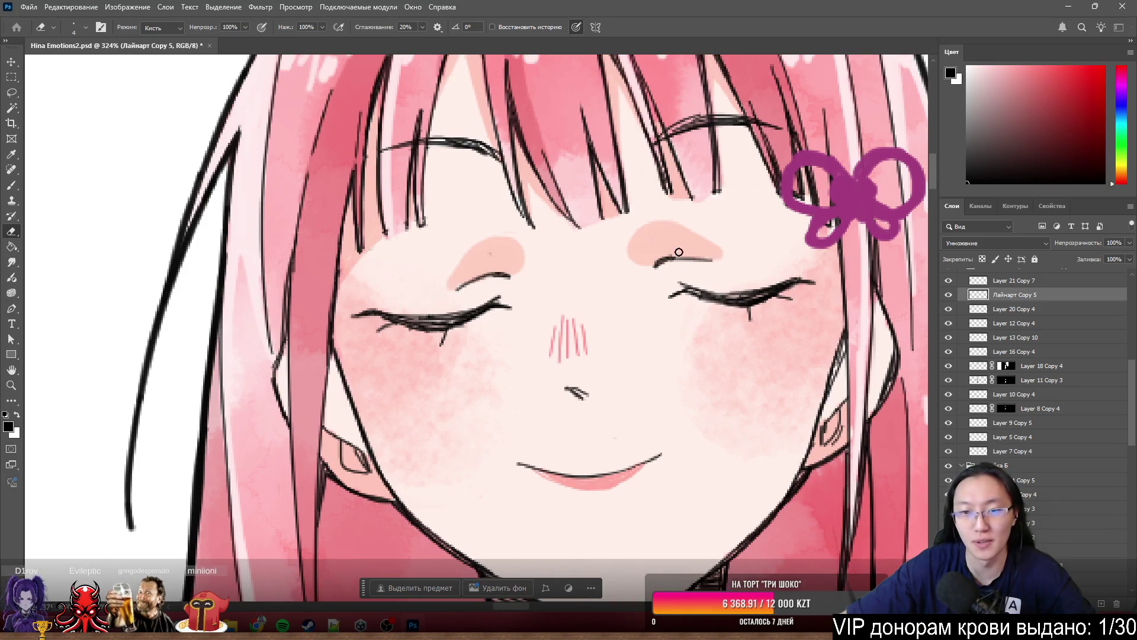
{"action": "scroll", "coordinate": [651, 255], "scroll_direction": "right", "scroll_amount": 3}
- Lasso both closed eyes on Лайнарт Copy 5 and cut them to a new layer named Глаза лайн
{"action": "key", "text": "l"}
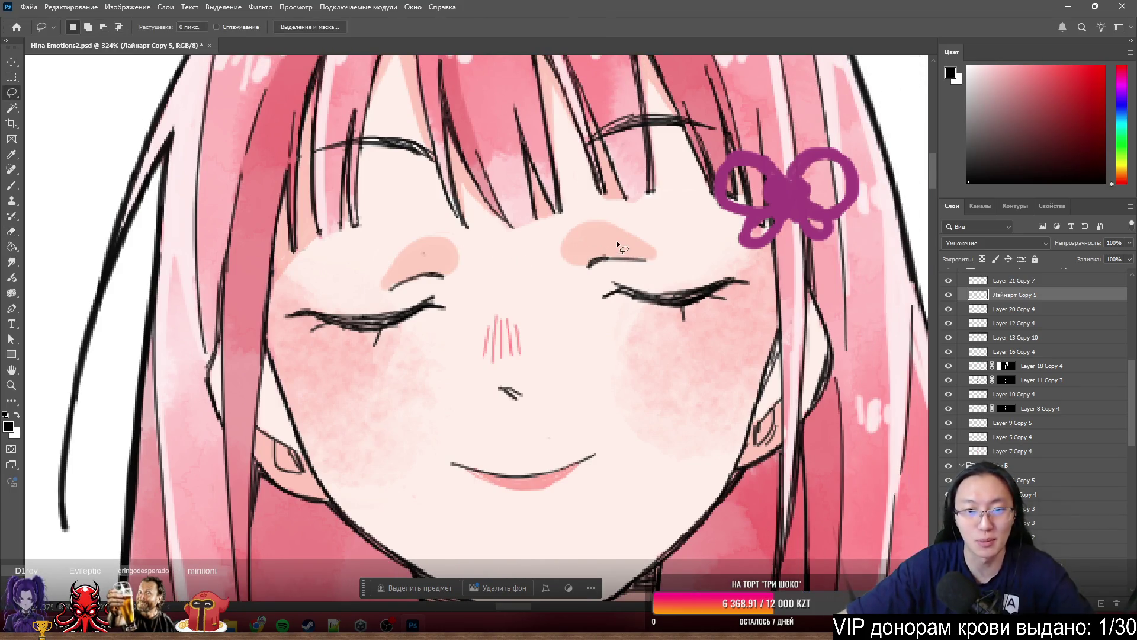
{"action": "left_click_drag", "start_coordinate": [613, 234], "coordinate": [368, 263]}
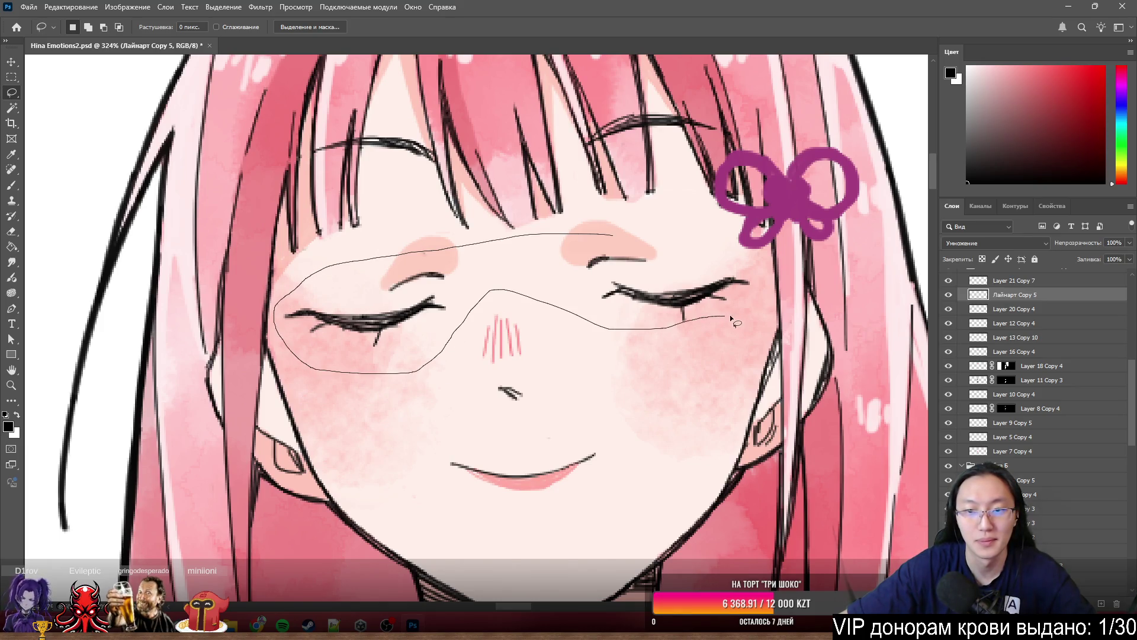
{"action": "left_click_drag", "start_coordinate": [765, 289], "coordinate": [765, 291]}
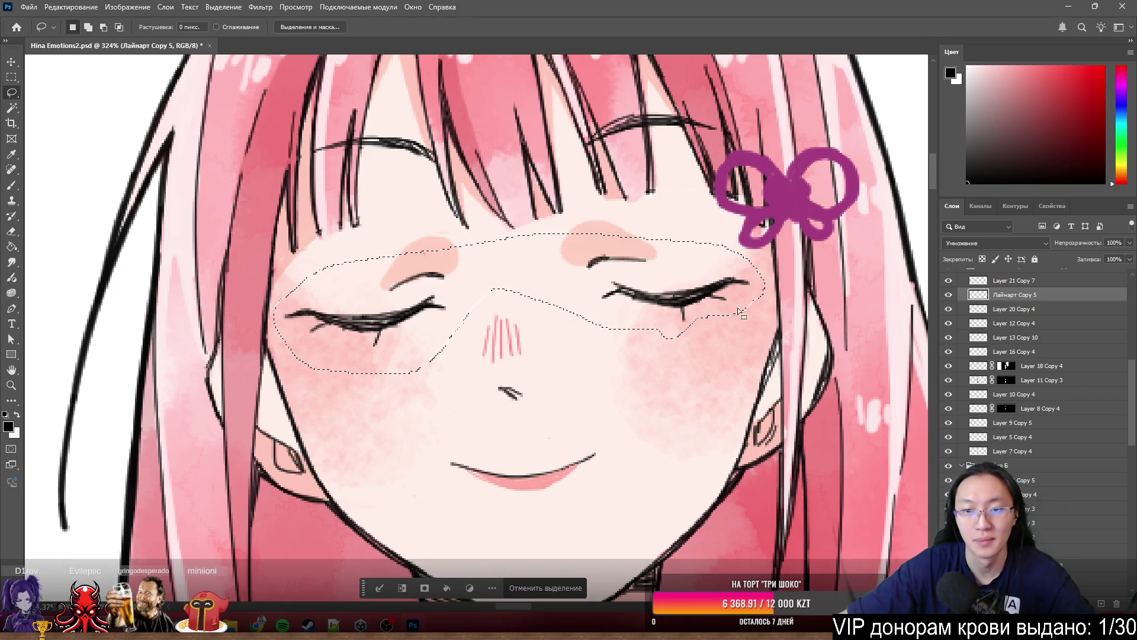
{"action": "right_click", "coordinate": [691, 301]}
{"action": "left_click", "coordinate": [750, 389]}
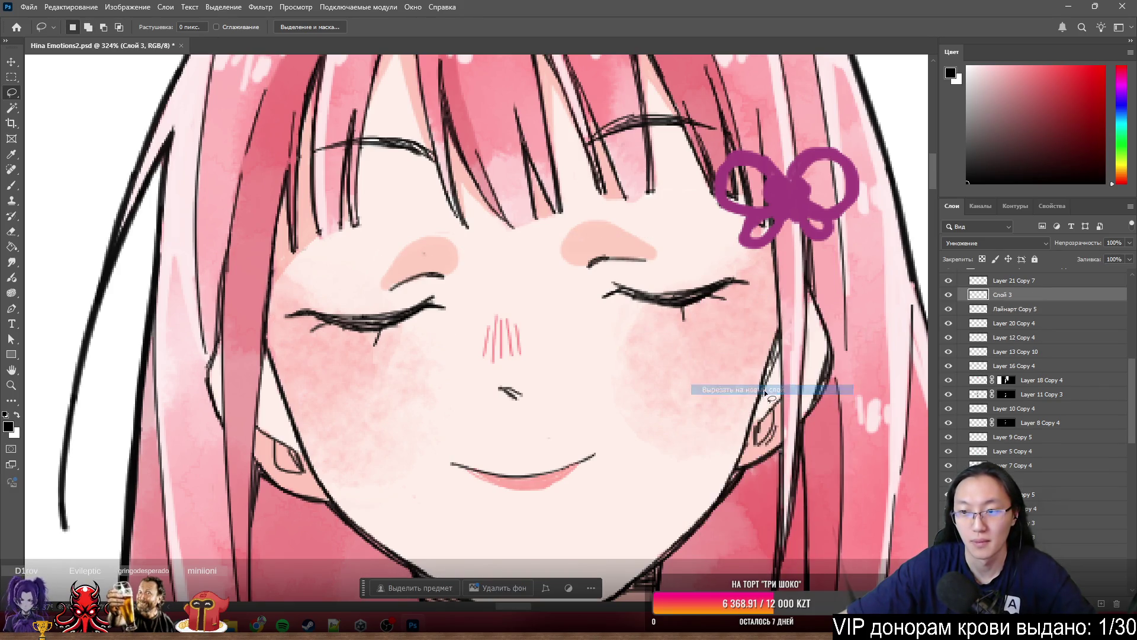
{"action": "type", "text": "Uk"}
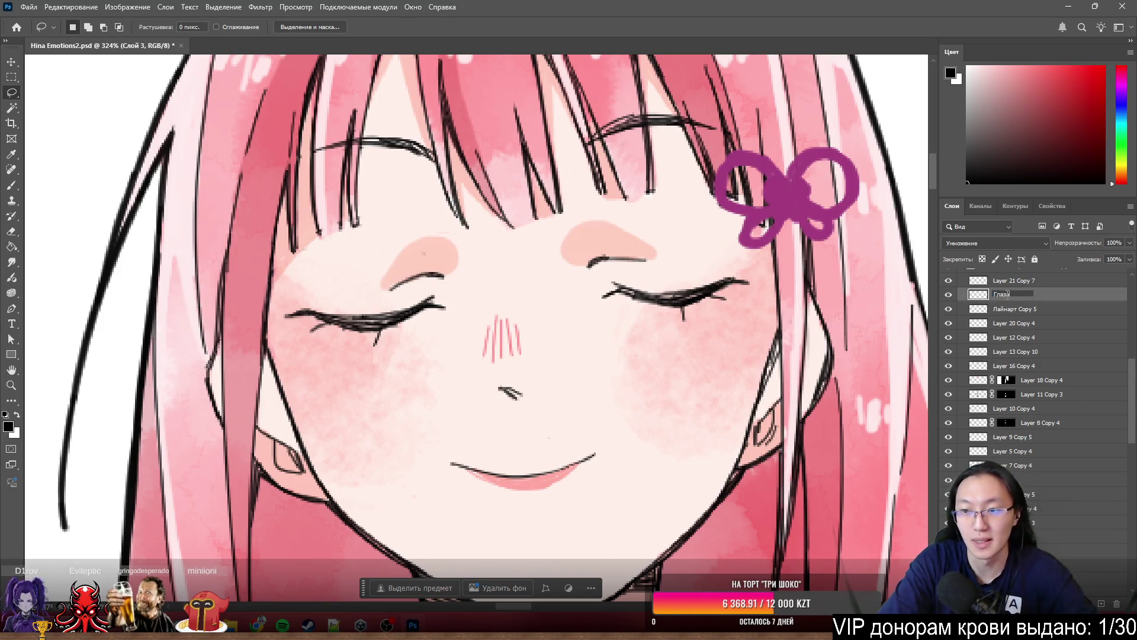
{"action": "type", "text": "н"}
{"action": "key", "text": "Return"}
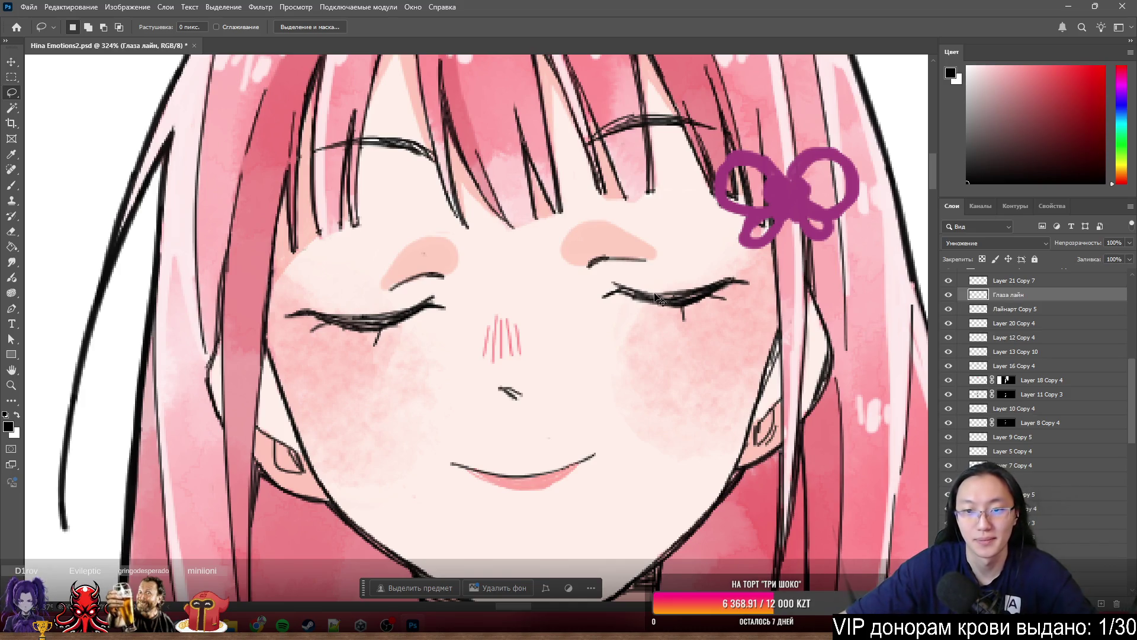
- Lasso both brow blushes on Layer 5 Copy 4 and cut them onto a new layer
{"action": "left_click", "coordinate": [579, 235], "text": "ctrl"}
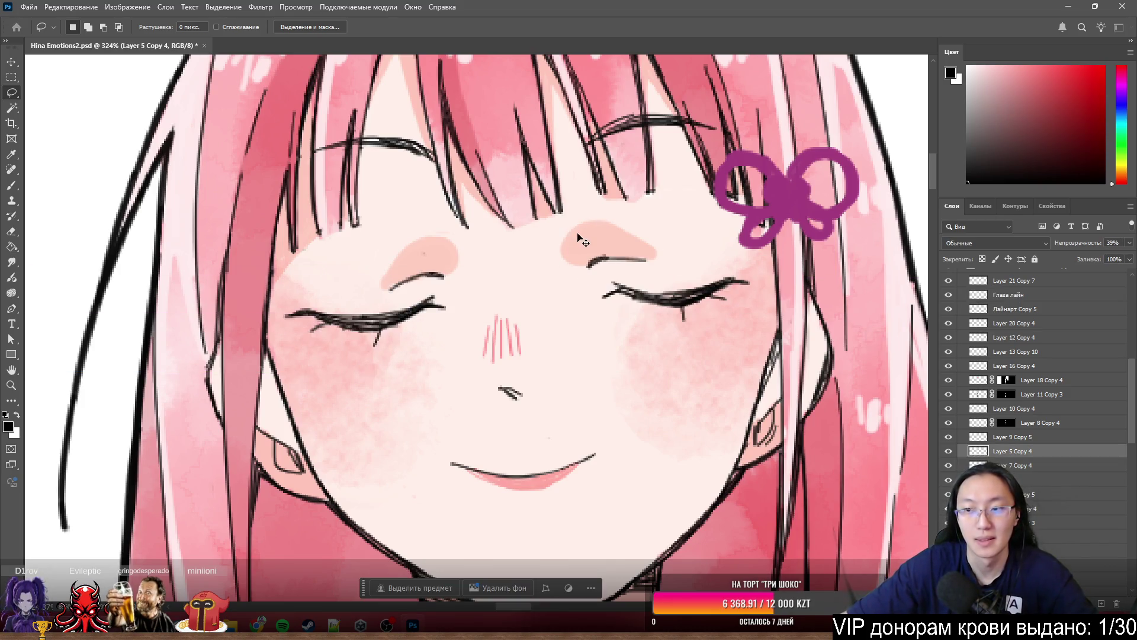
{"action": "mouse_move", "coordinate": [647, 227]}
{"action": "left_mouse_down"}
{"action": "mouse_move", "coordinate": [570, 222]}
{"action": "mouse_move", "coordinate": [647, 226]}
{"action": "left_mouse_up"}
{"action": "left_click_drag", "start_coordinate": [464, 247], "coordinate": [406, 227], "text": "shift"}
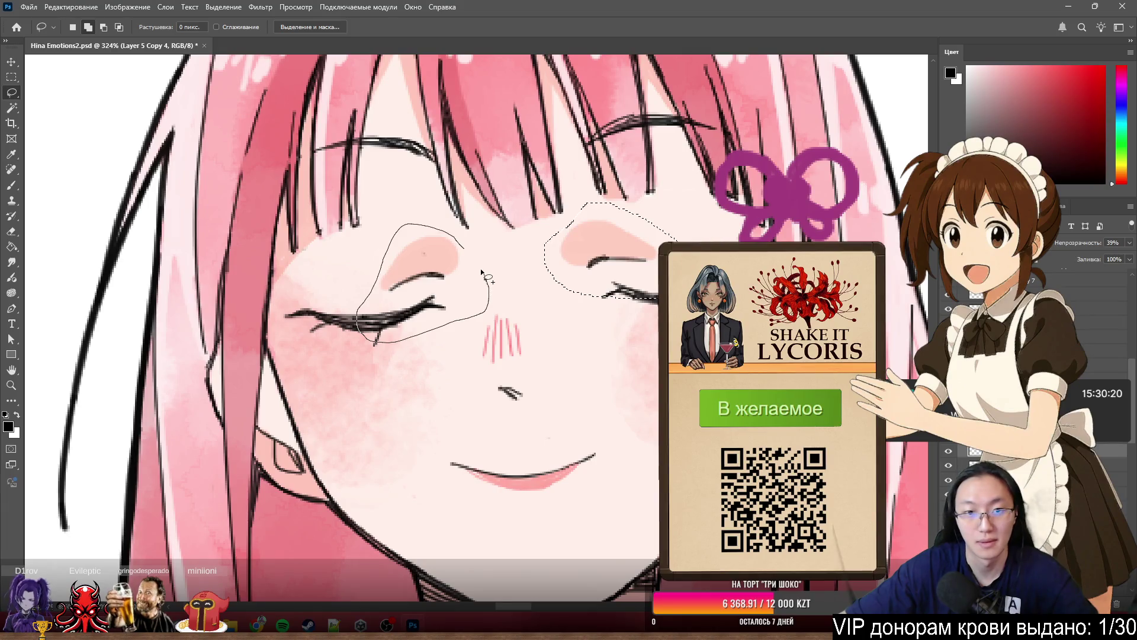
{"action": "left_click_drag", "start_coordinate": [486, 276], "coordinate": [476, 261]}
{"action": "right_click", "coordinate": [429, 247]}
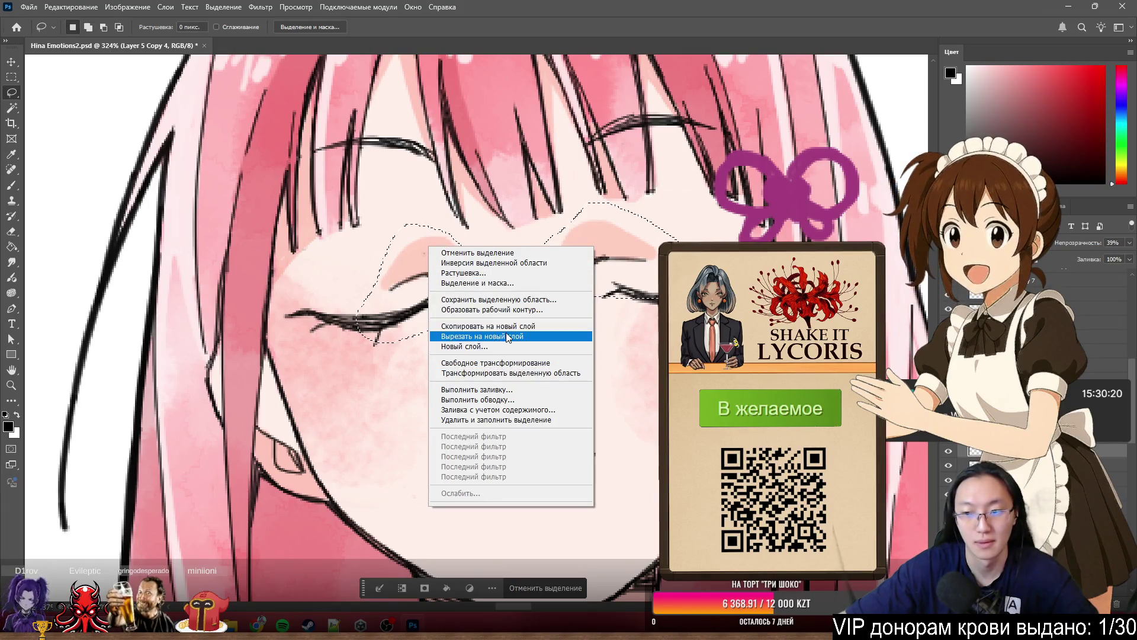
{"action": "left_click", "coordinate": [507, 336]}
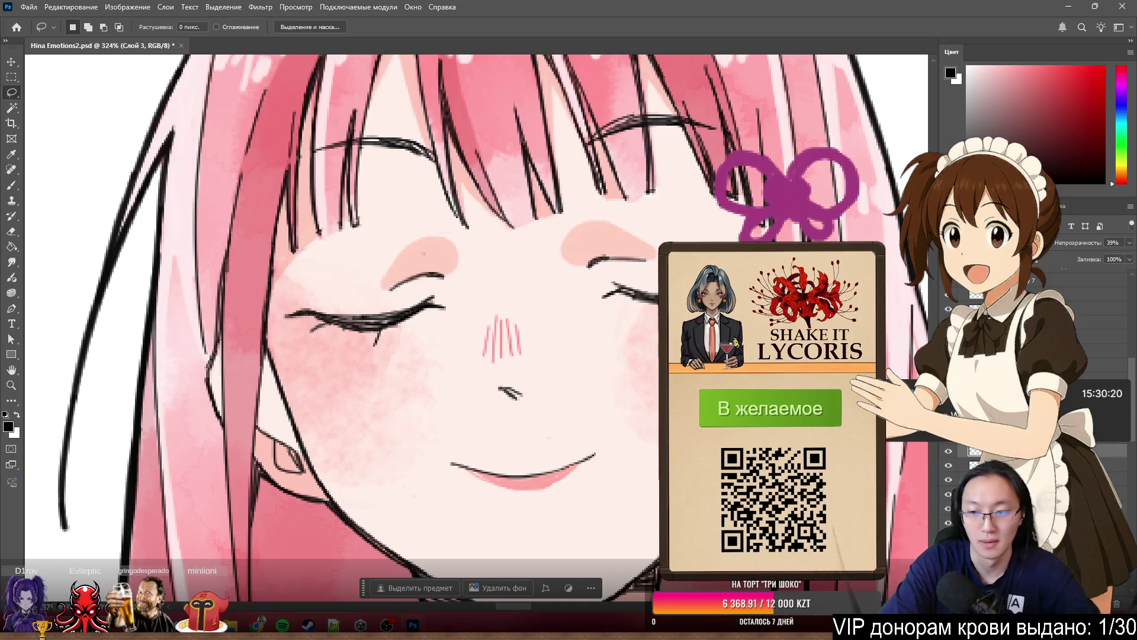
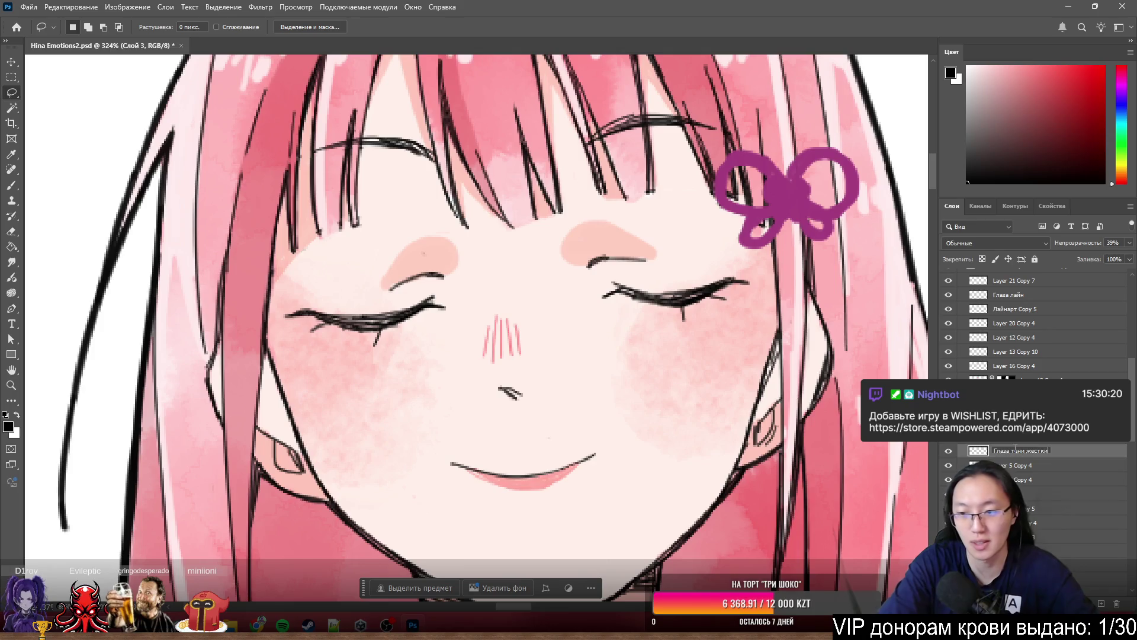
- Rename the eye-shadow layer to 'Глаза брови'
{"action": "type", "text": "е"}
{"action": "key", "text": "Return"}
{"action": "key", "text": "Right"}
{"action": "key", "text": "BackSpace"}
{"action": "key", "text": "BackSpace"}
{"action": "key", "text": "BackSpace"}
{"action": "type", "text": "б"}
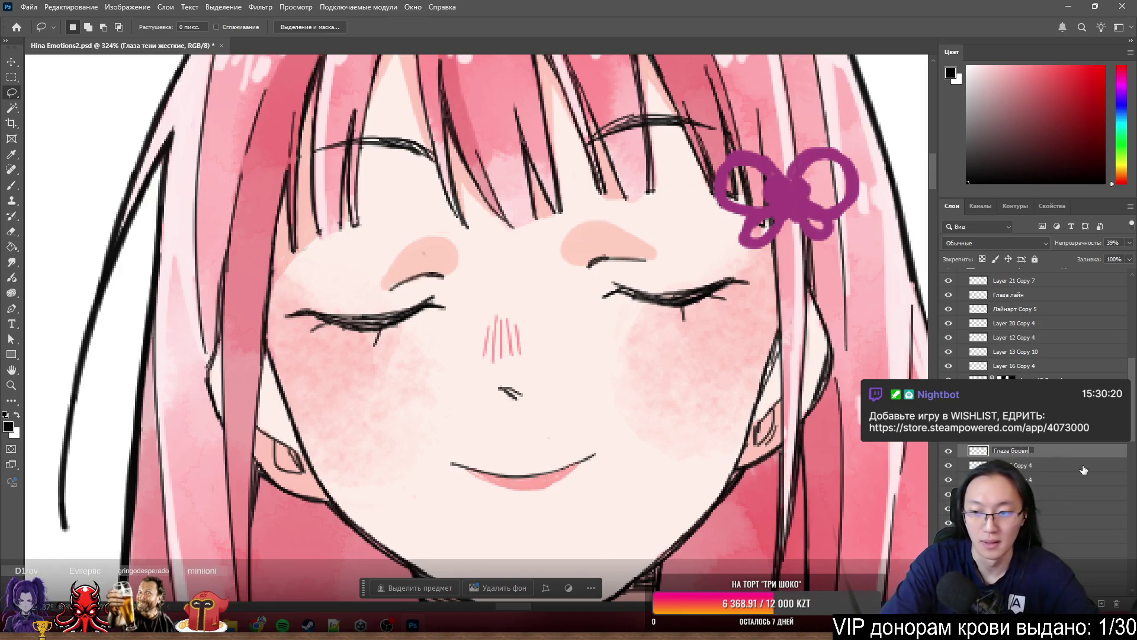
{"action": "key", "text": "Return"}
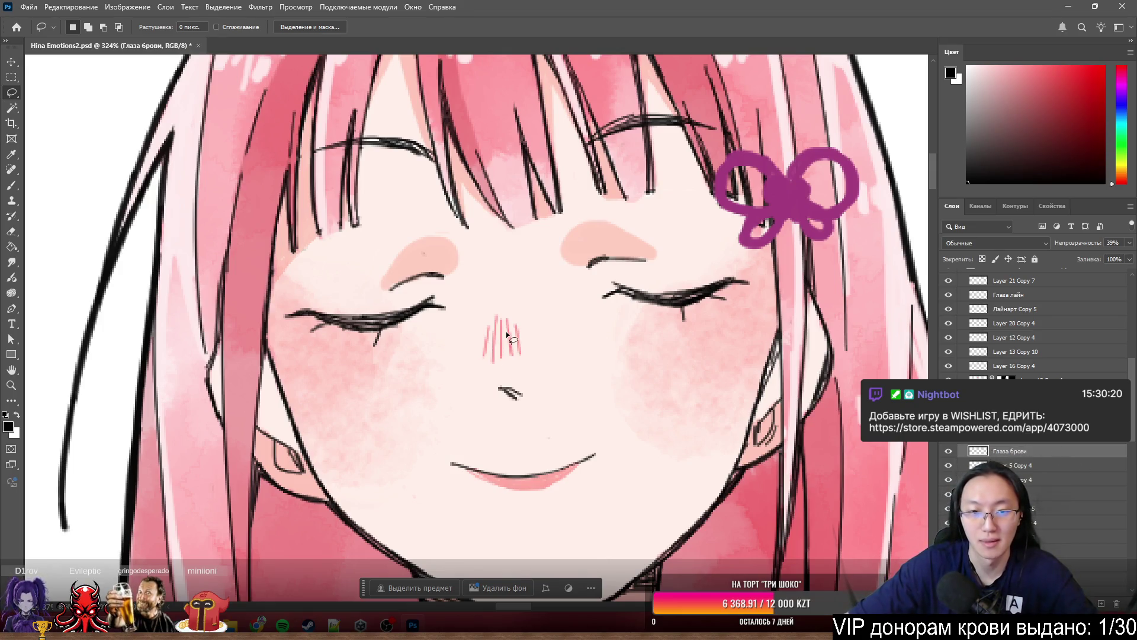
- On Слой 3, lasso a freehand outline around the eyes and cheeks
{"action": "left_click", "coordinate": [687, 333], "text": "ctrl"}
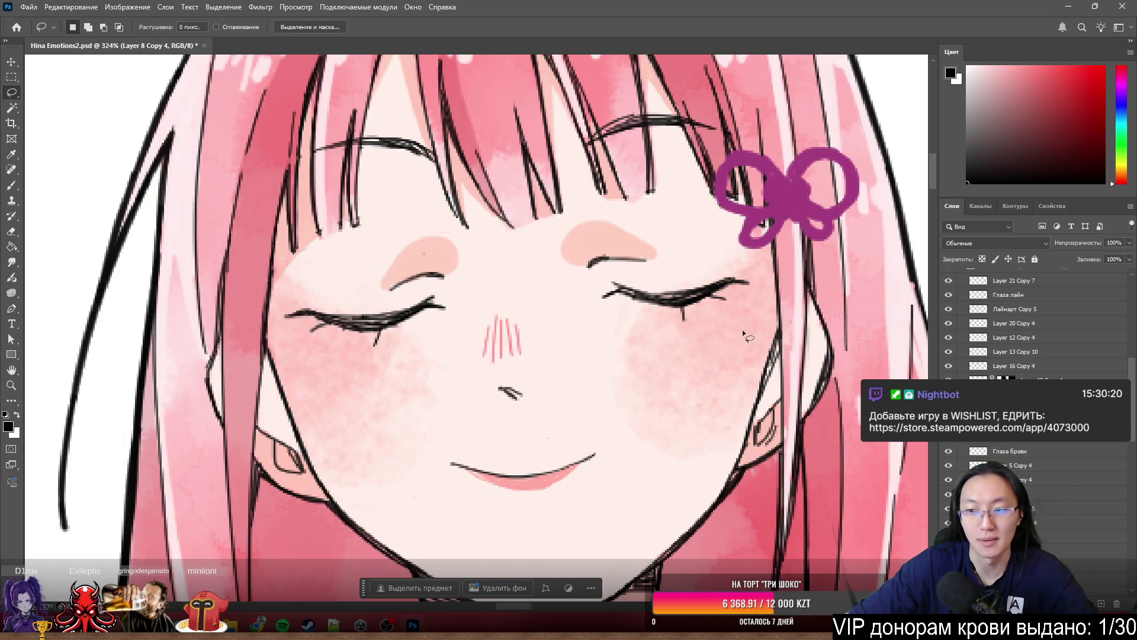
{"action": "scroll", "coordinate": [782, 338], "scroll_direction": "down", "scroll_amount": 1}
{"action": "left_click", "coordinate": [819, 340], "text": "ctrl"}
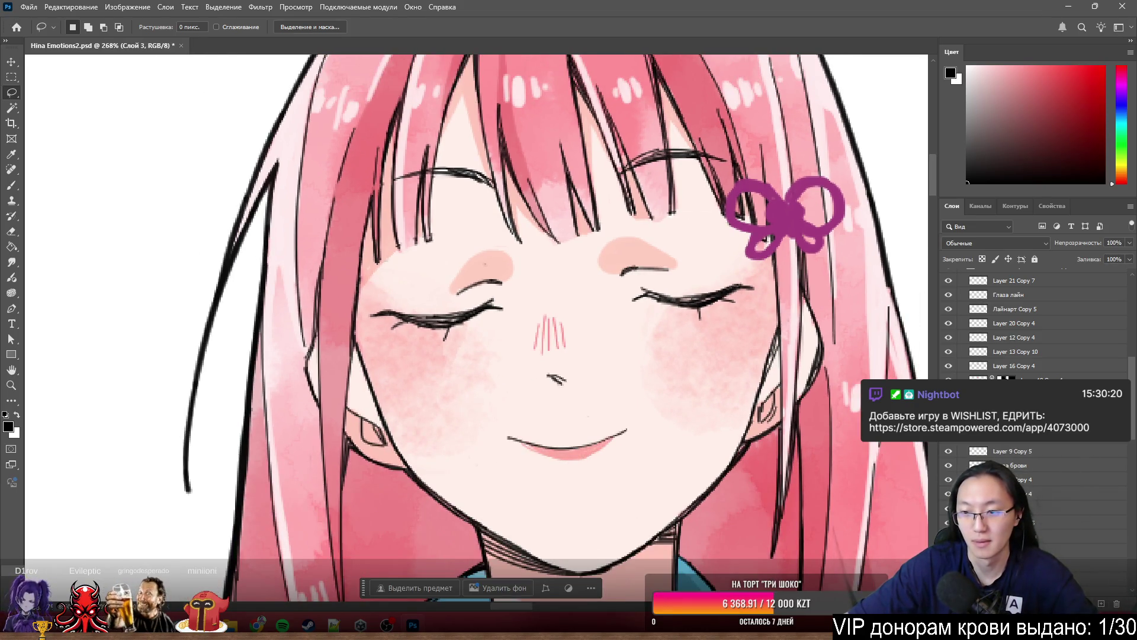
{"action": "mouse_move", "coordinate": [765, 220]}
{"action": "left_mouse_down"}
{"action": "mouse_move", "coordinate": [675, 300]}
{"action": "mouse_move", "coordinate": [494, 297]}
{"action": "left_mouse_up"}
{"action": "mouse_move", "coordinate": [266, 291]}
{"action": "left_mouse_down"}
{"action": "mouse_move", "coordinate": [892, 466]}
{"action": "mouse_move", "coordinate": [841, 156]}
{"action": "left_mouse_up"}
- Cut the outlined area onto a new layer named 'Глаза щёки'
{"action": "right_click", "coordinate": [731, 369]}
{"action": "left_click", "coordinate": [733, 383]}
{"action": "right_click", "coordinate": [732, 383]}
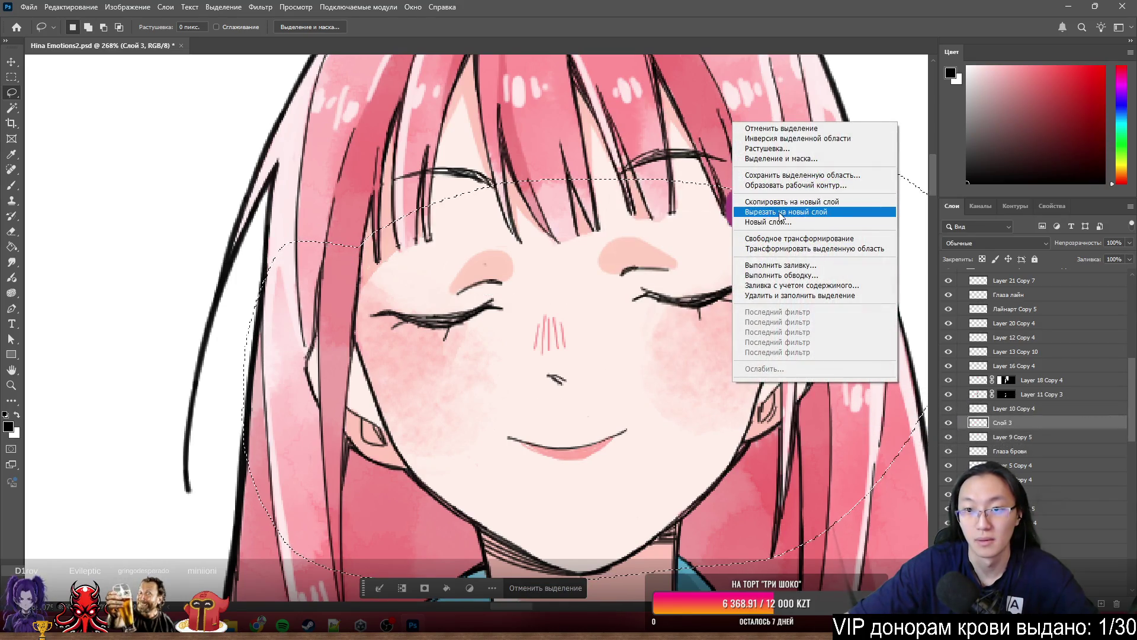
{"action": "left_click", "coordinate": [780, 212]}
{"action": "double_click", "coordinate": [1001, 423]}
{"action": "type", "text": "Ukfo"}
{"action": "key", "text": "BackSpace"}
{"action": "type", "text": "Глаза щёки"}
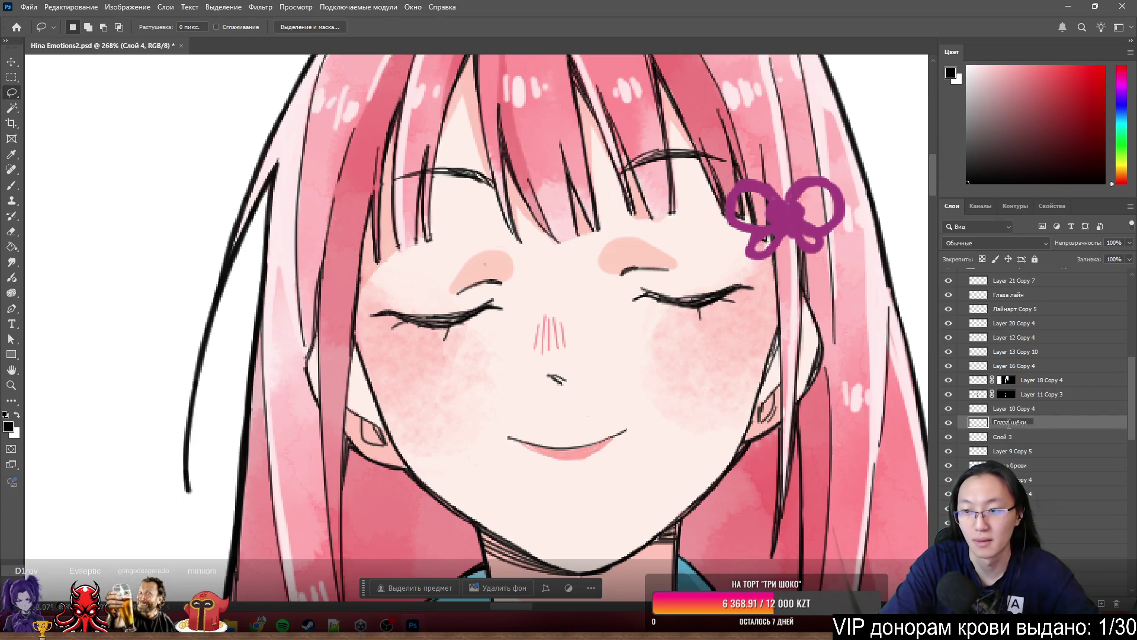
{"action": "key", "text": "Return"}
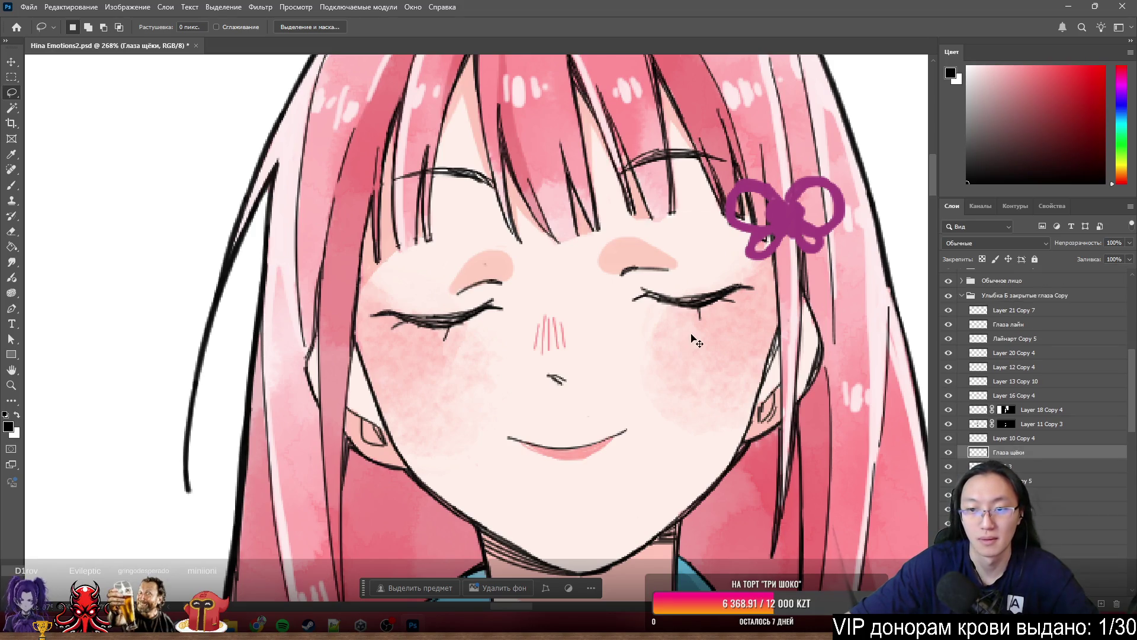
- Place Глаза лайн above Глаза щёки and group the eye-line, cheek and brow layers
{"action": "left_click", "coordinate": [701, 318], "text": "ctrl"}
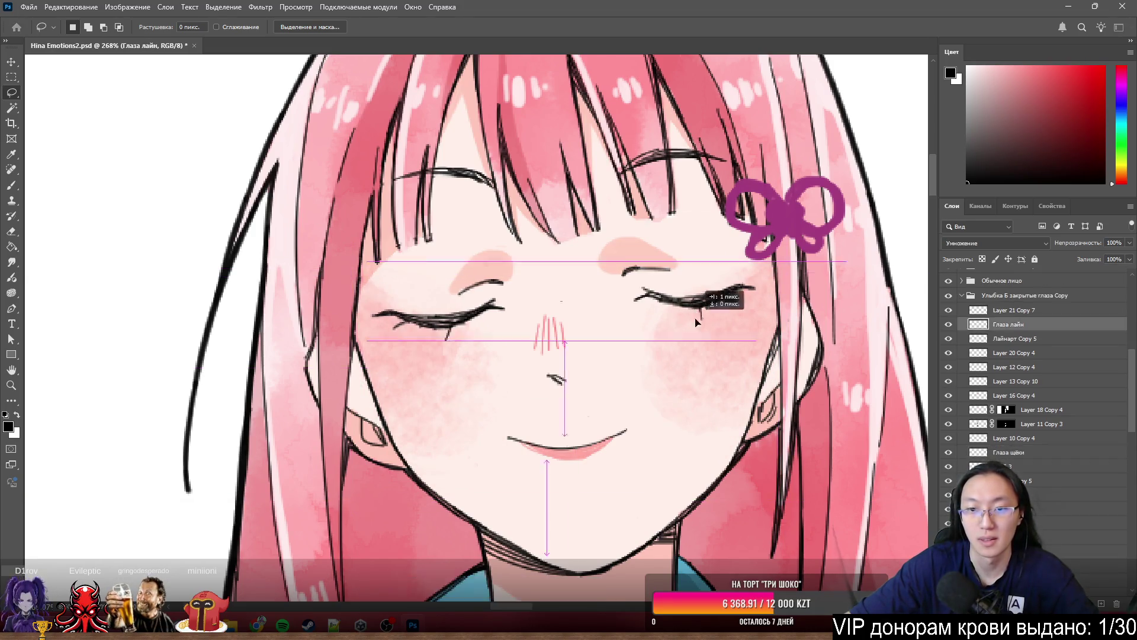
{"action": "left_click", "coordinate": [652, 270], "text": "ctrl"}
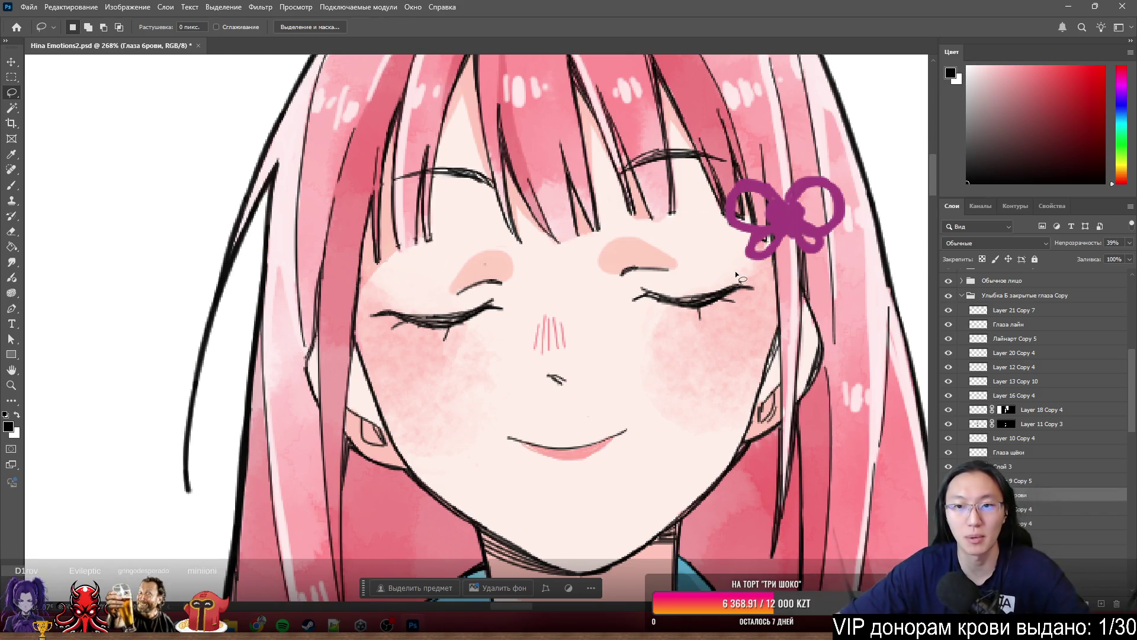
{"action": "scroll", "coordinate": [735, 271], "scroll_direction": "down", "scroll_amount": 2}
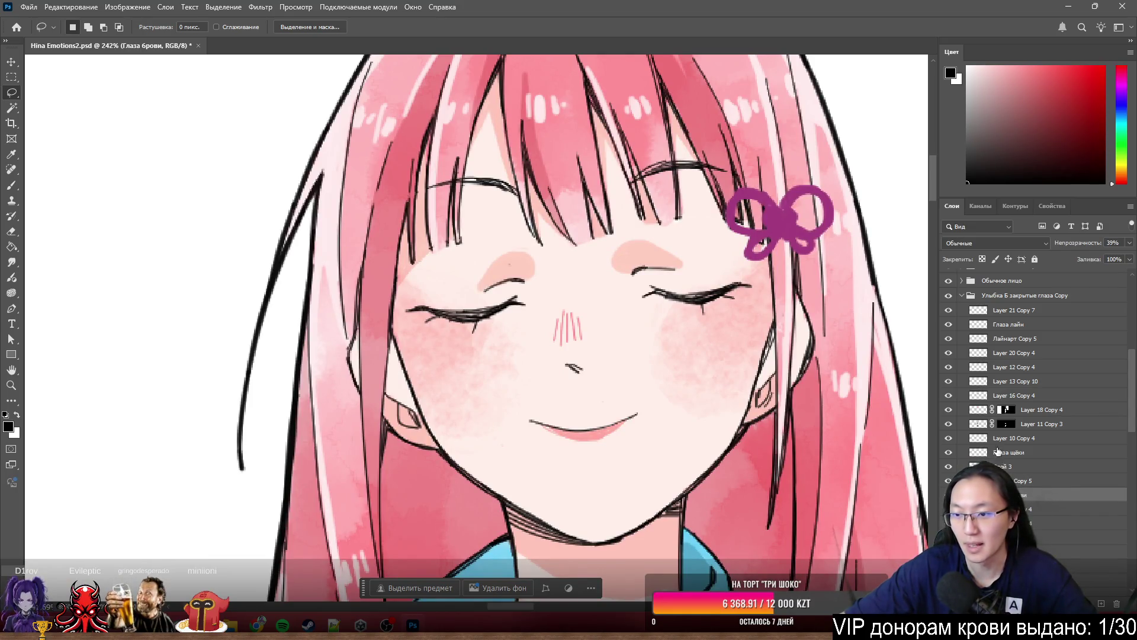
{"action": "mouse_move", "coordinate": [1038, 328]}
{"action": "left_mouse_down"}
{"action": "mouse_move", "coordinate": [1043, 492]}
{"action": "mouse_move", "coordinate": [1026, 321]}
{"action": "mouse_move", "coordinate": [1039, 335]}
{"action": "left_mouse_up"}
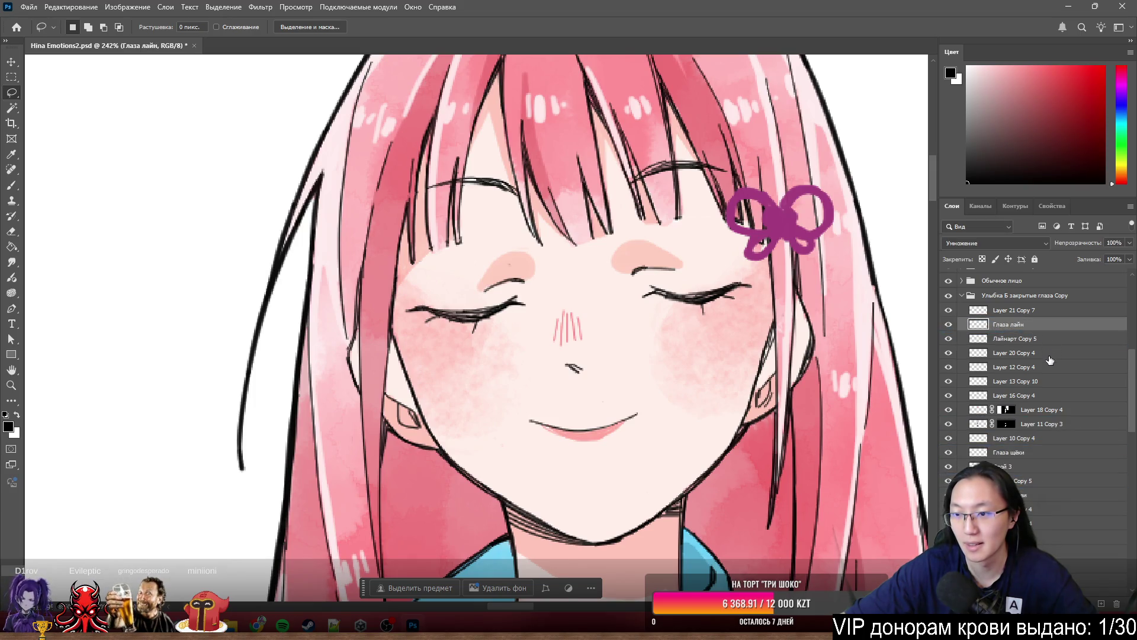
{"action": "left_click_drag", "start_coordinate": [1006, 328], "coordinate": [1019, 466]}
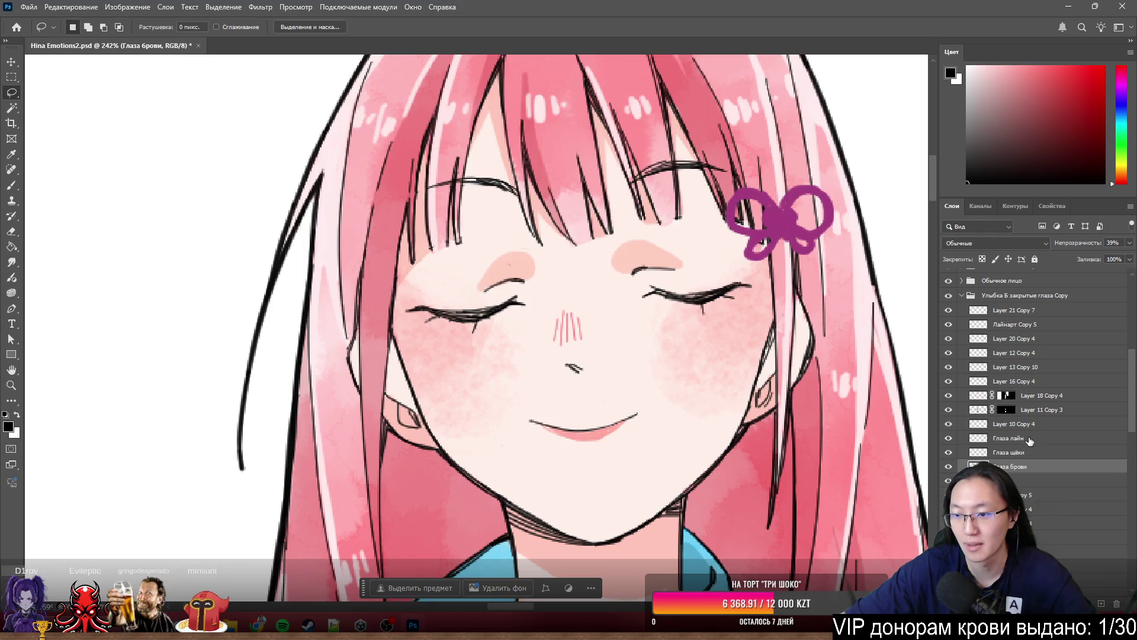
{"action": "key", "text": "ctrl+g"}
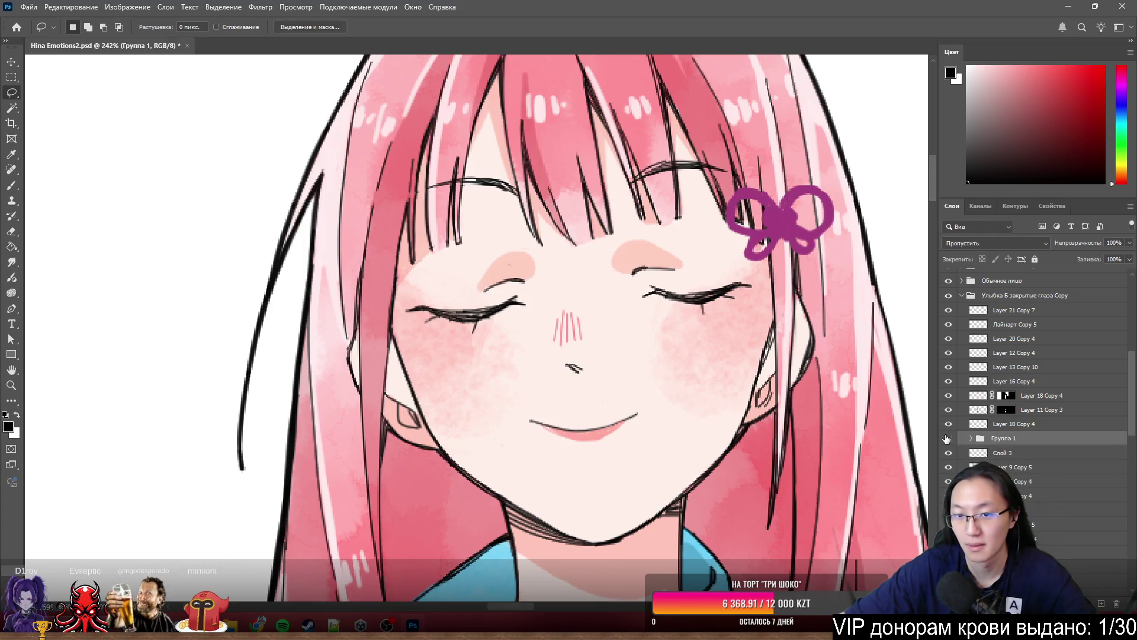
- Toggle the new eye group's visibility to compare the face with and without it
{"action": "left_click", "coordinate": [948, 439]}
{"action": "left_click", "coordinate": [948, 438]}
{"action": "left_click", "coordinate": [948, 438]}
{"action": "left_click", "coordinate": [948, 439]}
{"action": "left_click", "coordinate": [948, 438]}
{"action": "scroll", "coordinate": [690, 322], "scroll_direction": "down", "scroll_amount": 3}
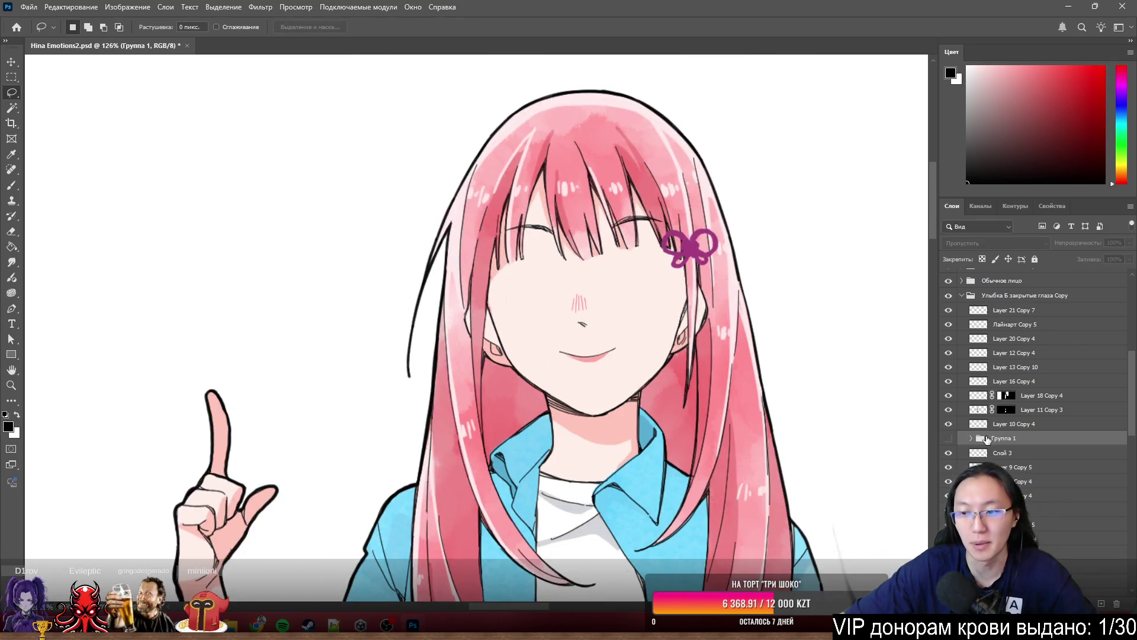
{"action": "scroll", "coordinate": [1005, 417], "scroll_direction": "down", "scroll_amount": 1}
{"action": "left_click", "coordinate": [948, 423]}
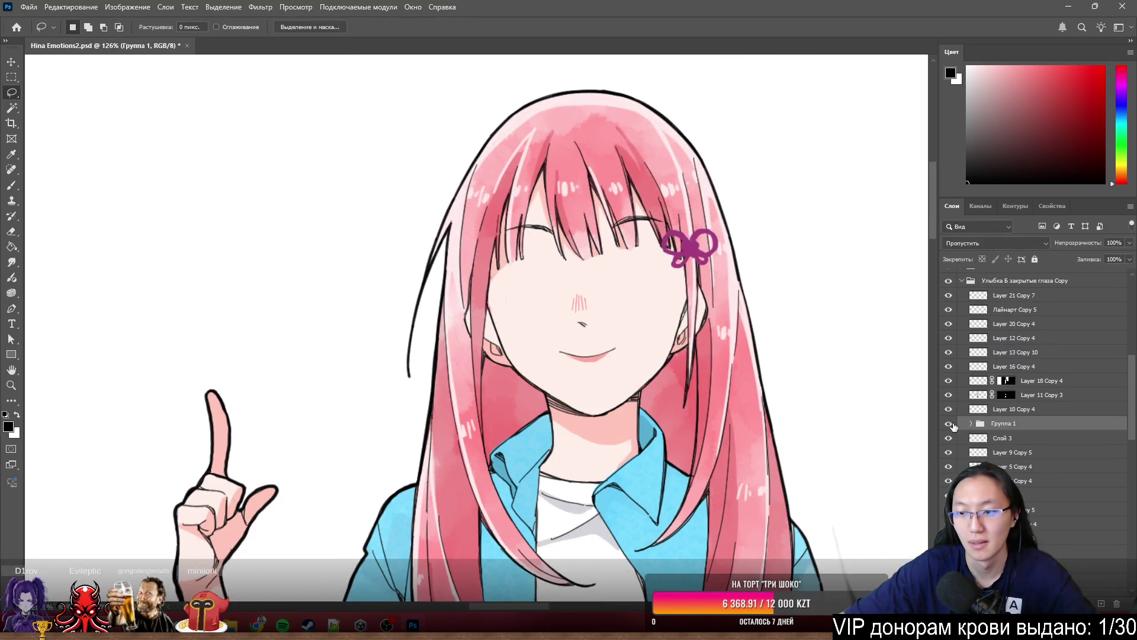
- Move the line, cheek and brow layers onto the second character's face and fine-tune their position
{"action": "left_click", "coordinate": [1003, 442]}
{"action": "left_click", "coordinate": [1021, 467], "text": "shift"}
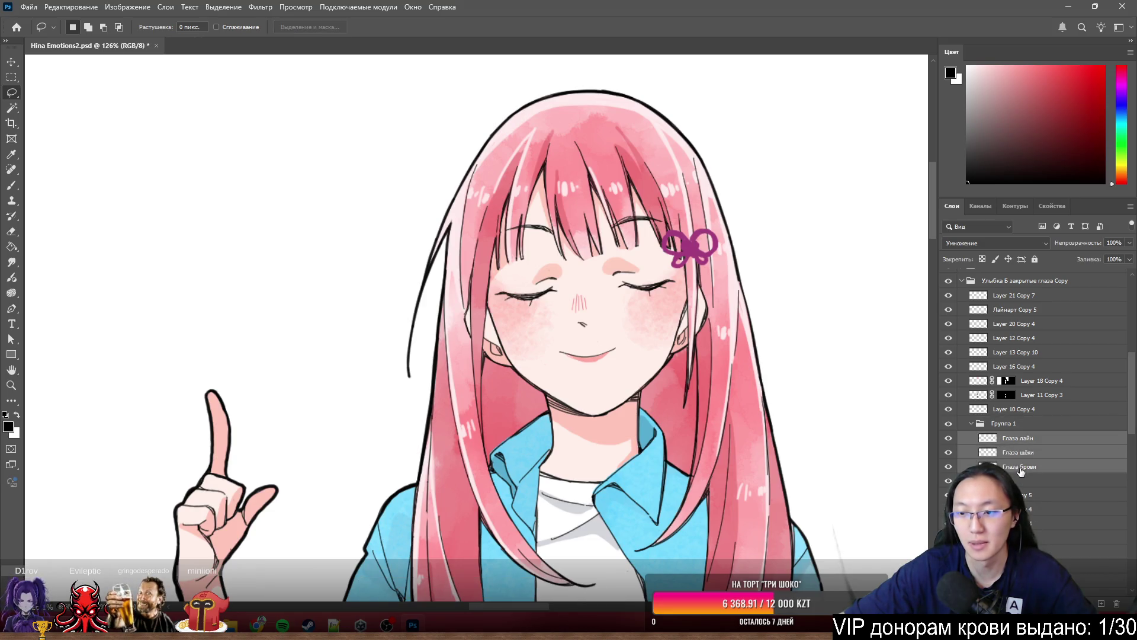
{"action": "left_click", "coordinate": [11, 61]}
{"action": "scroll", "coordinate": [709, 336], "scroll_direction": "down", "scroll_amount": 5}
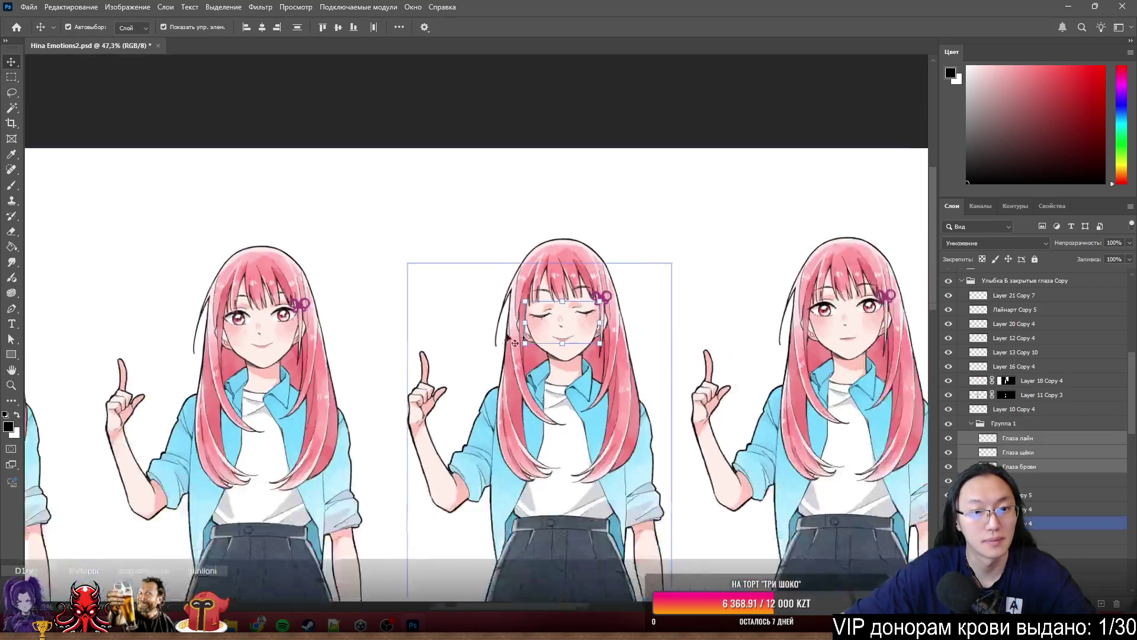
{"action": "mouse_move", "coordinate": [709, 336]}
{"action": "left_mouse_down"}
{"action": "mouse_move", "coordinate": [447, 337]}
{"action": "mouse_move", "coordinate": [406, 350]}
{"action": "mouse_move", "coordinate": [391, 341]}
{"action": "left_mouse_up"}
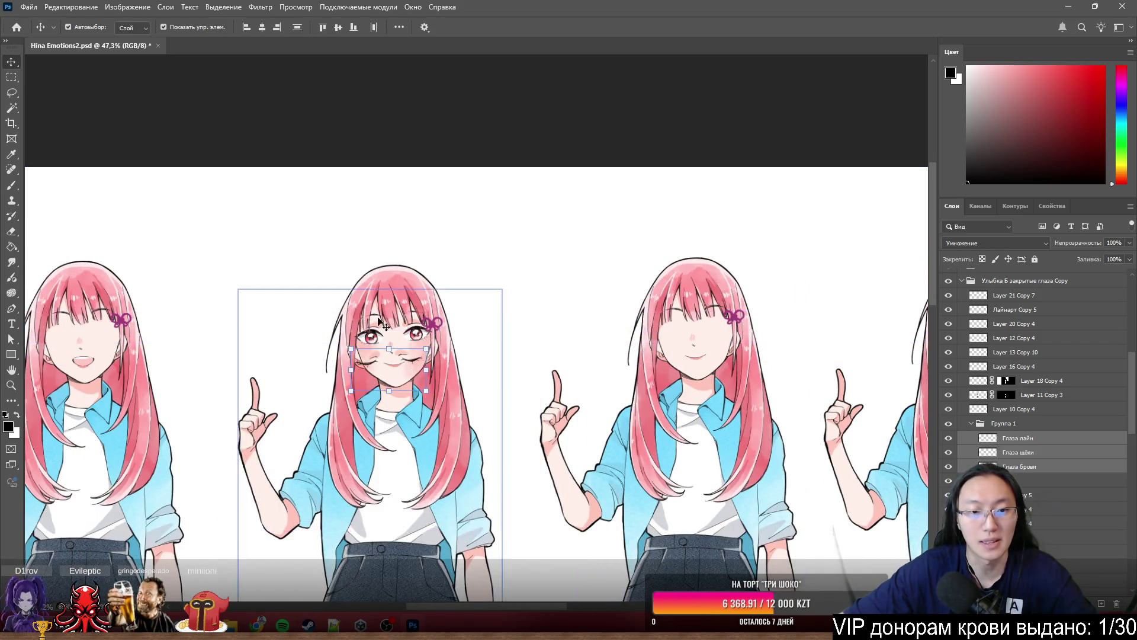
{"action": "scroll", "coordinate": [386, 334], "scroll_direction": "up", "scroll_amount": 10}
{"action": "scroll", "coordinate": [386, 334], "scroll_direction": "up", "scroll_amount": 4}
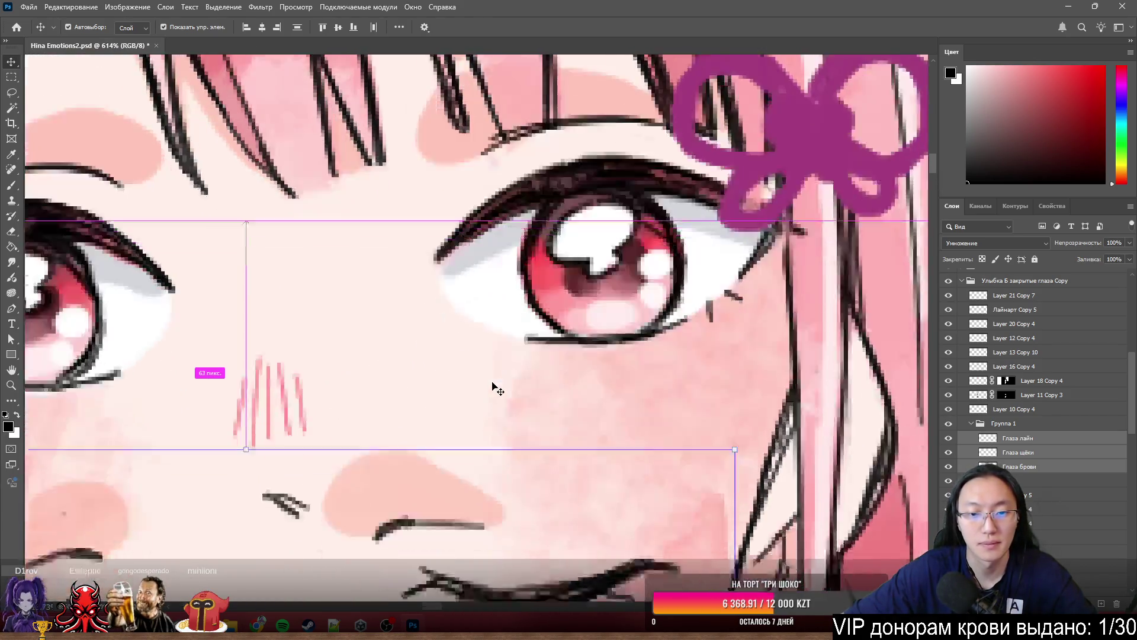
{"action": "scroll", "coordinate": [492, 386], "scroll_direction": "down", "scroll_amount": 3}
{"action": "mouse_move", "coordinate": [408, 403]}
{"action": "left_mouse_down"}
{"action": "mouse_move", "coordinate": [448, 196]}
{"action": "mouse_move", "coordinate": [493, 141]}
{"action": "mouse_move", "coordinate": [489, 99]}
{"action": "mouse_move", "coordinate": [465, 92]}
{"action": "mouse_move", "coordinate": [443, 124]}
{"action": "mouse_move", "coordinate": [452, 138]}
{"action": "left_mouse_up"}
{"action": "mouse_move", "coordinate": [459, 128]}
{"action": "left_mouse_down"}
{"action": "mouse_move", "coordinate": [461, 197]}
{"action": "mouse_move", "coordinate": [468, 128]}
{"action": "mouse_move", "coordinate": [462, 160]}
{"action": "mouse_move", "coordinate": [462, 138]}
{"action": "left_mouse_up"}
{"action": "scroll", "coordinate": [544, 275], "scroll_direction": "down", "scroll_amount": 5}
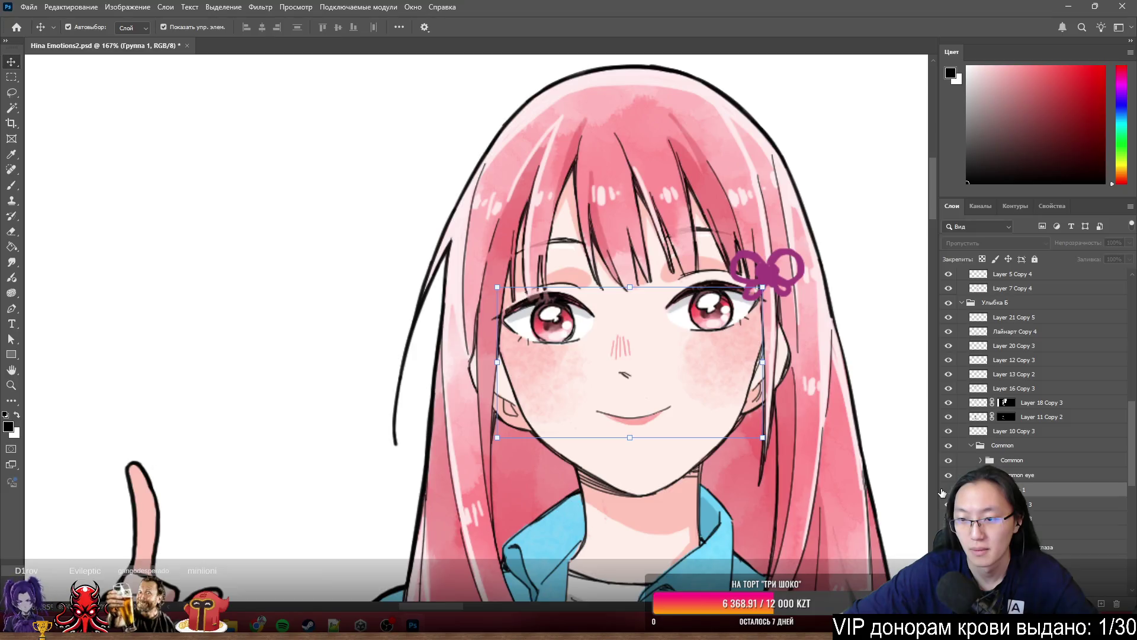
- Toggle the Common eye layer and closed-eye blush layers to compare open and closed eyes
{"action": "left_click", "coordinate": [949, 475]}
{"action": "left_click", "coordinate": [949, 490]}
{"action": "left_click", "coordinate": [950, 483]}
{"action": "left_click", "coordinate": [950, 483]}
{"action": "left_click", "coordinate": [950, 484]}
{"action": "left_click", "coordinate": [950, 484]}
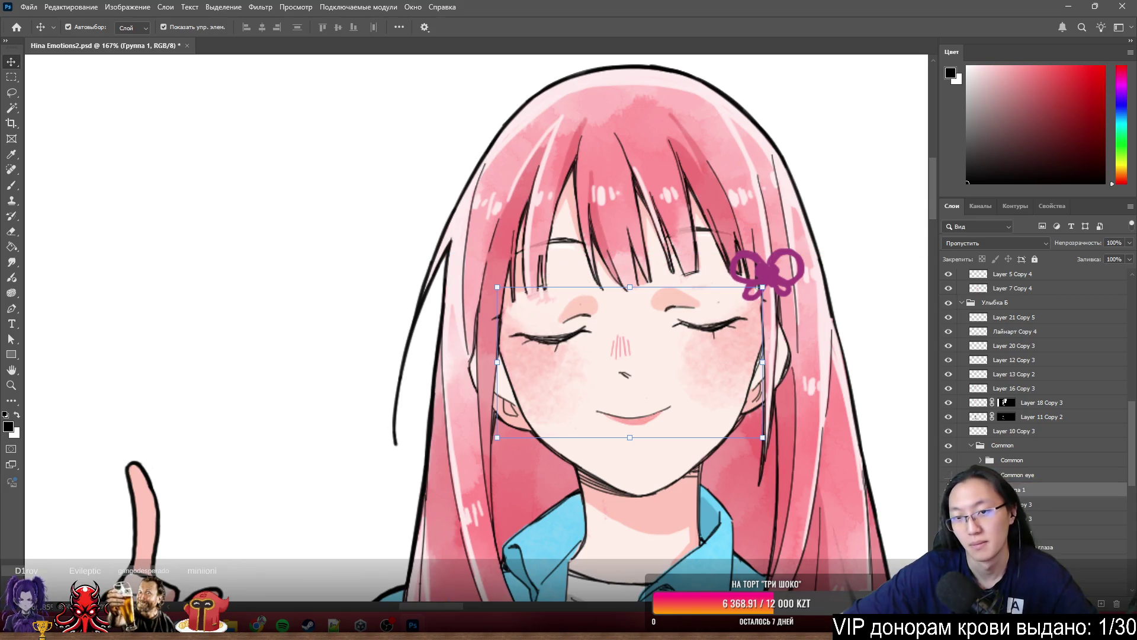
{"action": "left_click", "coordinate": [949, 483]}
{"action": "left_click", "coordinate": [949, 482]}
{"action": "left_click", "coordinate": [949, 482]}
{"action": "left_click", "coordinate": [949, 481]}
{"action": "left_click", "coordinate": [949, 481]}
{"action": "left_click", "coordinate": [949, 481]}
{"action": "left_click", "coordinate": [949, 481]}
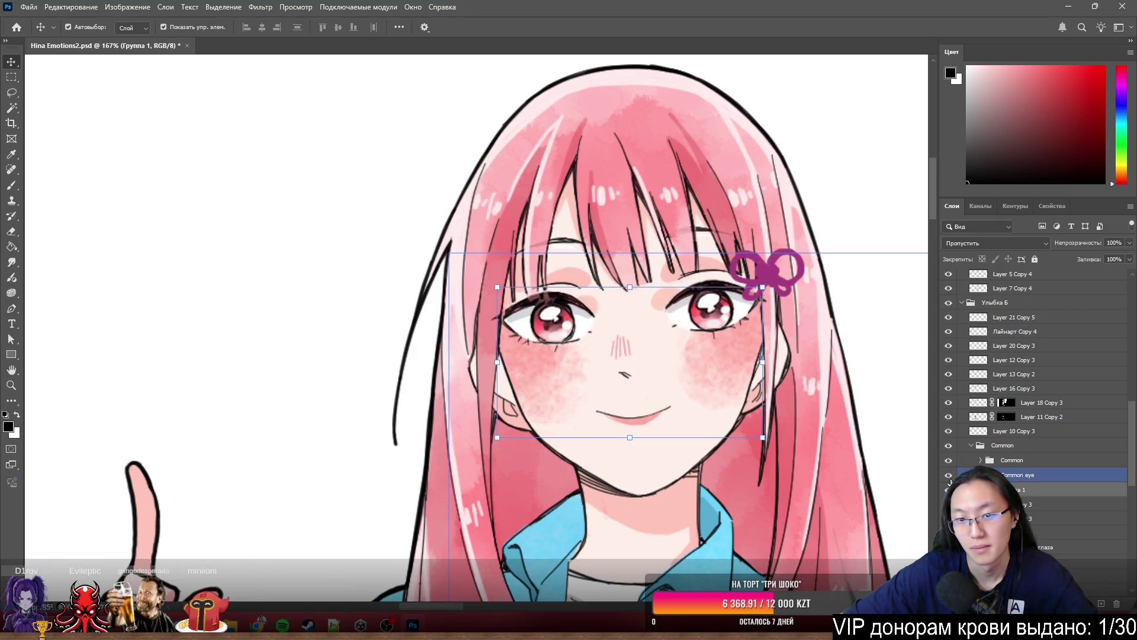
{"action": "left_click", "coordinate": [950, 482]}
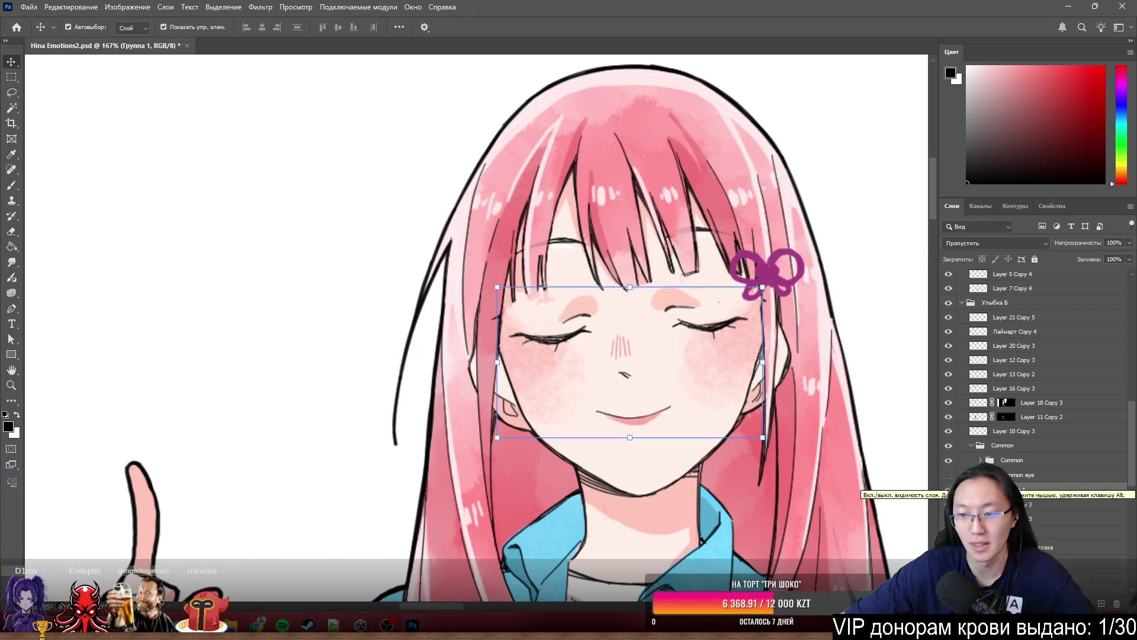
{"action": "left_click", "coordinate": [949, 489]}
- Show the Common group's open eyes and blush, expand it, and step down its eye layers with Alt+[
{"action": "scroll", "coordinate": [675, 328], "scroll_direction": "up", "scroll_amount": 8}
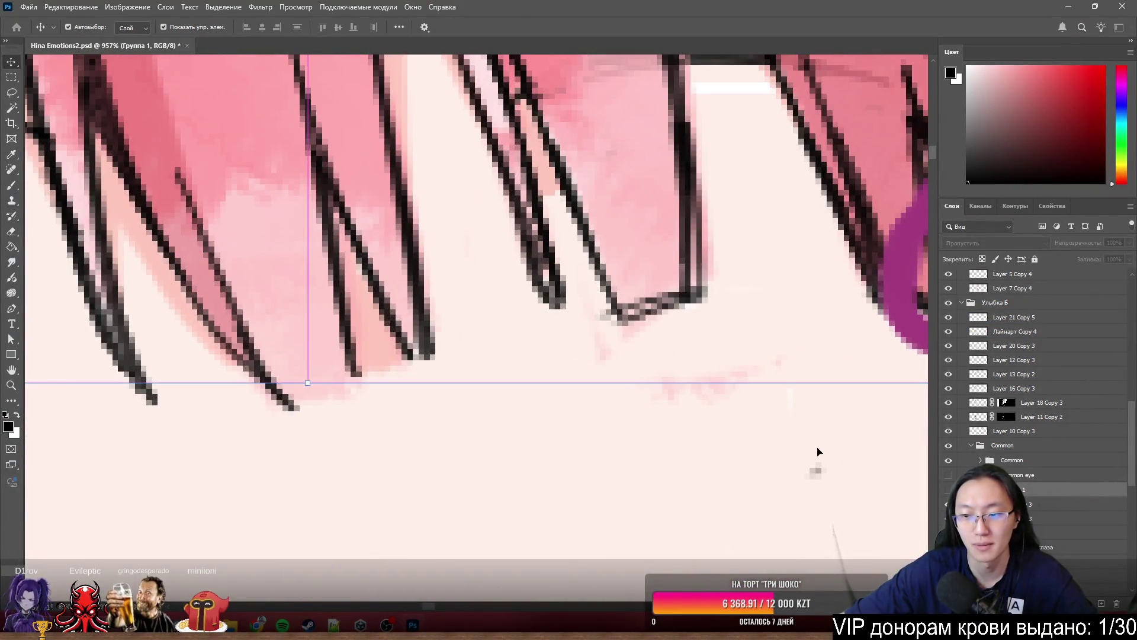
{"action": "scroll", "coordinate": [817, 452], "scroll_direction": "down", "scroll_amount": 12}
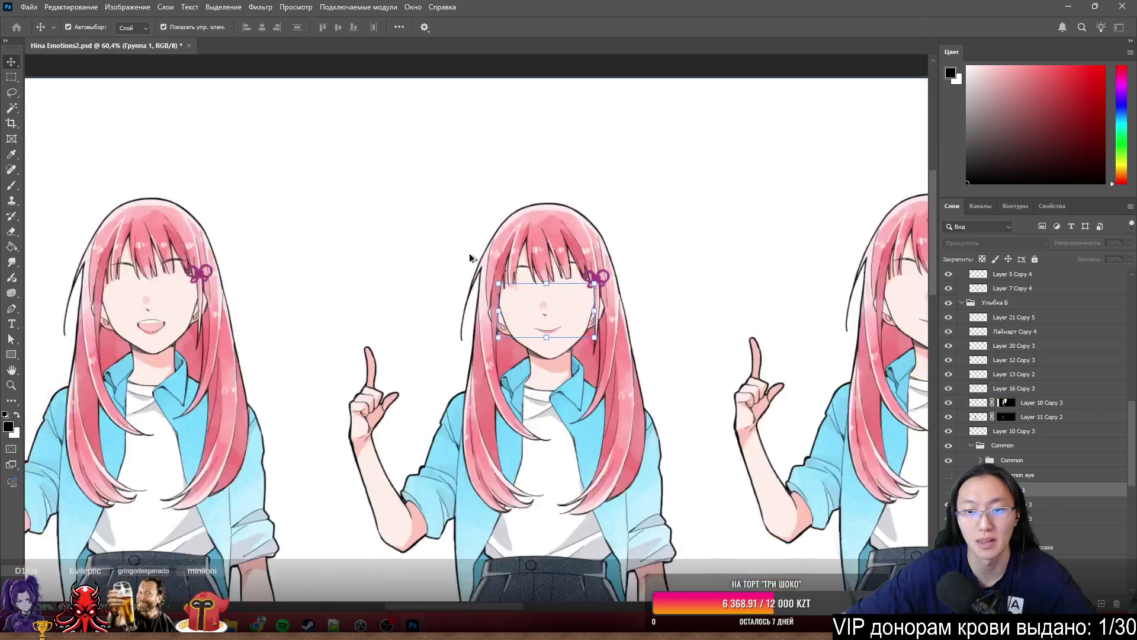
{"action": "scroll", "coordinate": [526, 160], "scroll_direction": "down", "scroll_amount": 3}
{"action": "left_click", "coordinate": [500, 269]}
{"action": "scroll", "coordinate": [502, 290], "scroll_direction": "up", "scroll_amount": 8}
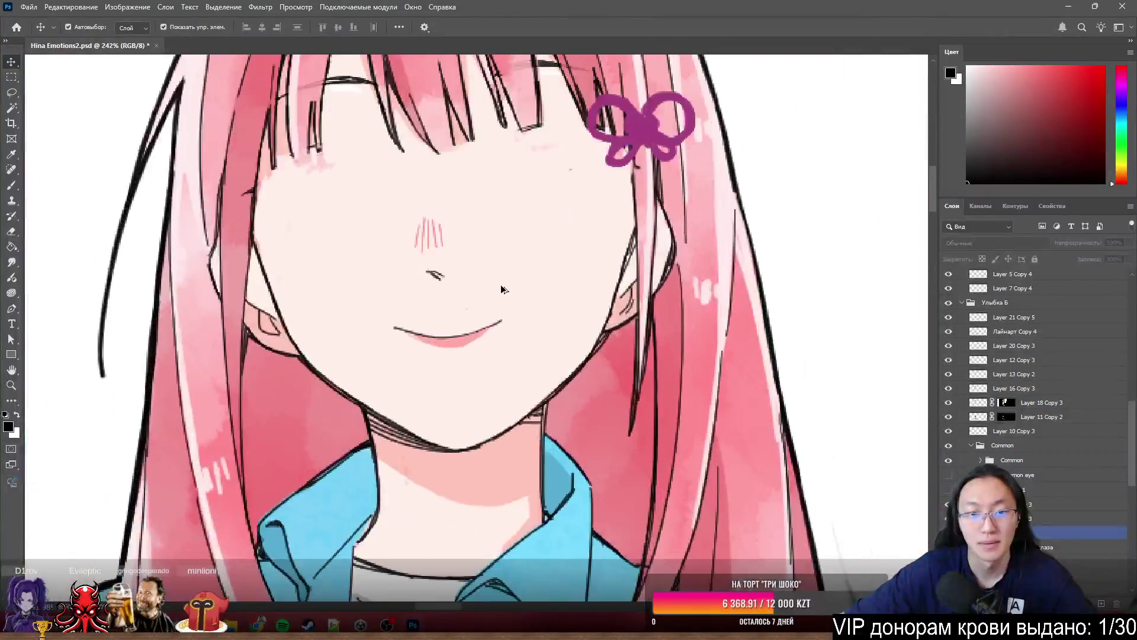
{"action": "scroll", "coordinate": [561, 338], "scroll_direction": "up", "scroll_amount": 2}
{"action": "scroll", "coordinate": [561, 337], "scroll_direction": "down", "scroll_amount": 5}
{"action": "scroll", "coordinate": [583, 290], "scroll_direction": "up", "scroll_amount": 4}
{"action": "scroll", "coordinate": [583, 290], "scroll_direction": "down", "scroll_amount": 5}
{"action": "left_click", "coordinate": [583, 291]}
{"action": "scroll", "coordinate": [584, 290], "scroll_direction": "up", "scroll_amount": 5}
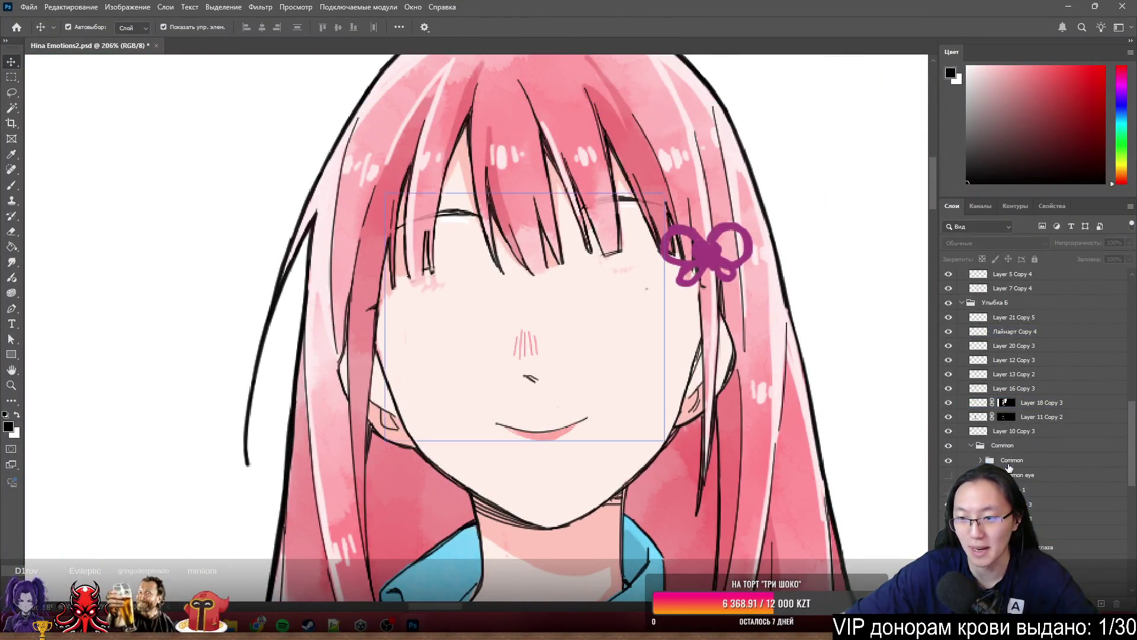
{"action": "left_click", "coordinate": [1007, 445]}
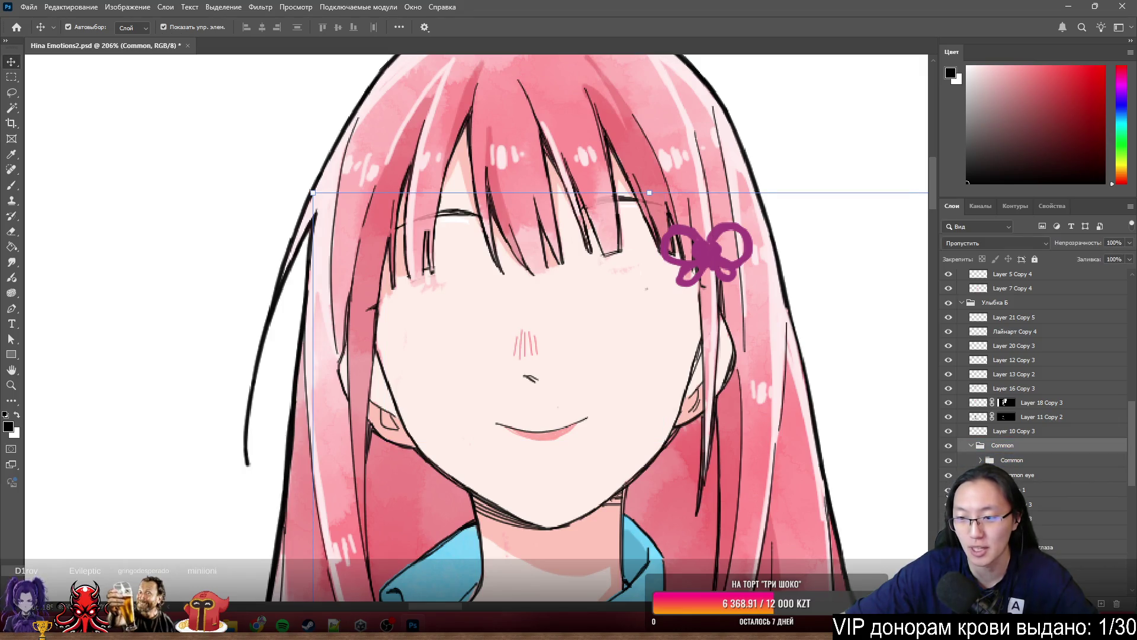
{"action": "left_click", "coordinate": [1042, 489]}
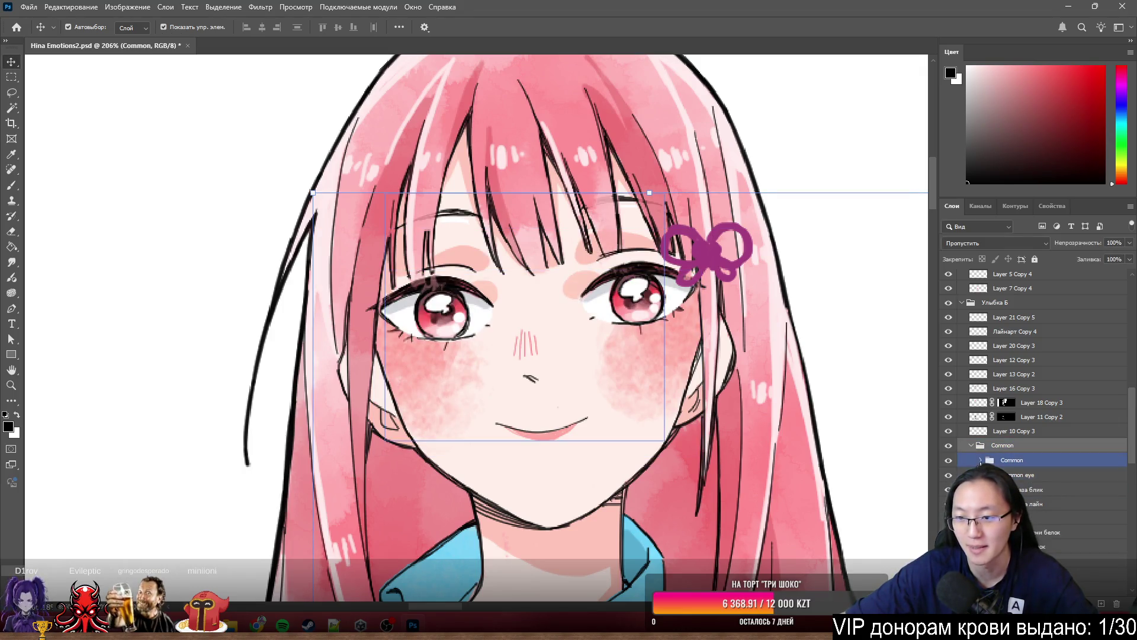
{"action": "left_click", "coordinate": [1084, 544]}
{"action": "key", "text": "alt+["}
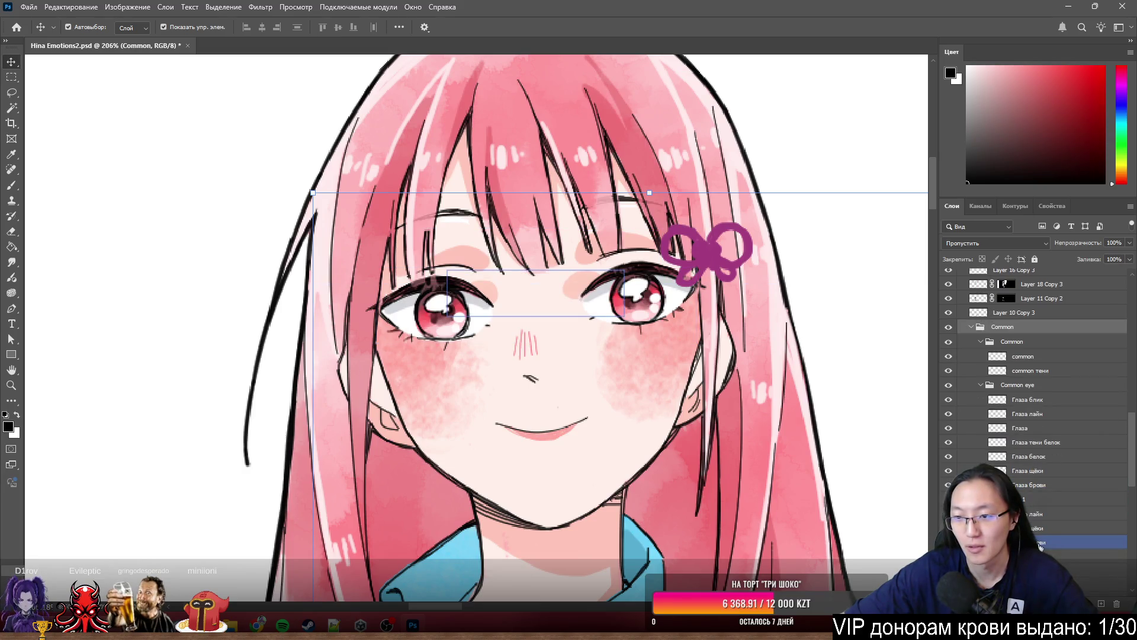
{"action": "scroll", "coordinate": [684, 445], "scroll_direction": "down", "scroll_amount": 6}
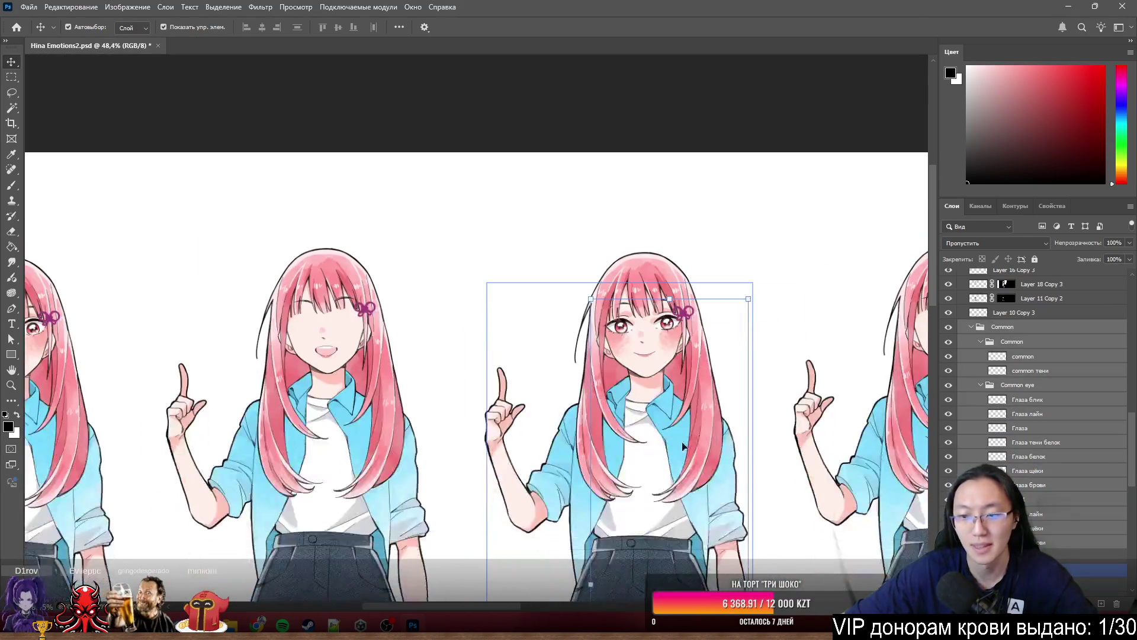
{"action": "scroll", "coordinate": [684, 445], "scroll_direction": "down", "scroll_amount": 3}
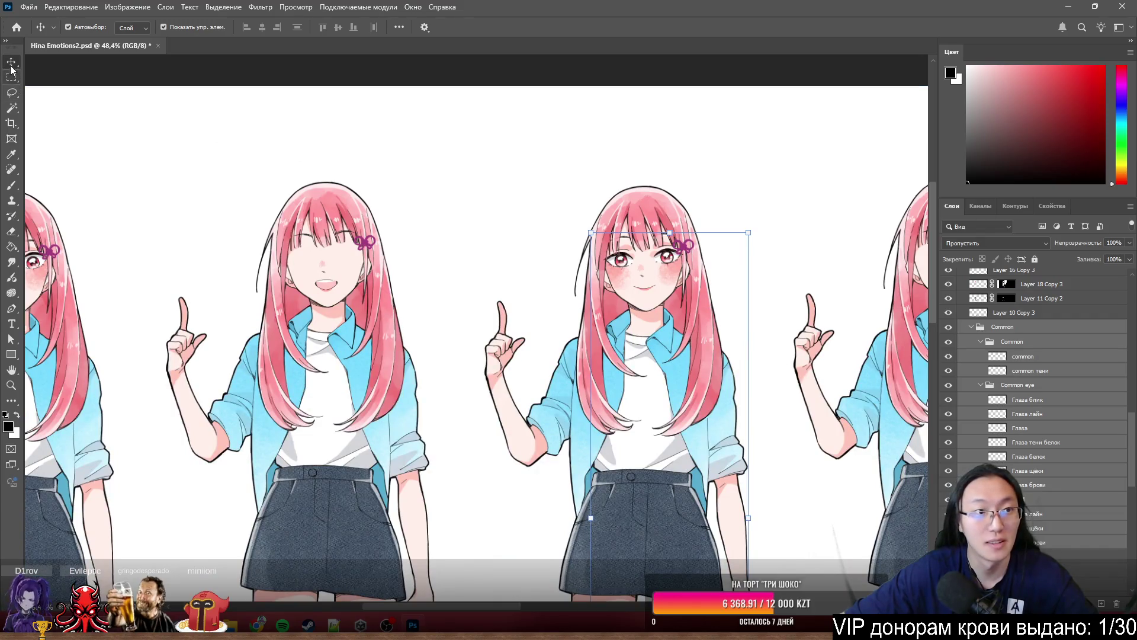
{"action": "scroll", "coordinate": [728, 385], "scroll_direction": "down", "scroll_amount": 3}
{"action": "scroll", "coordinate": [740, 389], "scroll_direction": "down", "scroll_amount": 1}
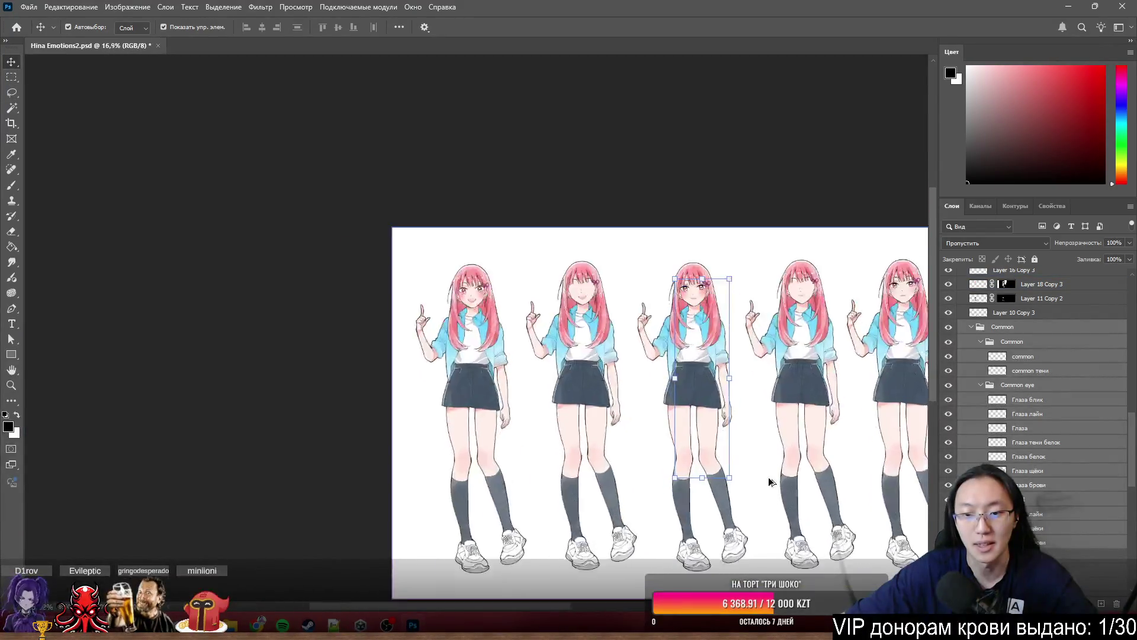
{"action": "scroll", "coordinate": [698, 457], "scroll_direction": "up", "scroll_amount": 6}
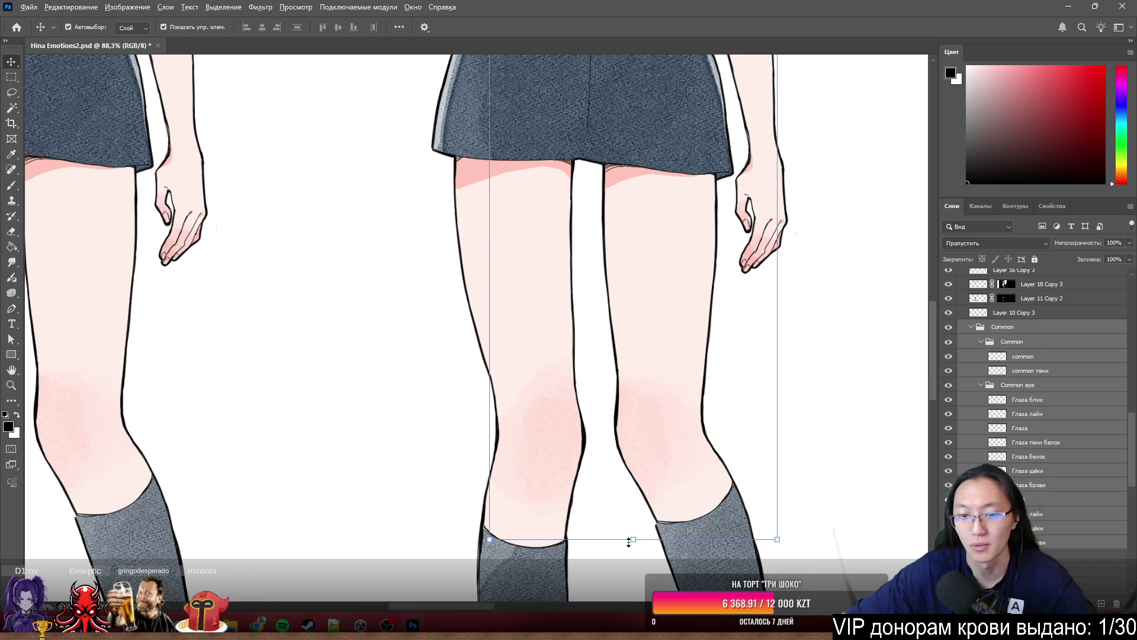
{"action": "scroll", "coordinate": [629, 542], "scroll_direction": "down", "scroll_amount": 4}
{"action": "left_click", "coordinate": [1023, 356]}
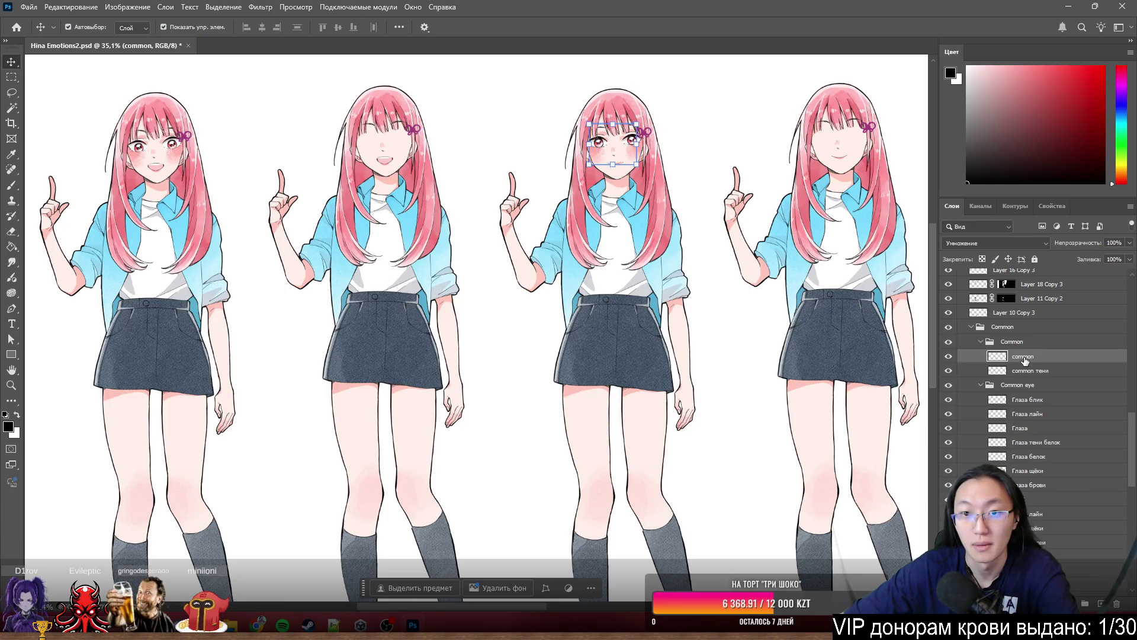
{"action": "left_click", "coordinate": [948, 385]}
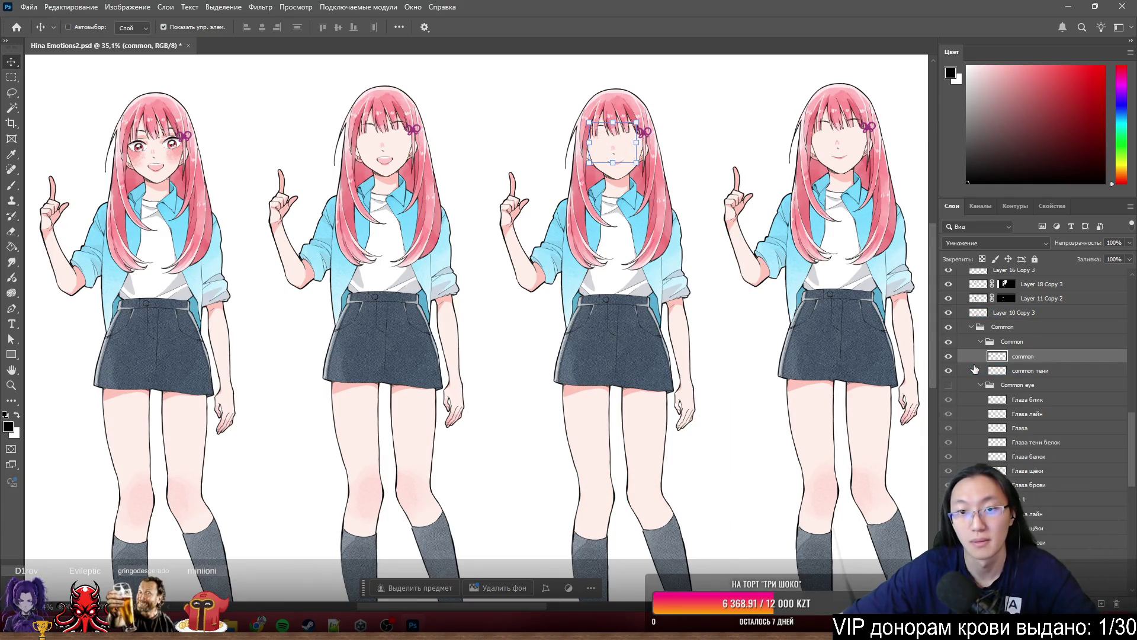
{"action": "left_click", "coordinate": [949, 384]}
{"action": "left_click", "coordinate": [1017, 385]}
{"action": "left_click", "coordinate": [1017, 370]}
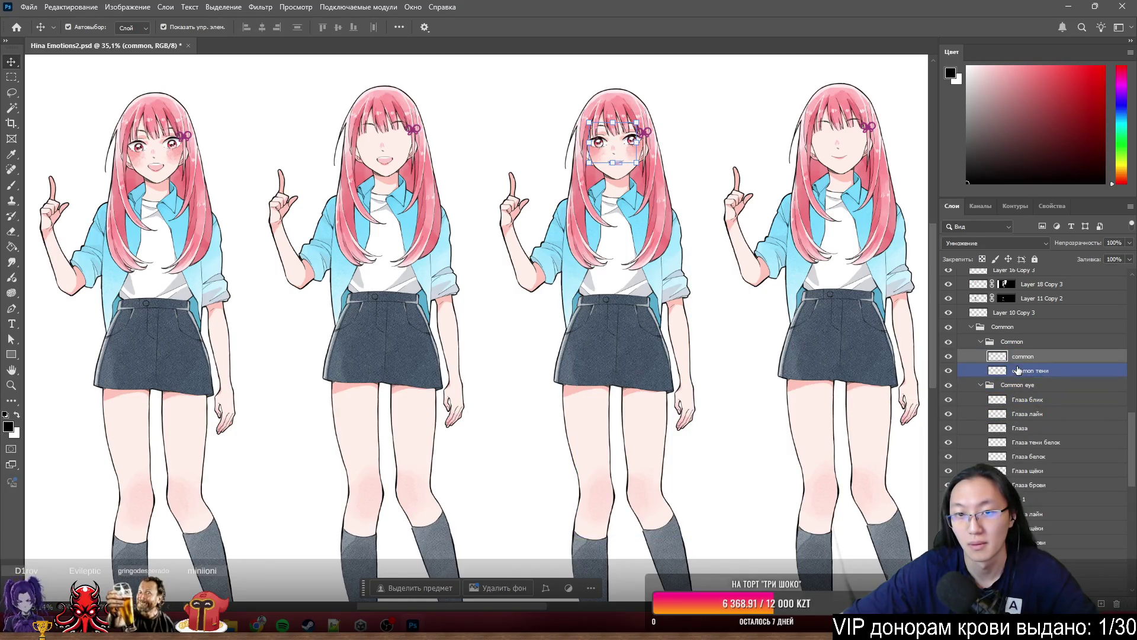
{"action": "left_click", "coordinate": [1025, 384]}
{"action": "left_click", "coordinate": [1029, 399]}
{"action": "left_click", "coordinate": [1034, 414]}
{"action": "left_click", "coordinate": [1021, 428]}
{"action": "left_click", "coordinate": [1037, 442]}
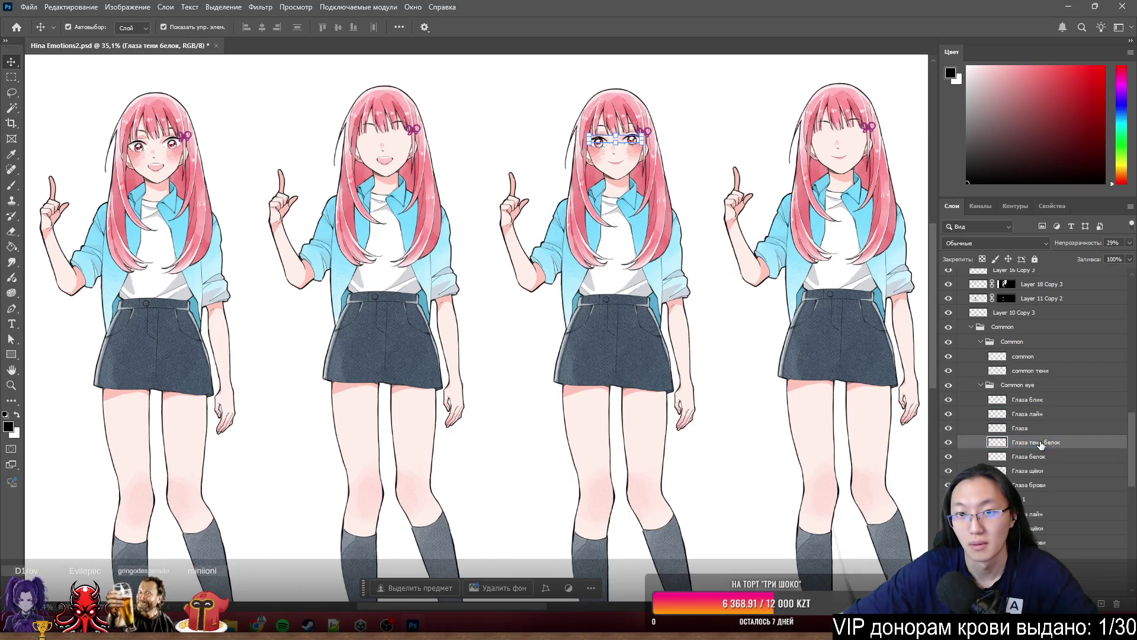
{"action": "left_click", "coordinate": [1041, 456]}
{"action": "left_click", "coordinate": [1042, 471]}
{"action": "left_click", "coordinate": [1042, 499]}
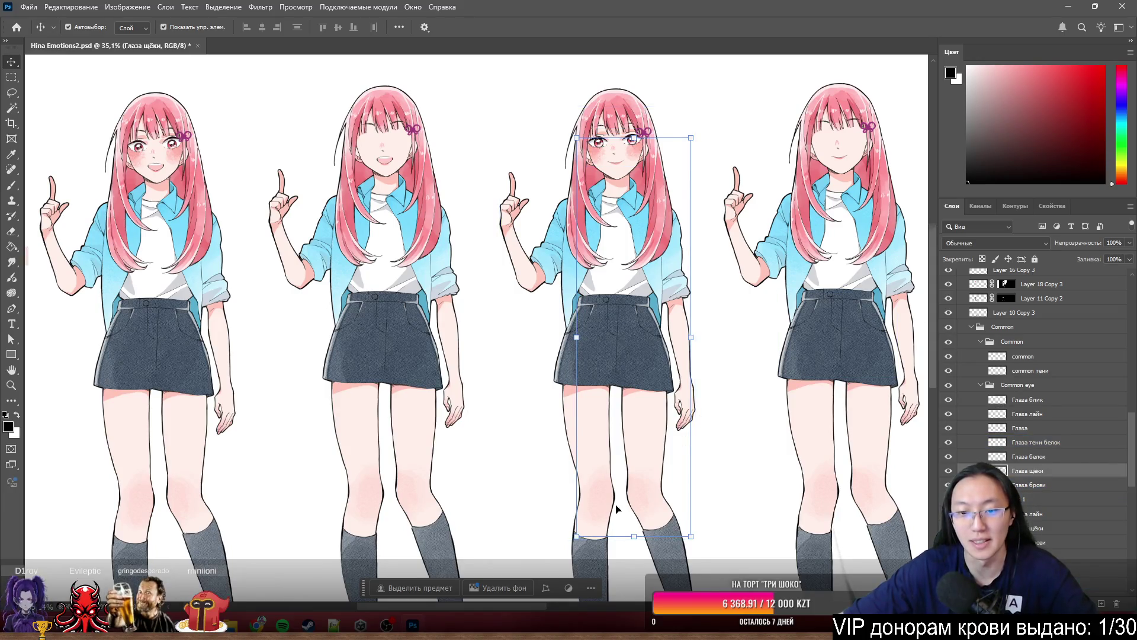
{"action": "scroll", "coordinate": [616, 506], "scroll_direction": "up", "scroll_amount": 2}
- Lasso the blush by the third figure's thigh, cut it onto its own layer, and move it lower
{"action": "key", "text": "l"}
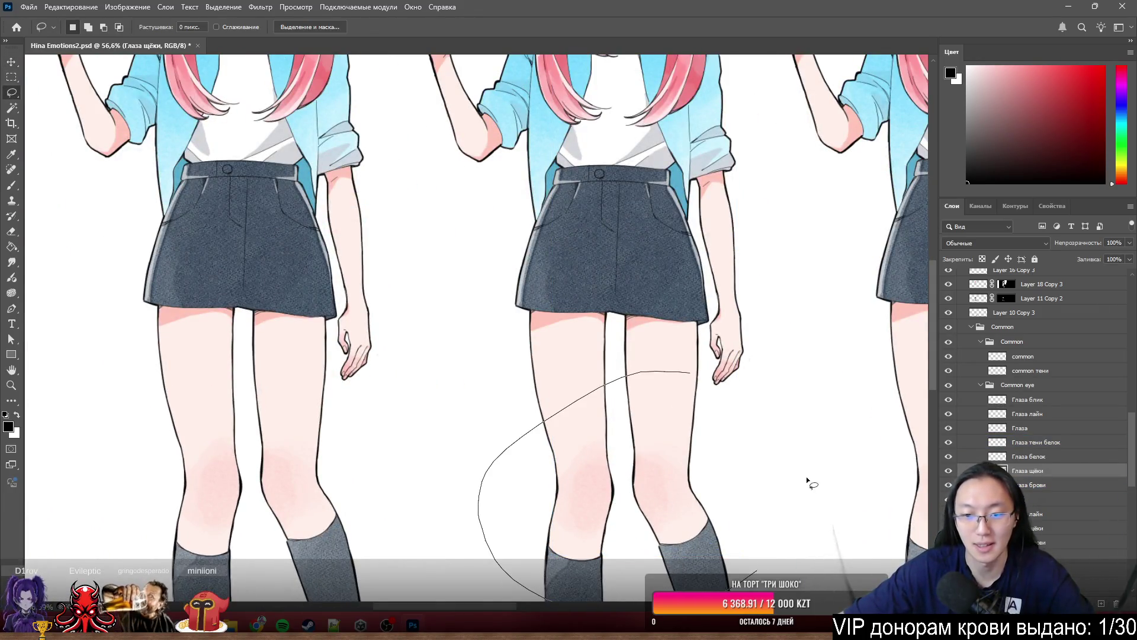
{"action": "left_click_drag", "start_coordinate": [806, 481], "coordinate": [711, 391]}
{"action": "right_click", "coordinate": [643, 474]}
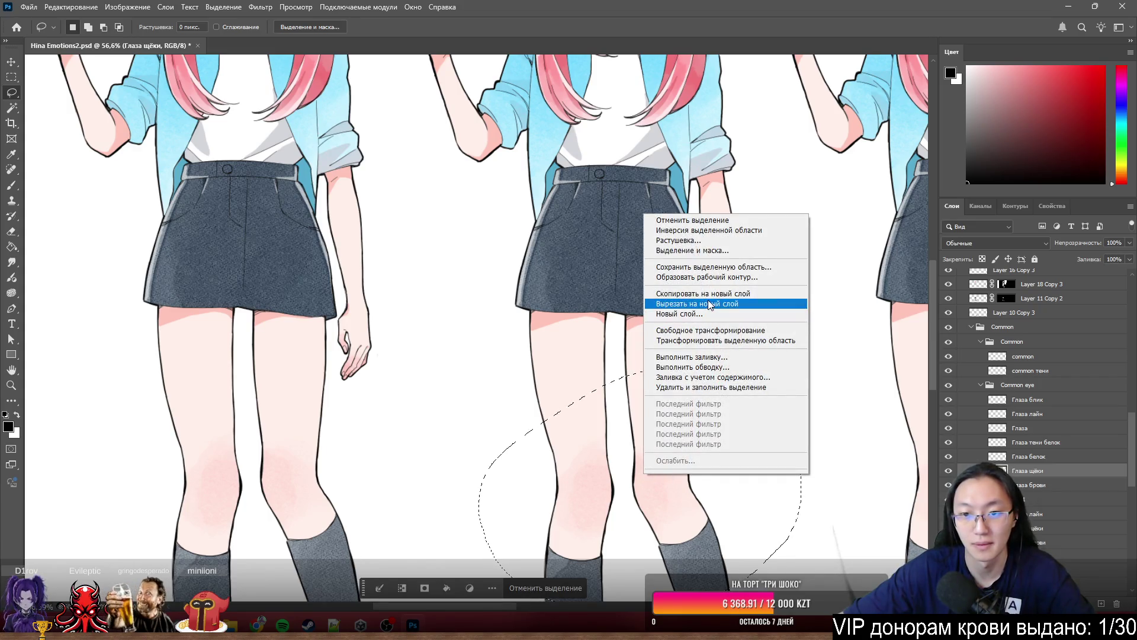
{"action": "left_click", "coordinate": [710, 304]}
{"action": "left_click_drag", "start_coordinate": [1025, 397], "coordinate": [1032, 520]}
- Select the top Common group together with its layers down the stack
{"action": "scroll", "coordinate": [1047, 428], "scroll_direction": "up", "scroll_amount": 3}
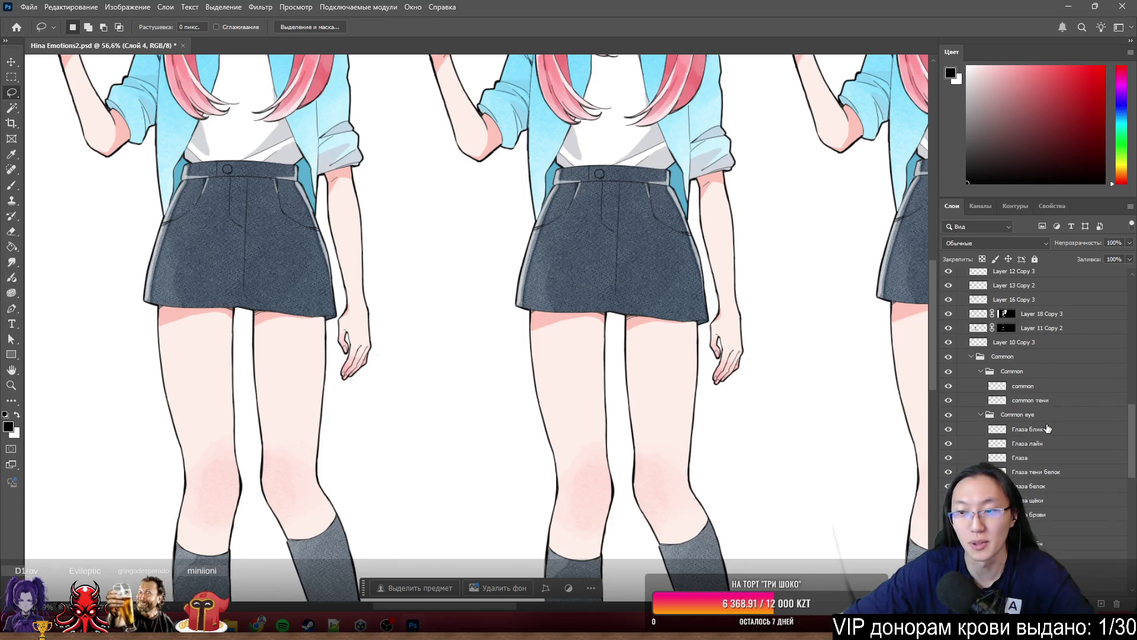
{"action": "left_click", "coordinate": [1036, 388]}
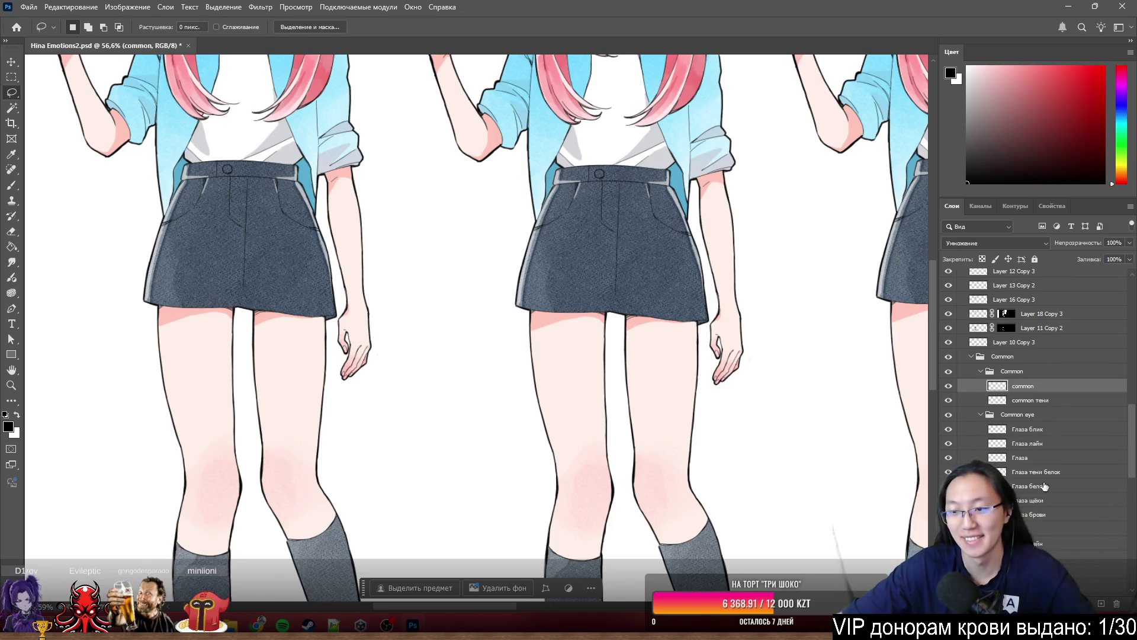
{"action": "scroll", "coordinate": [1044, 485], "scroll_direction": "down", "scroll_amount": 2}
{"action": "left_click", "coordinate": [1034, 514], "text": "shift"}
{"action": "scroll", "coordinate": [1037, 508], "scroll_direction": "up", "scroll_amount": 1}
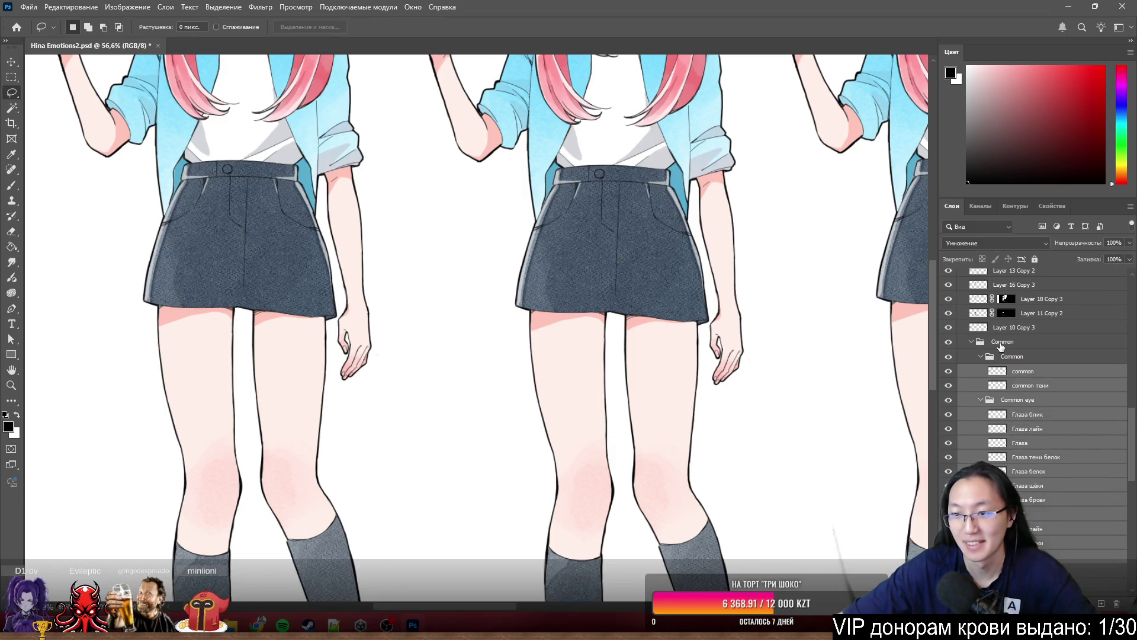
{"action": "left_click", "coordinate": [1001, 346]}
{"action": "left_click", "coordinate": [1017, 346]}
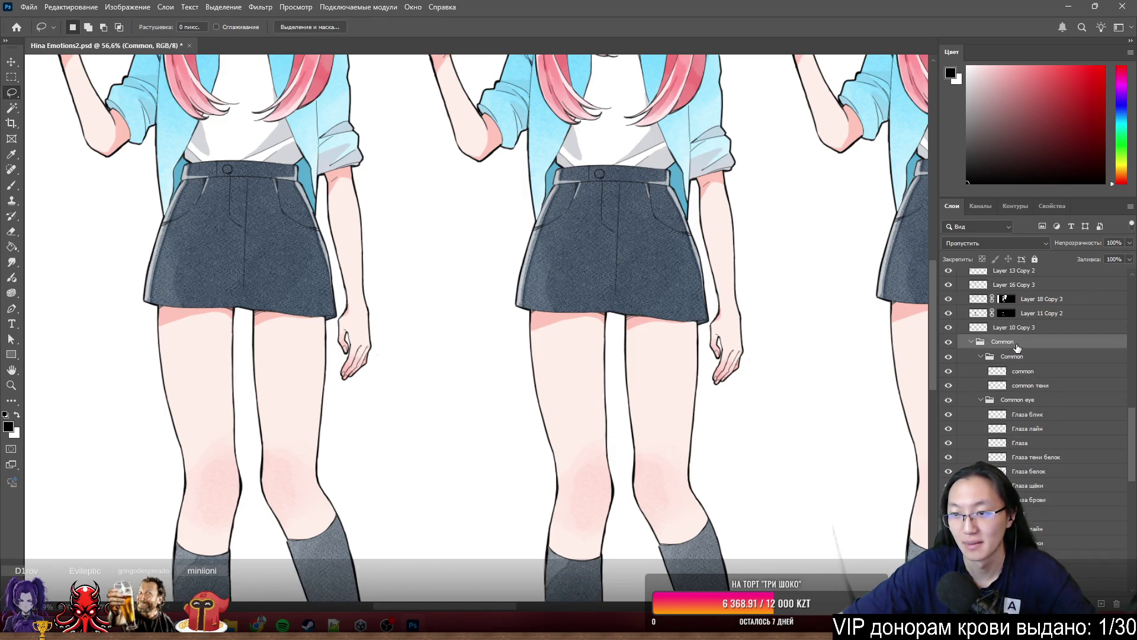
{"action": "left_click", "coordinate": [1033, 514], "text": "shift"}
{"action": "scroll", "coordinate": [699, 278], "scroll_direction": "down", "scroll_amount": 5}
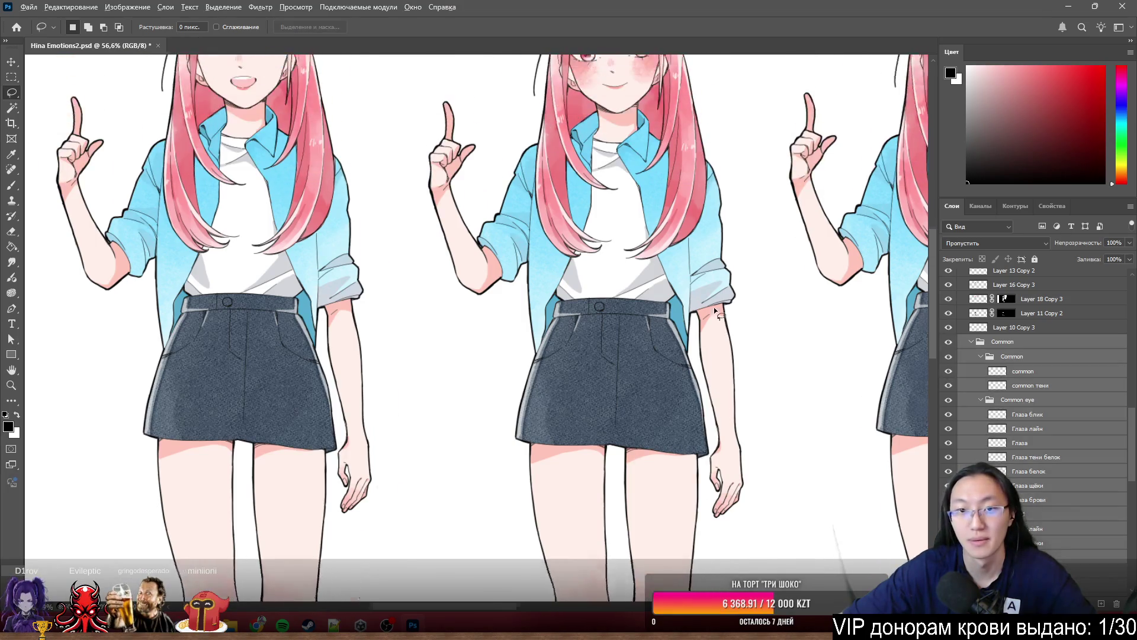
{"action": "left_click", "coordinate": [10, 62]}
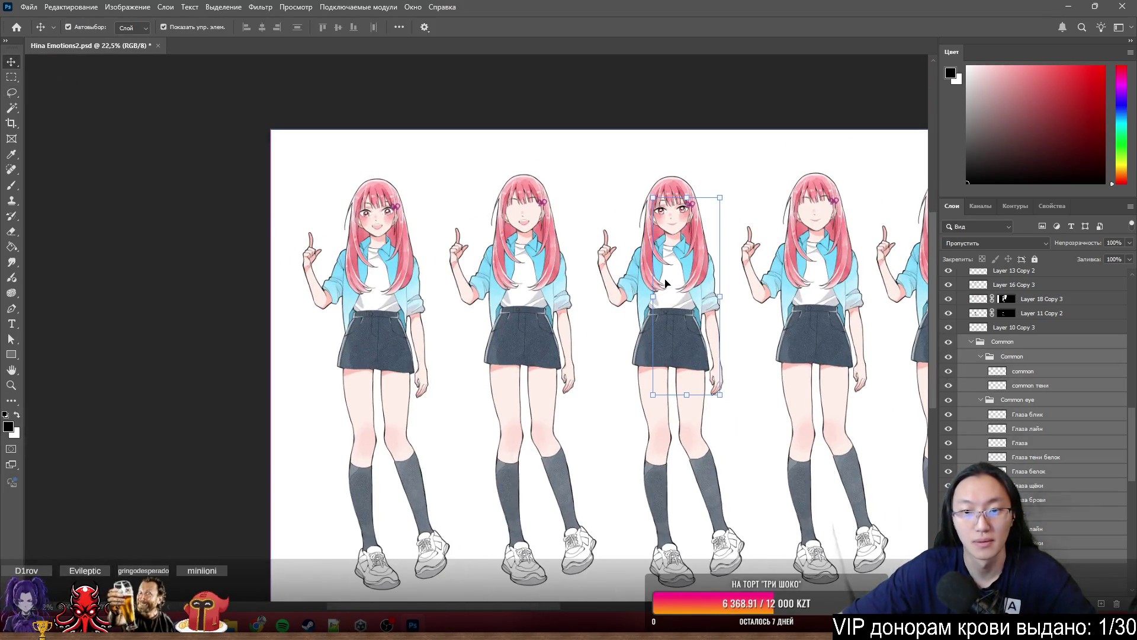
{"action": "scroll", "coordinate": [726, 349], "scroll_direction": "up", "scroll_amount": 6}
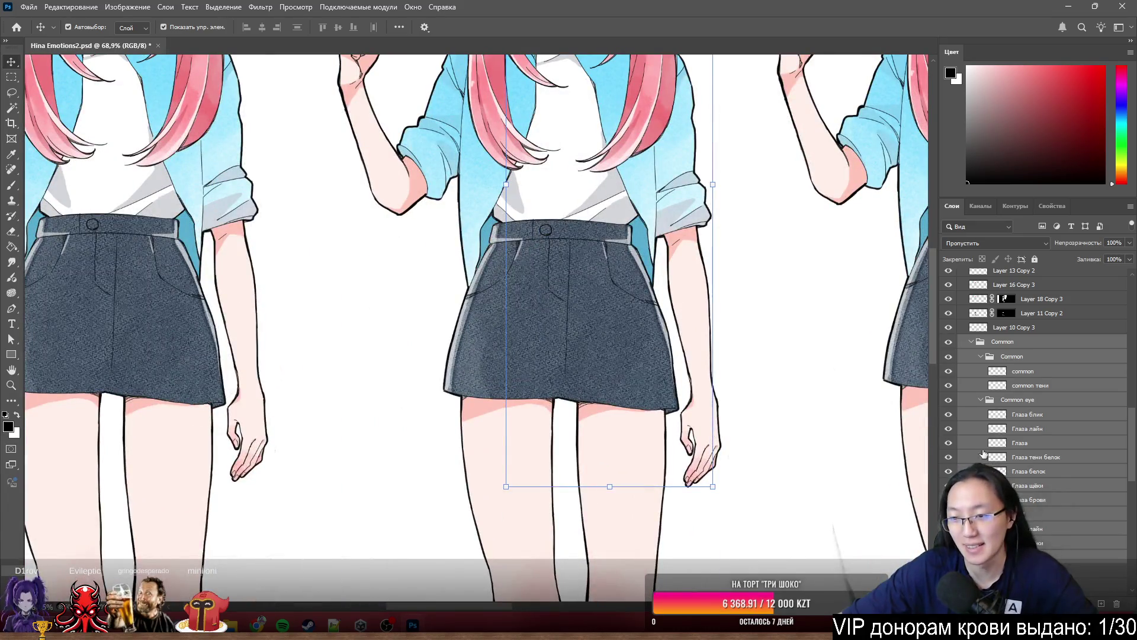
- On Глаза щёки, lasso the area around the right hand and thigh and copy it to a new layer
{"action": "left_click", "coordinate": [1049, 487]}
{"action": "key", "text": "l"}
{"action": "mouse_move", "coordinate": [736, 339]}
{"action": "left_mouse_down"}
{"action": "mouse_move", "coordinate": [634, 525]}
{"action": "mouse_move", "coordinate": [829, 409]}
{"action": "left_mouse_up"}
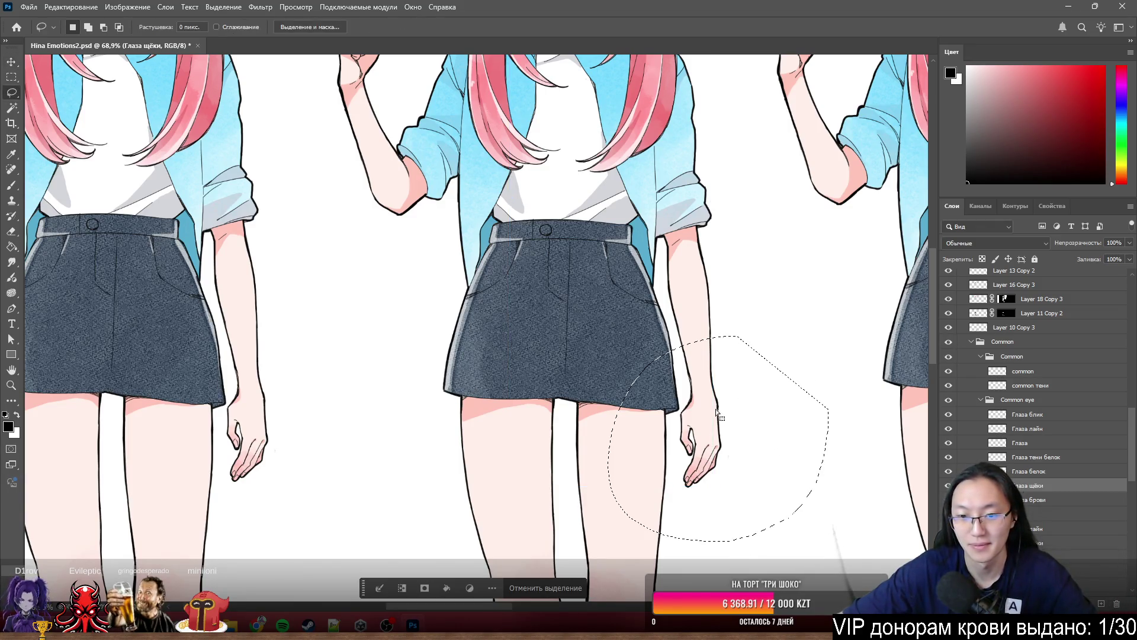
{"action": "right_click", "coordinate": [693, 445]}
{"action": "left_click", "coordinate": [758, 271]}
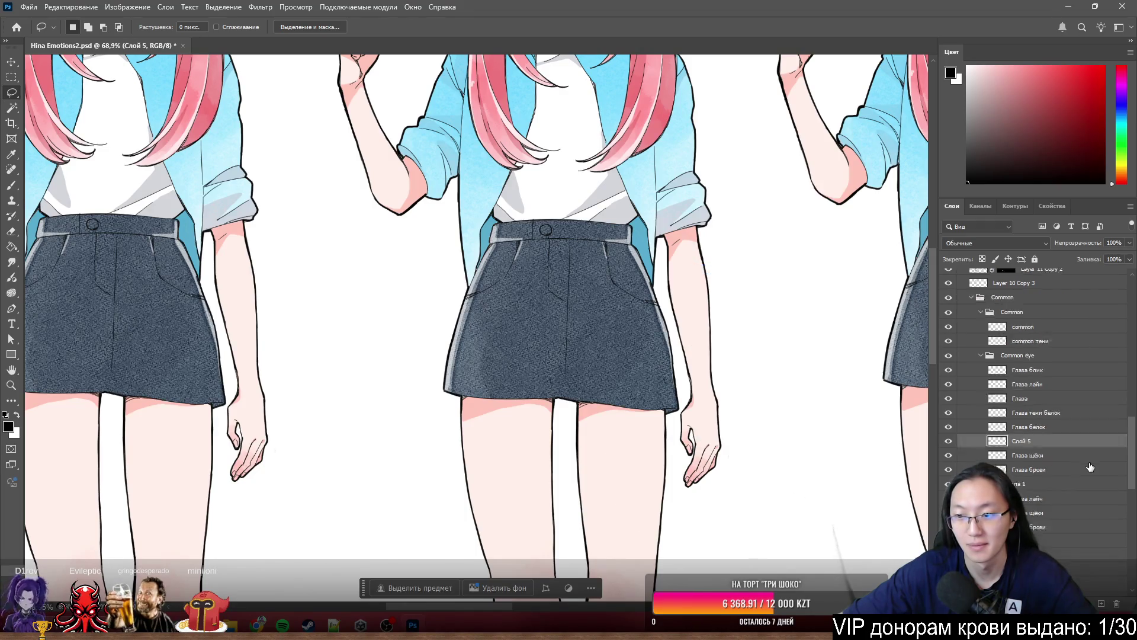
{"action": "scroll", "coordinate": [1090, 467], "scroll_direction": "down", "scroll_amount": 2}
{"action": "left_click_drag", "start_coordinate": [1027, 461], "coordinate": [1028, 461]}
- Select all layers from the Common group down to Глаза брови
{"action": "scroll", "coordinate": [1024, 371], "scroll_direction": "up", "scroll_amount": 4}
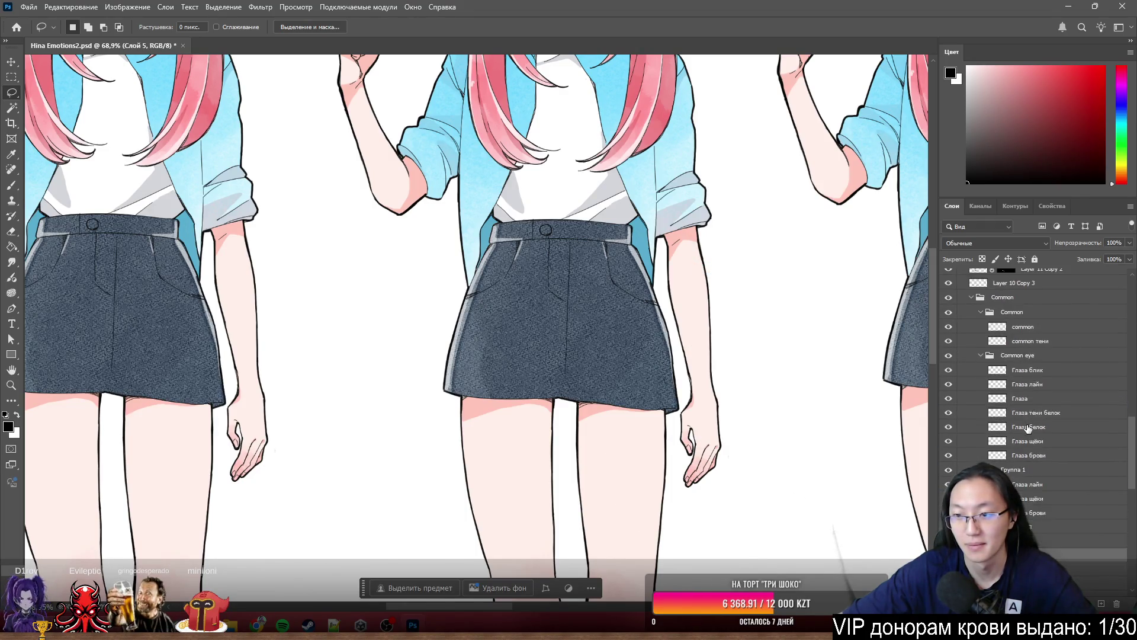
{"action": "left_click", "coordinate": [1013, 348]}
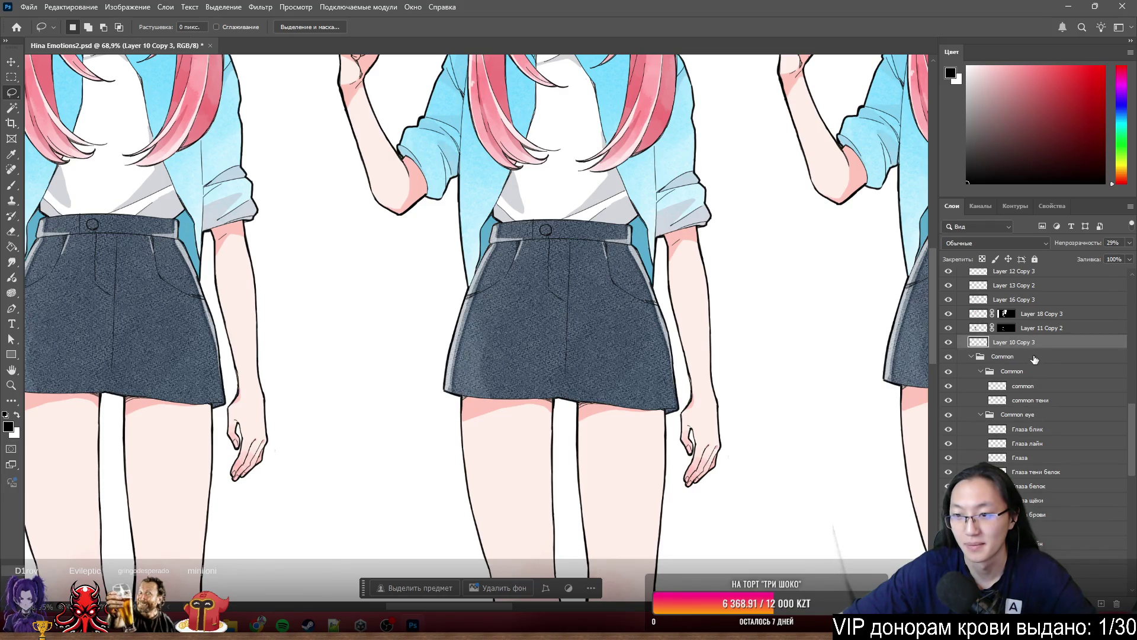
{"action": "left_click", "coordinate": [1035, 357]}
{"action": "scroll", "coordinate": [1102, 481], "scroll_direction": "down", "scroll_amount": 3}
{"action": "left_click", "coordinate": [1030, 486], "text": "shift"}
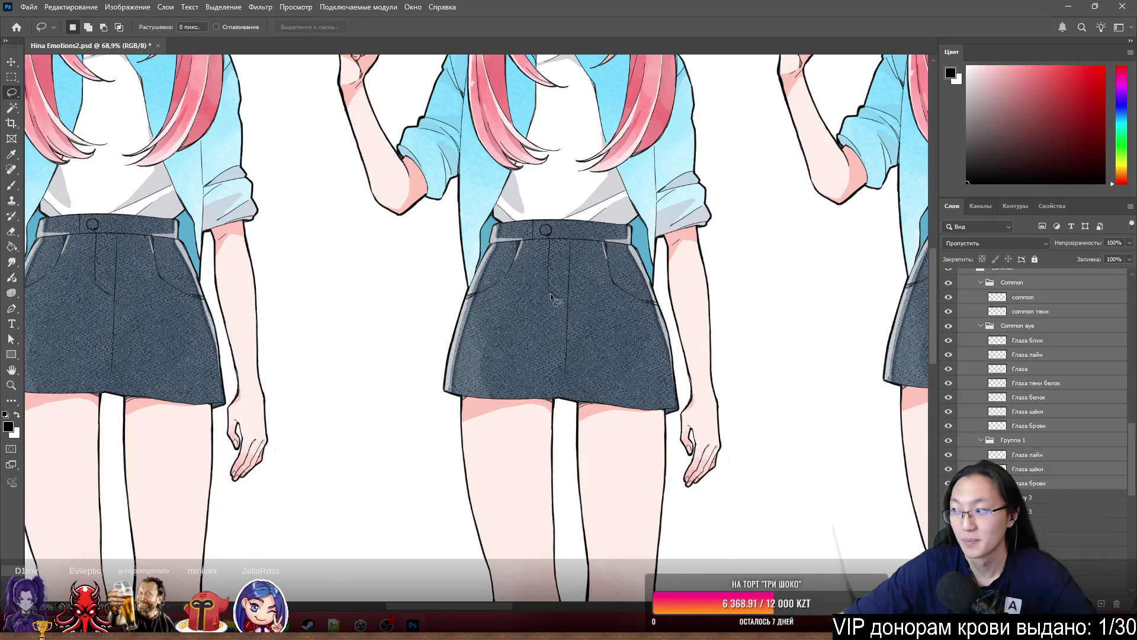
{"action": "scroll", "coordinate": [553, 299], "scroll_direction": "down", "scroll_amount": 5}
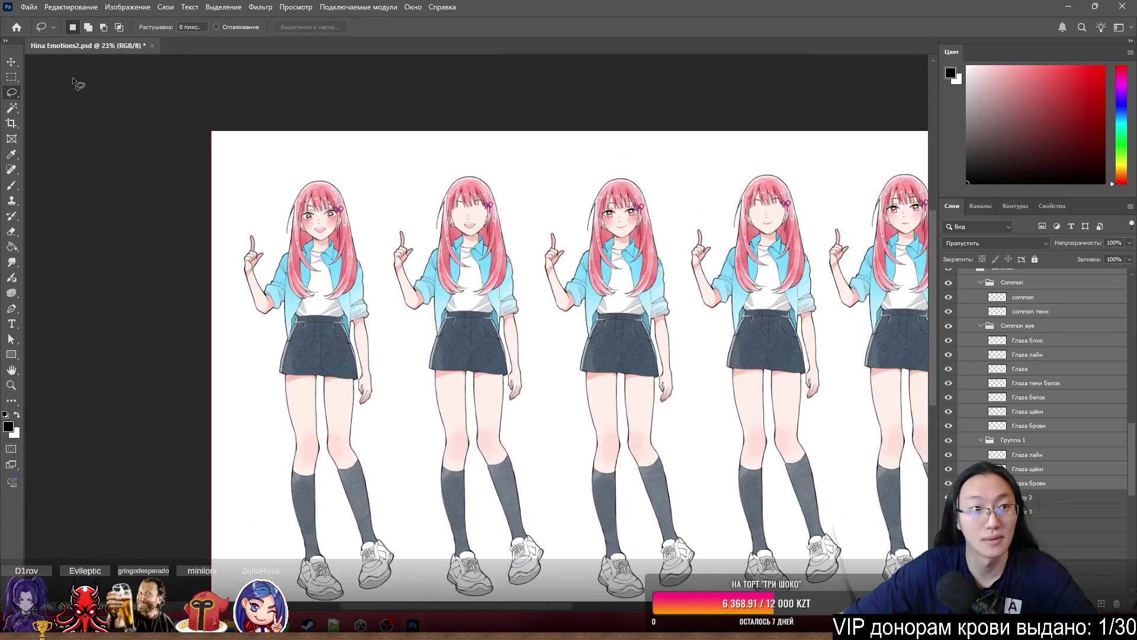
- Move the eye and blush layers beside the left figure's face, redoing the first attempt
{"action": "key", "text": "v"}
{"action": "scroll", "coordinate": [551, 237], "scroll_direction": "up", "scroll_amount": 5}
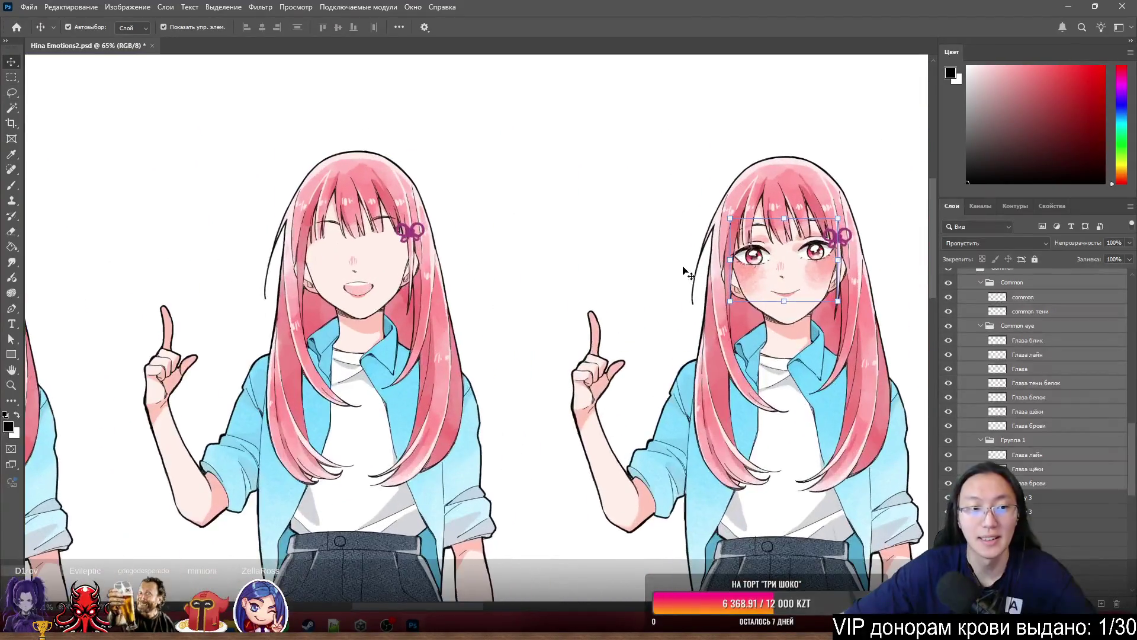
{"action": "scroll", "coordinate": [471, 186], "scroll_direction": "left", "scroll_amount": 2}
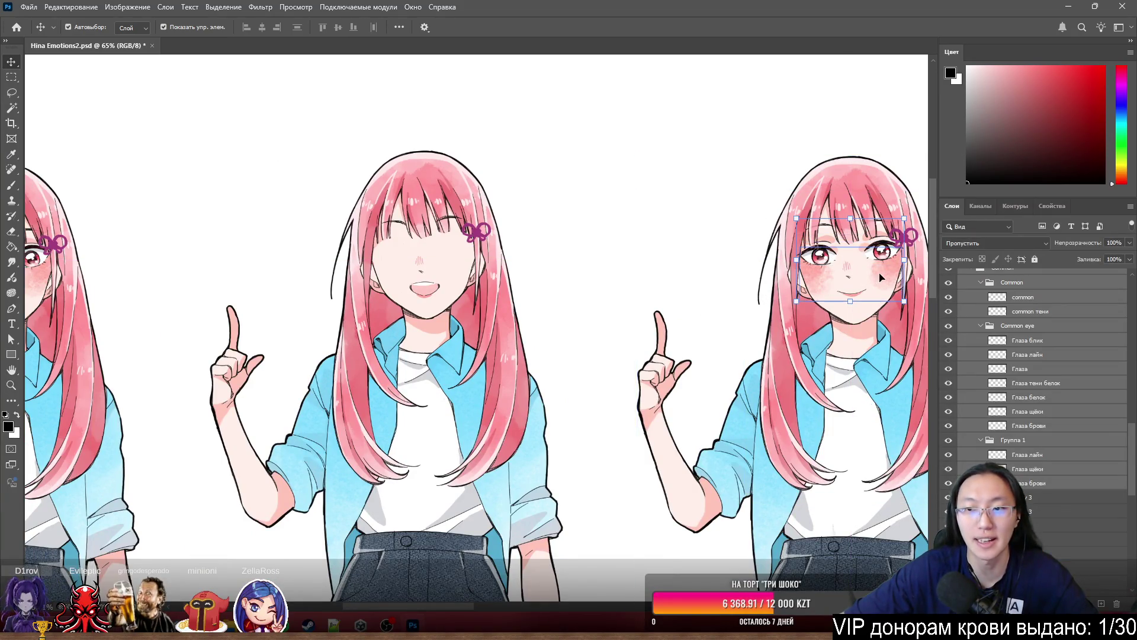
{"action": "left_click_drag", "start_coordinate": [885, 273], "coordinate": [191, 272]}
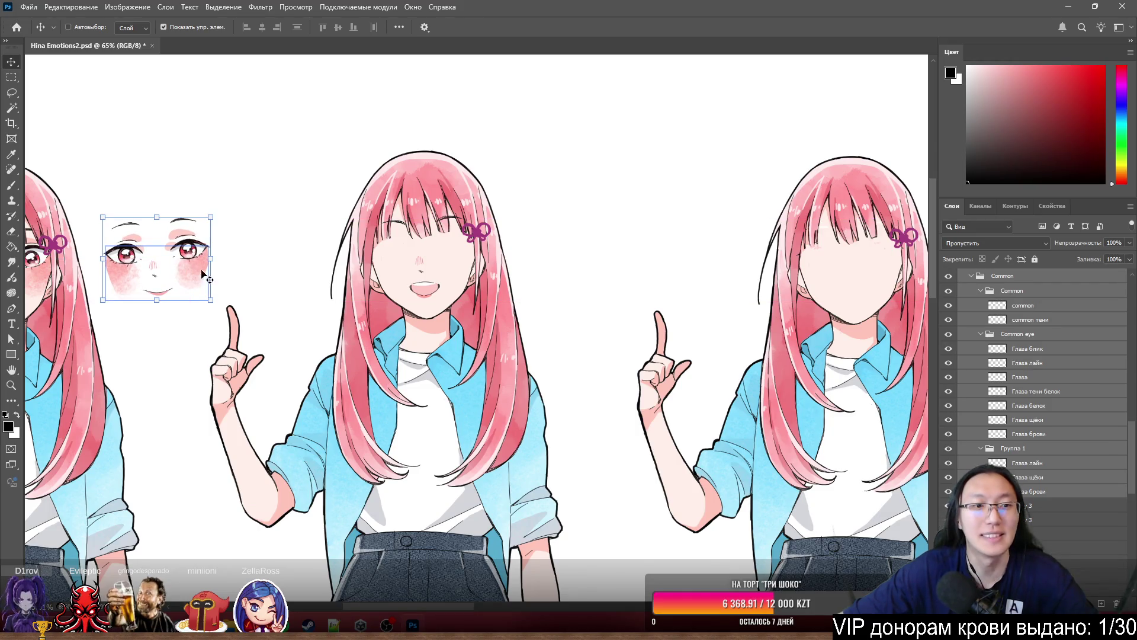
{"action": "key", "text": "ctrl+z"}
{"action": "mouse_move", "coordinate": [865, 281]}
{"action": "left_mouse_down"}
{"action": "mouse_move", "coordinate": [161, 286]}
{"action": "mouse_move", "coordinate": [189, 265]}
{"action": "mouse_move", "coordinate": [196, 277]}
{"action": "left_mouse_up"}
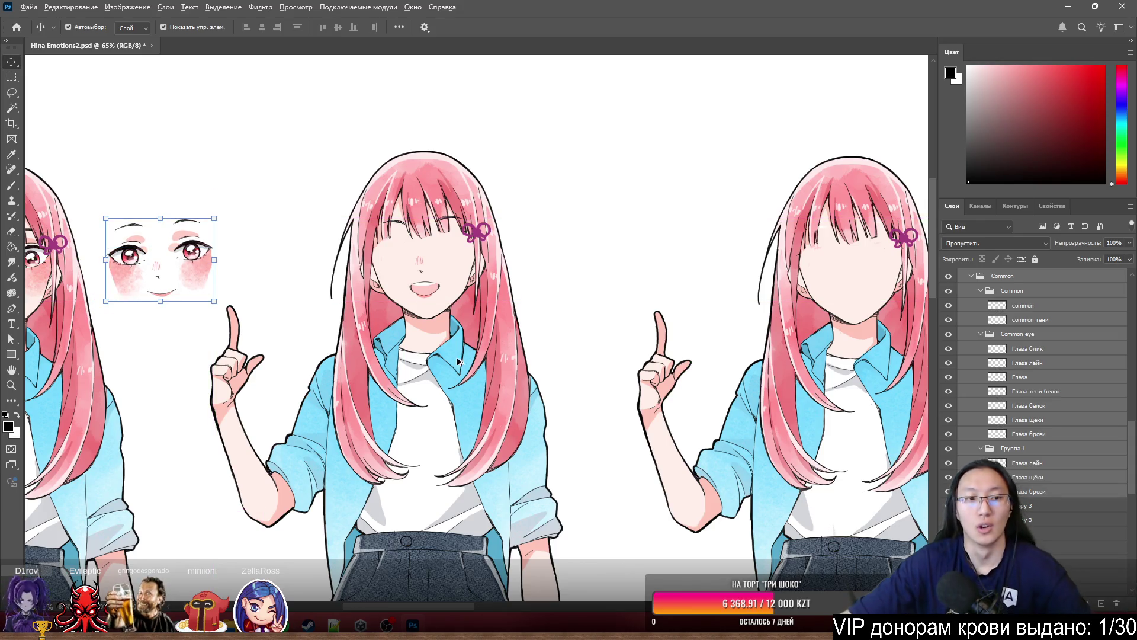
- Deselect the eye sketch layer and look over the whole sheet
{"action": "scroll", "coordinate": [458, 362], "scroll_direction": "down", "scroll_amount": 2}
{"action": "scroll", "coordinate": [178, 267], "scroll_direction": "up", "scroll_amount": 6}
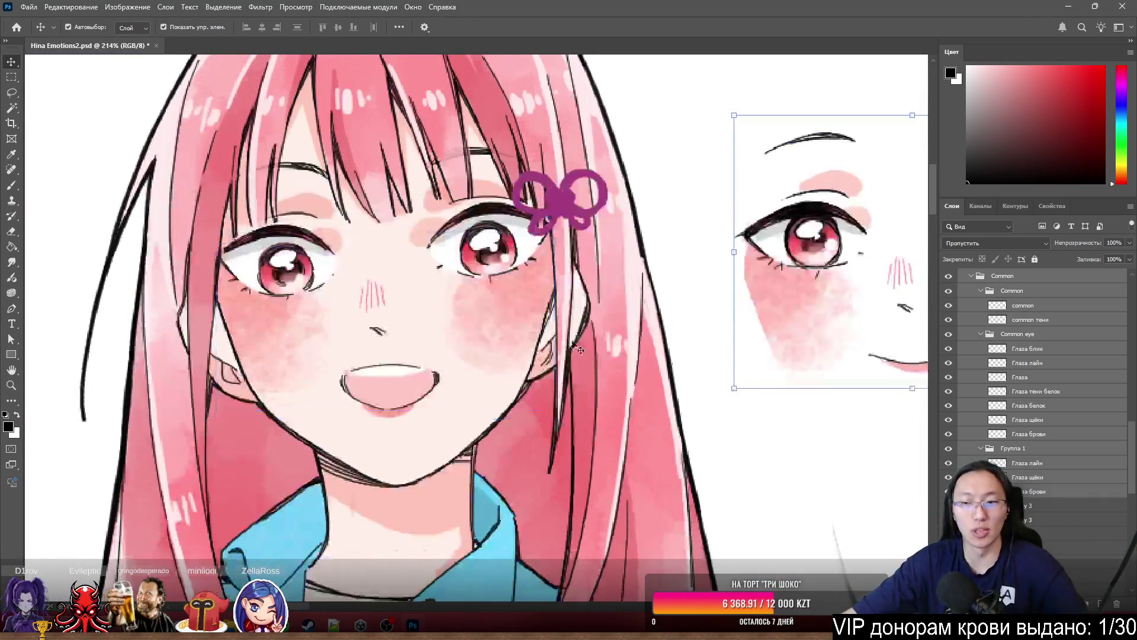
{"action": "scroll", "coordinate": [699, 343], "scroll_direction": "left", "scroll_amount": 2}
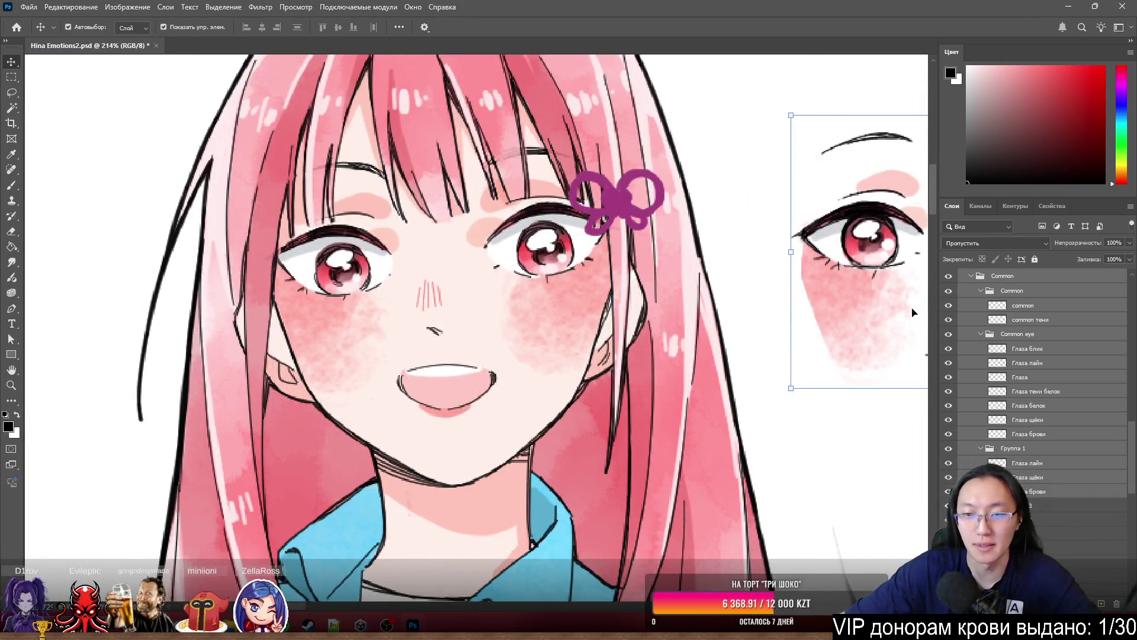
{"action": "left_click", "coordinate": [916, 309]}
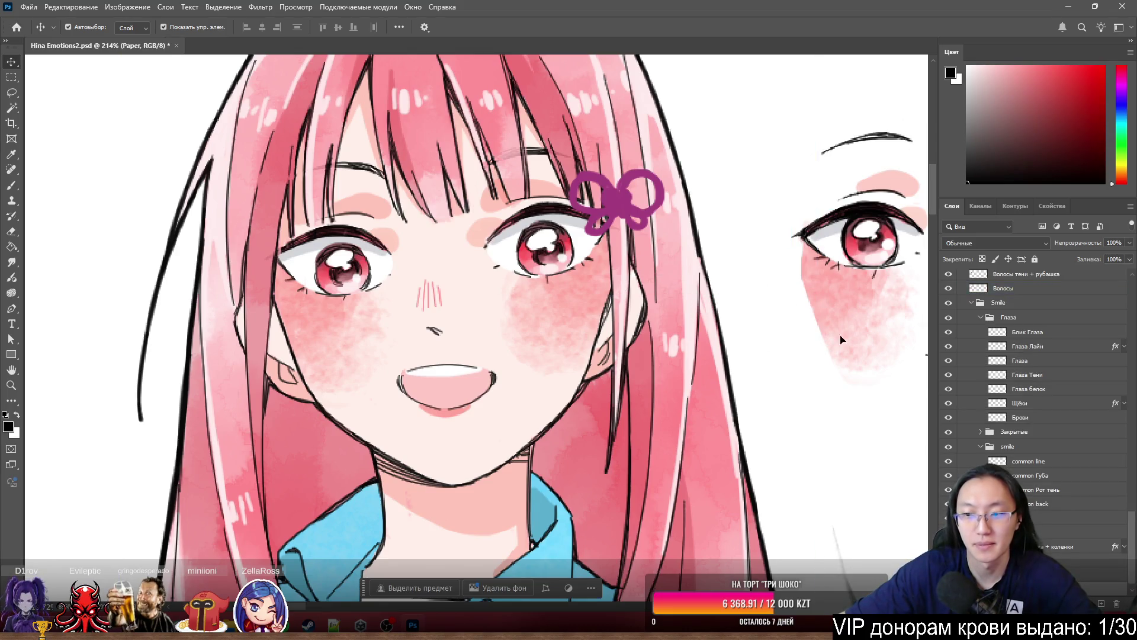
{"action": "scroll", "coordinate": [468, 305], "scroll_direction": "down", "scroll_amount": 5}
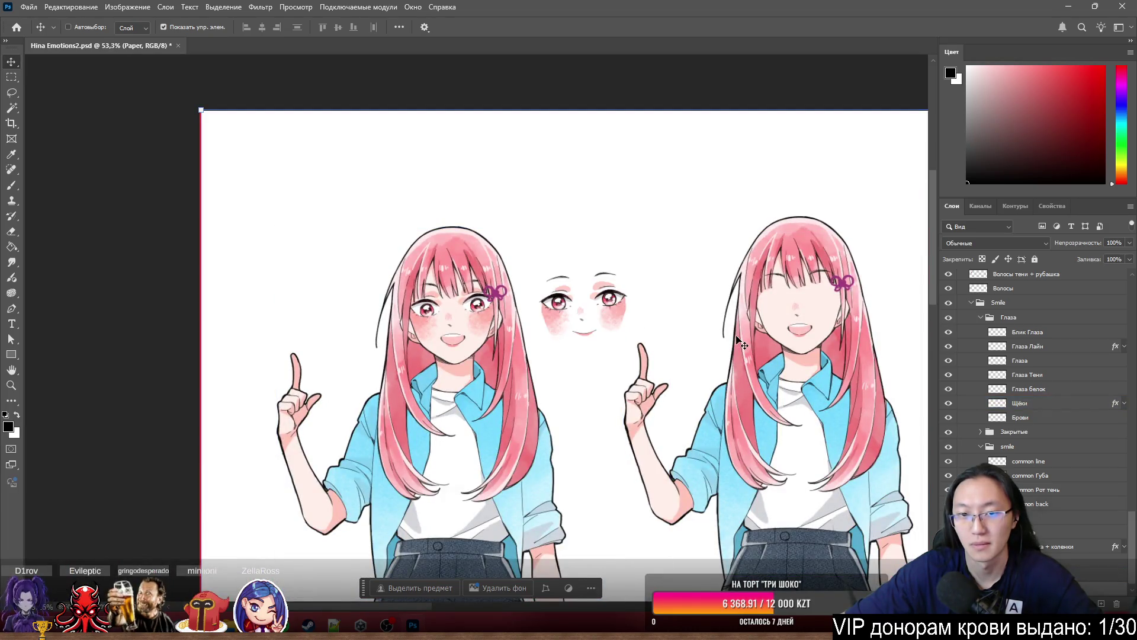
{"action": "scroll", "coordinate": [566, 335], "scroll_direction": "up", "scroll_amount": 1}
{"action": "scroll", "coordinate": [566, 335], "scroll_direction": "up", "scroll_amount": 5}
{"action": "left_click", "coordinate": [1009, 317]}
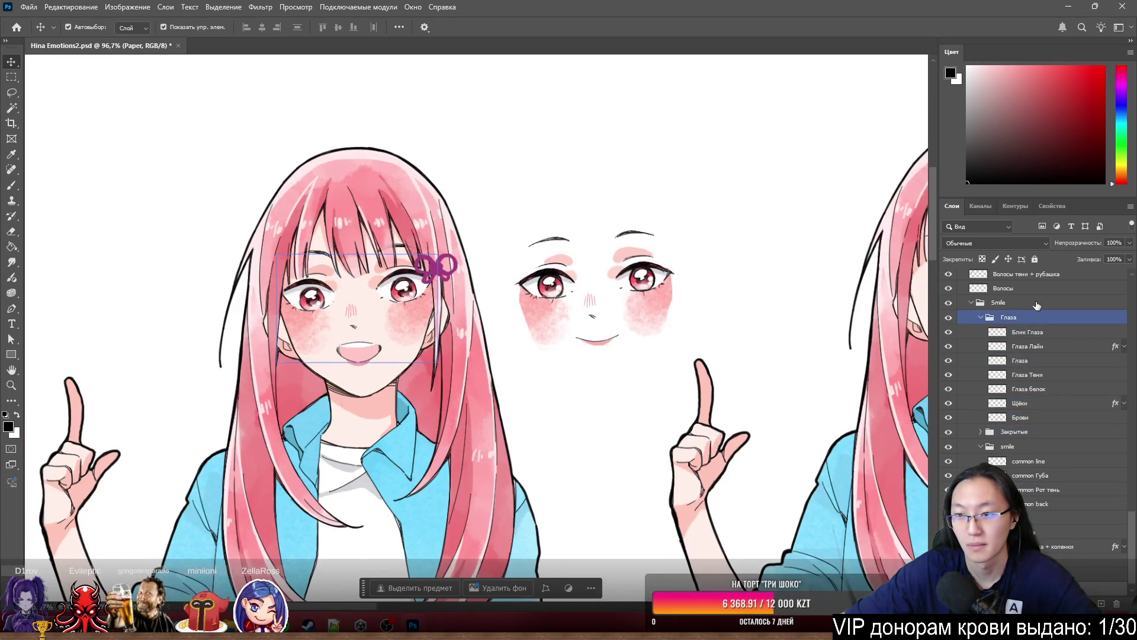
{"action": "left_click", "coordinate": [1037, 303]}
{"action": "left_click", "coordinate": [1043, 504], "text": "shift"}
{"action": "left_click_drag", "start_coordinate": [576, 314], "coordinate": [602, 448]}
{"action": "scroll", "coordinate": [622, 465], "scroll_direction": "left", "scroll_amount": 3}
{"action": "scroll", "coordinate": [681, 415], "scroll_direction": "down", "scroll_amount": 2}
{"action": "scroll", "coordinate": [744, 330], "scroll_direction": "left", "scroll_amount": 1}
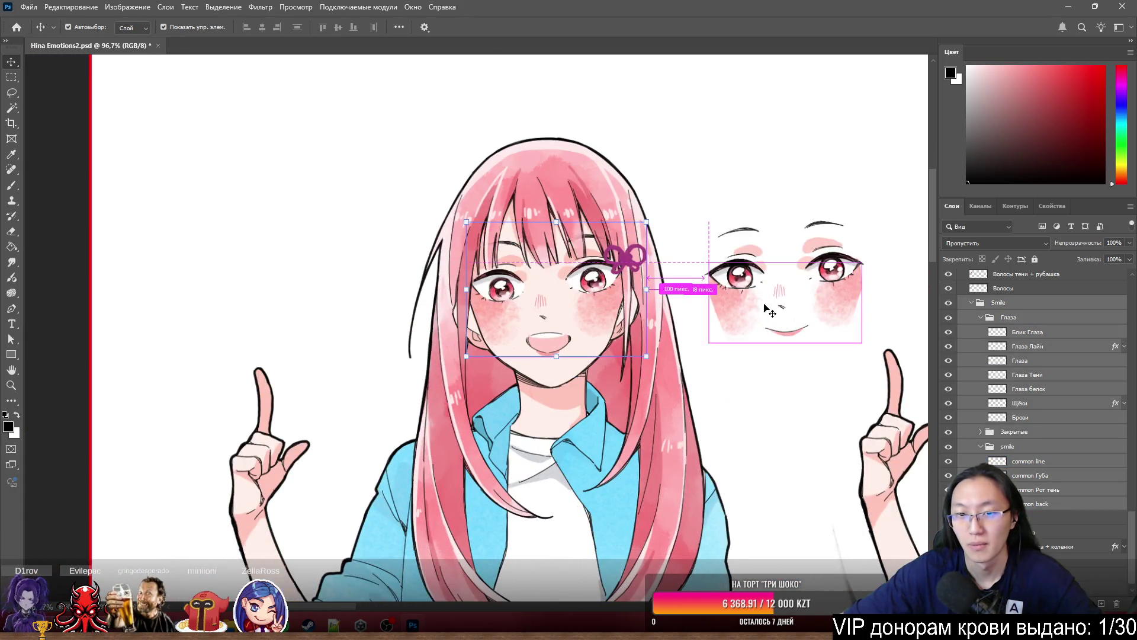
{"action": "scroll", "coordinate": [1084, 478], "scroll_direction": "up", "scroll_amount": 4}
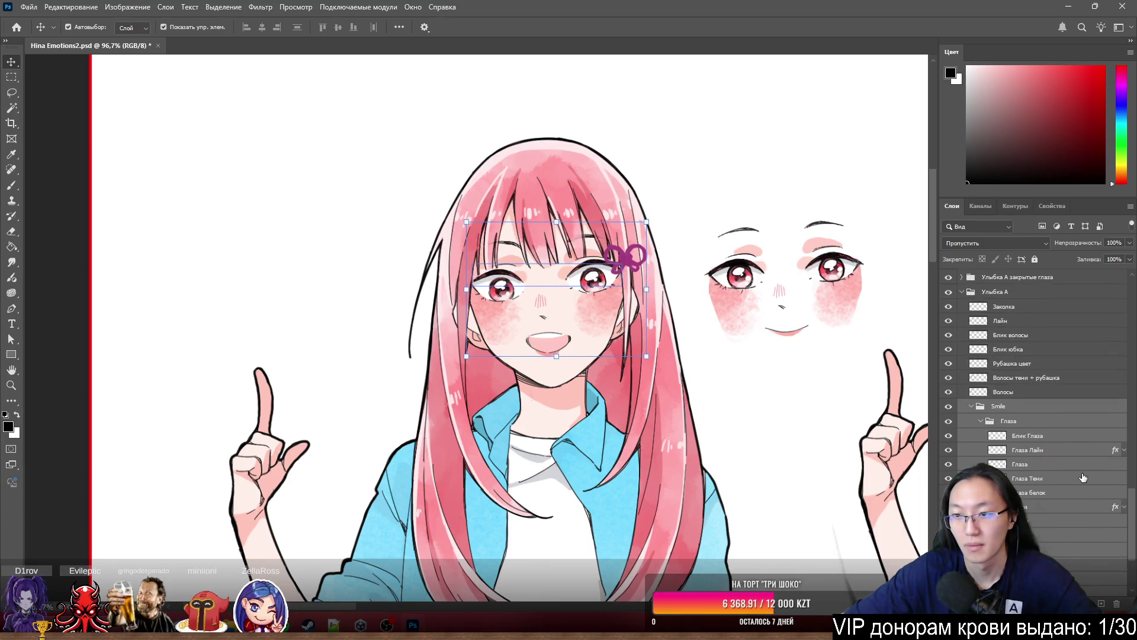
{"action": "left_click", "coordinate": [791, 296]}
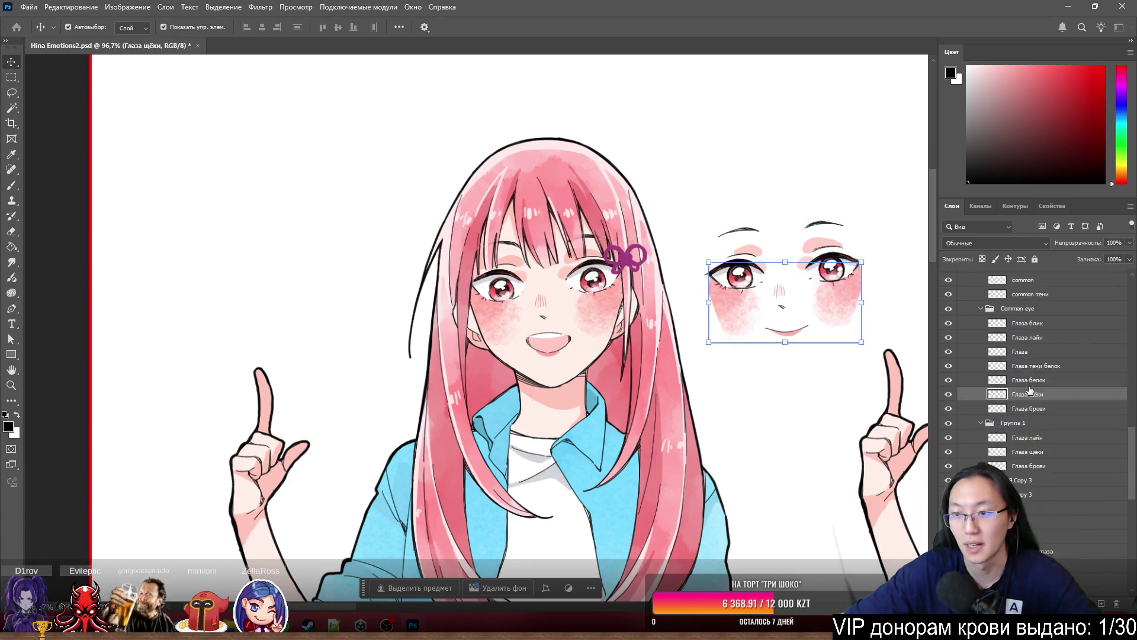
{"action": "left_click", "coordinate": [1007, 295]}
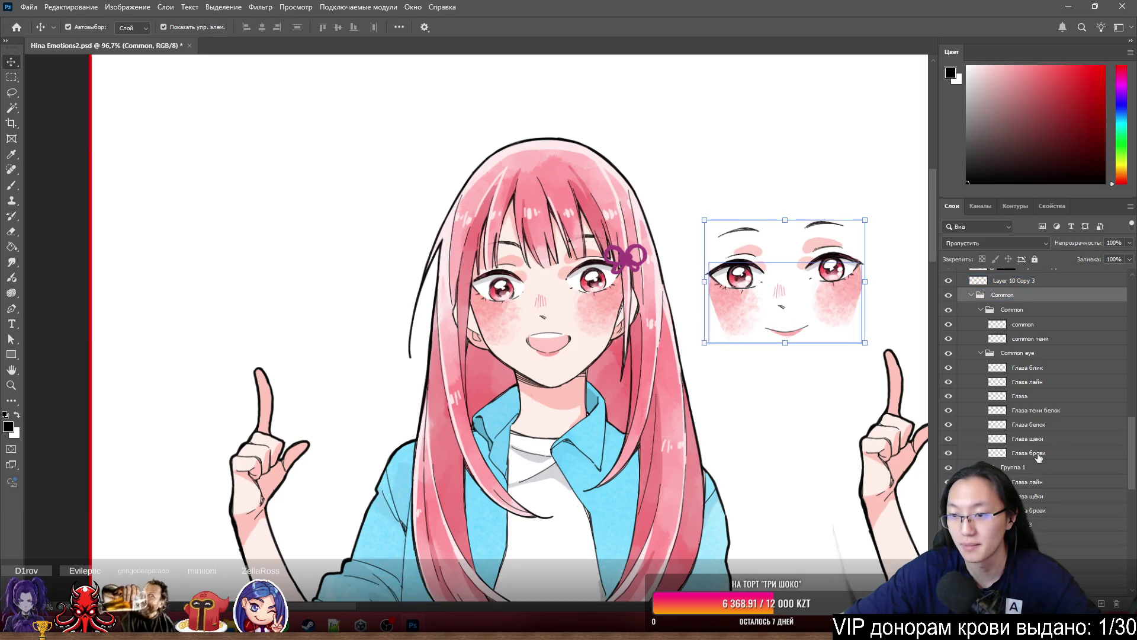
{"action": "left_click", "coordinate": [1061, 513], "text": "shift"}
{"action": "scroll", "coordinate": [769, 323], "scroll_direction": "up", "scroll_amount": 5}
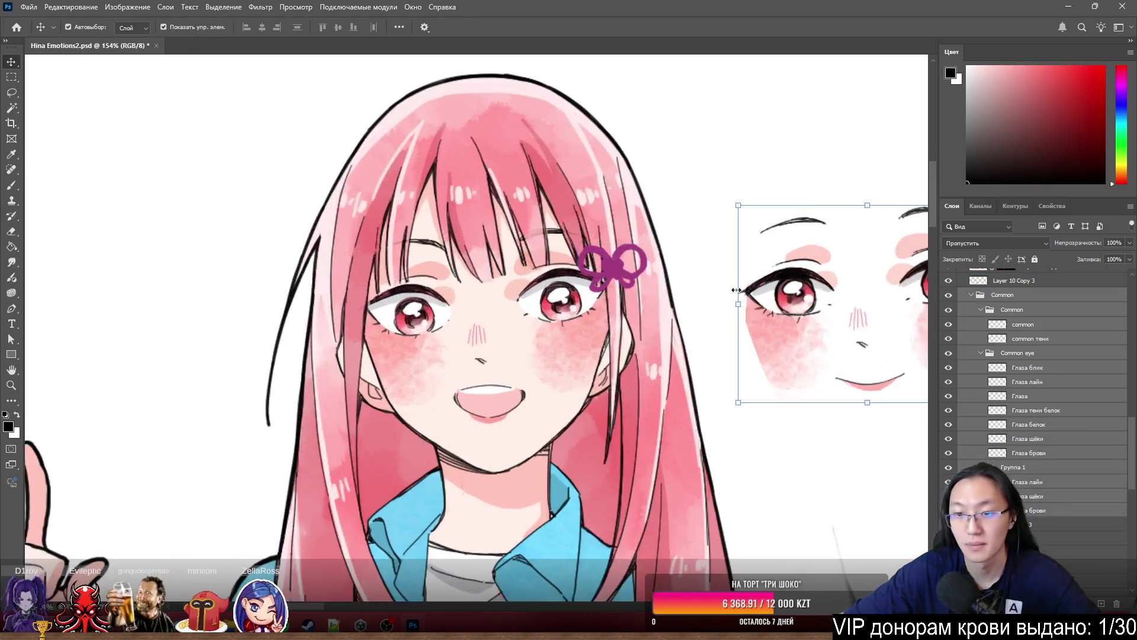
{"action": "scroll", "coordinate": [777, 385], "scroll_direction": "down", "scroll_amount": 3}
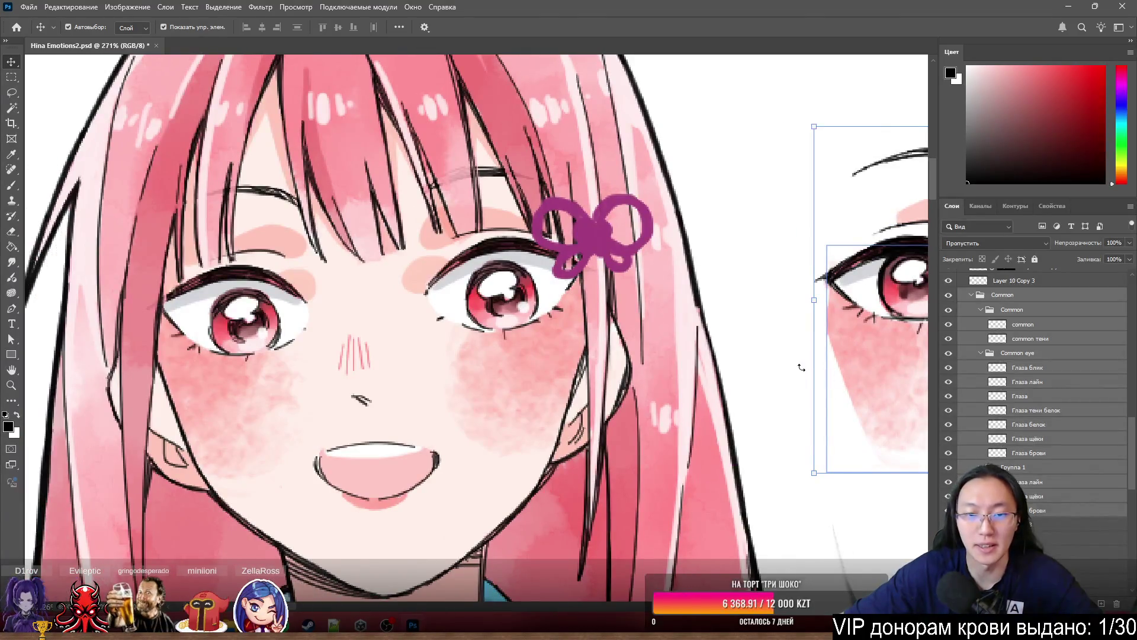
{"action": "scroll", "coordinate": [765, 379], "scroll_direction": "up", "scroll_amount": 4}
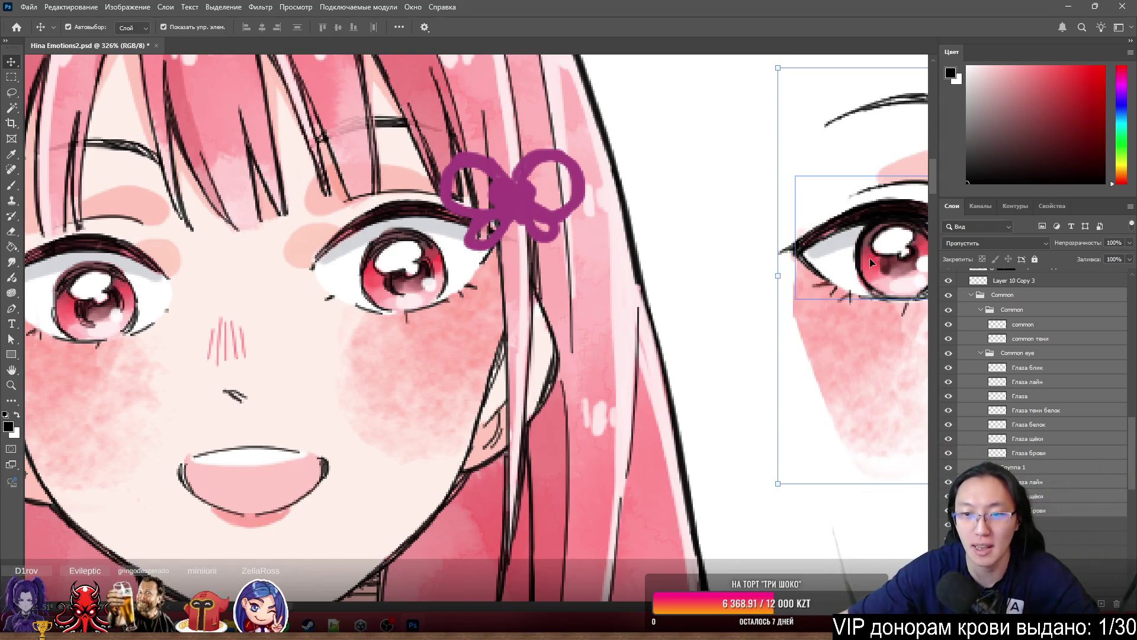
{"action": "scroll", "coordinate": [869, 258], "scroll_direction": "down", "scroll_amount": 2}
{"action": "scroll", "coordinate": [770, 311], "scroll_direction": "up", "scroll_amount": 2}
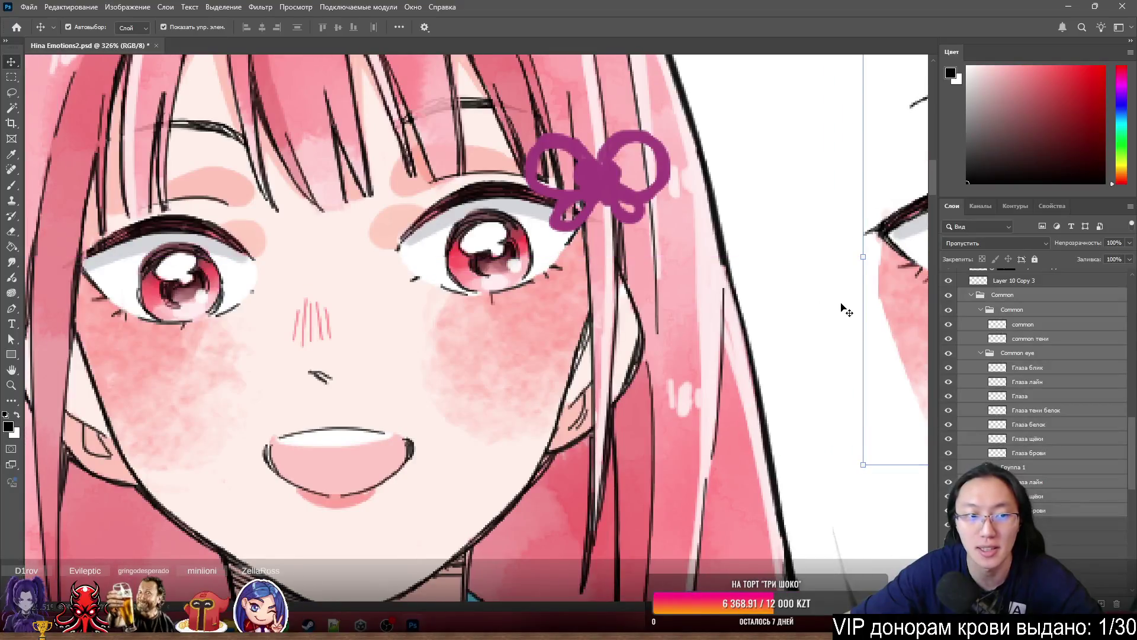
{"action": "mouse_move", "coordinate": [895, 291]}
{"action": "left_mouse_down"}
{"action": "mouse_move", "coordinate": [710, 255]}
{"action": "mouse_move", "coordinate": [177, 278]}
{"action": "mouse_move", "coordinate": [86, 293]}
{"action": "mouse_move", "coordinate": [90, 318]}
{"action": "mouse_move", "coordinate": [101, 307]}
{"action": "mouse_move", "coordinate": [86, 286]}
{"action": "left_mouse_up"}
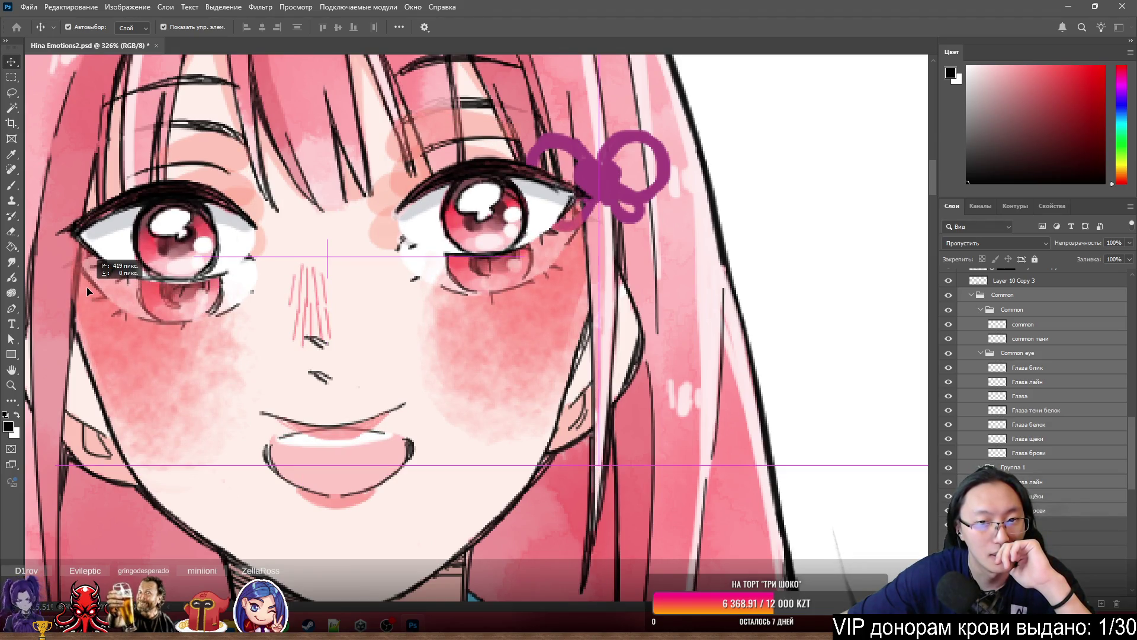
{"action": "left_click_drag", "start_coordinate": [87, 287], "coordinate": [385, 363]}
{"action": "scroll", "coordinate": [382, 357], "scroll_direction": "down", "scroll_amount": 10}
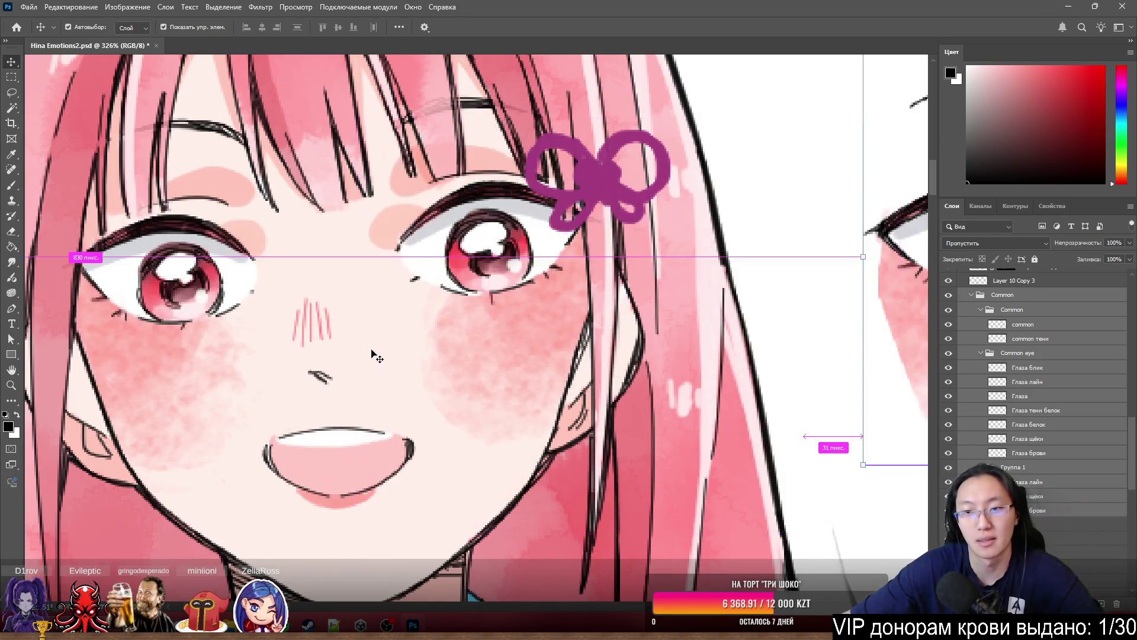
{"action": "scroll", "coordinate": [236, 342], "scroll_direction": "up", "scroll_amount": 3}
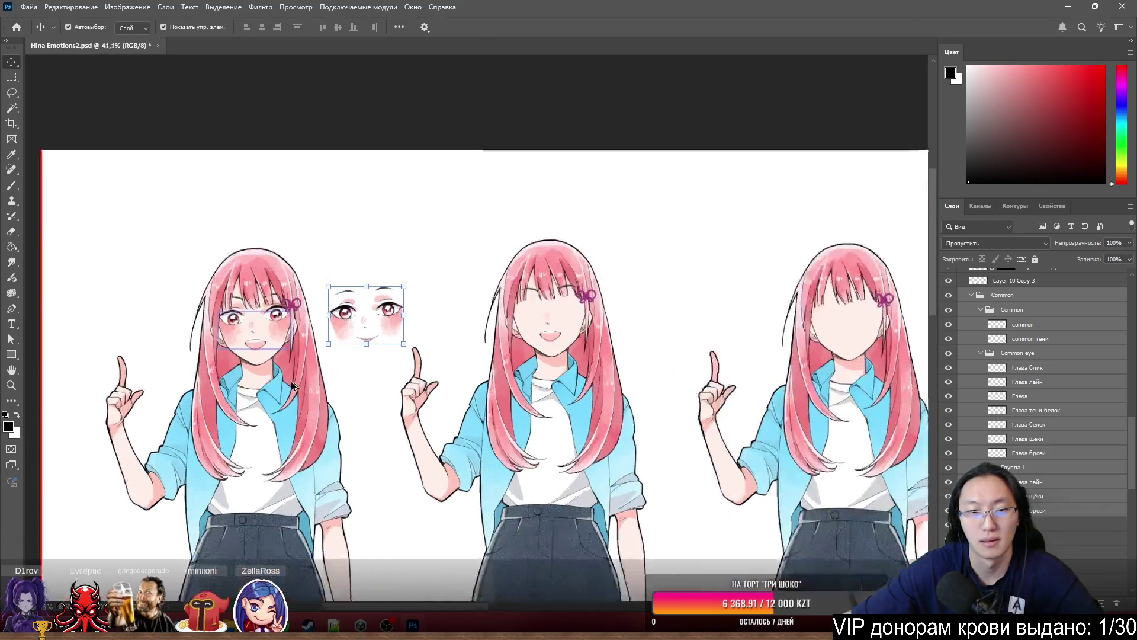
- Make a test rectangular selection across the top of the sheet, then clear it
{"action": "key", "text": "ctrl"}
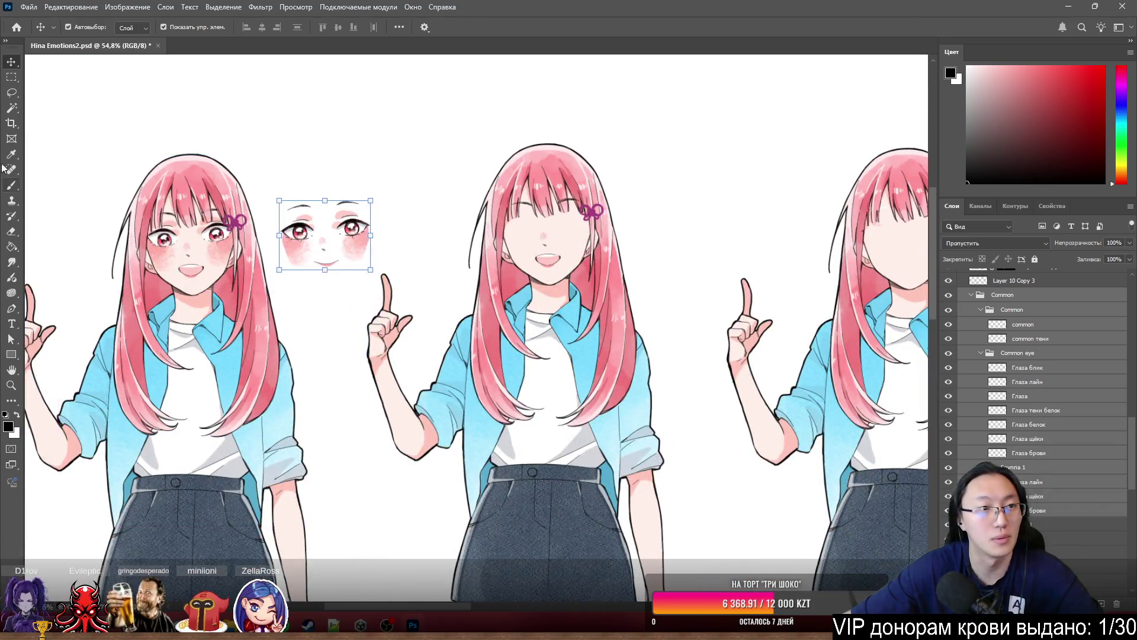
{"action": "left_click", "coordinate": [12, 81]}
{"action": "mouse_move", "coordinate": [126, 106]}
{"action": "left_mouse_down"}
{"action": "mouse_move", "coordinate": [846, 178]}
{"action": "mouse_move", "coordinate": [927, 157]}
{"action": "mouse_move", "coordinate": [904, 153]}
{"action": "left_mouse_up"}
{"action": "scroll", "coordinate": [451, 177], "scroll_direction": "down", "scroll_amount": 5}
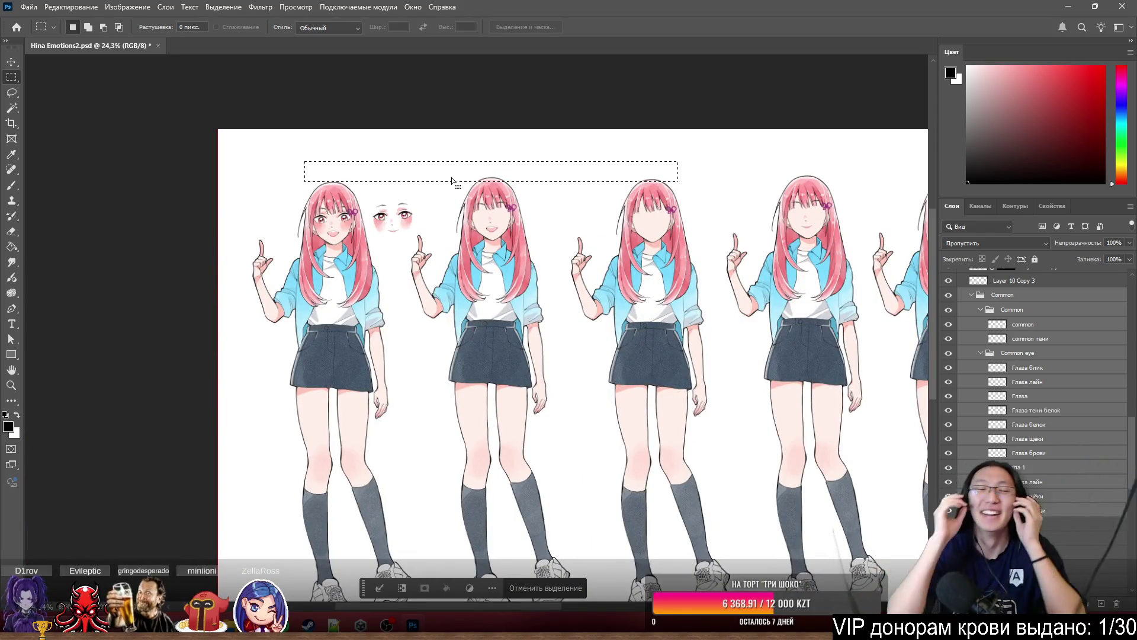
{"action": "left_click", "coordinate": [606, 365]}
{"action": "scroll", "coordinate": [511, 301], "scroll_direction": "up", "scroll_amount": 6}
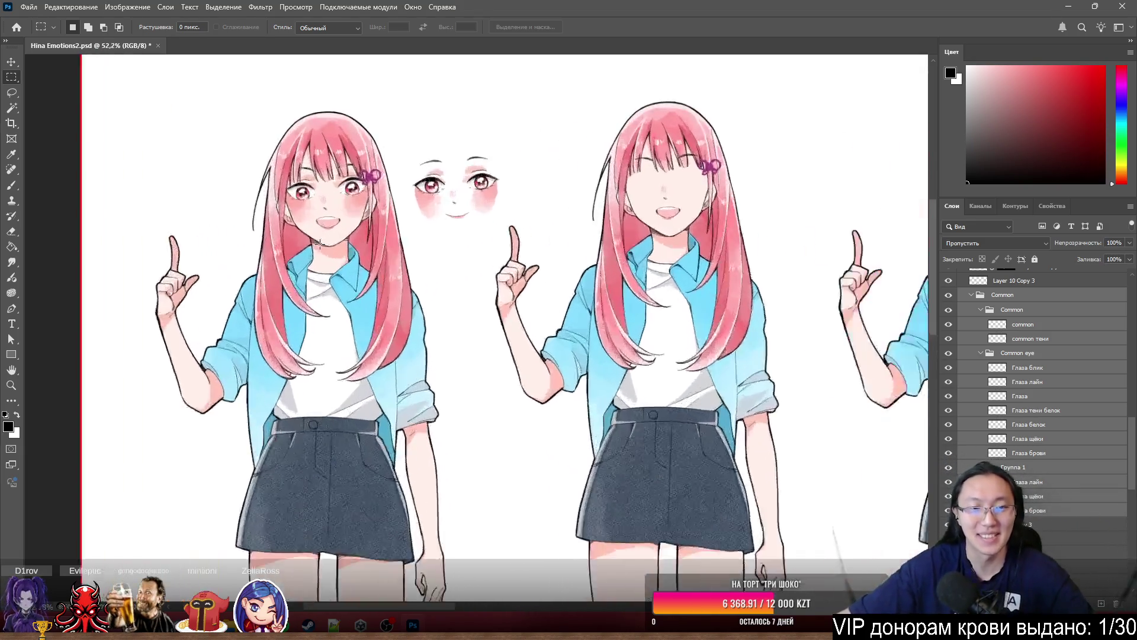
{"action": "scroll", "coordinate": [524, 335], "scroll_direction": "left", "scroll_amount": 2}
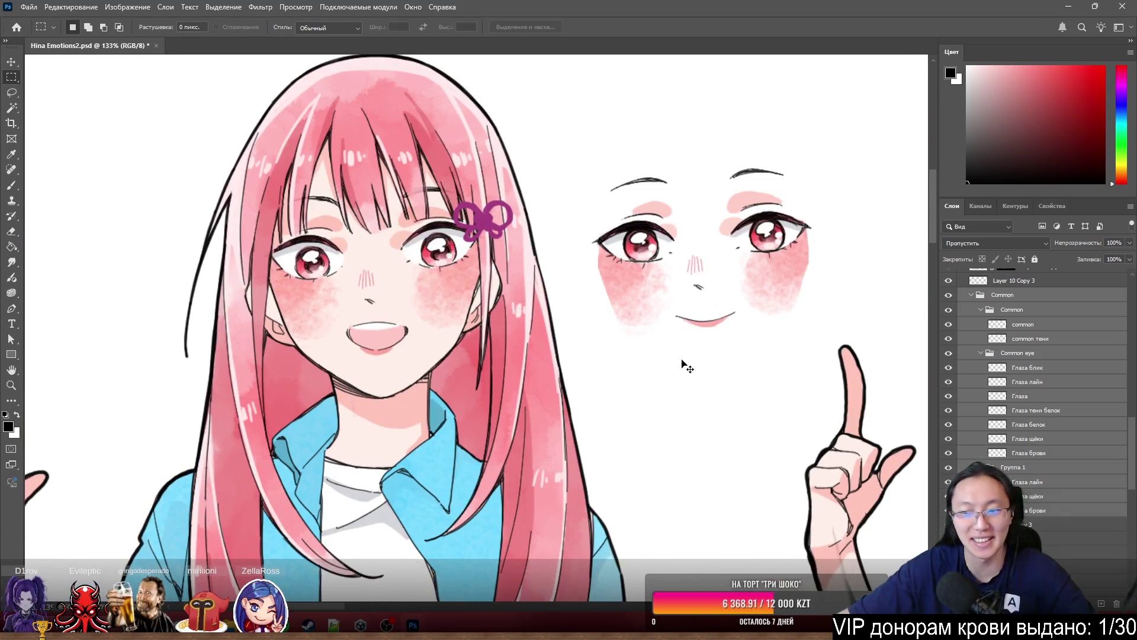
- Drag the Common eyes-and-blush layers over the first Hina's eyes and adjust their position
{"action": "key", "text": "v"}
{"action": "scroll", "coordinate": [438, 251], "scroll_direction": "up", "scroll_amount": 5}
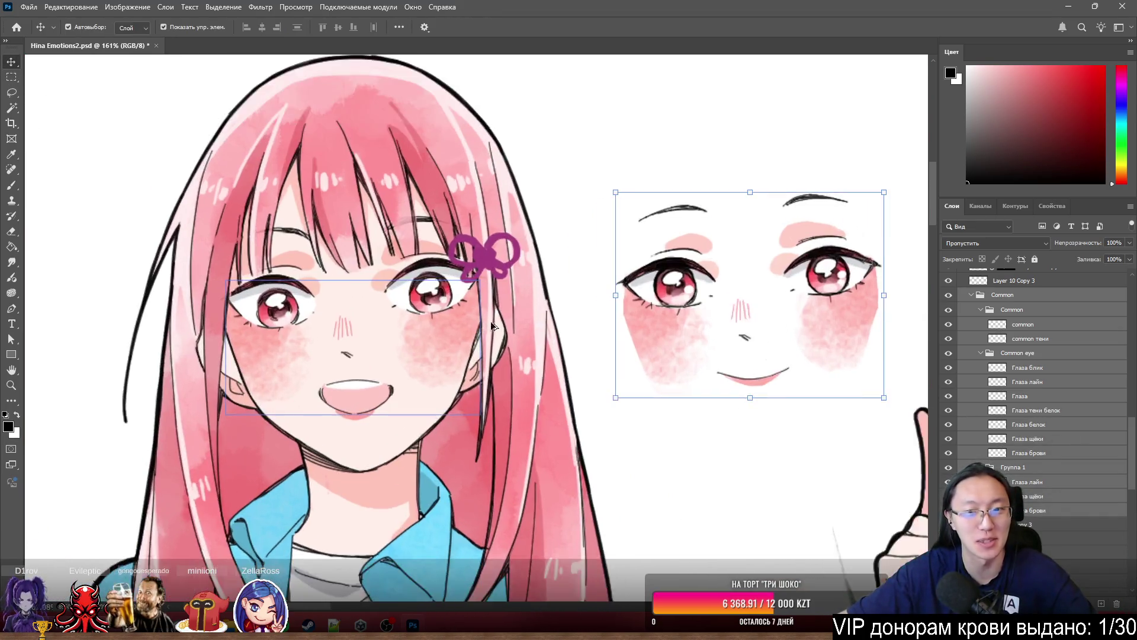
{"action": "scroll", "coordinate": [779, 349], "scroll_direction": "down", "scroll_amount": 2}
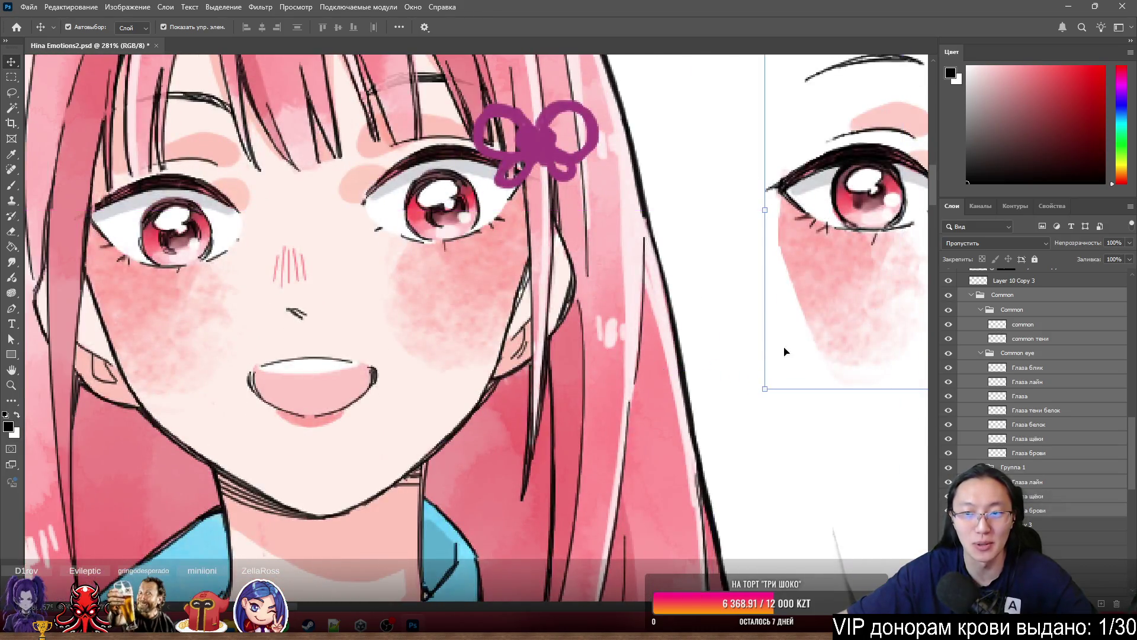
{"action": "mouse_move", "coordinate": [784, 351]}
{"action": "left_mouse_down"}
{"action": "mouse_move", "coordinate": [830, 270]}
{"action": "mouse_move", "coordinate": [356, 343]}
{"action": "mouse_move", "coordinate": [181, 334]}
{"action": "mouse_move", "coordinate": [225, 270]}
{"action": "mouse_move", "coordinate": [178, 315]}
{"action": "mouse_move", "coordinate": [164, 303]}
{"action": "mouse_move", "coordinate": [181, 287]}
{"action": "mouse_move", "coordinate": [609, 322]}
{"action": "mouse_move", "coordinate": [521, 290]}
{"action": "left_mouse_up"}
{"action": "scroll", "coordinate": [59, 303], "scroll_direction": "up", "scroll_amount": 1}
{"action": "scroll", "coordinate": [59, 302], "scroll_direction": "up", "scroll_amount": 4}
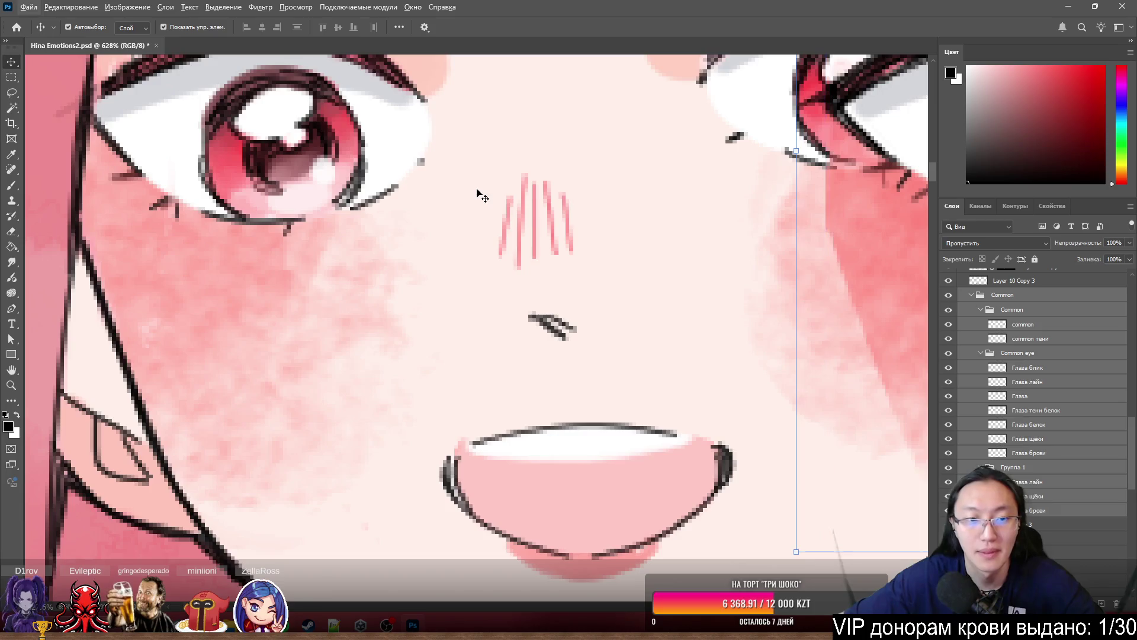
{"action": "scroll", "coordinate": [483, 196], "scroll_direction": "down", "scroll_amount": 2}
{"action": "scroll", "coordinate": [482, 195], "scroll_direction": "right", "scroll_amount": 2}
{"action": "mouse_move", "coordinate": [889, 246]}
{"action": "left_mouse_down"}
{"action": "mouse_move", "coordinate": [293, 203]}
{"action": "mouse_move", "coordinate": [147, 219]}
{"action": "mouse_move", "coordinate": [231, 254]}
{"action": "mouse_move", "coordinate": [151, 236]}
{"action": "mouse_move", "coordinate": [145, 253]}
{"action": "mouse_move", "coordinate": [134, 245]}
{"action": "mouse_move", "coordinate": [162, 247]}
{"action": "mouse_move", "coordinate": [138, 268]}
{"action": "mouse_move", "coordinate": [151, 284]}
{"action": "mouse_move", "coordinate": [187, 246]}
{"action": "mouse_move", "coordinate": [165, 241]}
{"action": "mouse_move", "coordinate": [142, 274]}
{"action": "mouse_move", "coordinate": [114, 278]}
{"action": "mouse_move", "coordinate": [142, 237]}
{"action": "mouse_move", "coordinate": [144, 265]}
{"action": "mouse_move", "coordinate": [141, 254]}
{"action": "left_mouse_up"}
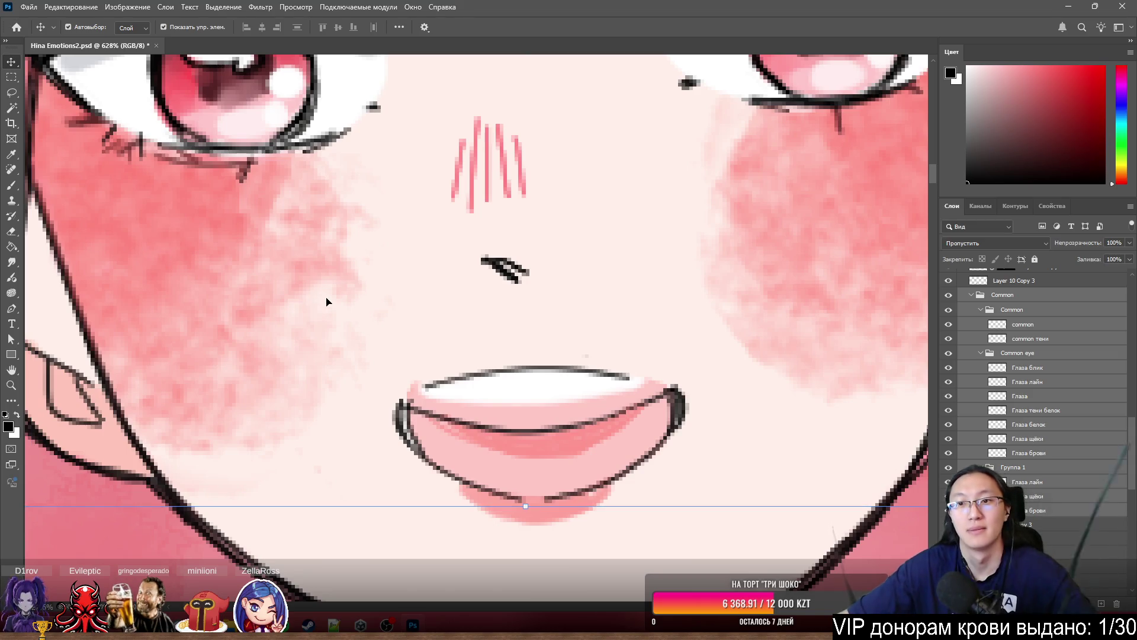
- Compare the face with and without the Common eye and blush layers, leaving them hidden
{"action": "scroll", "coordinate": [326, 302], "scroll_direction": "down", "scroll_amount": 5}
{"action": "scroll", "coordinate": [391, 308], "scroll_direction": "up", "scroll_amount": 3}
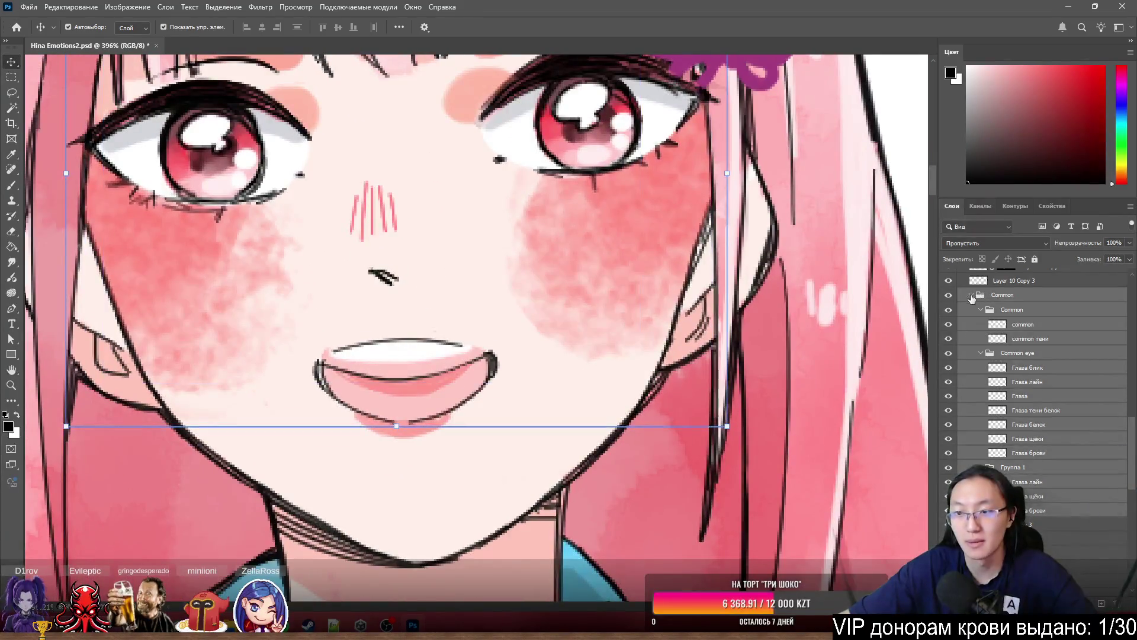
{"action": "left_click", "coordinate": [948, 296]}
{"action": "left_click", "coordinate": [948, 295]}
{"action": "left_click", "coordinate": [949, 295]}
{"action": "left_click", "coordinate": [949, 295]}
{"action": "left_click", "coordinate": [949, 295]}
{"action": "left_click", "coordinate": [949, 296]}
{"action": "left_click", "coordinate": [949, 296]}
{"action": "left_click", "coordinate": [948, 296]}
{"action": "left_click", "coordinate": [948, 295]}
{"action": "left_click", "coordinate": [948, 295]}
{"action": "left_click", "coordinate": [948, 296]}
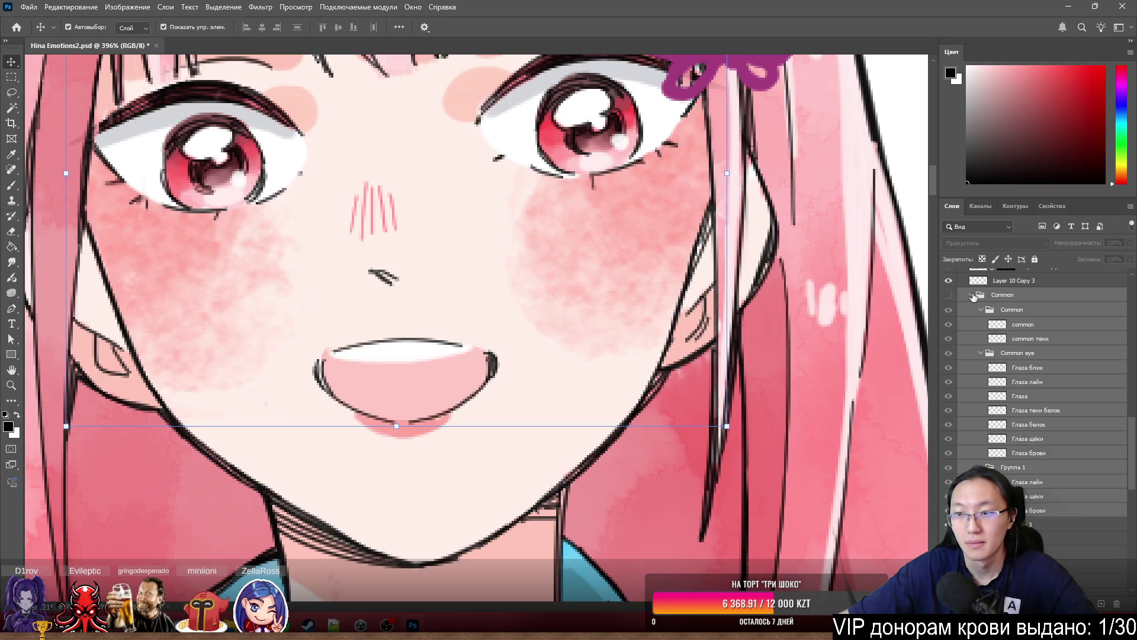
- Collapse the Common group and drag it down into the Улыбка А smile group
{"action": "left_click", "coordinate": [974, 295]}
{"action": "left_click", "coordinate": [998, 283]}
{"action": "mouse_move", "coordinate": [998, 290]}
{"action": "left_mouse_down"}
{"action": "mouse_move", "coordinate": [1007, 396]}
{"action": "mouse_move", "coordinate": [1066, 571]}
{"action": "mouse_move", "coordinate": [1066, 510]}
{"action": "left_mouse_up"}
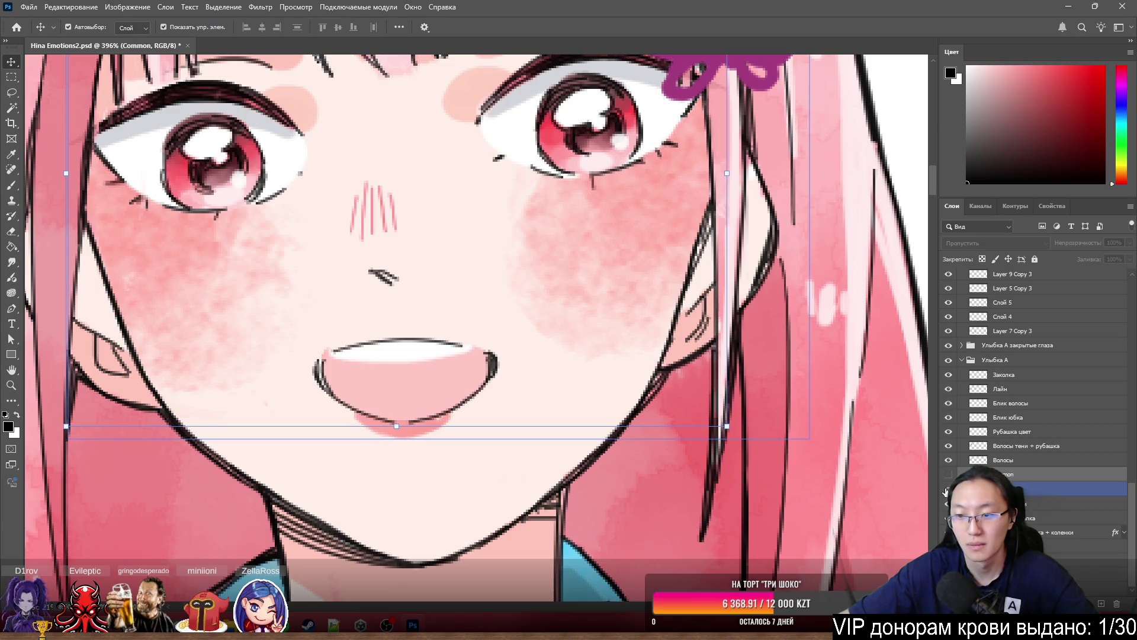
- Recheck the Common layers and compare the closed smile against the open-mouth face
{"action": "left_click", "coordinate": [949, 476]}
{"action": "left_click", "coordinate": [949, 475]}
{"action": "scroll", "coordinate": [564, 290], "scroll_direction": "down", "scroll_amount": 4}
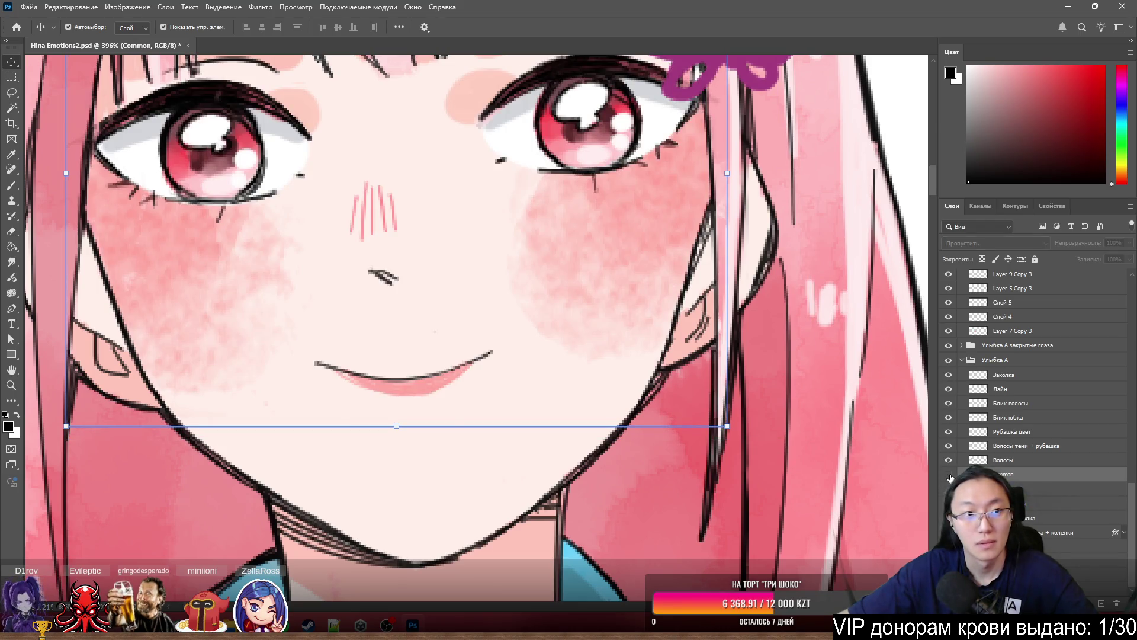
{"action": "scroll", "coordinate": [497, 252], "scroll_direction": "up", "scroll_amount": 1}
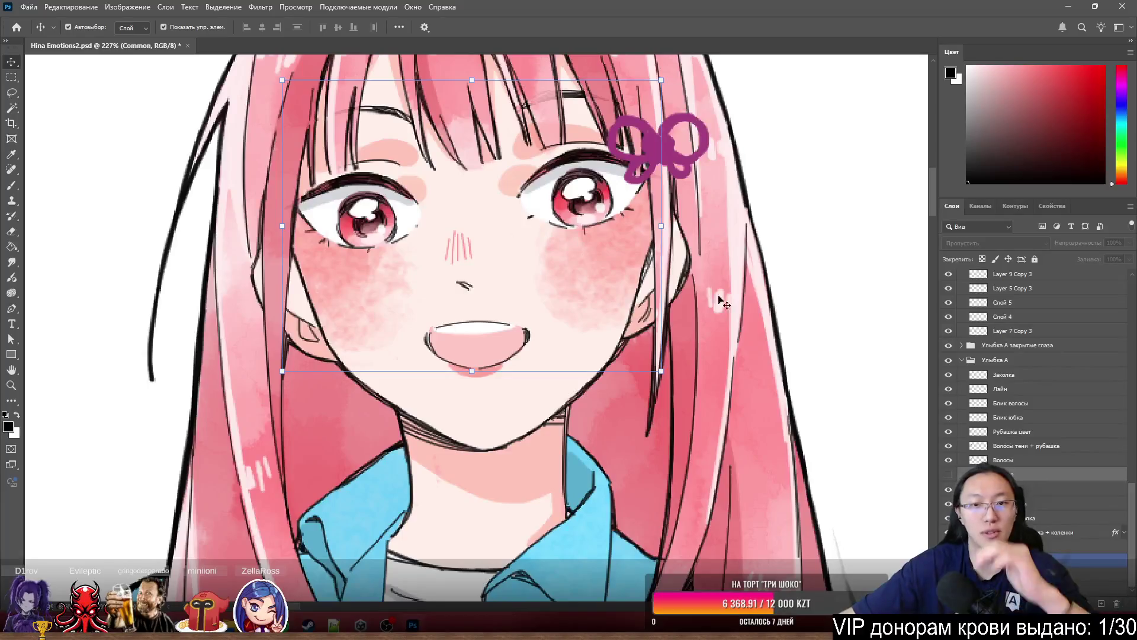
{"action": "left_click", "coordinate": [949, 476]}
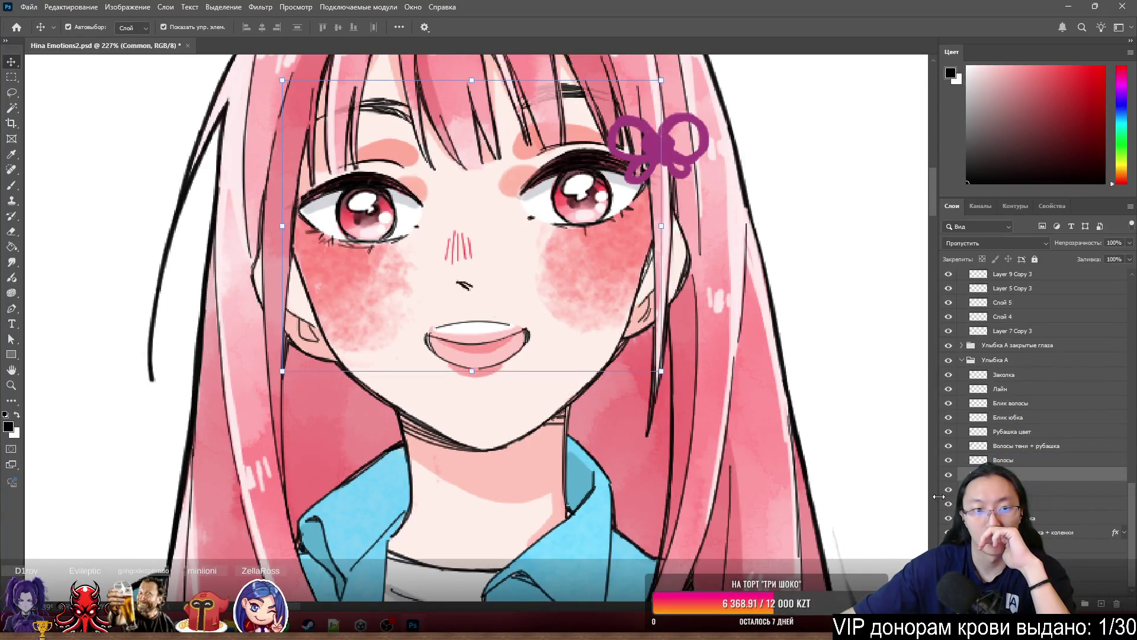
{"action": "left_click", "coordinate": [950, 490]}
{"action": "left_click", "coordinate": [950, 490]}
{"action": "left_click", "coordinate": [950, 476]}
{"action": "left_click", "coordinate": [949, 476]}
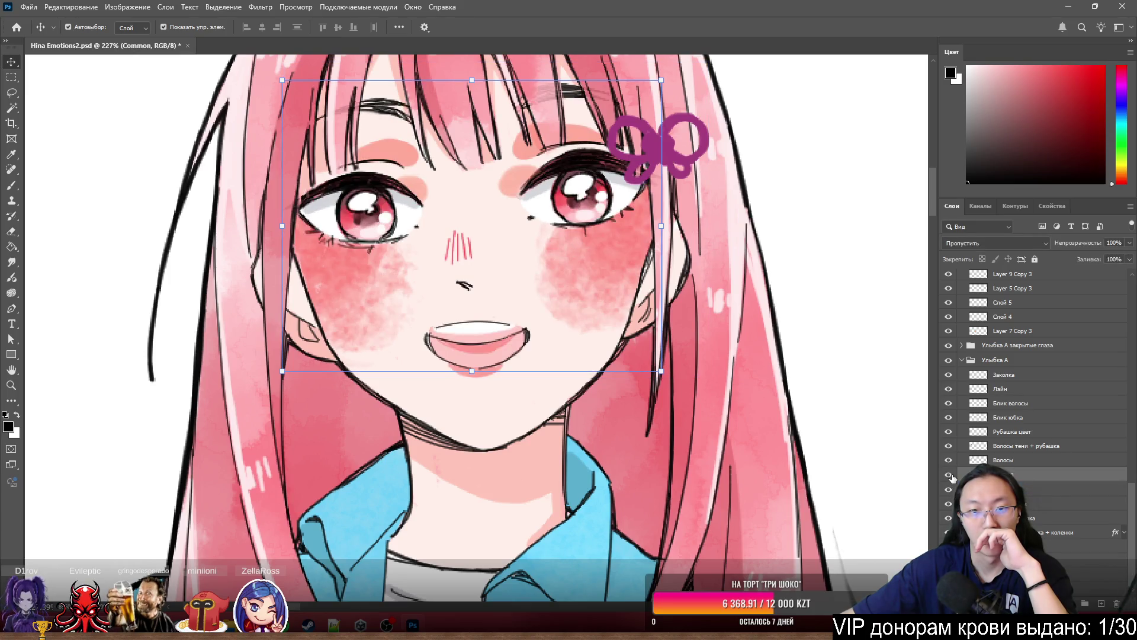
{"action": "left_click", "coordinate": [950, 476]}
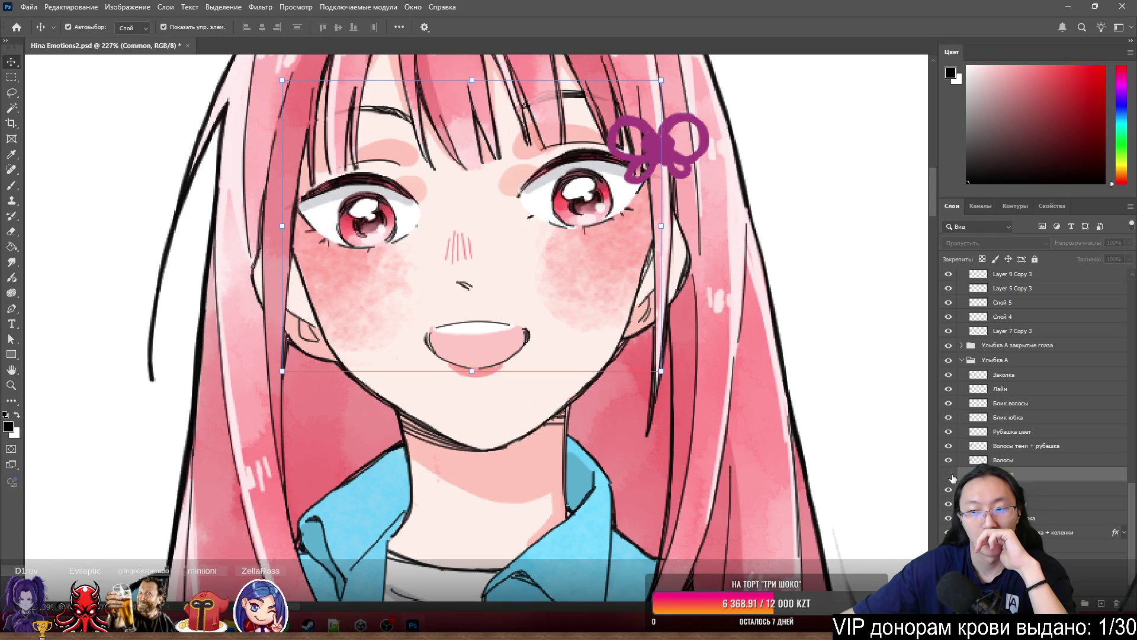
- Swap between the open-mouth and closed smiles repeatedly, ending with the closed smile visible
{"action": "left_click", "coordinate": [950, 490]}
{"action": "left_click", "coordinate": [950, 476]}
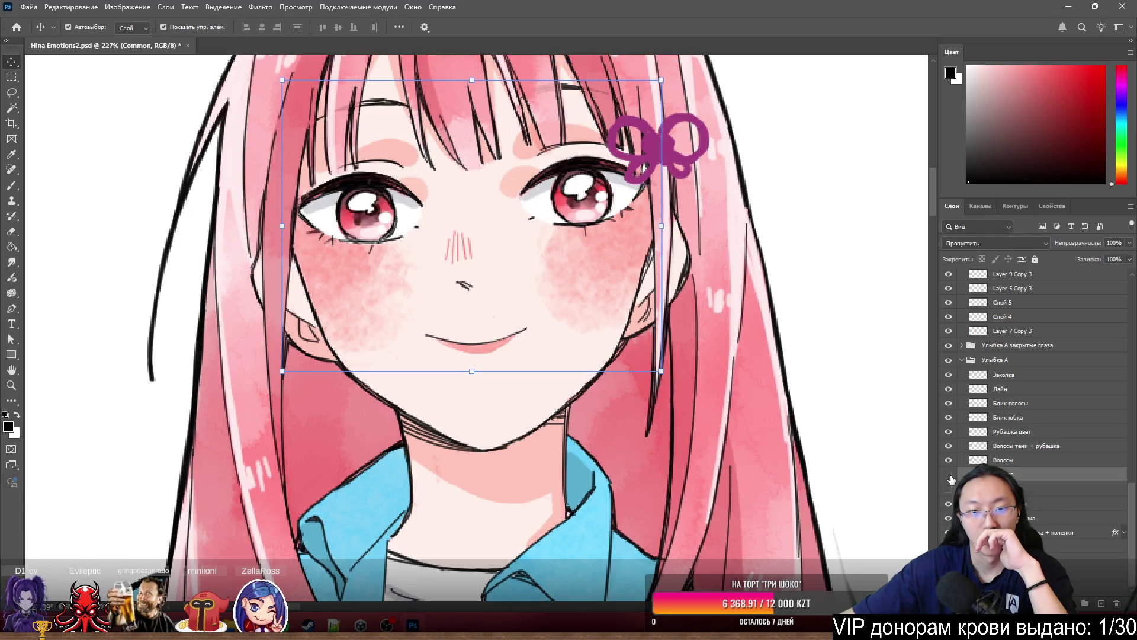
{"action": "left_click", "coordinate": [950, 476]}
{"action": "left_click", "coordinate": [949, 490]}
{"action": "left_click", "coordinate": [950, 490]}
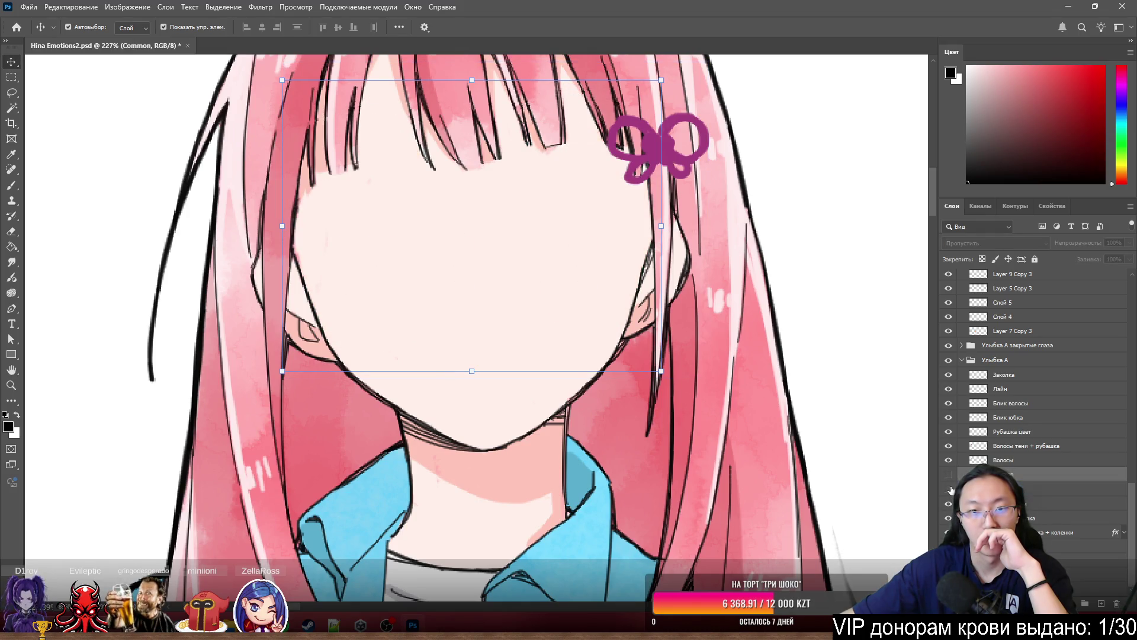
{"action": "left_click", "coordinate": [950, 476]}
{"action": "left_click", "coordinate": [950, 476]}
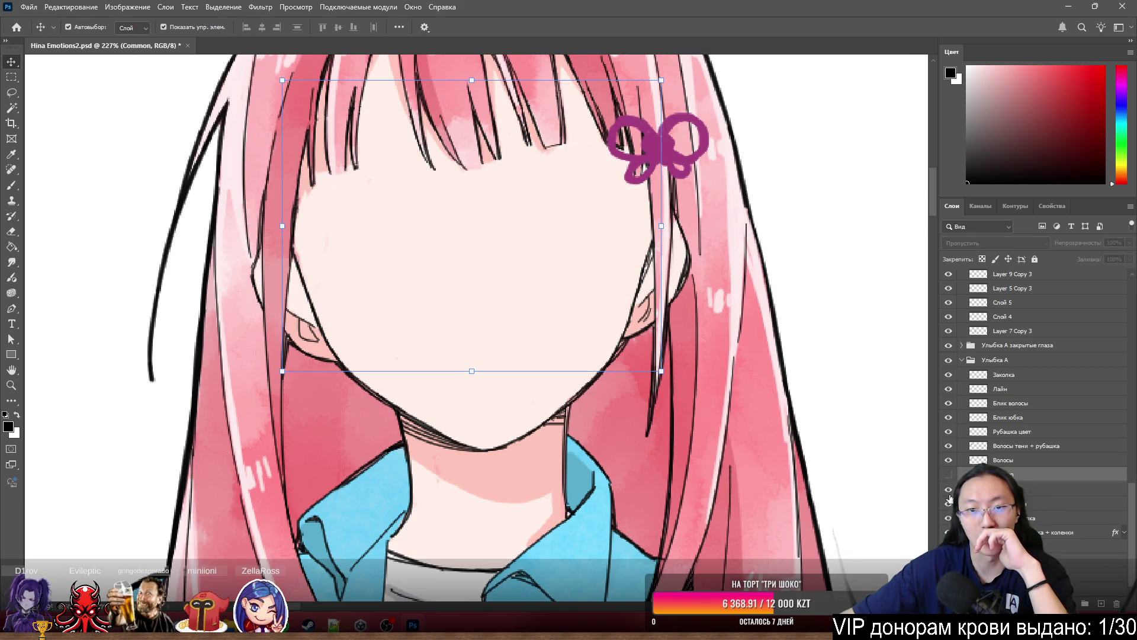
{"action": "left_click", "coordinate": [949, 490]}
{"action": "left_click", "coordinate": [949, 490]}
{"action": "left_click", "coordinate": [950, 477]}
{"action": "left_click", "coordinate": [950, 477]}
{"action": "left_click", "coordinate": [950, 490]}
{"action": "left_click", "coordinate": [950, 490]}
{"action": "left_click", "coordinate": [950, 476]}
- Select a lower layer and save Hina Emotions2.psd
{"action": "left_click", "coordinate": [673, 306]}
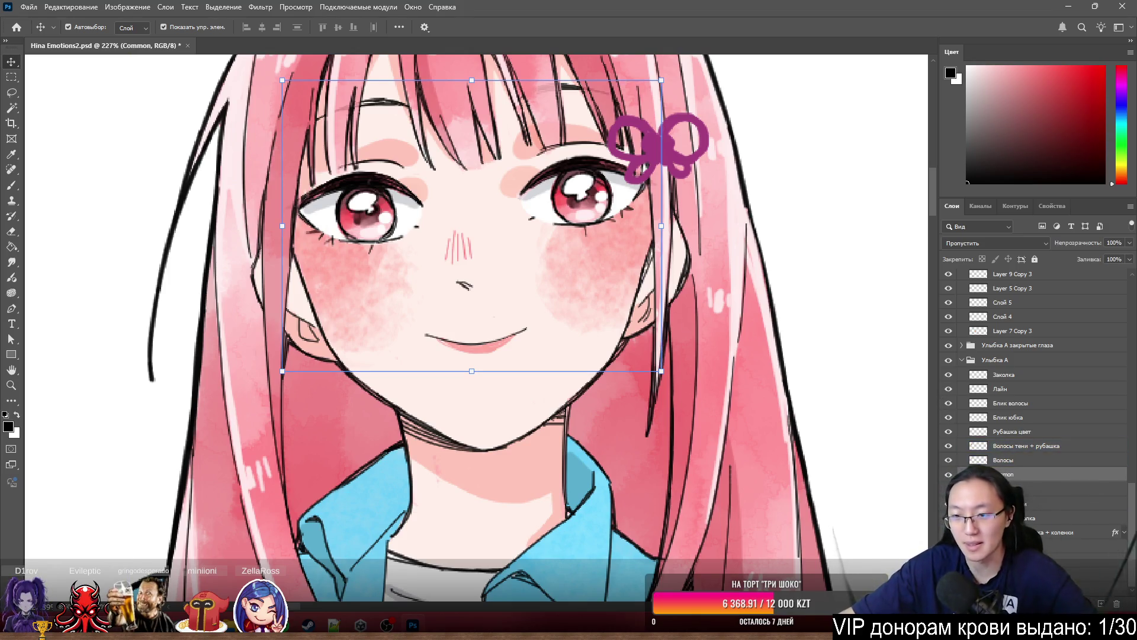
{"action": "scroll", "coordinate": [992, 459], "scroll_direction": "down", "scroll_amount": 2}
{"action": "key", "text": "ctrl+s"}
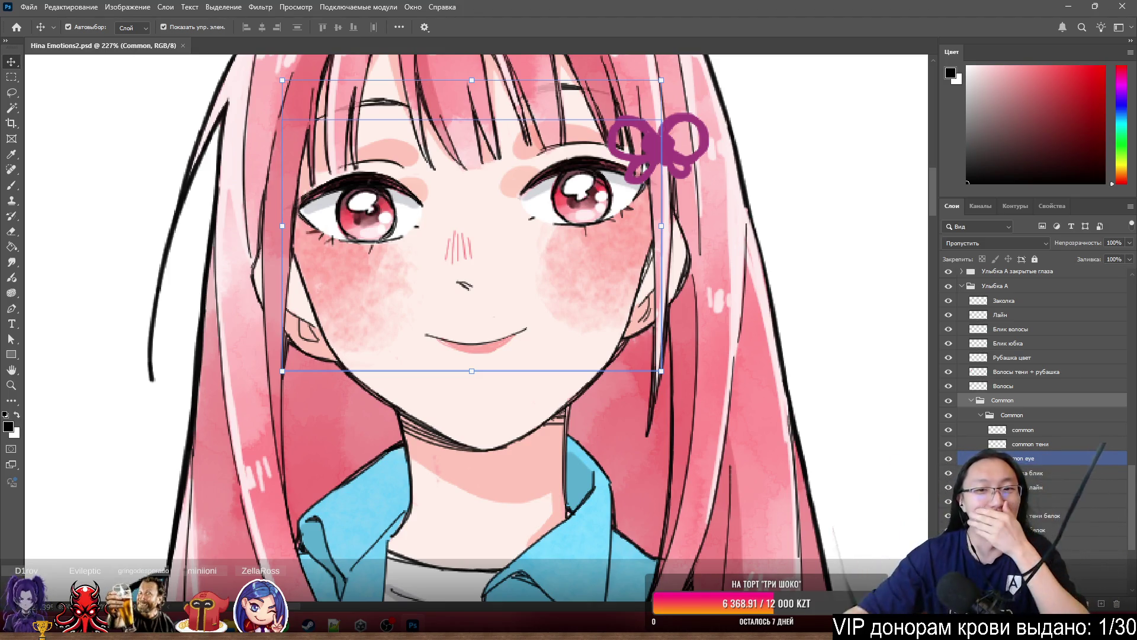
- Locate and select the nested Common eye group in the layer stack
{"action": "left_click", "coordinate": [1043, 544]}
{"action": "scroll", "coordinate": [635, 238], "scroll_direction": "down", "scroll_amount": 5}
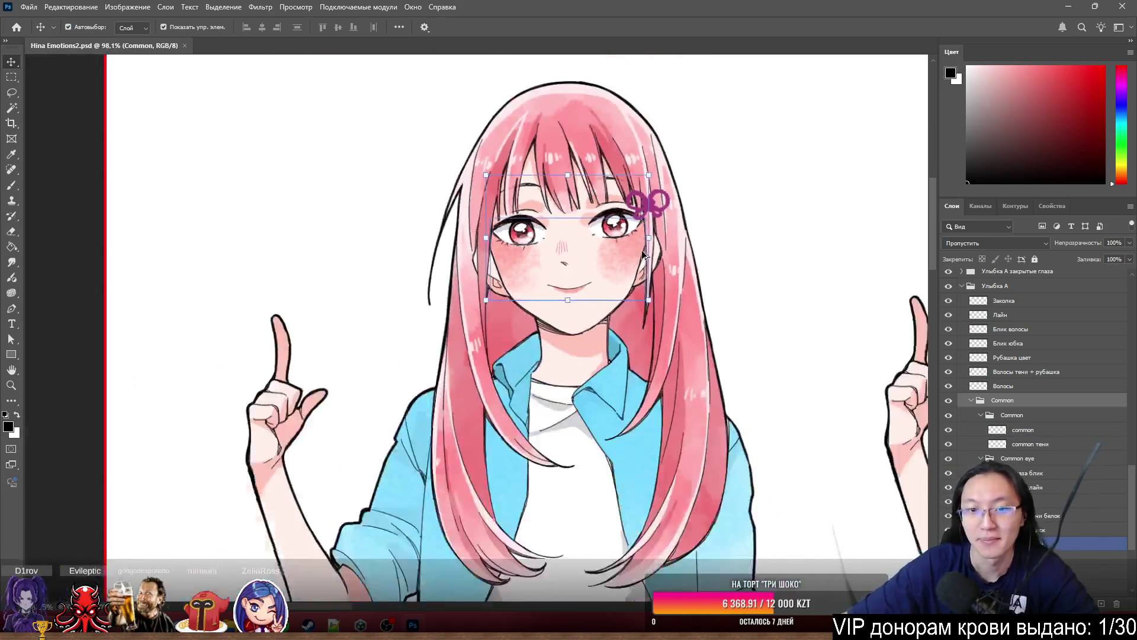
{"action": "scroll", "coordinate": [609, 256], "scroll_direction": "up", "scroll_amount": 5}
{"action": "scroll", "coordinate": [656, 206], "scroll_direction": "up", "scroll_amount": 3}
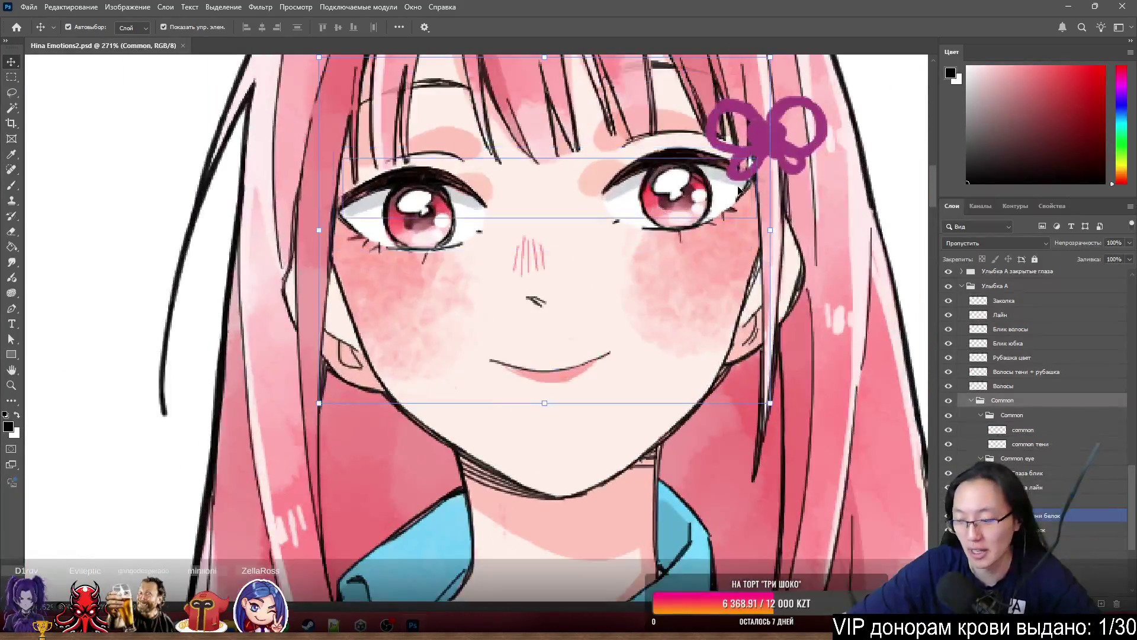
{"action": "left_click", "coordinate": [972, 413]}
{"action": "left_click", "coordinate": [1031, 587]}
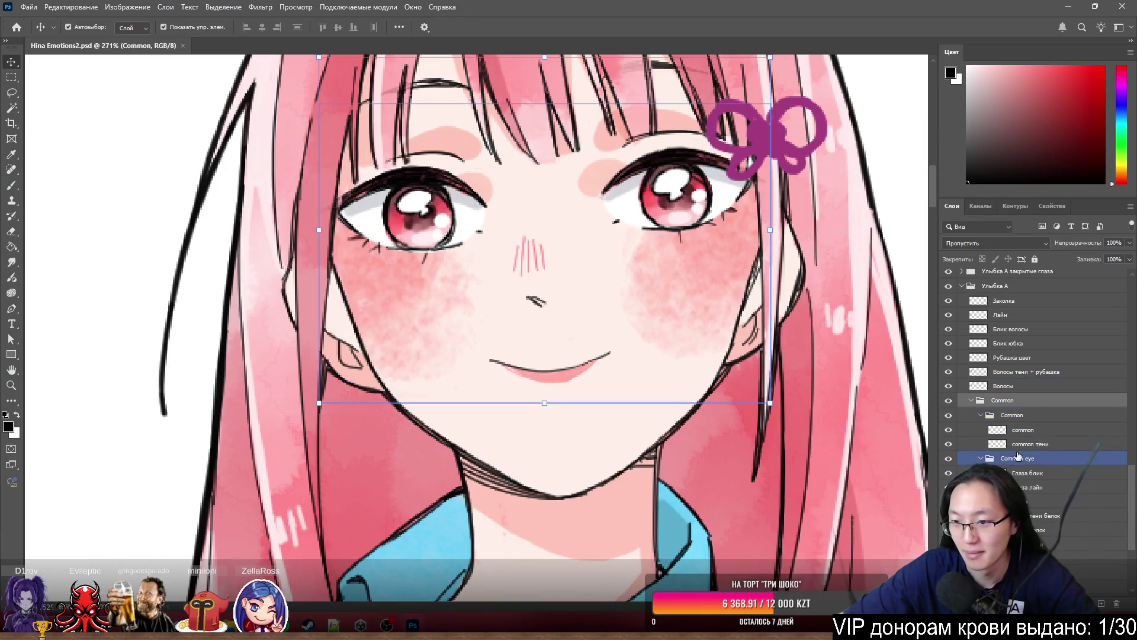
{"action": "scroll", "coordinate": [1031, 587], "scroll_direction": "down", "scroll_amount": 3}
{"action": "left_click", "coordinate": [1043, 498]}
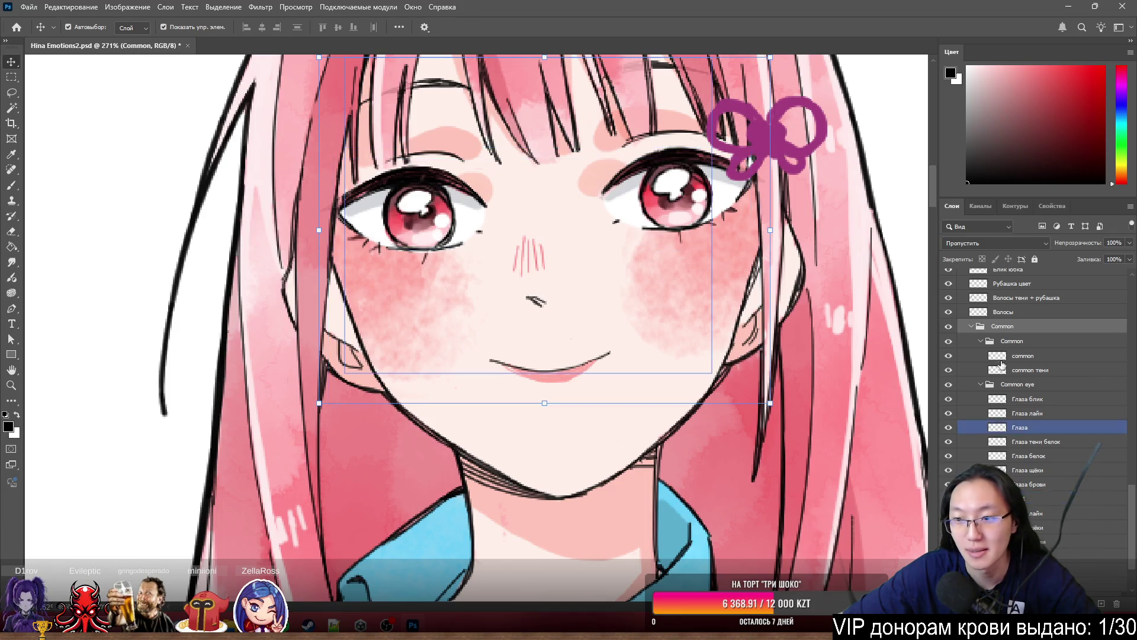
{"action": "left_click", "coordinate": [972, 386]}
- Compare closed eyes against the Common eye group, then collapse Common and save
{"action": "left_click", "coordinate": [949, 385]}
{"action": "left_click", "coordinate": [949, 385]}
{"action": "left_click", "coordinate": [949, 384]}
{"action": "left_click", "coordinate": [949, 384]}
{"action": "left_click", "coordinate": [949, 385]}
{"action": "left_click", "coordinate": [949, 385]}
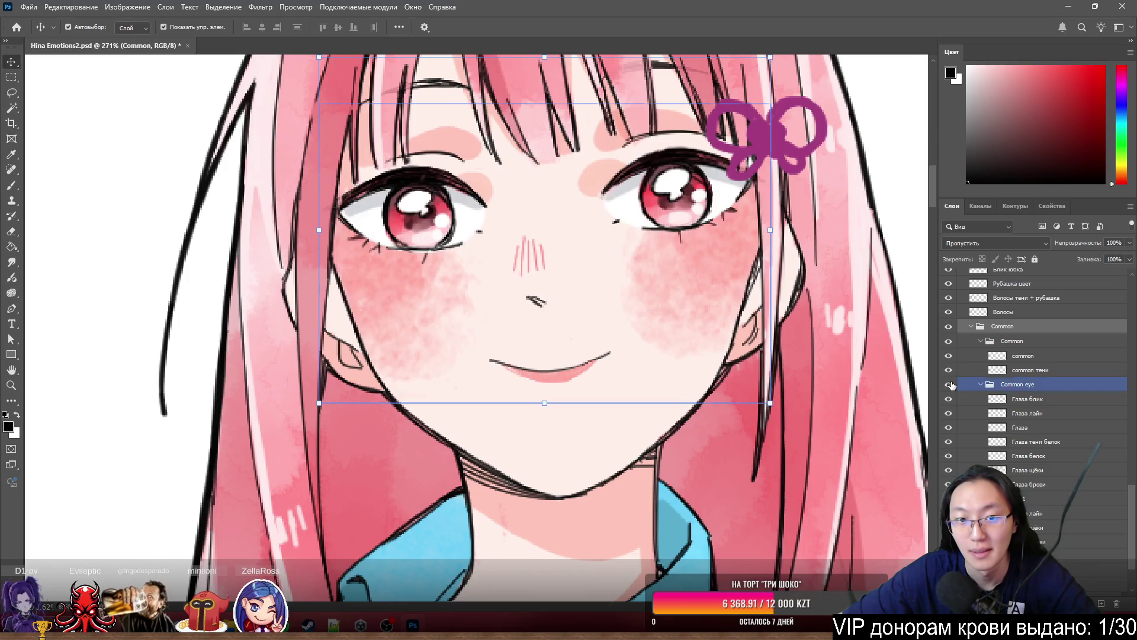
{"action": "left_click", "coordinate": [950, 385]}
{"action": "left_click", "coordinate": [950, 384]}
{"action": "left_click", "coordinate": [950, 385]}
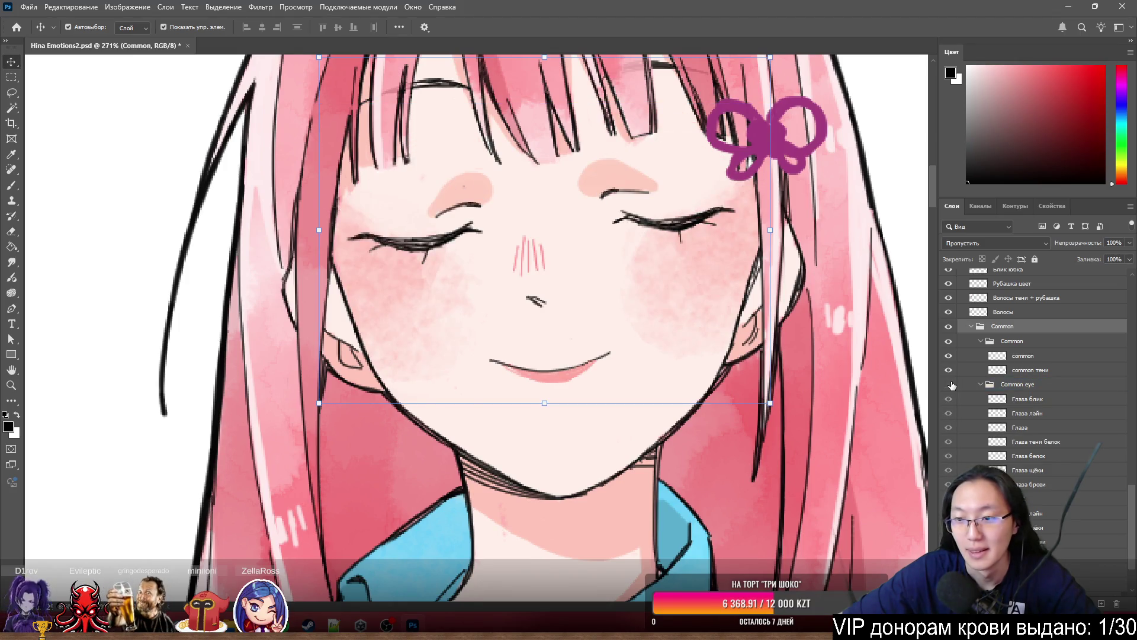
{"action": "left_click", "coordinate": [949, 385]}
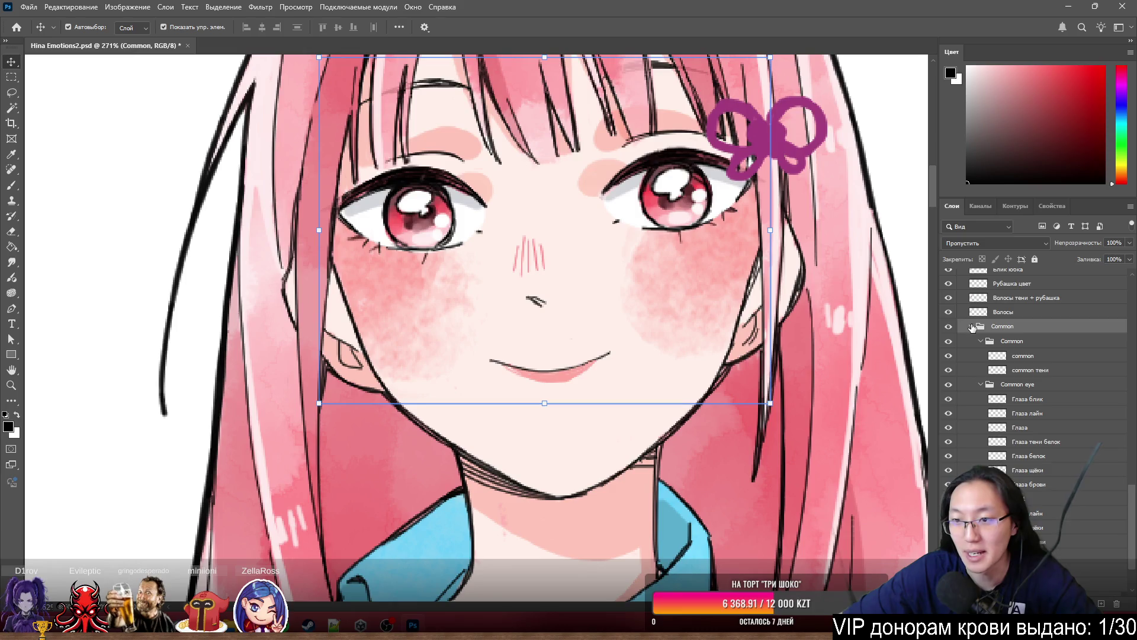
{"action": "left_click", "coordinate": [972, 327]}
{"action": "key", "text": "ctrl+s"}
- Hide the face-features group so the character's face is blank
{"action": "left_click", "coordinate": [970, 404]}
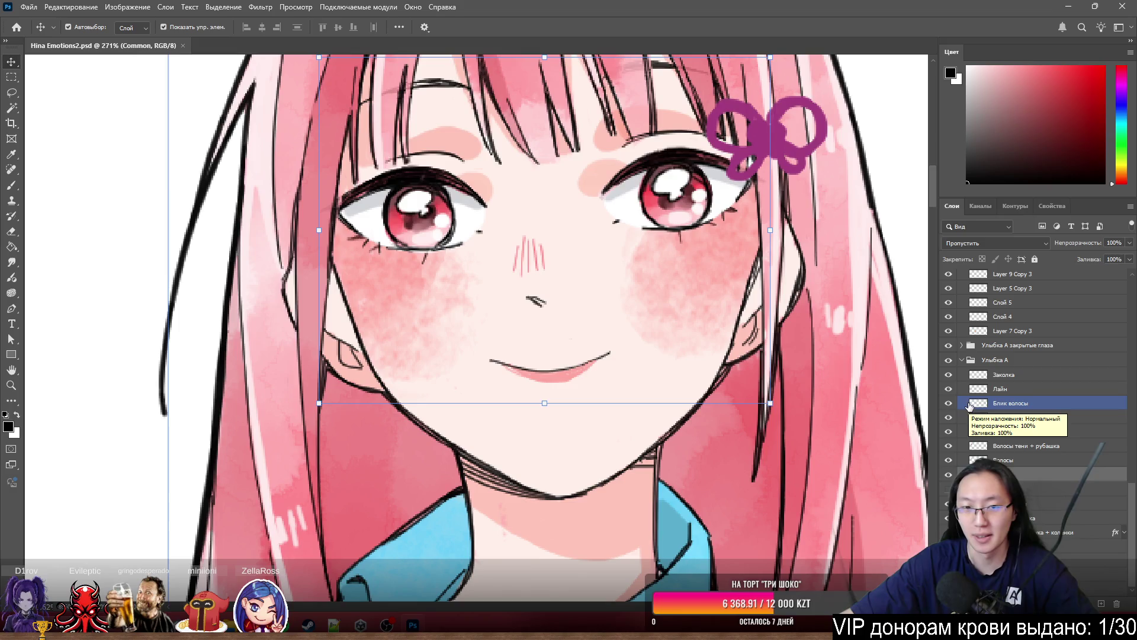
{"action": "left_click", "coordinate": [1016, 488]}
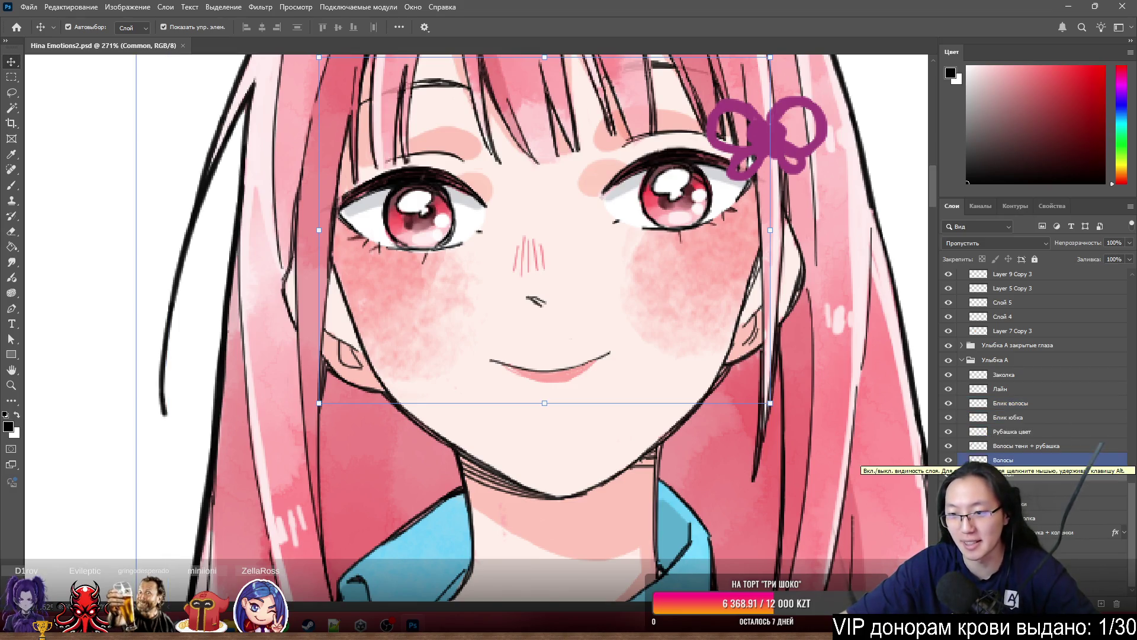
{"action": "left_click", "coordinate": [949, 488]}
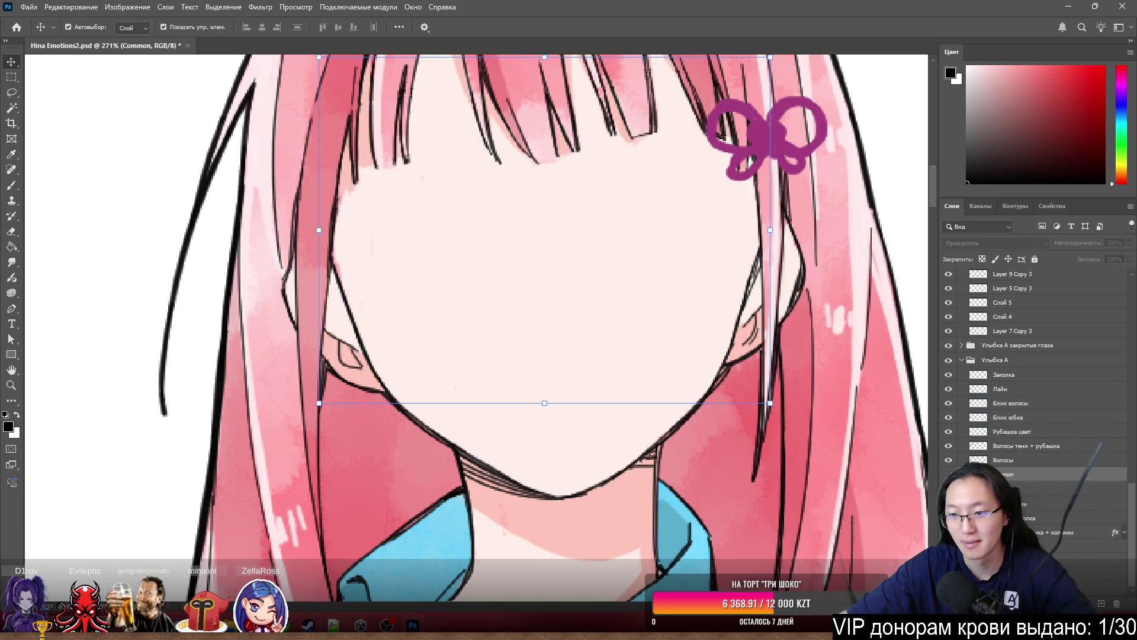
{"action": "left_click", "coordinate": [948, 488]}
{"action": "left_click", "coordinate": [949, 488]}
{"action": "left_click", "coordinate": [1001, 460]}
{"action": "scroll", "coordinate": [388, 233], "scroll_direction": "down", "scroll_amount": 5}
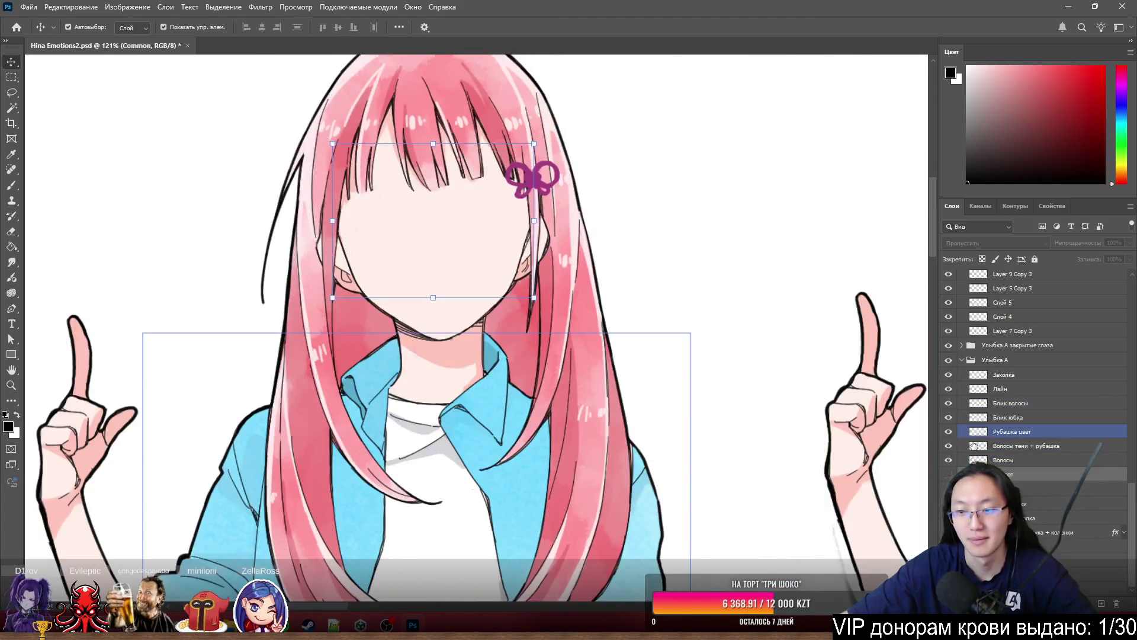
- Save, then briefly restore and re-hide the left figure's face parts
{"action": "scroll", "coordinate": [388, 233], "scroll_direction": "down", "scroll_amount": 3}
{"action": "key", "text": "ctrl+s"}
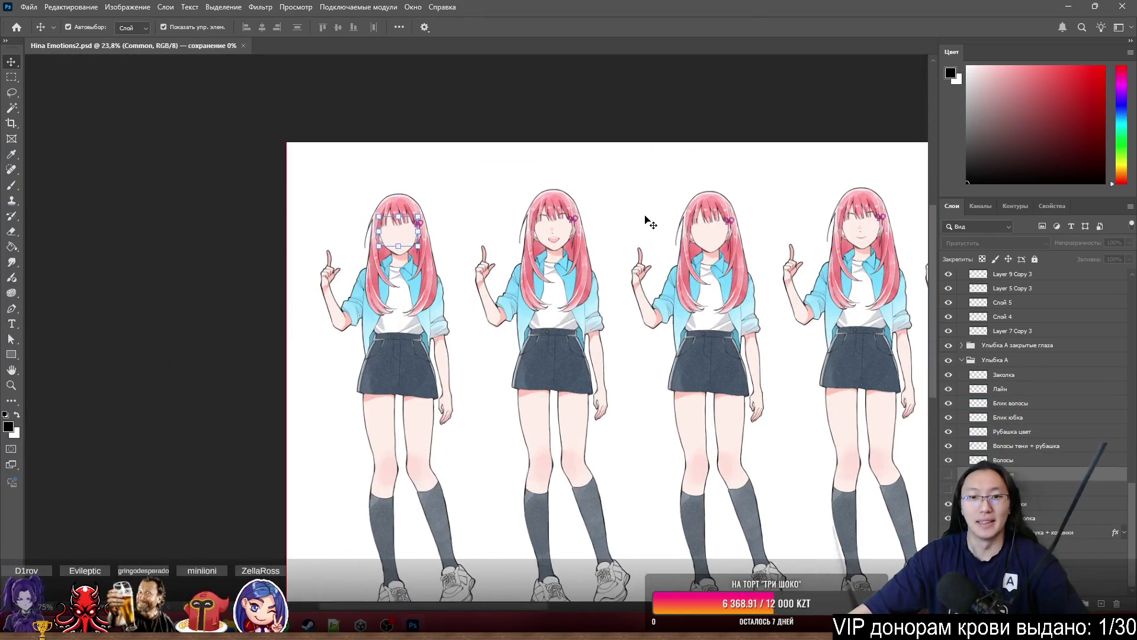
{"action": "scroll", "coordinate": [569, 296], "scroll_direction": "up", "scroll_amount": 2}
{"action": "key", "text": "ctrl"}
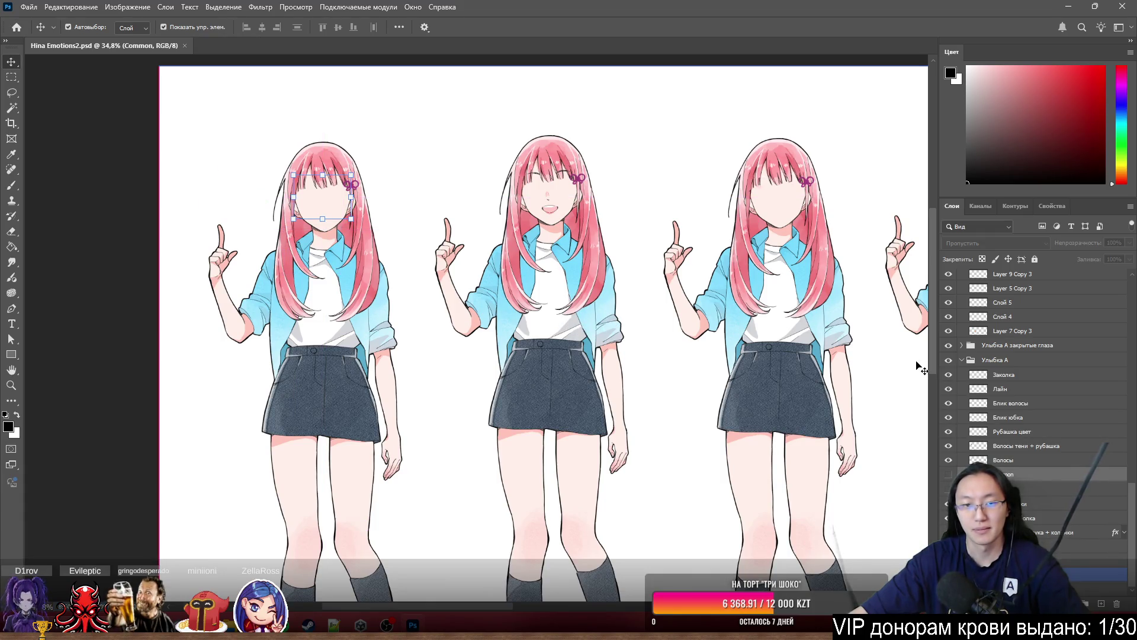
{"action": "key", "text": "ctrl+comma"}
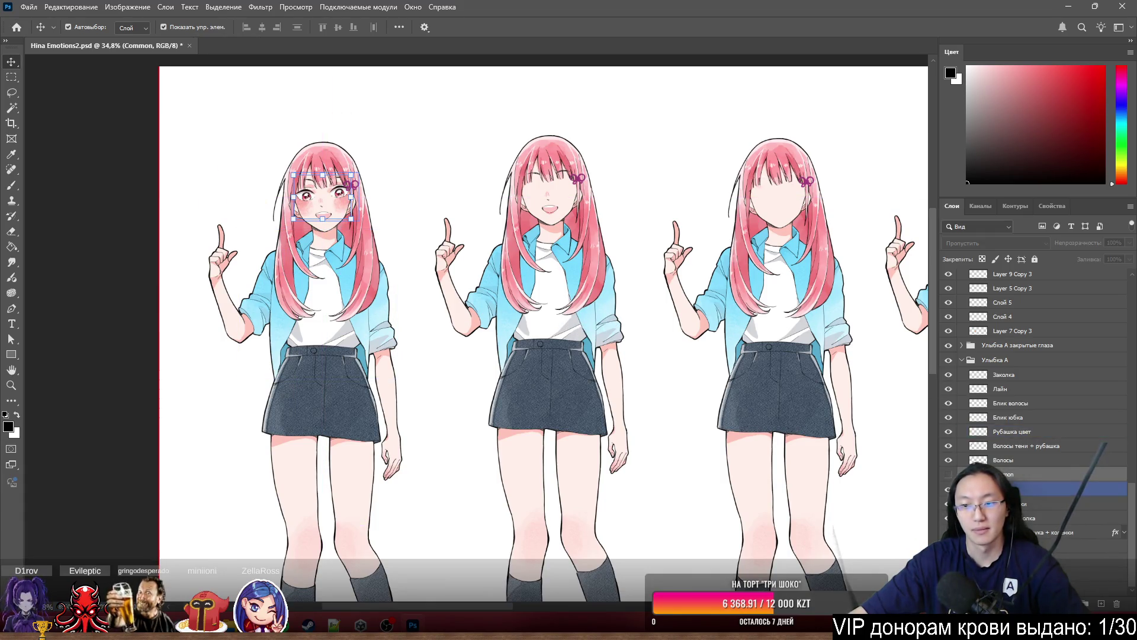
{"action": "key", "text": "ctrl+comma"}
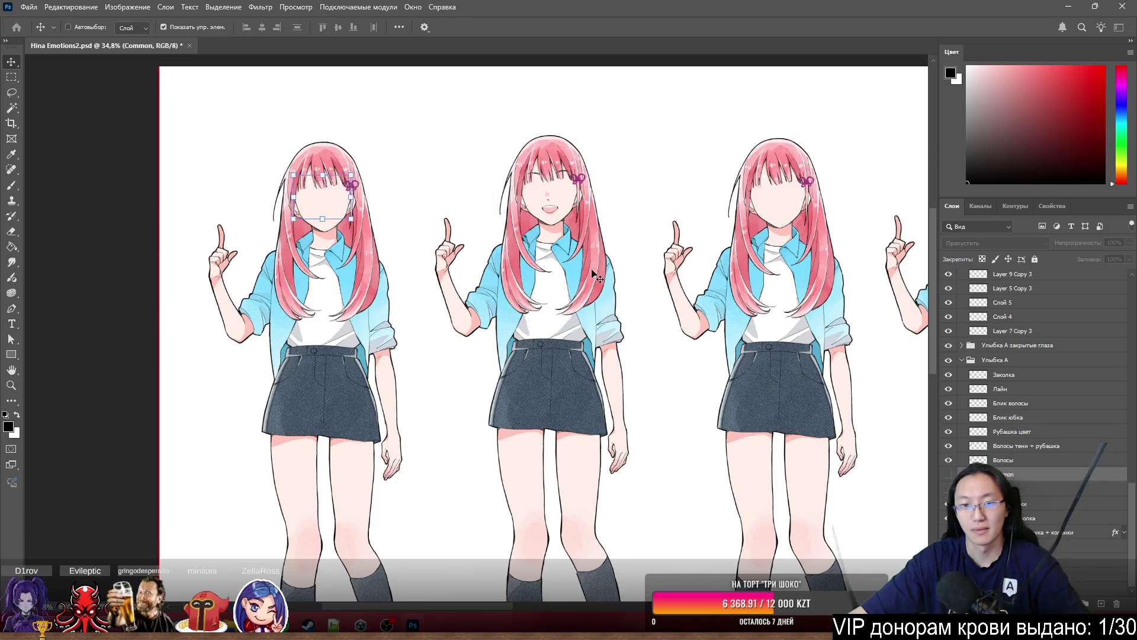
- Delete the Улыбка А закрытые глаза group holding the middle figure
{"action": "left_click", "coordinate": [597, 287], "text": "ctrl"}
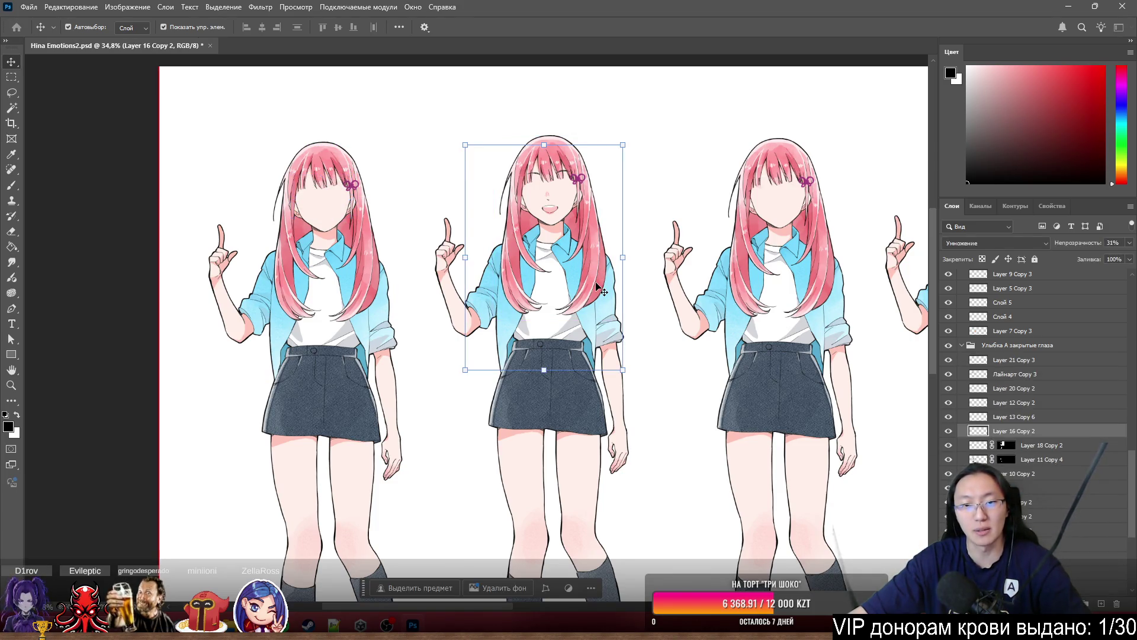
{"action": "scroll", "coordinate": [991, 382], "scroll_direction": "up", "scroll_amount": 3}
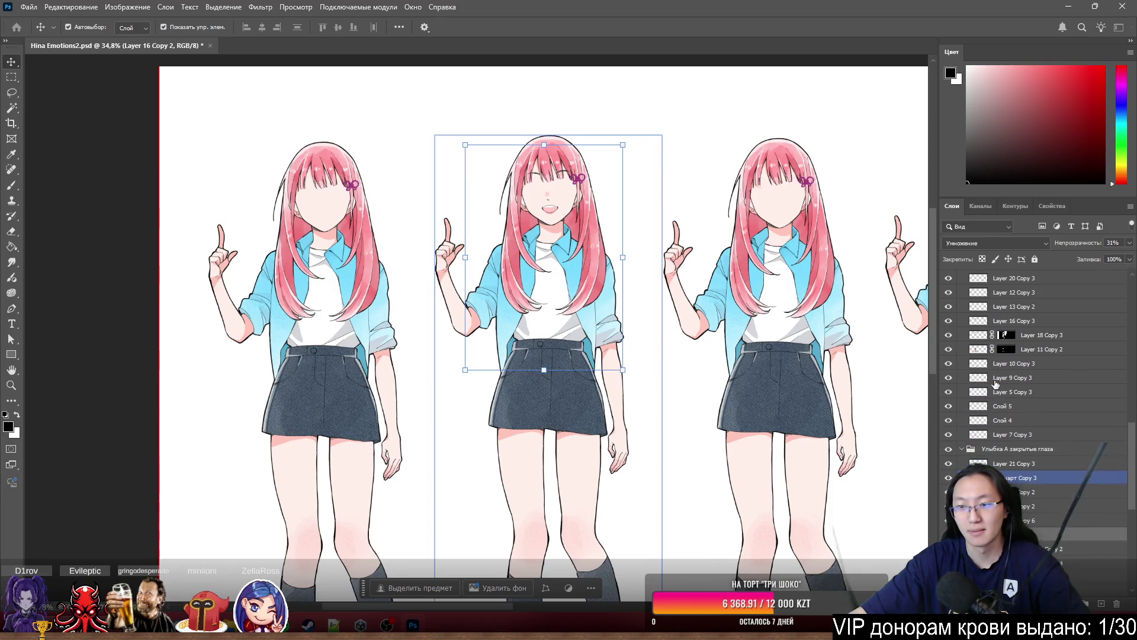
{"action": "left_click", "coordinate": [947, 451]}
{"action": "left_click", "coordinate": [948, 450]}
{"action": "left_click", "coordinate": [1007, 452]}
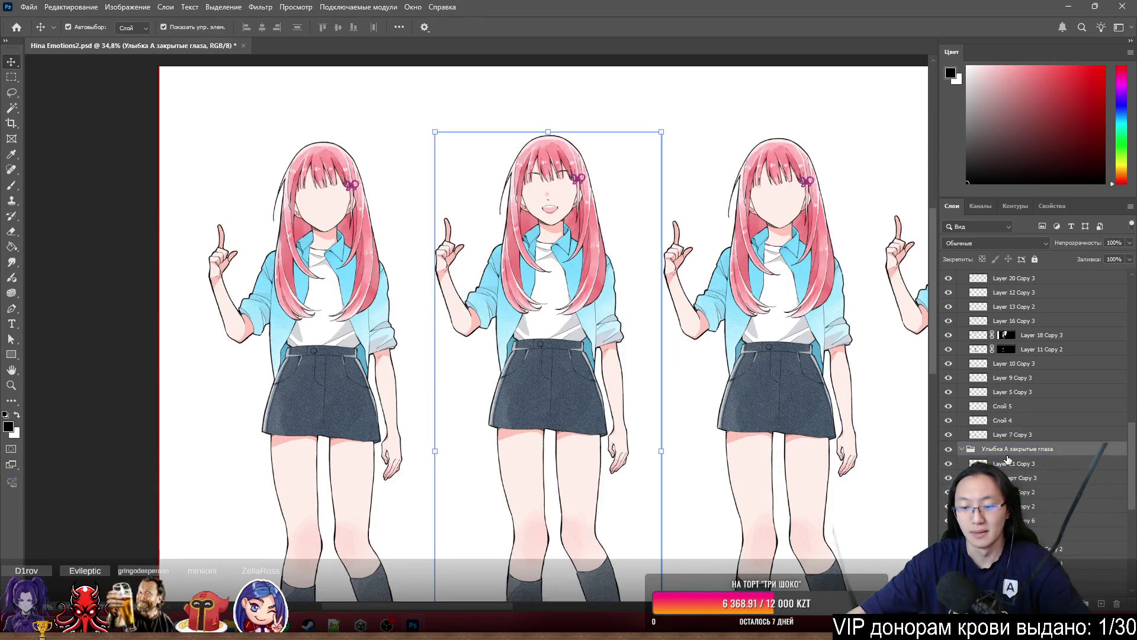
{"action": "key", "text": "Delete"}
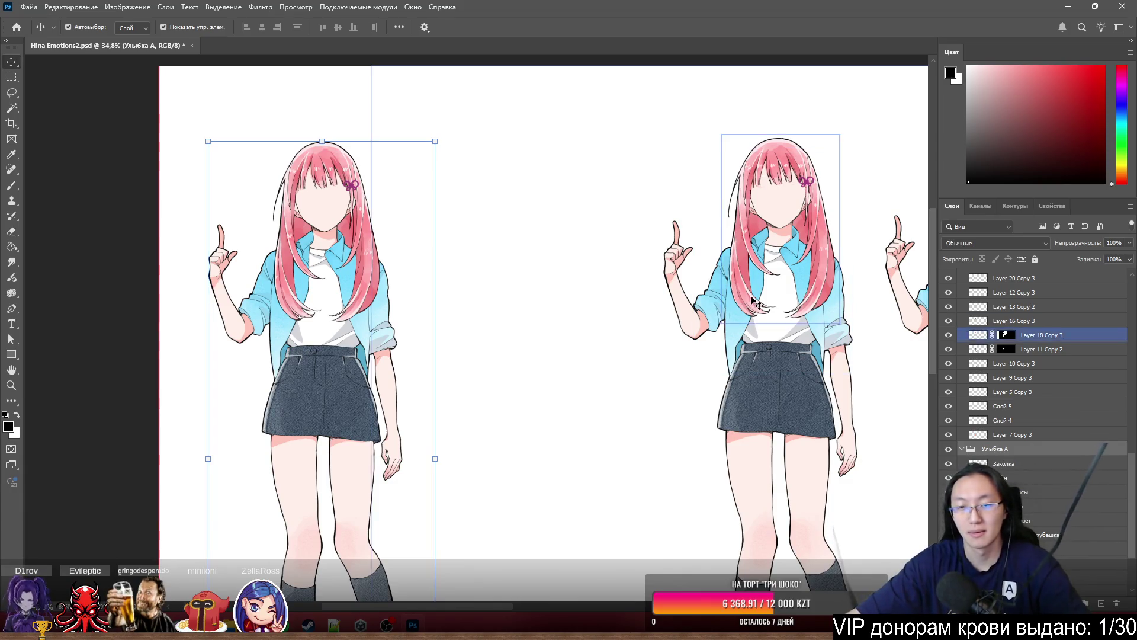
- Hide the Улыбка Б figure by turning off its group's visibility
{"action": "left_click", "coordinate": [1007, 306]}
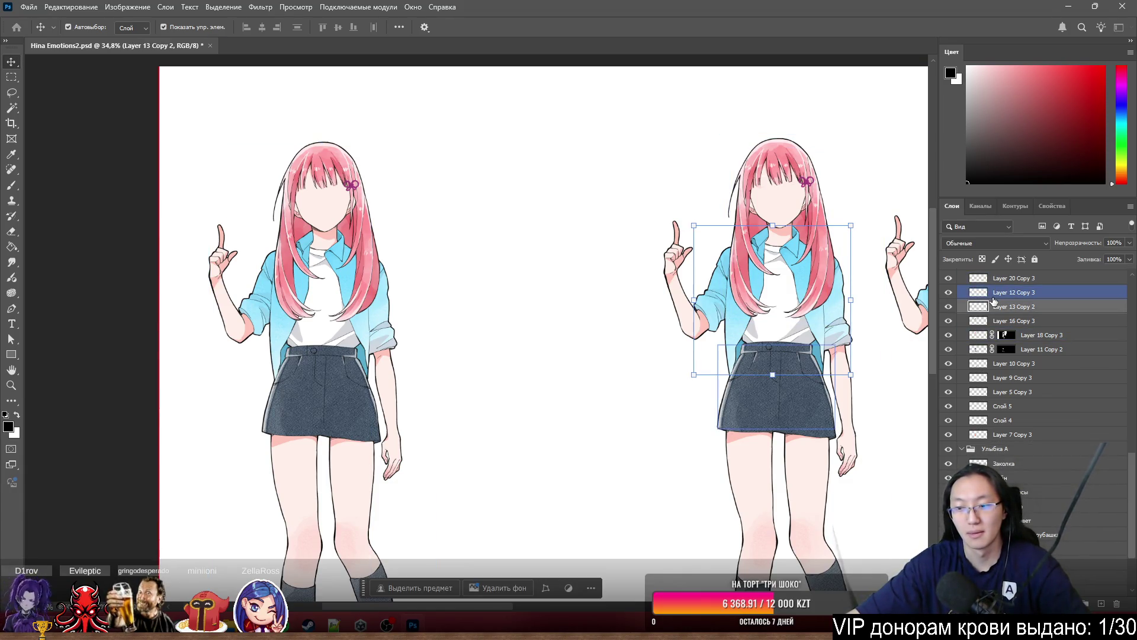
{"action": "scroll", "coordinate": [972, 367], "scroll_direction": "up", "scroll_amount": 5}
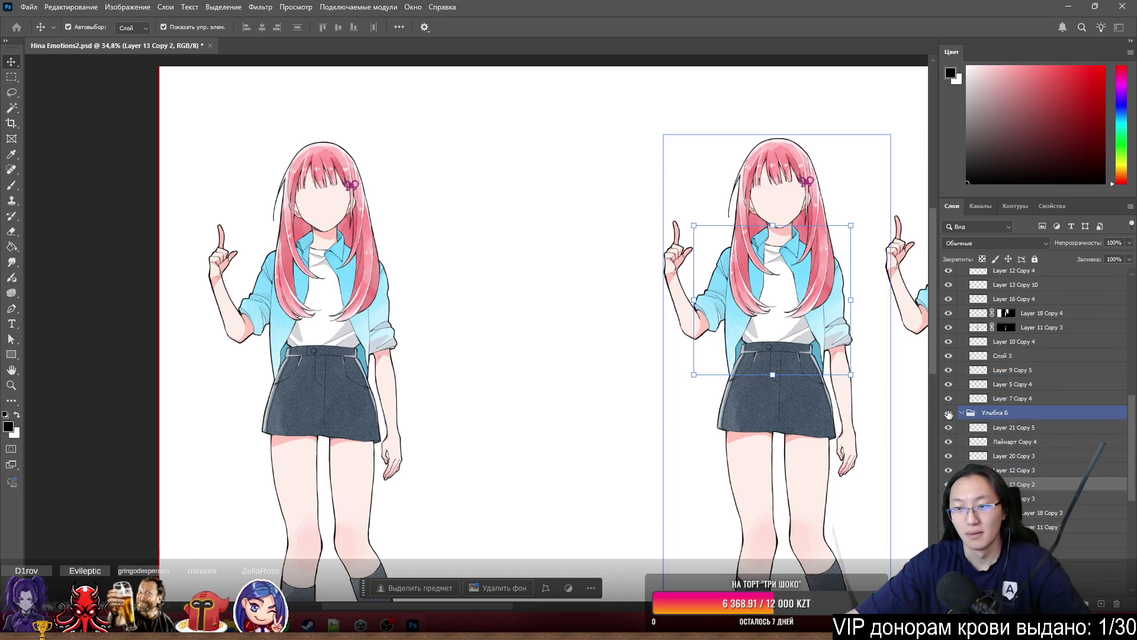
{"action": "left_click", "coordinate": [948, 414]}
{"action": "left_click", "coordinate": [1001, 415]}
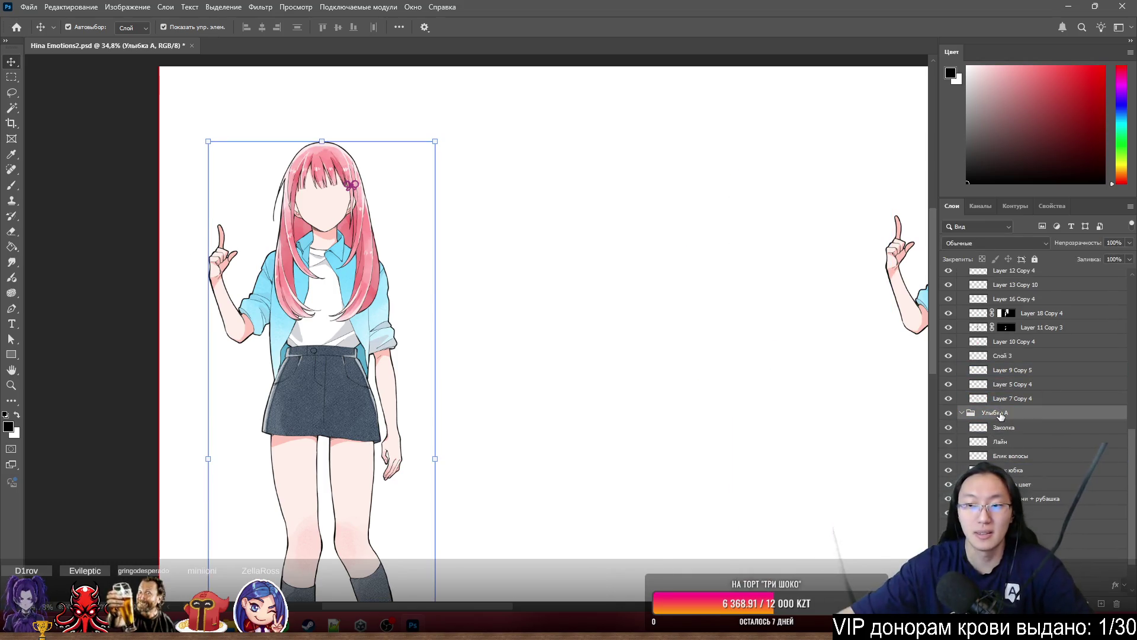
{"action": "scroll", "coordinate": [745, 305], "scroll_direction": "down", "scroll_amount": 3}
{"action": "scroll", "coordinate": [794, 297], "scroll_direction": "up", "scroll_amount": 3}
- Delete the Улыбка Б закрытые глаза Copy group of the far-right figure
{"action": "left_click", "coordinate": [841, 282]}
{"action": "scroll", "coordinate": [1054, 368], "scroll_direction": "up", "scroll_amount": 4}
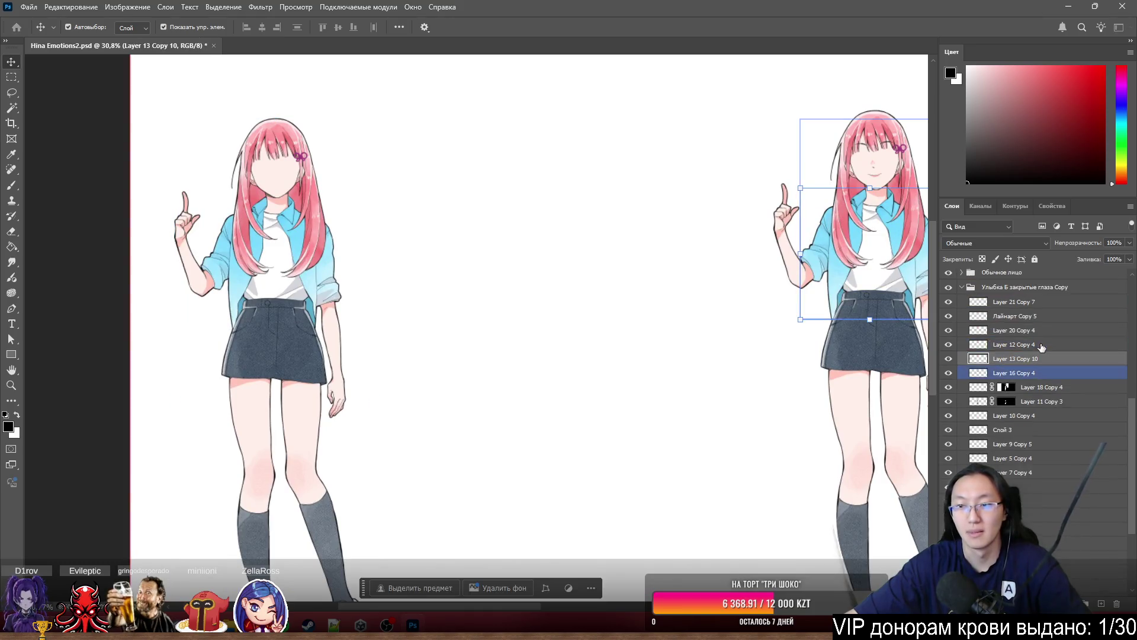
{"action": "left_click", "coordinate": [1083, 377]}
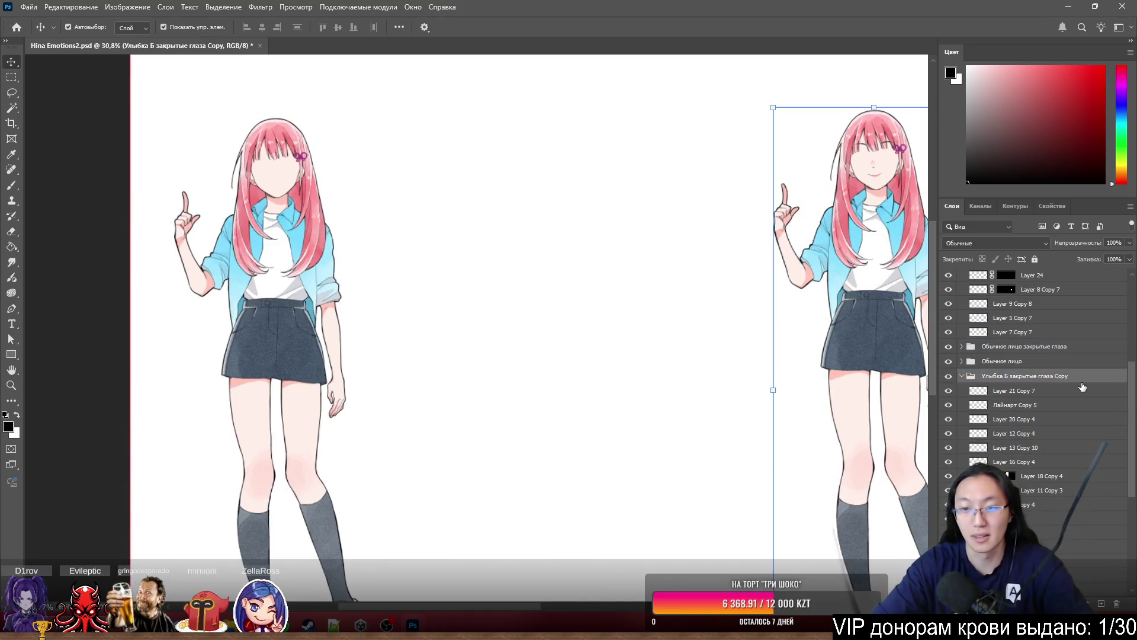
{"action": "key", "text": "Delete"}
{"action": "scroll", "coordinate": [528, 345], "scroll_direction": "down", "scroll_amount": 4}
{"action": "scroll", "coordinate": [671, 403], "scroll_direction": "up", "scroll_amount": 2}
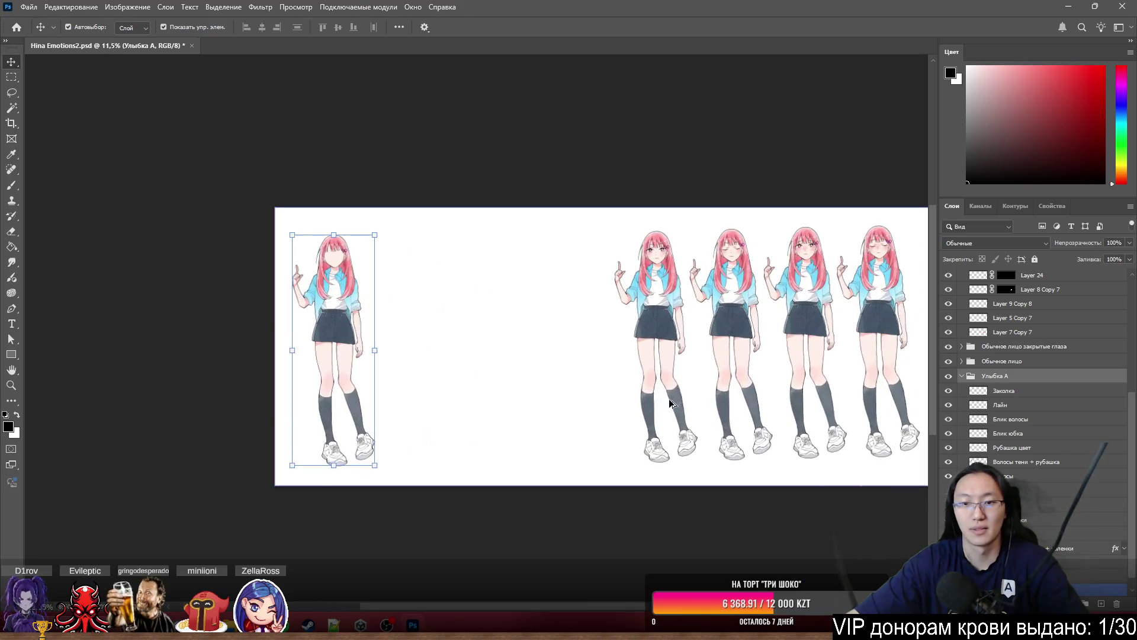
{"action": "scroll", "coordinate": [646, 370], "scroll_direction": "down", "scroll_amount": 3}
{"action": "left_click", "coordinate": [1049, 465]}
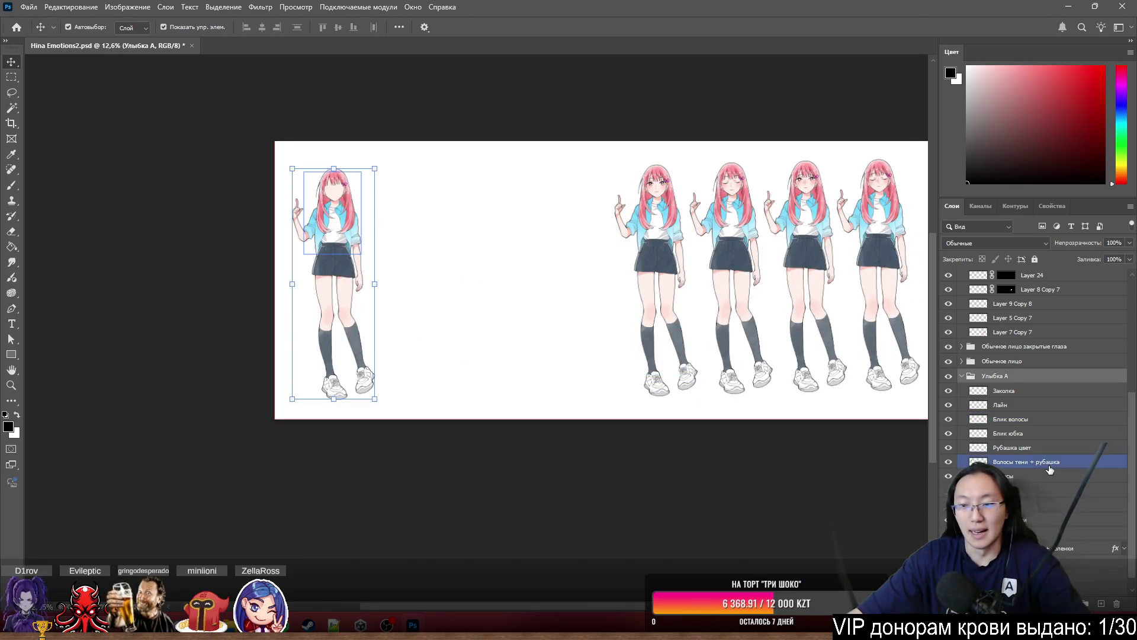
{"action": "left_click", "coordinate": [1025, 421]}
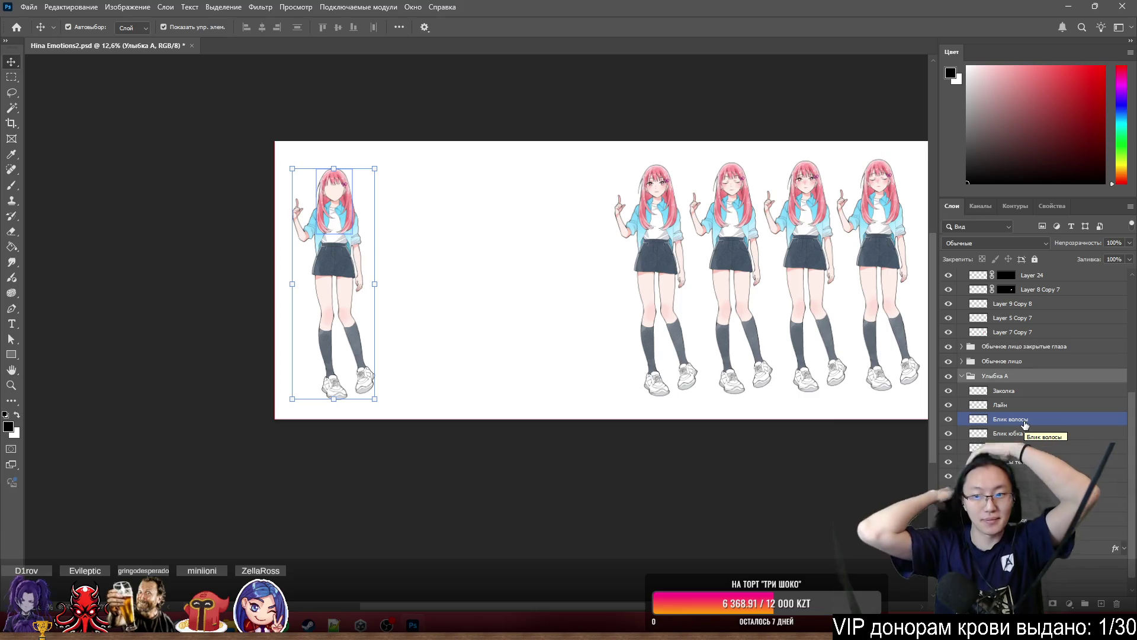
{"action": "left_click", "coordinate": [1009, 464]}
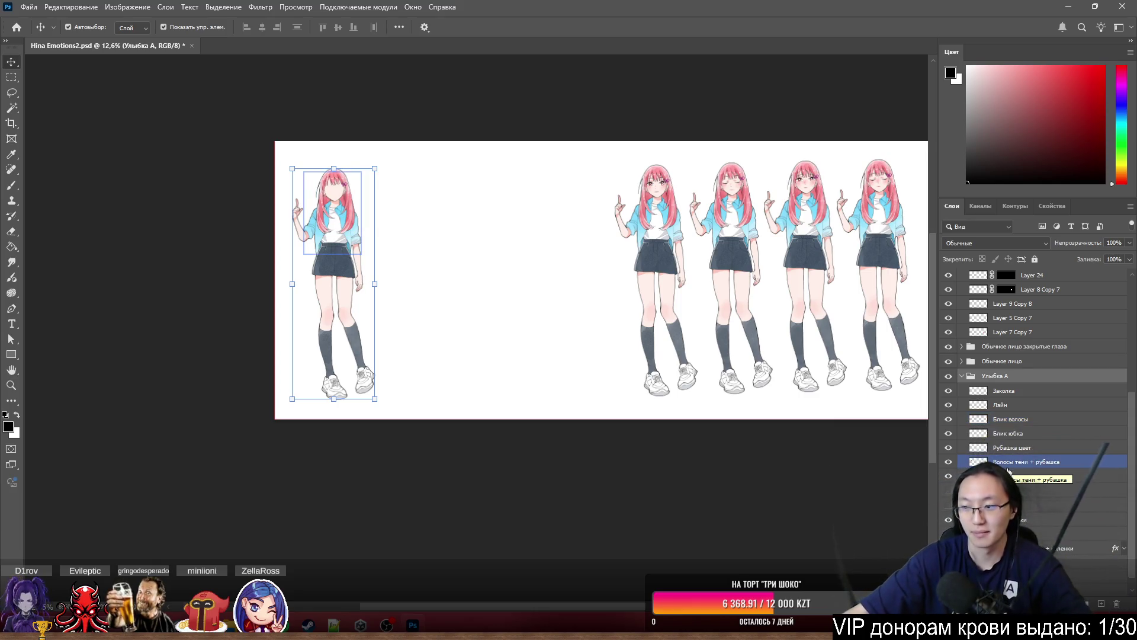
{"action": "scroll", "coordinate": [1008, 471], "scroll_direction": "down", "scroll_amount": 1}
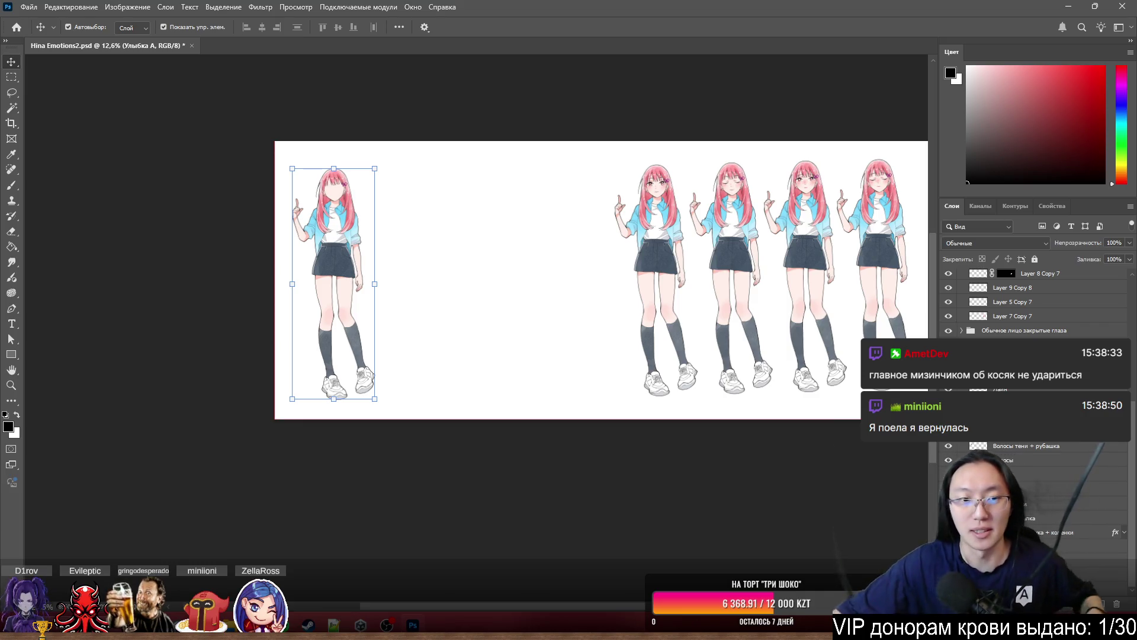
{"action": "scroll", "coordinate": [714, 185], "scroll_direction": "up", "scroll_amount": 5}
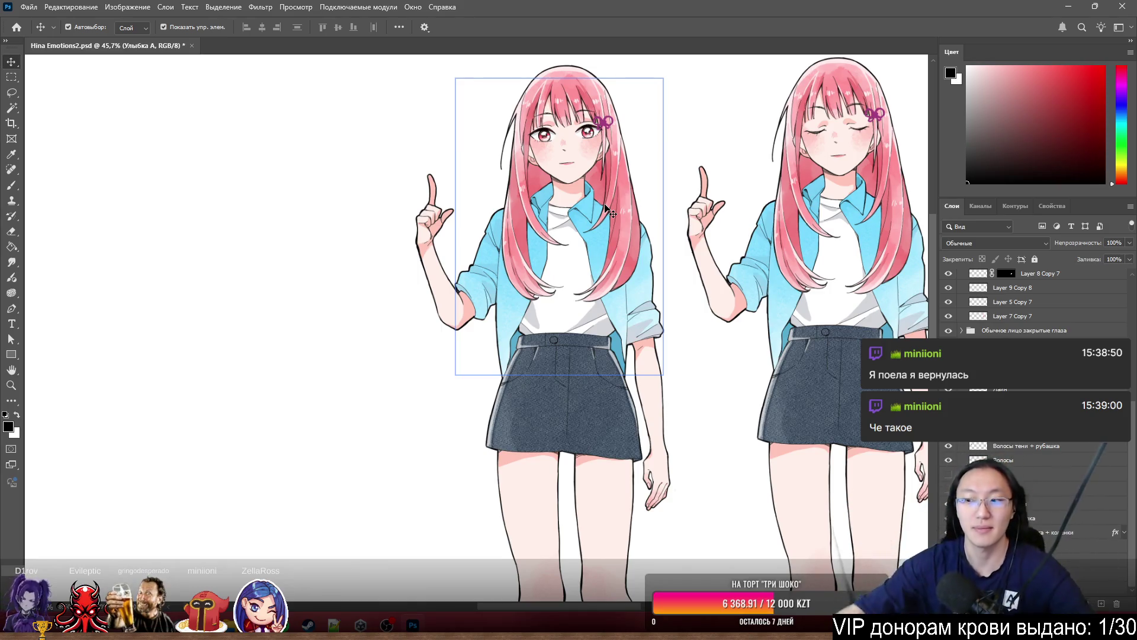
{"action": "scroll", "coordinate": [537, 178], "scroll_direction": "up", "scroll_amount": 3}
{"action": "scroll", "coordinate": [659, 148], "scroll_direction": "up", "scroll_amount": 3}
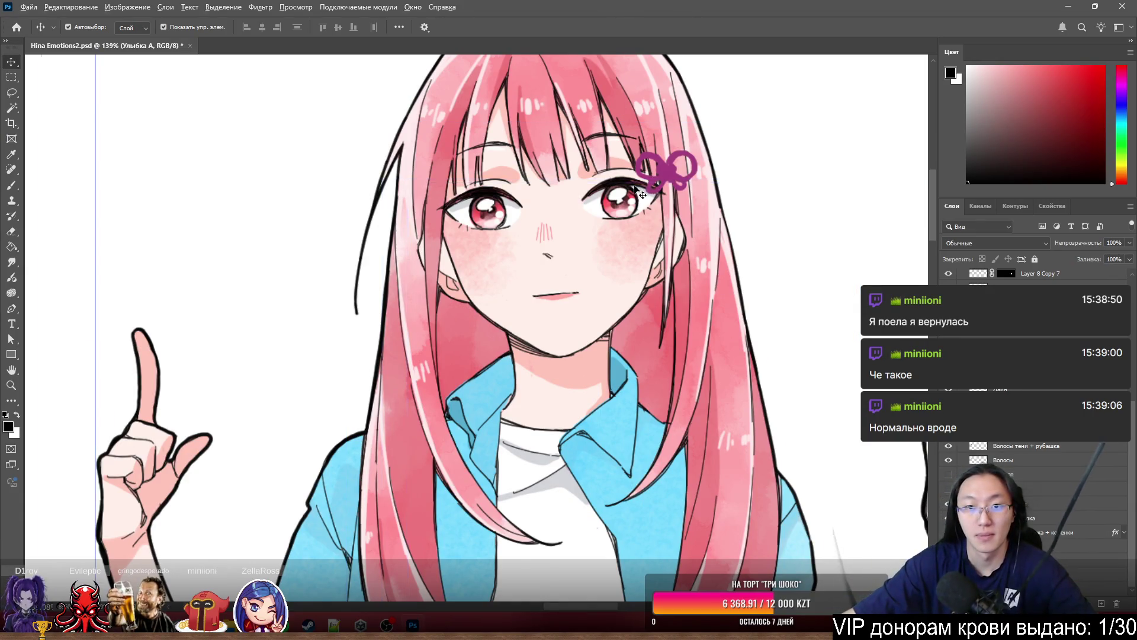
{"action": "scroll", "coordinate": [635, 188], "scroll_direction": "down", "scroll_amount": 4}
{"action": "scroll", "coordinate": [566, 256], "scroll_direction": "up", "scroll_amount": 4}
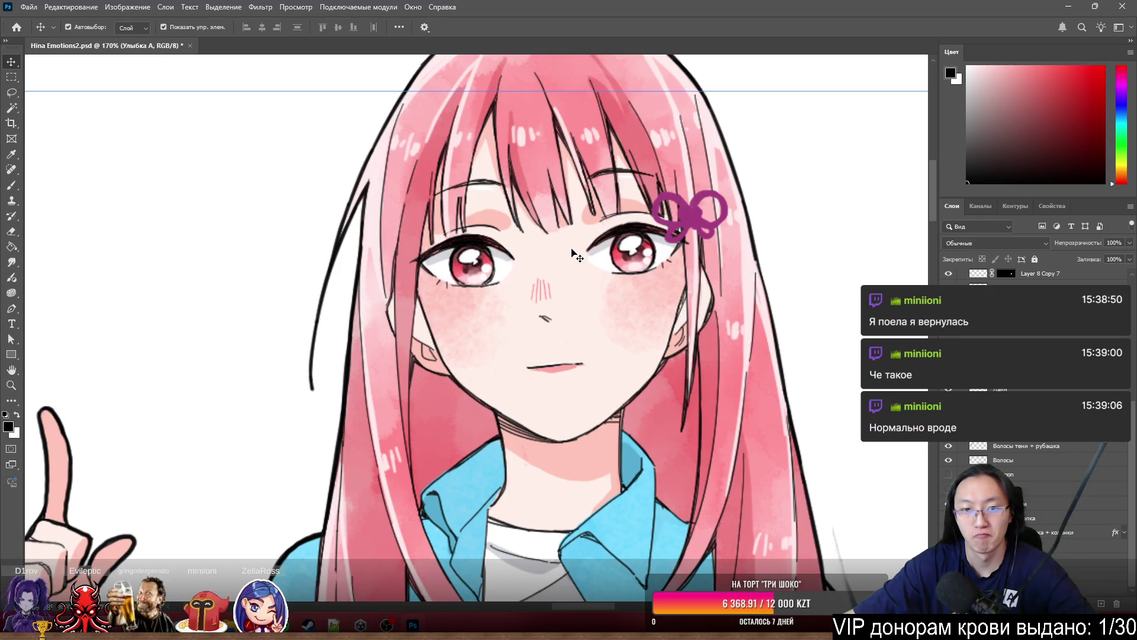
{"action": "scroll", "coordinate": [599, 284], "scroll_direction": "up", "scroll_amount": 5}
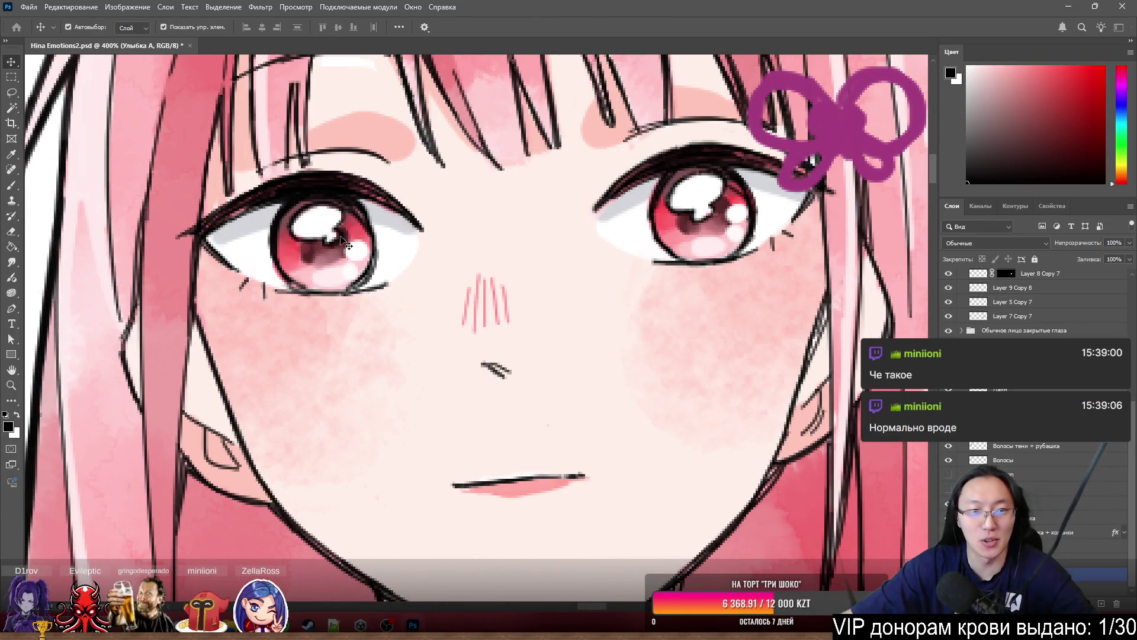
{"action": "scroll", "coordinate": [464, 266], "scroll_direction": "up", "scroll_amount": 2}
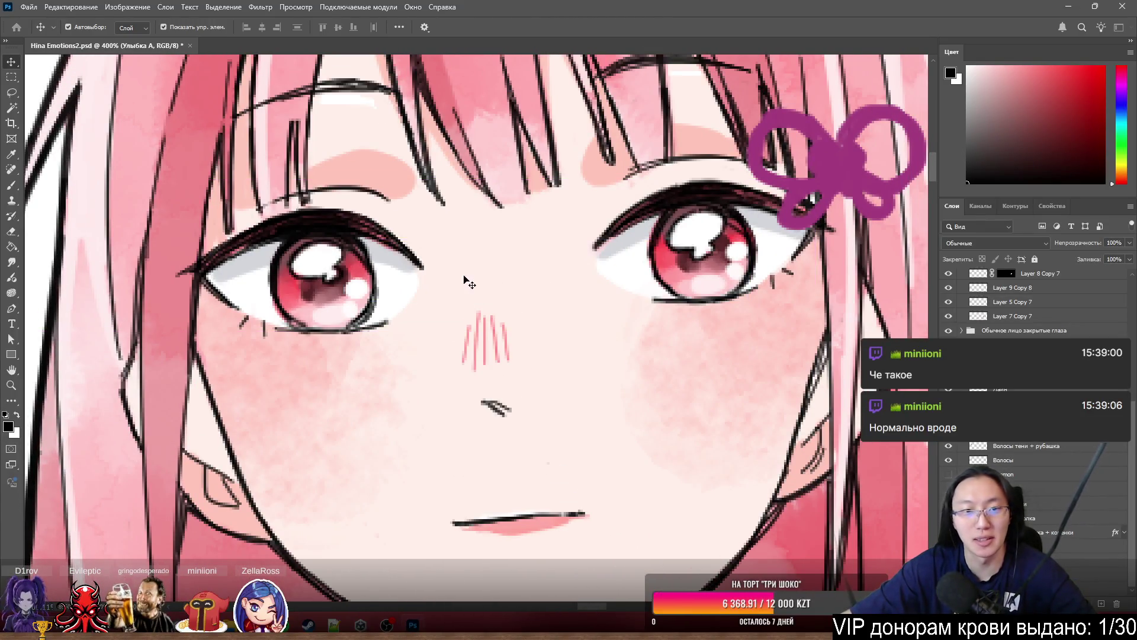
{"action": "left_click", "coordinate": [411, 259], "text": "ctrl"}
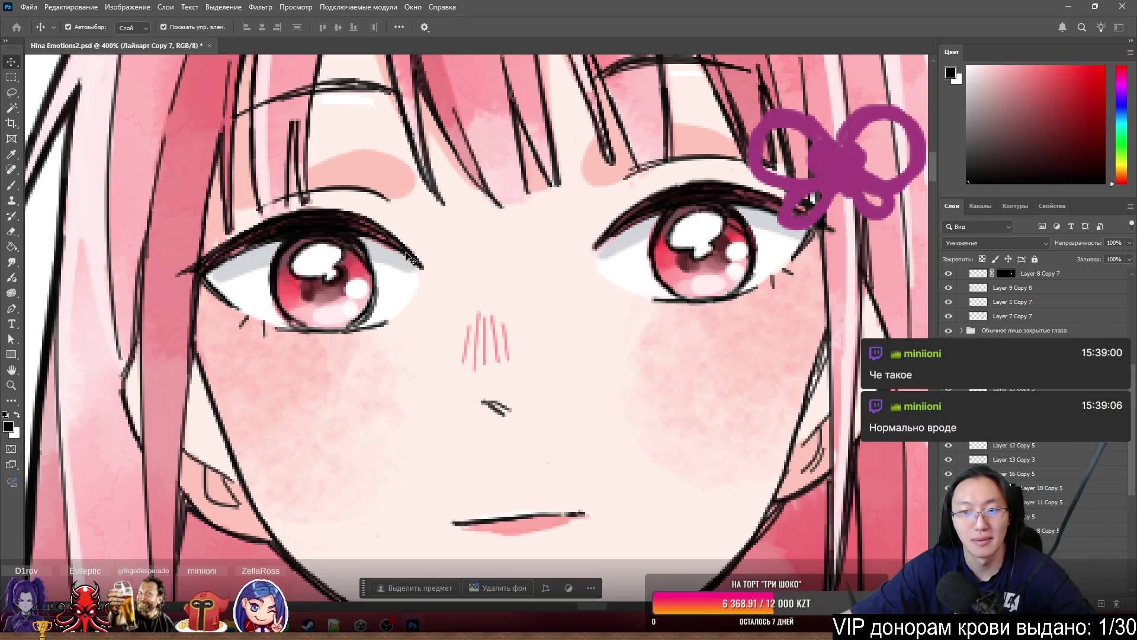
{"action": "scroll", "coordinate": [406, 255], "scroll_direction": "down", "scroll_amount": 15}
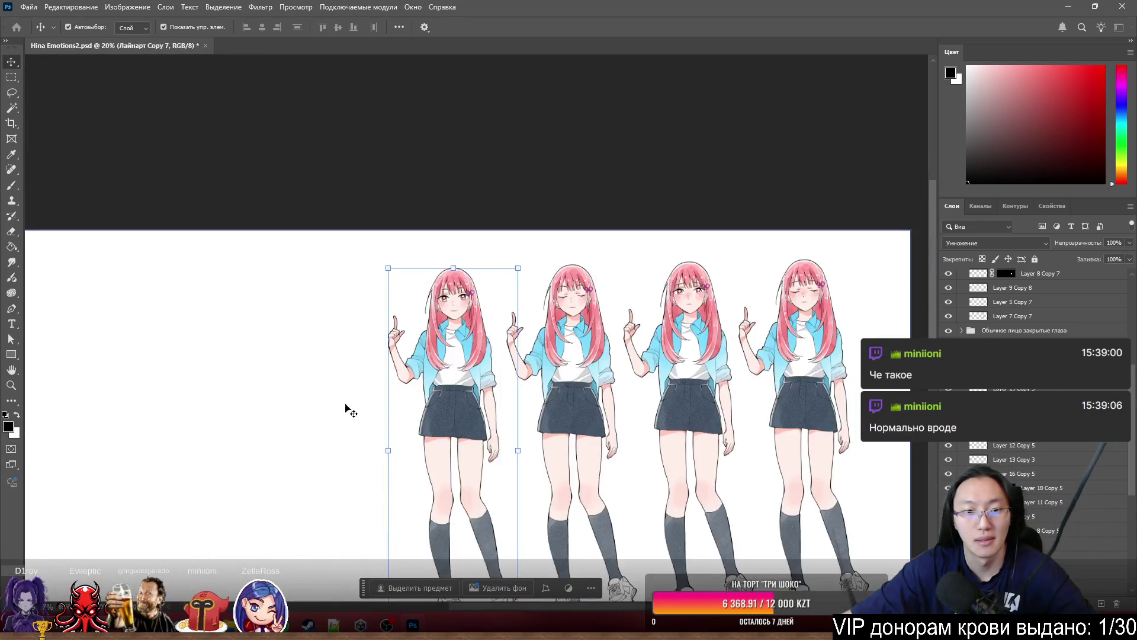
{"action": "mouse_move", "coordinate": [357, 398]}
{"action": "left_mouse_down"}
{"action": "mouse_move", "coordinate": [296, 398]}
{"action": "mouse_move", "coordinate": [362, 396]}
{"action": "left_mouse_up"}
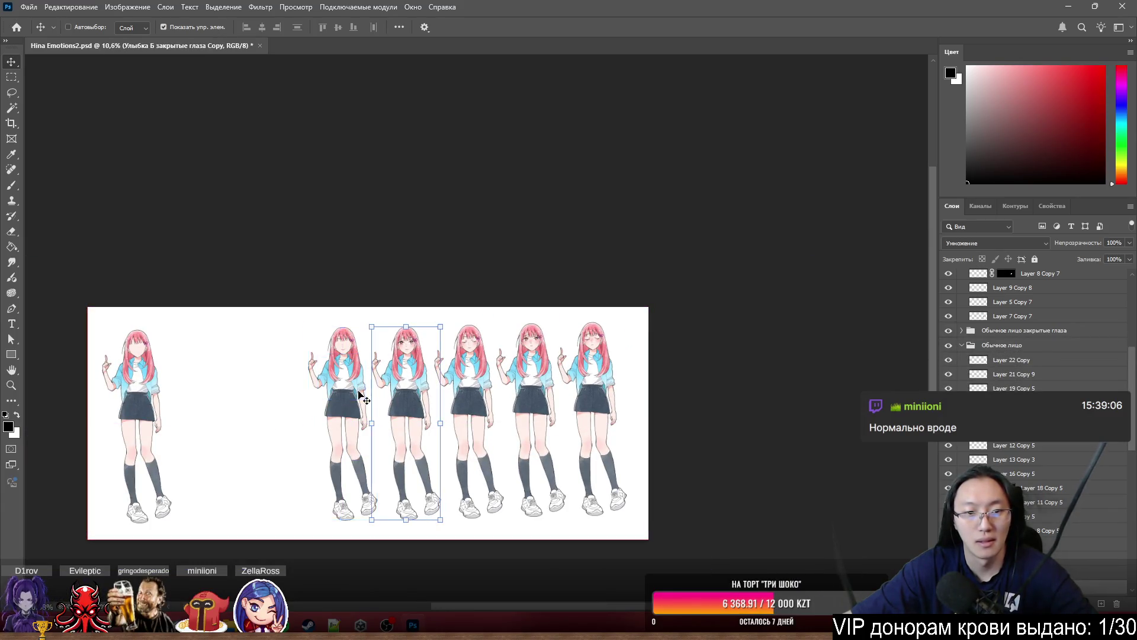
{"action": "scroll", "coordinate": [396, 369], "scroll_direction": "up", "scroll_amount": 3}
{"action": "scroll", "coordinate": [395, 368], "scroll_direction": "up", "scroll_amount": 10}
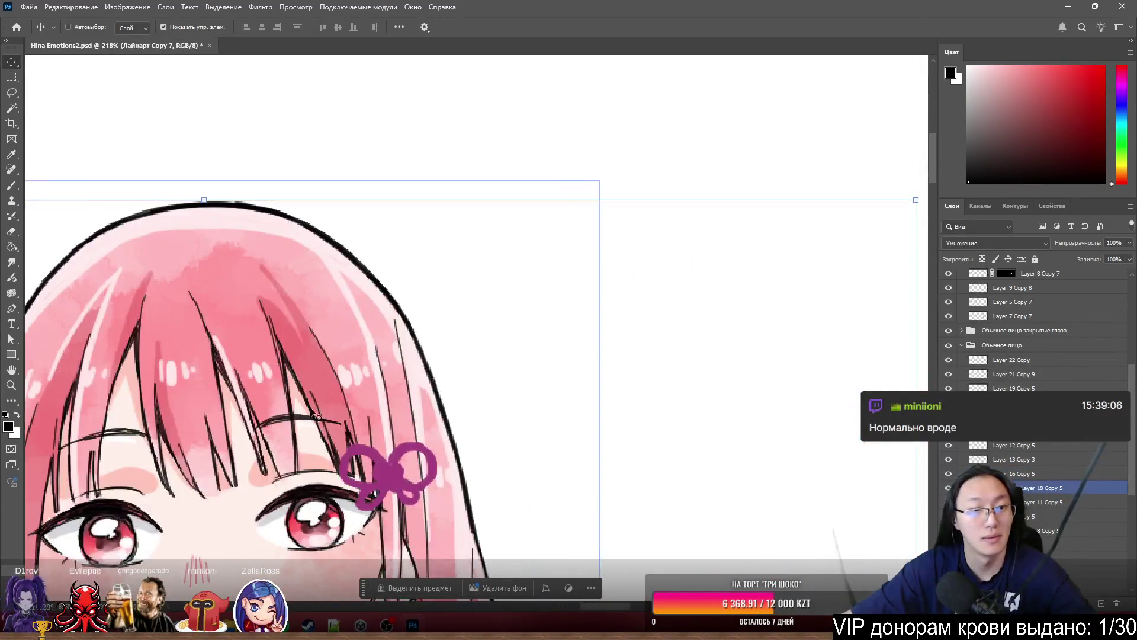
{"action": "scroll", "coordinate": [324, 422], "scroll_direction": "down", "scroll_amount": 5}
{"action": "scroll", "coordinate": [414, 385], "scroll_direction": "left", "scroll_amount": 5}
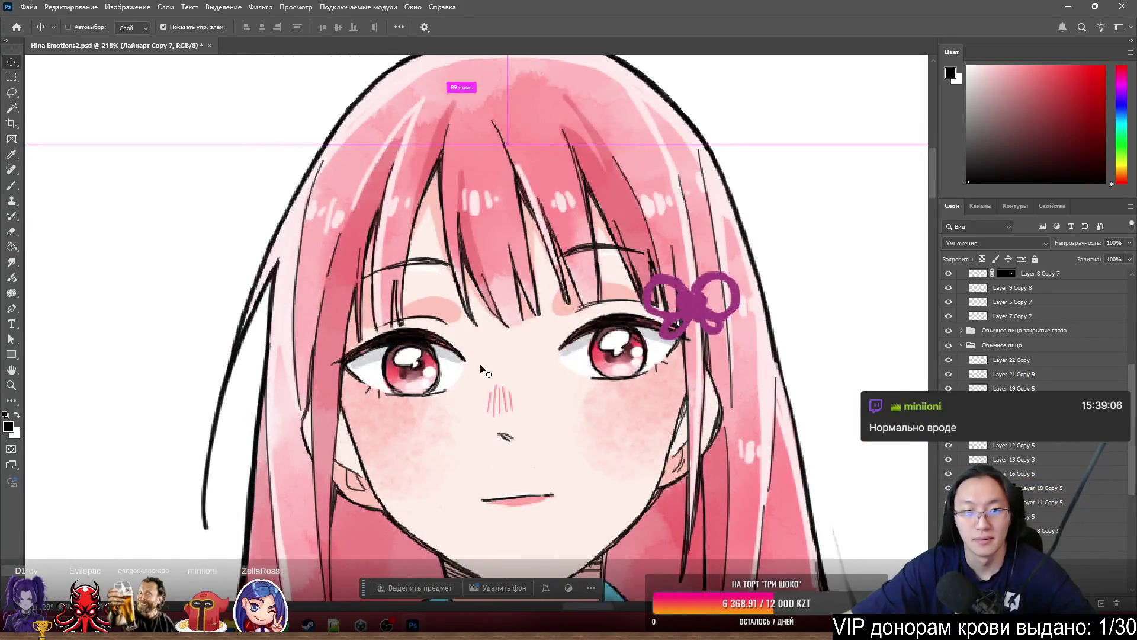
{"action": "scroll", "coordinate": [524, 353], "scroll_direction": "up", "scroll_amount": 2}
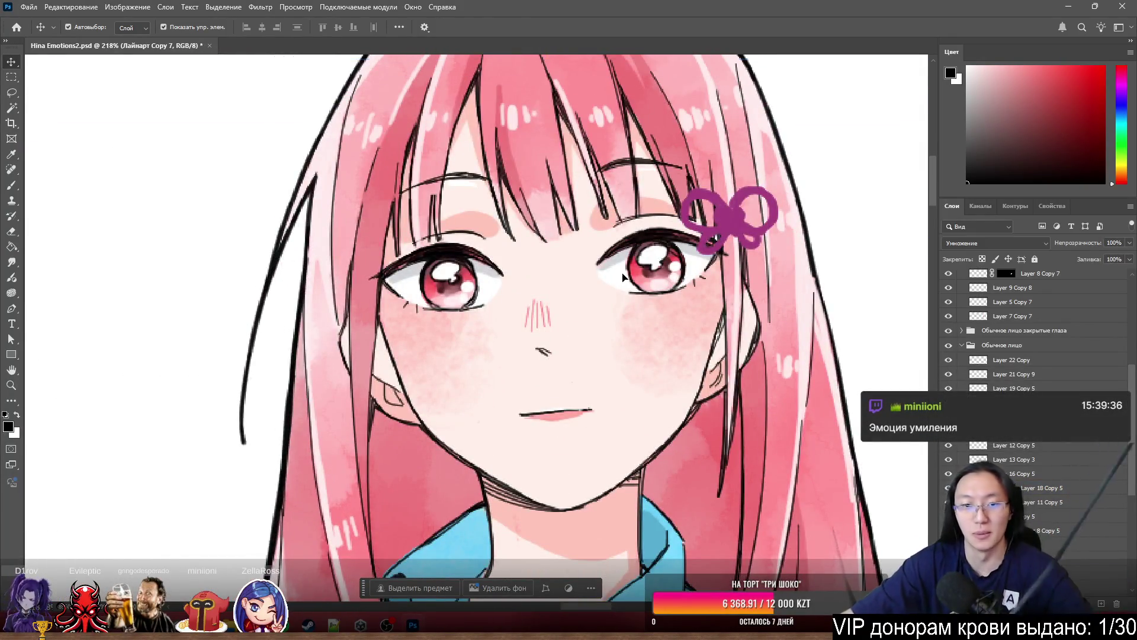
{"action": "scroll", "coordinate": [595, 285], "scroll_direction": "up", "scroll_amount": 3}
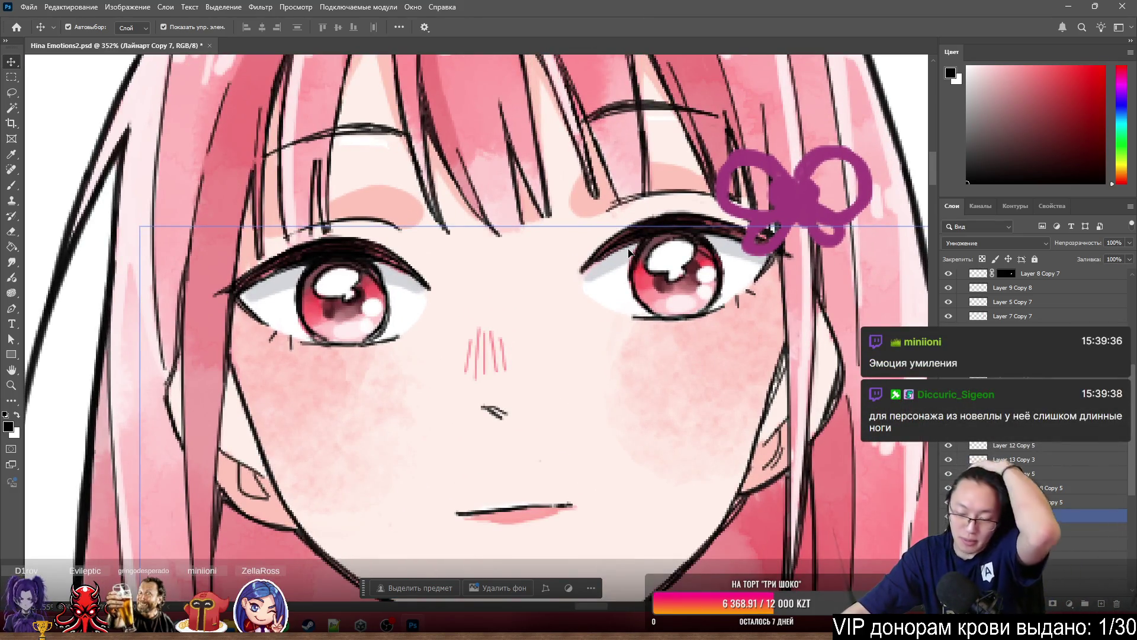
{"action": "scroll", "coordinate": [734, 246], "scroll_direction": "down", "scroll_amount": 10}
{"action": "scroll", "coordinate": [782, 225], "scroll_direction": "down", "scroll_amount": 2}
{"action": "scroll", "coordinate": [644, 214], "scroll_direction": "up", "scroll_amount": 5}
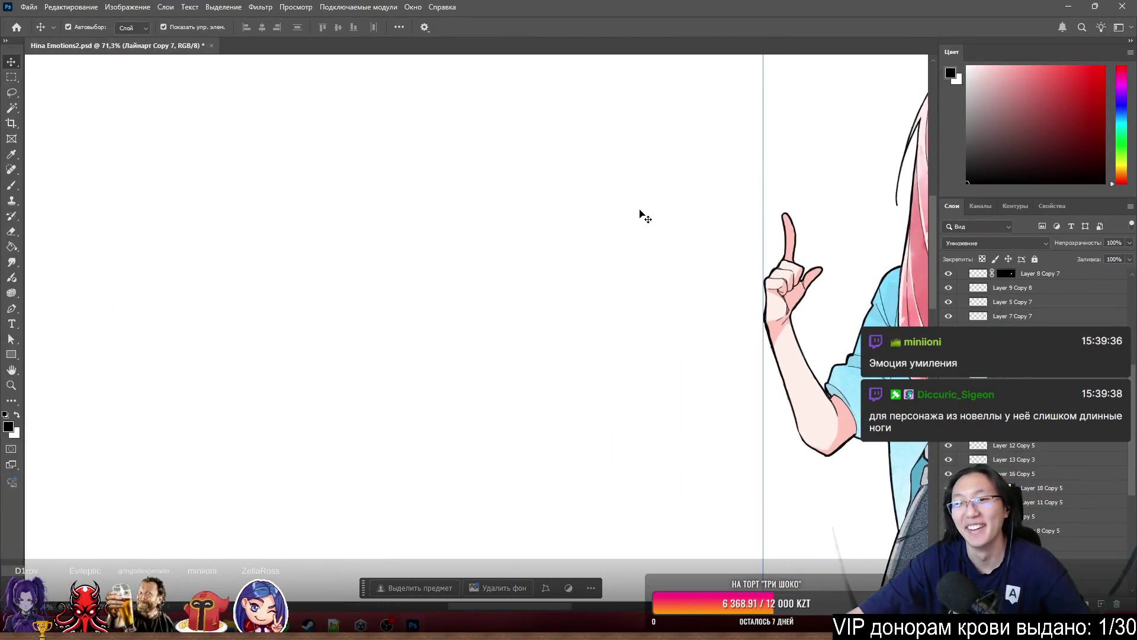
{"action": "scroll", "coordinate": [644, 214], "scroll_direction": "right", "scroll_amount": 5}
{"action": "scroll", "coordinate": [628, 231], "scroll_direction": "down", "scroll_amount": 8}
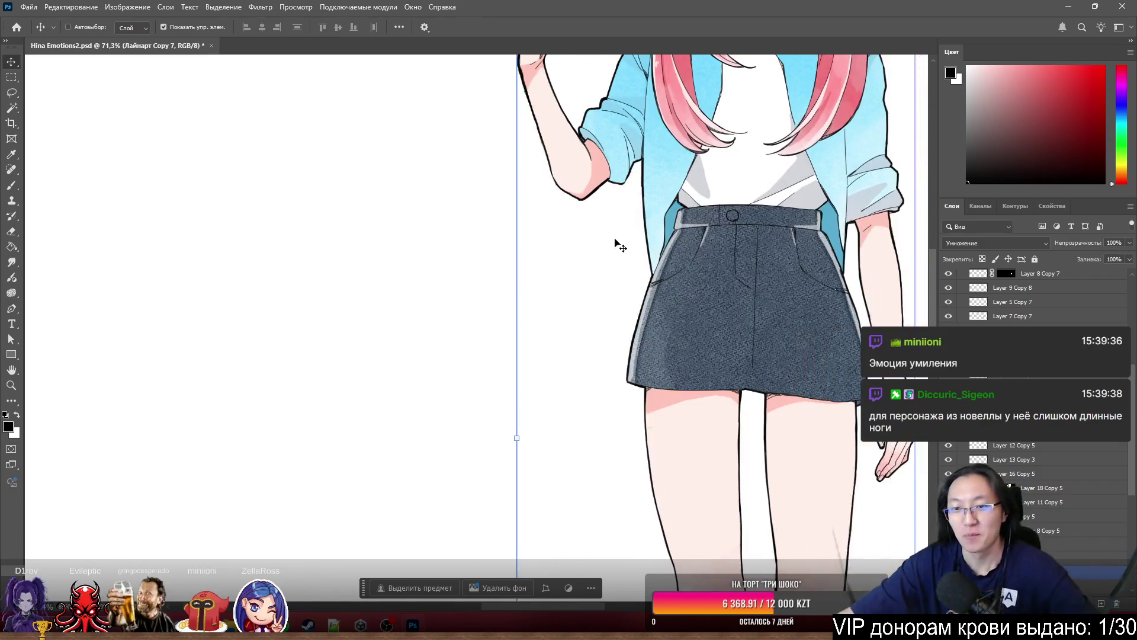
{"action": "scroll", "coordinate": [616, 243], "scroll_direction": "right", "scroll_amount": 3}
{"action": "scroll", "coordinate": [767, 282], "scroll_direction": "up", "scroll_amount": 2}
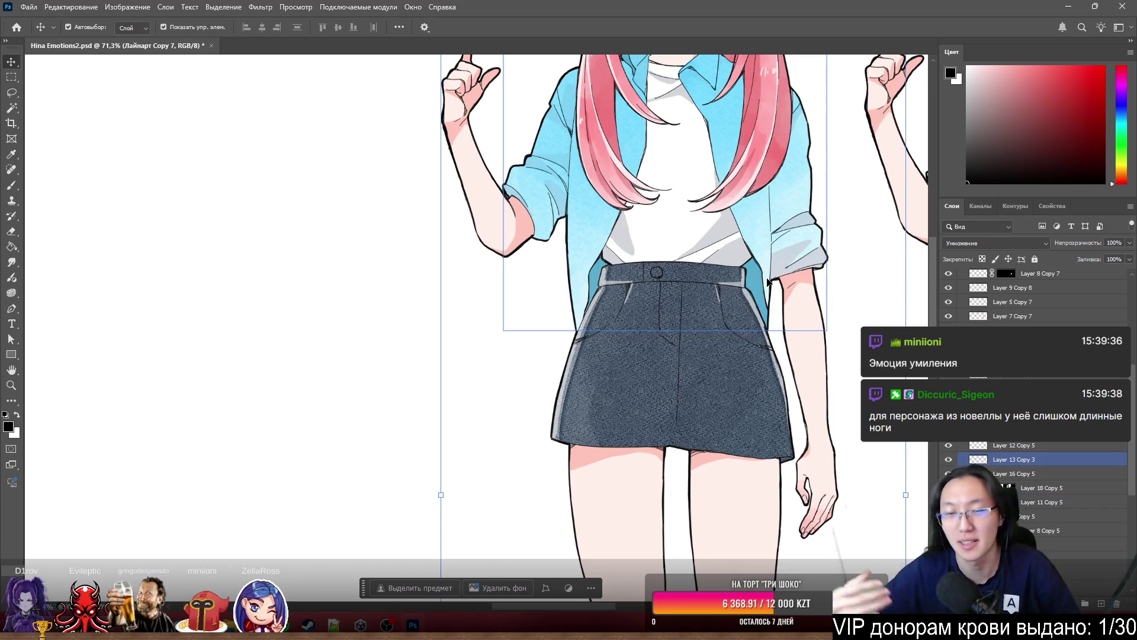
{"action": "scroll", "coordinate": [716, 190], "scroll_direction": "up", "scroll_amount": 3}
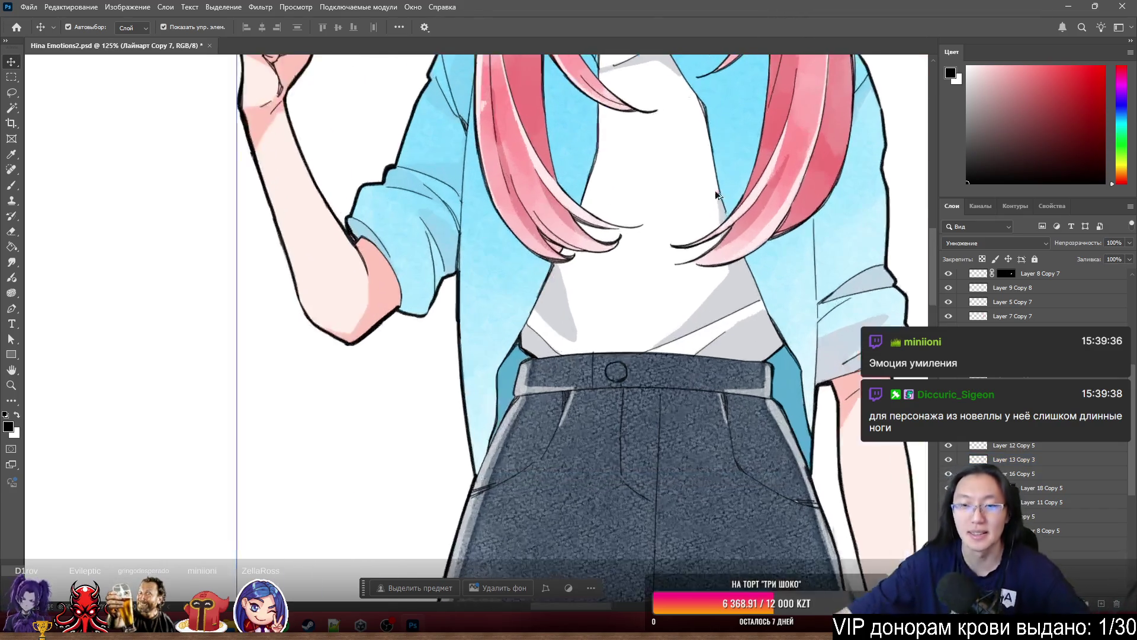
{"action": "scroll", "coordinate": [735, 206], "scroll_direction": "up", "scroll_amount": 10}
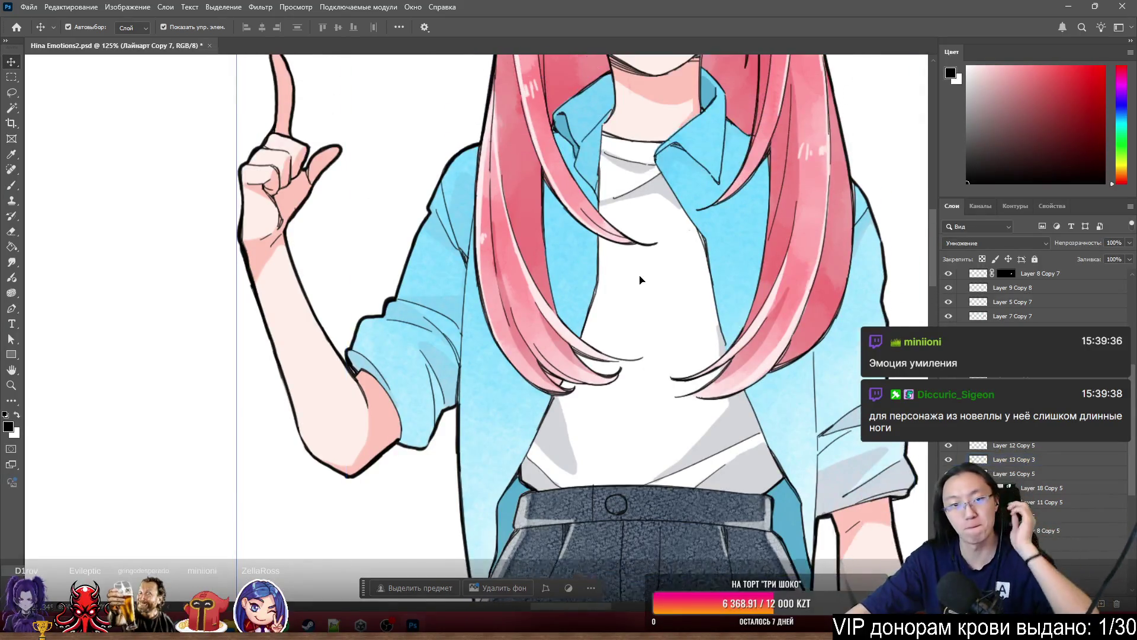
{"action": "scroll", "coordinate": [664, 257], "scroll_direction": "up", "scroll_amount": 3}
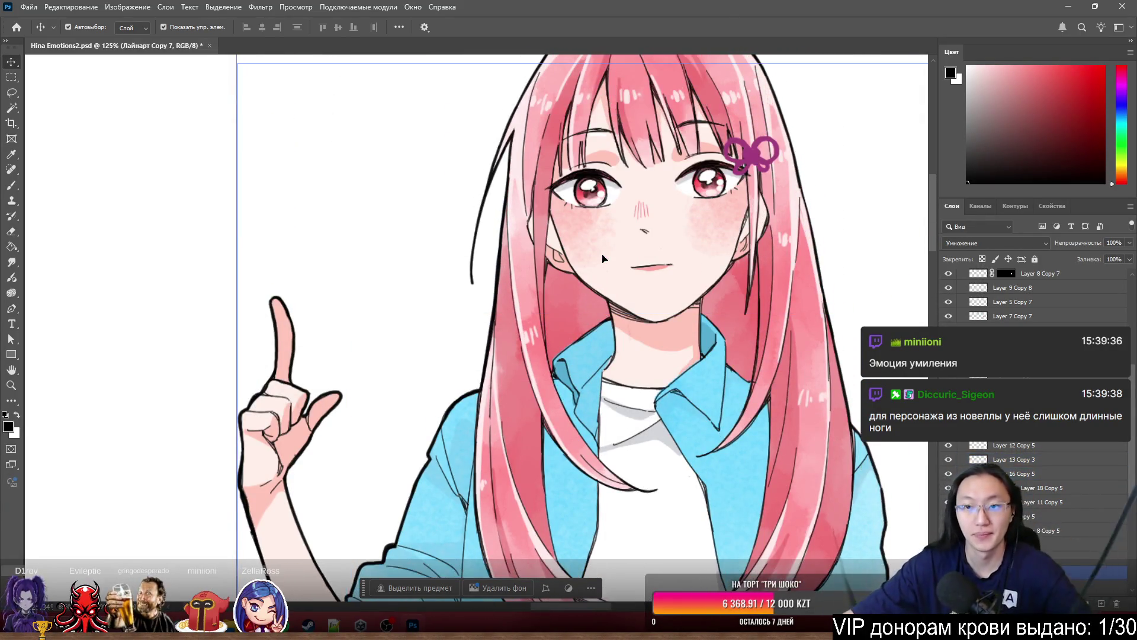
{"action": "scroll", "coordinate": [701, 144], "scroll_direction": "up", "scroll_amount": 4}
{"action": "scroll", "coordinate": [700, 144], "scroll_direction": "up", "scroll_amount": 2}
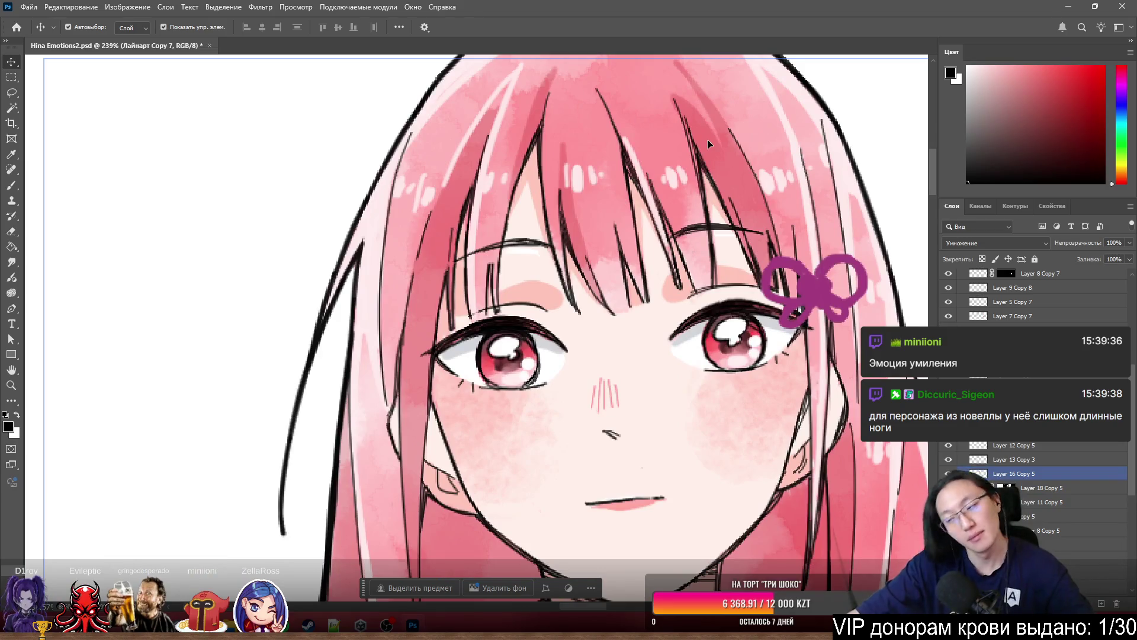
{"action": "scroll", "coordinate": [720, 258], "scroll_direction": "down", "scroll_amount": 3}
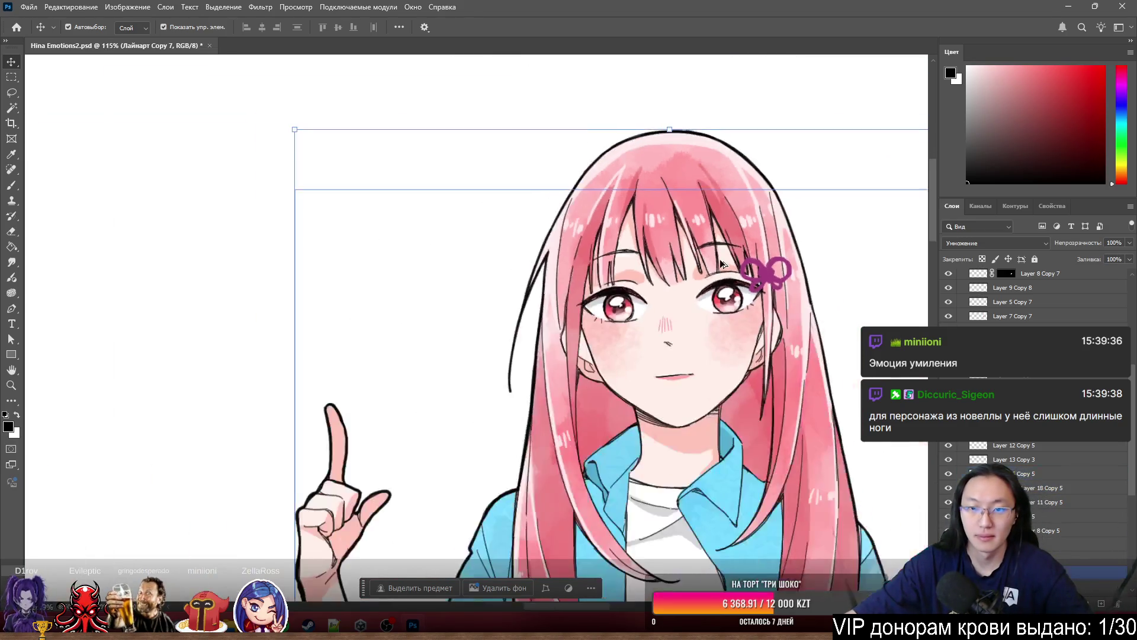
{"action": "scroll", "coordinate": [723, 258], "scroll_direction": "up", "scroll_amount": 5}
{"action": "scroll", "coordinate": [648, 308], "scroll_direction": "down", "scroll_amount": 1}
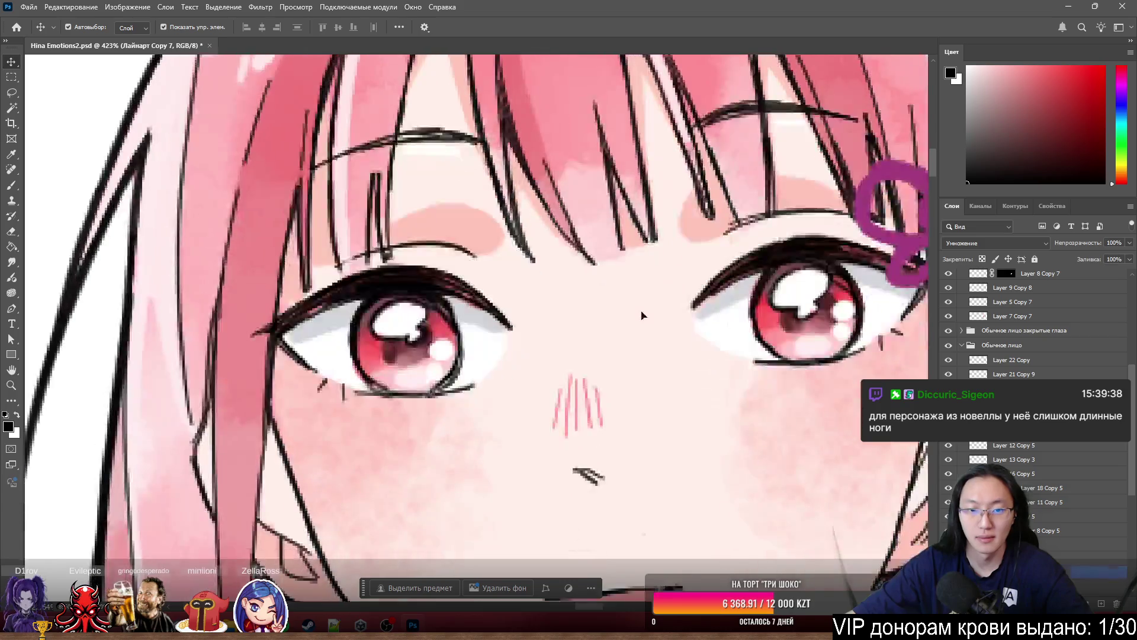
{"action": "scroll", "coordinate": [508, 343], "scroll_direction": "up", "scroll_amount": 3}
{"action": "left_click", "coordinate": [307, 265]}
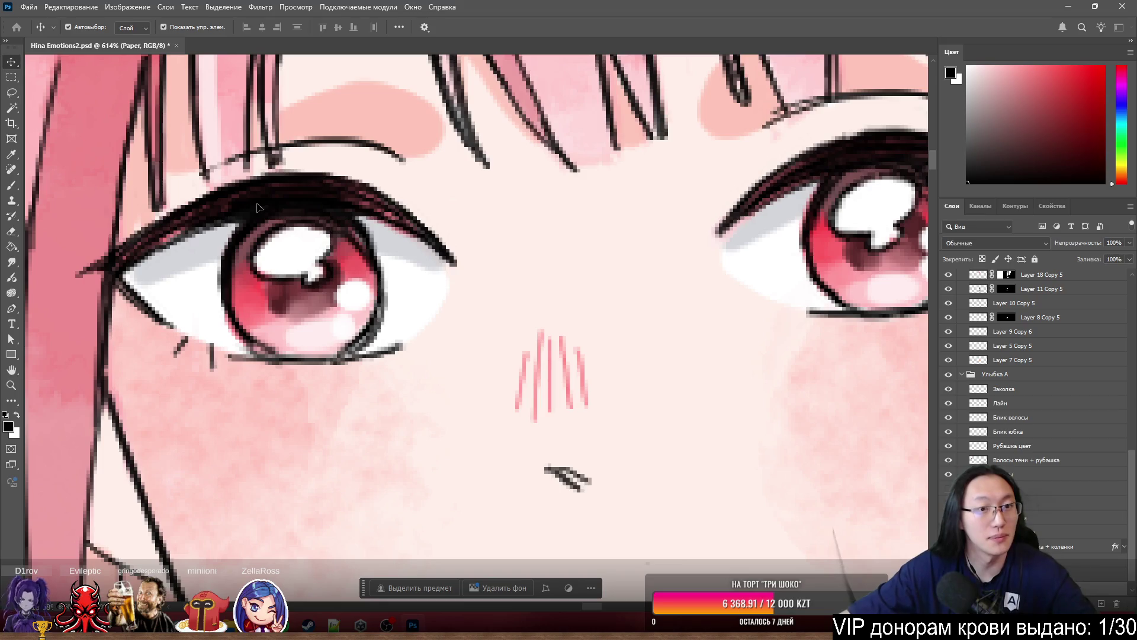
{"action": "scroll", "coordinate": [327, 226], "scroll_direction": "down", "scroll_amount": 3}
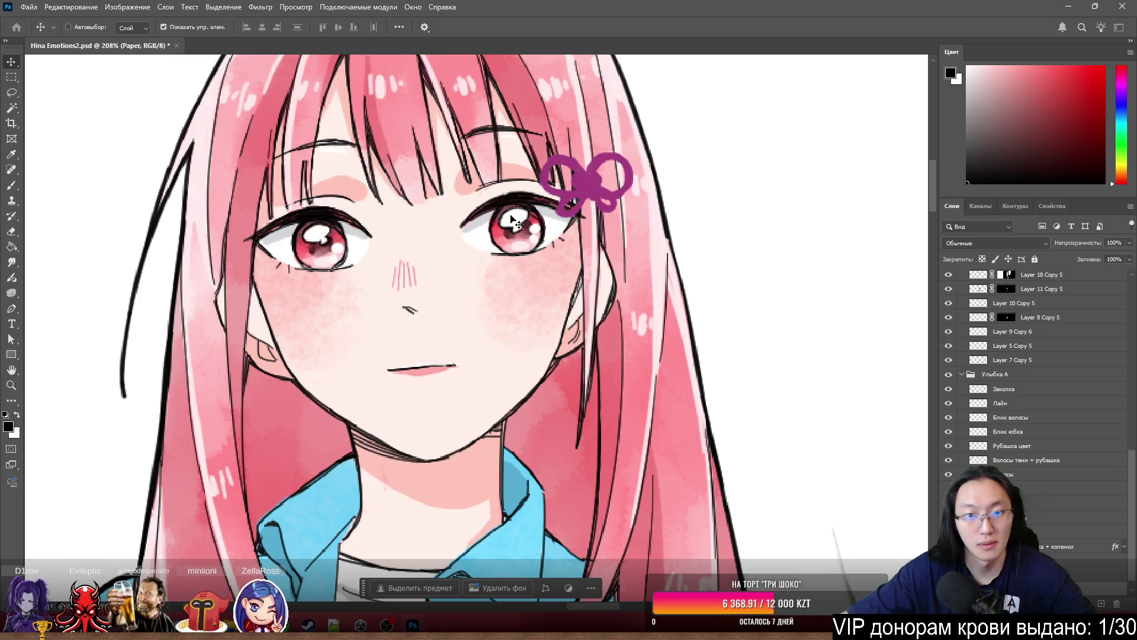
{"action": "left_click", "coordinate": [573, 282], "text": "ctrl"}
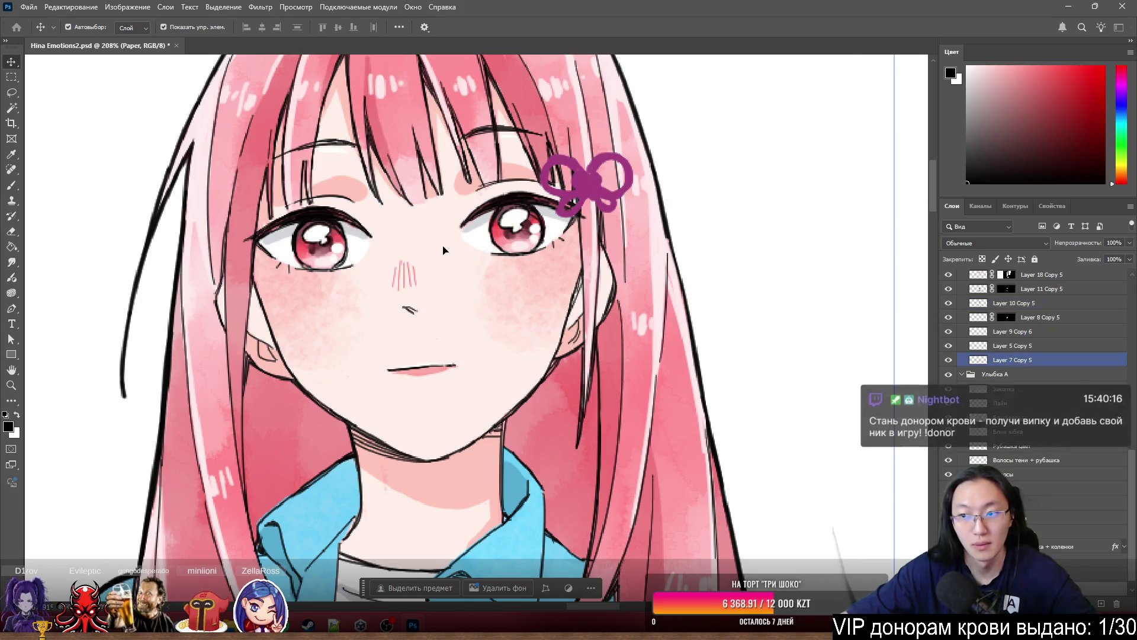
- Make the Лайнарт Copy 7 lineart layer active and check its contents
{"action": "left_click", "coordinate": [514, 221], "text": "ctrl"}
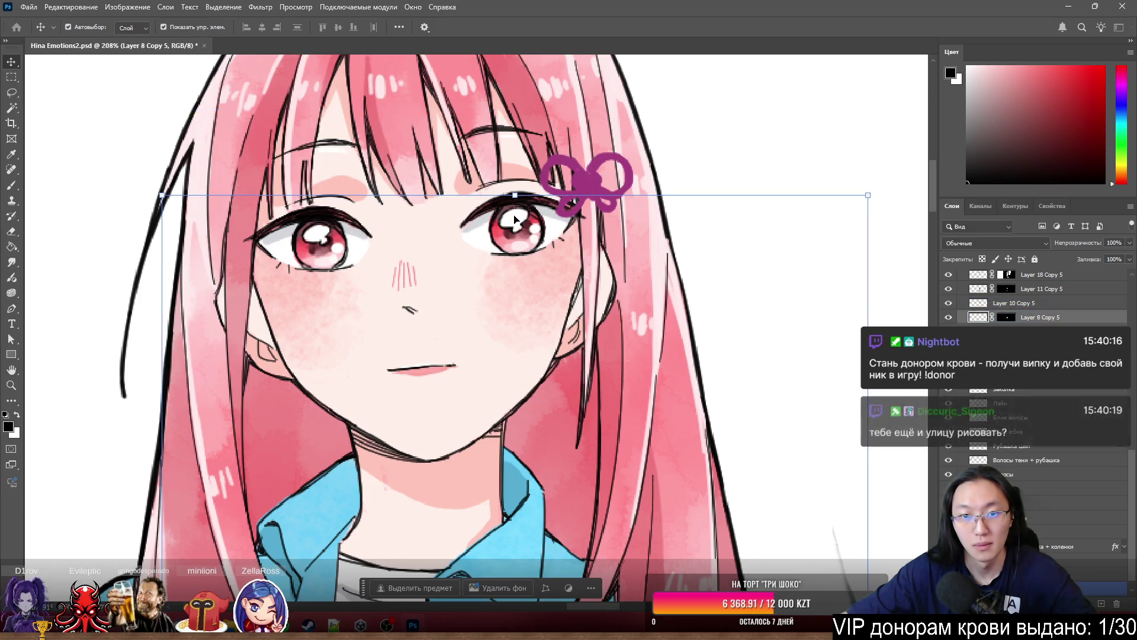
{"action": "left_click", "coordinate": [521, 201], "text": "ctrl"}
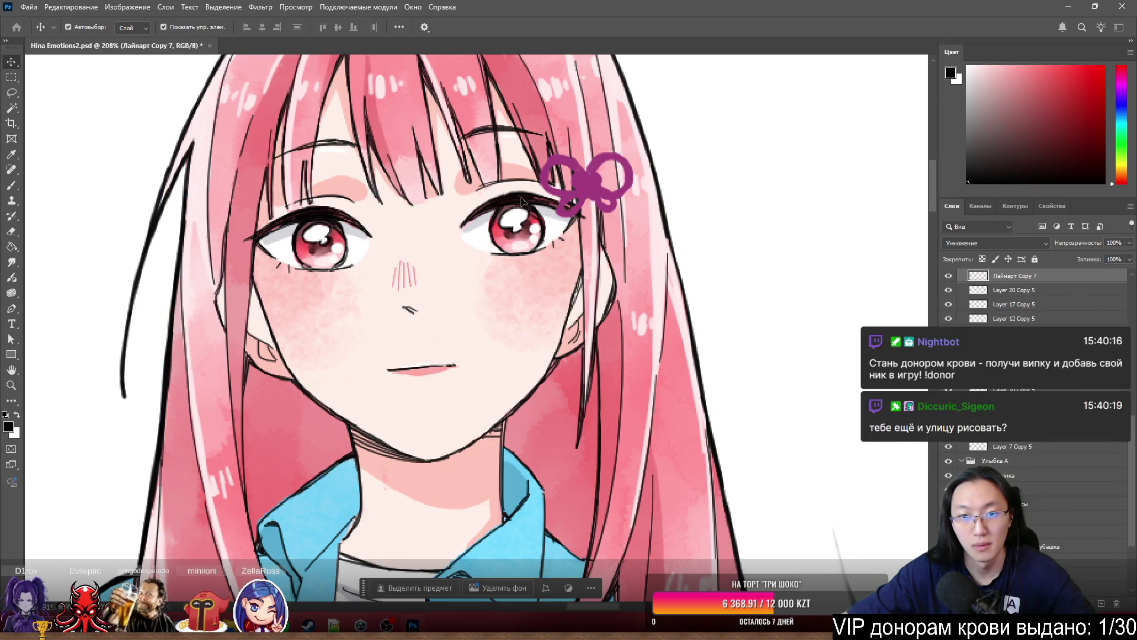
{"action": "left_click", "coordinate": [949, 277]}
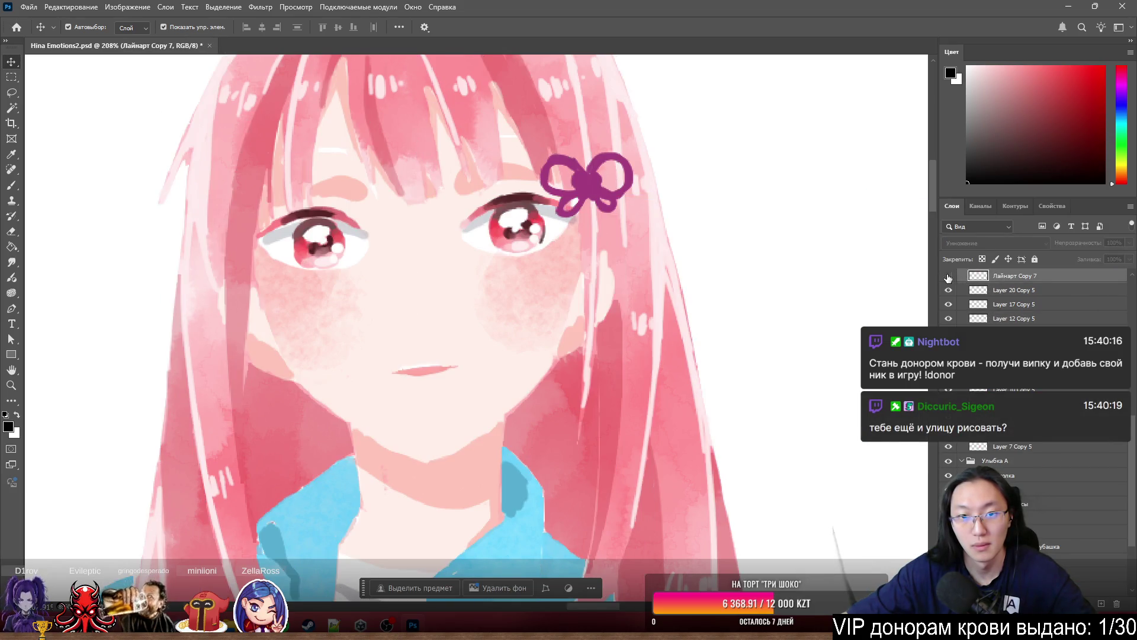
{"action": "left_click", "coordinate": [948, 277]}
{"action": "scroll", "coordinate": [455, 259], "scroll_direction": "up", "scroll_amount": 4}
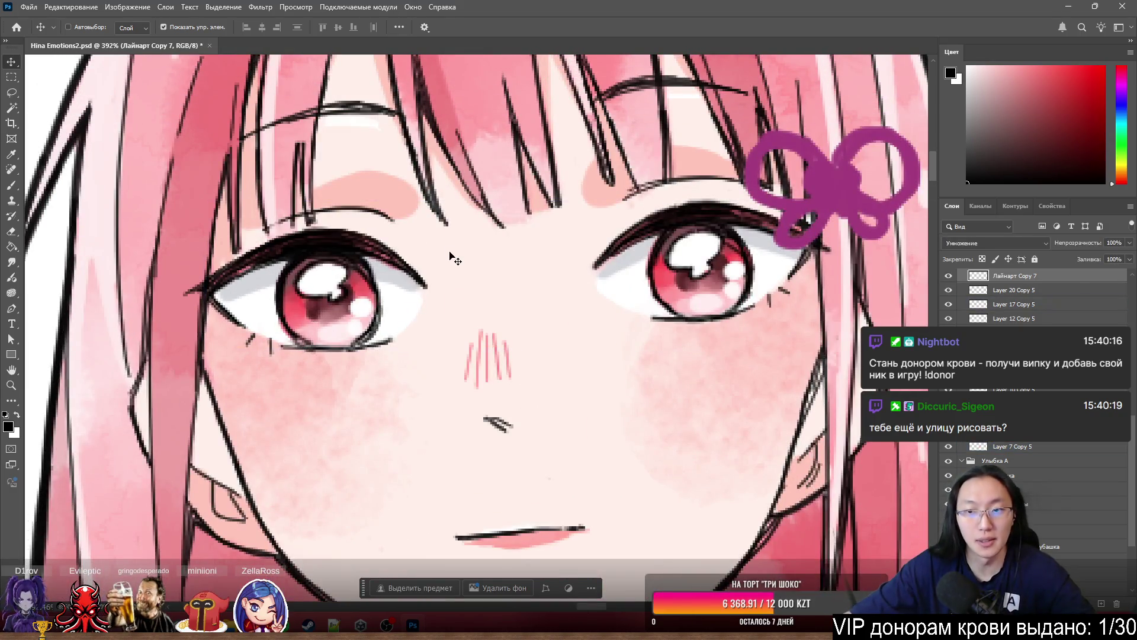
- Lasso both eyes on the lineart, trimming the left-eye selection near the nose
{"action": "key", "text": "l"}
{"action": "scroll", "coordinate": [415, 237], "scroll_direction": "up", "scroll_amount": 2}
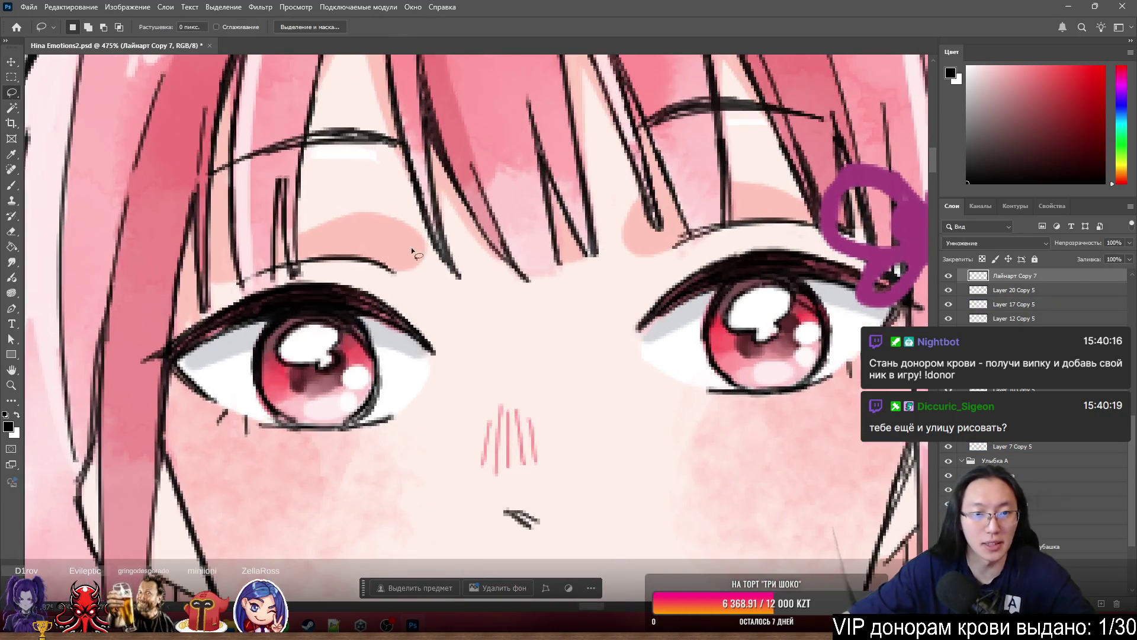
{"action": "left_click_drag", "start_coordinate": [433, 222], "coordinate": [234, 244]}
{"action": "left_click_drag", "start_coordinate": [502, 383], "coordinate": [502, 361]}
{"action": "left_click_drag", "start_coordinate": [703, 202], "coordinate": [740, 430], "text": "shift"}
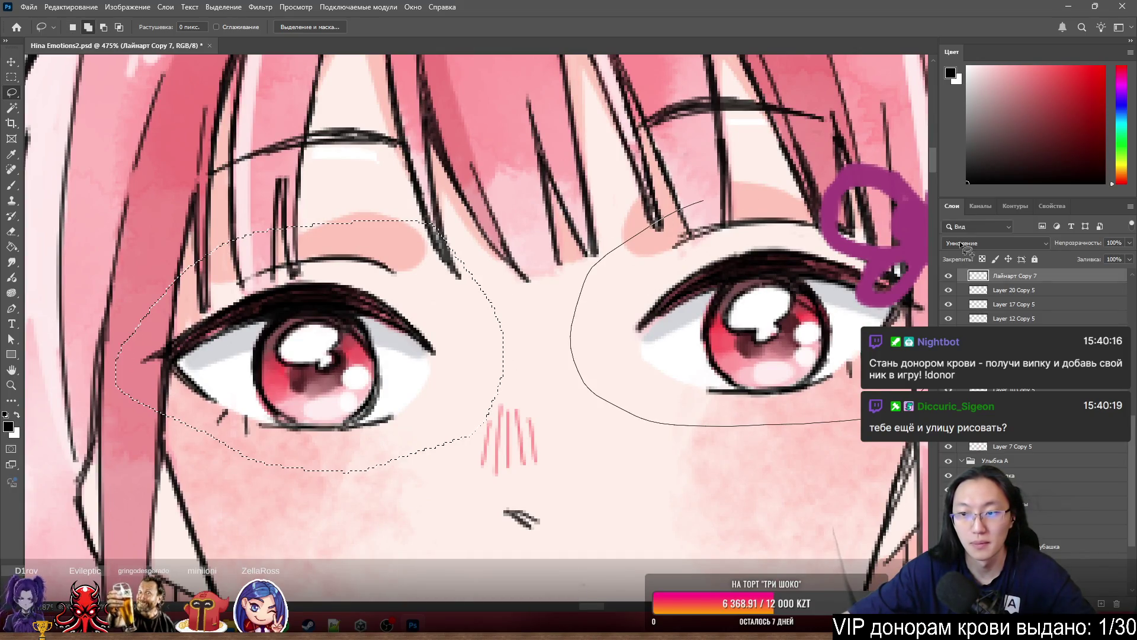
{"action": "left_click_drag", "start_coordinate": [709, 194], "coordinate": [714, 193]}
{"action": "scroll", "coordinate": [711, 195], "scroll_direction": "down", "scroll_amount": 4}
{"action": "scroll", "coordinate": [673, 272], "scroll_direction": "up", "scroll_amount": 3}
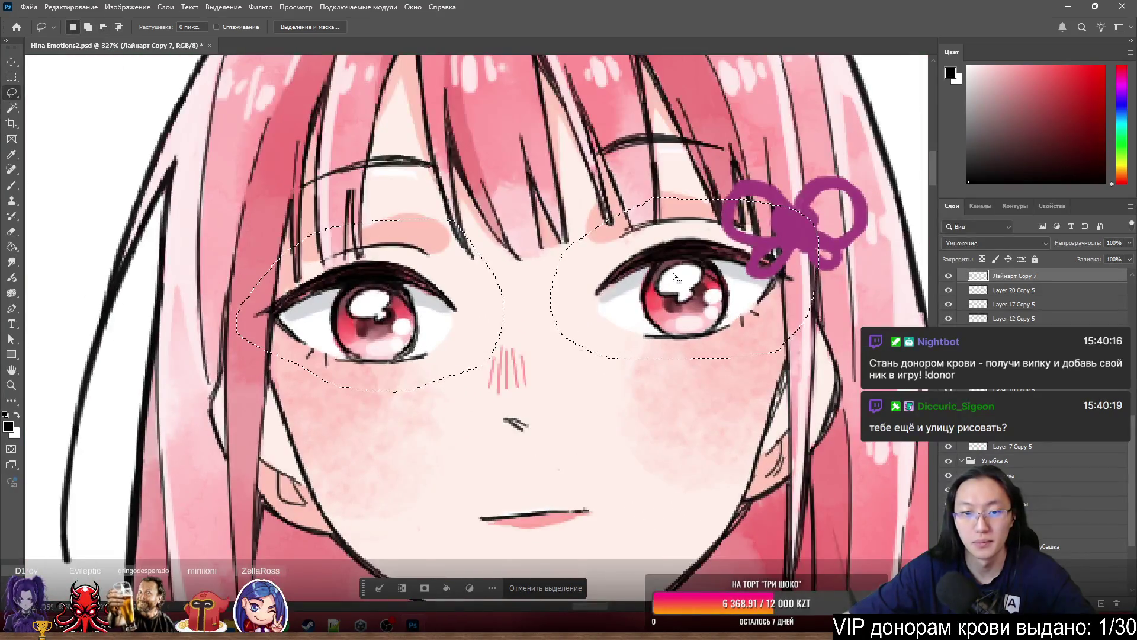
{"action": "left_click_drag", "start_coordinate": [517, 314], "coordinate": [441, 383], "text": "alt"}
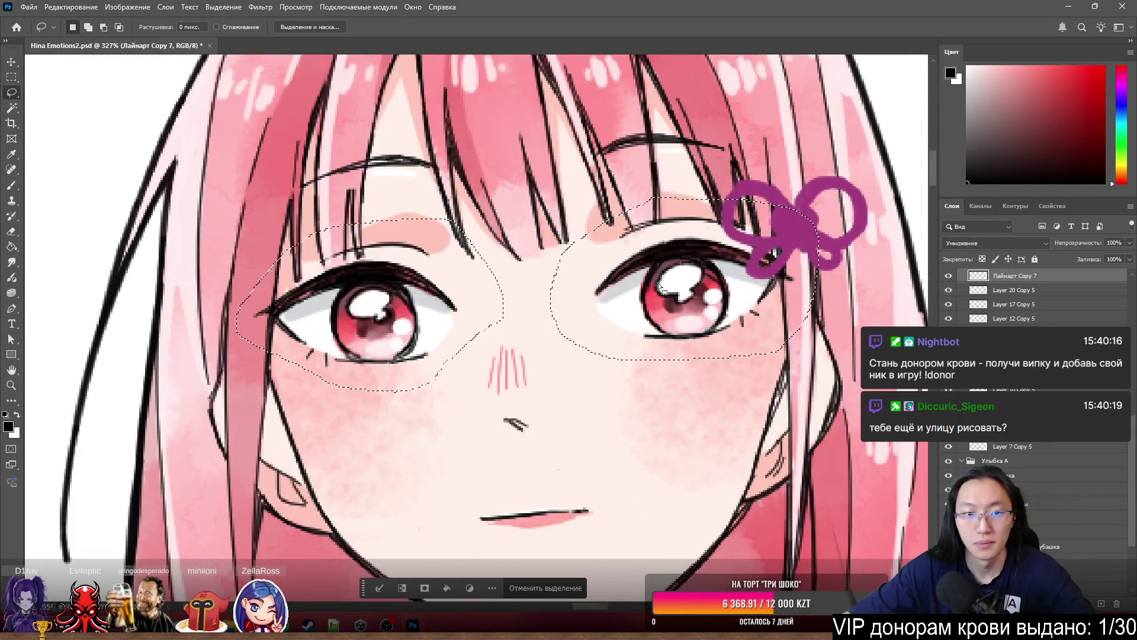
- Cut the eye selection to a new Глаза лайн layer and view it alone
{"action": "right_click", "coordinate": [393, 282]}
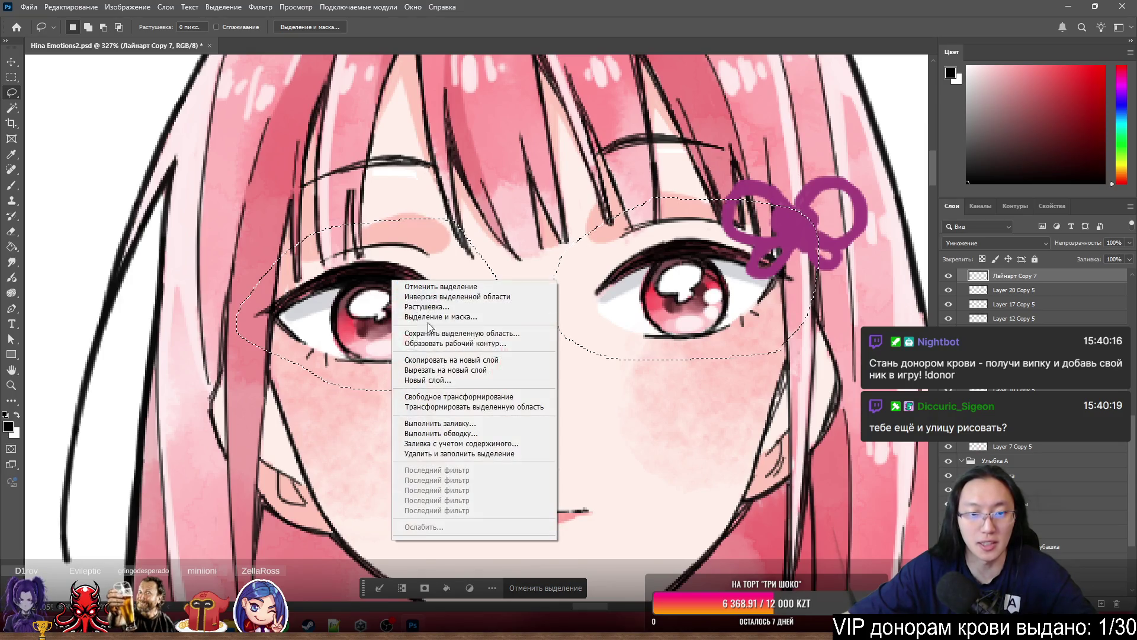
{"action": "left_click", "coordinate": [459, 370]}
{"action": "type", "text": "Глаза лайн"}
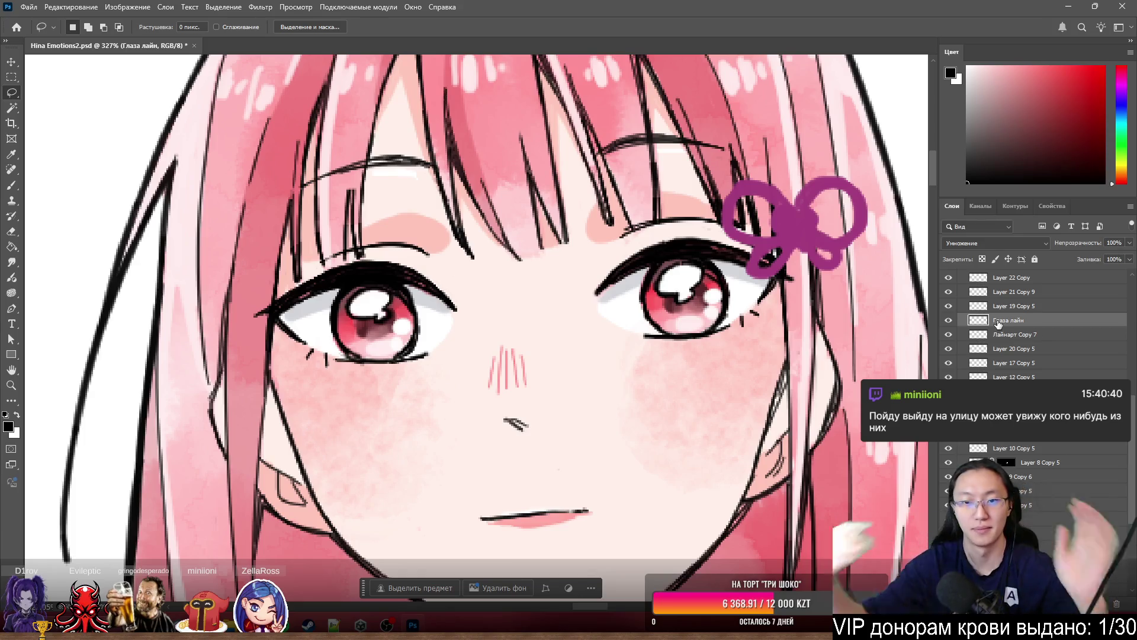
{"action": "left_click", "coordinate": [950, 320], "text": "alt"}
- Erase sketch strokes left of the eye, beside the lashes and above the eyelid
{"action": "key", "text": "e"}
{"action": "scroll", "coordinate": [432, 221], "scroll_direction": "up", "scroll_amount": 3}
{"action": "scroll", "coordinate": [300, 303], "scroll_direction": "down", "scroll_amount": 3}
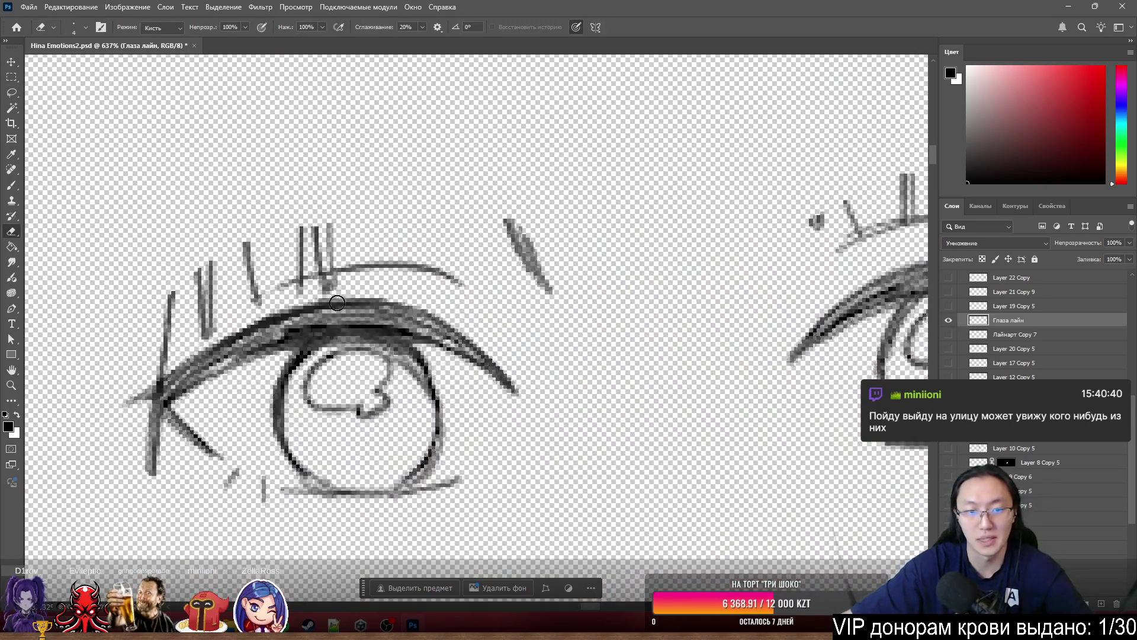
{"action": "scroll", "coordinate": [434, 301], "scroll_direction": "left", "scroll_amount": 2}
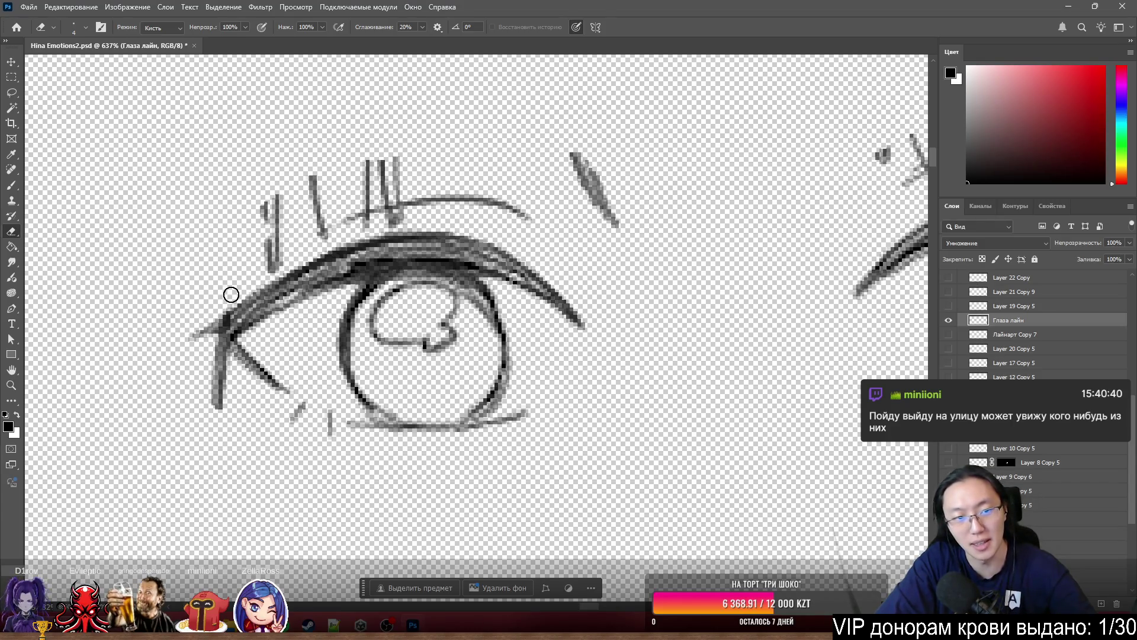
{"action": "mouse_move", "coordinate": [245, 266]}
{"action": "left_mouse_down"}
{"action": "mouse_move", "coordinate": [274, 195]}
{"action": "mouse_move", "coordinate": [296, 229]}
{"action": "left_mouse_up"}
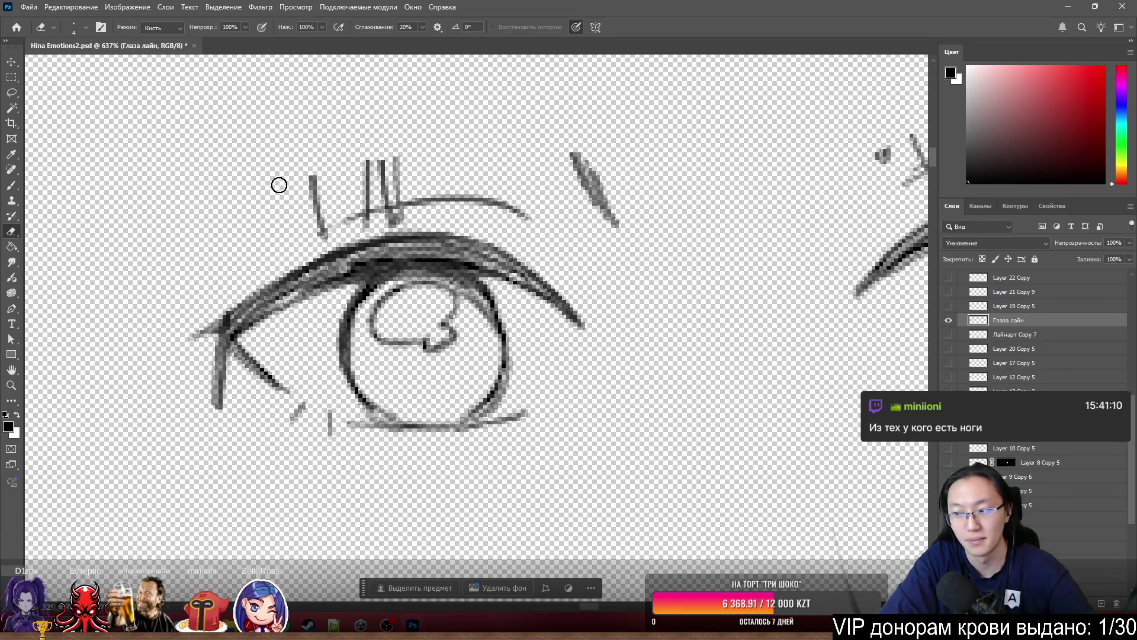
{"action": "left_click_drag", "start_coordinate": [299, 177], "coordinate": [320, 210]}
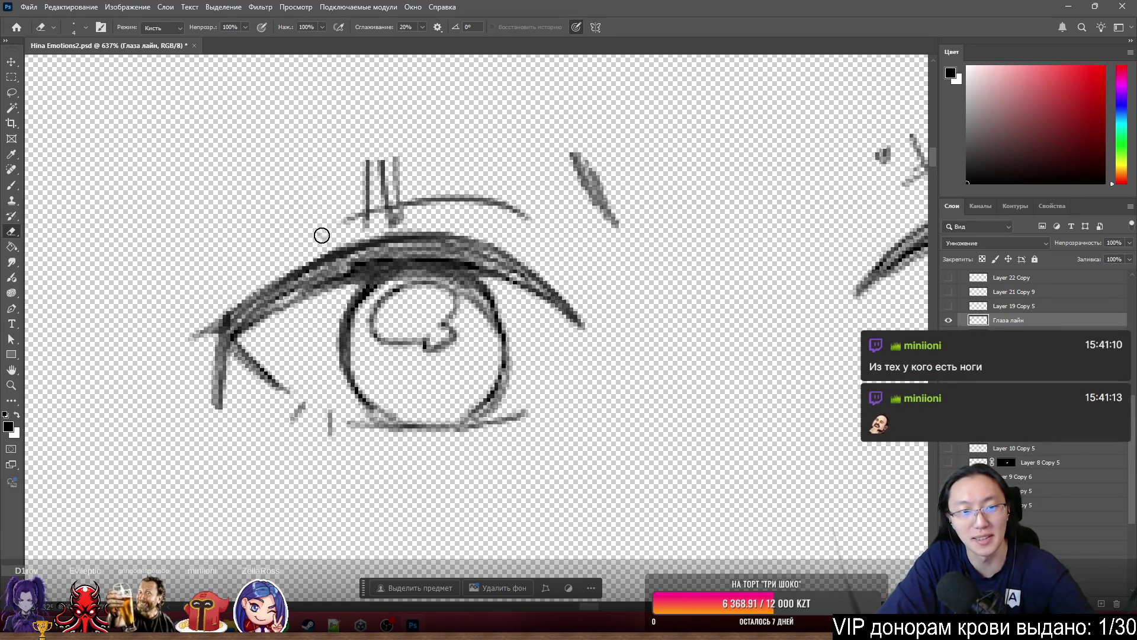
{"action": "mouse_move", "coordinate": [367, 163]}
{"action": "left_mouse_down"}
{"action": "mouse_move", "coordinate": [415, 155]}
{"action": "mouse_move", "coordinate": [394, 179]}
{"action": "left_mouse_up"}
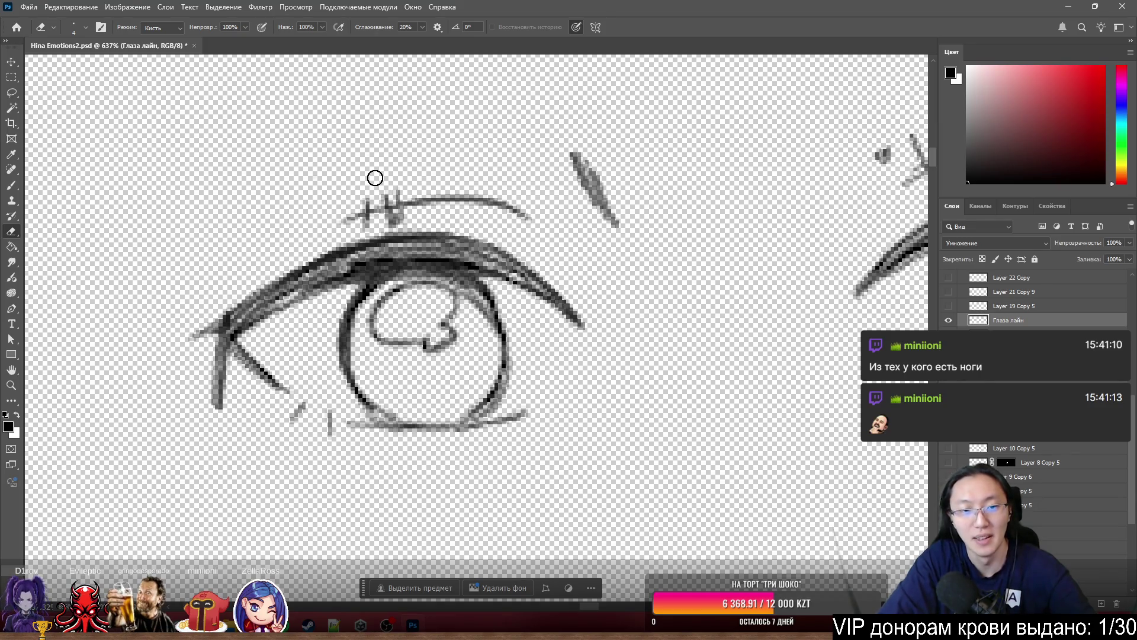
{"action": "scroll", "coordinate": [375, 178], "scroll_direction": "up", "scroll_amount": 7}
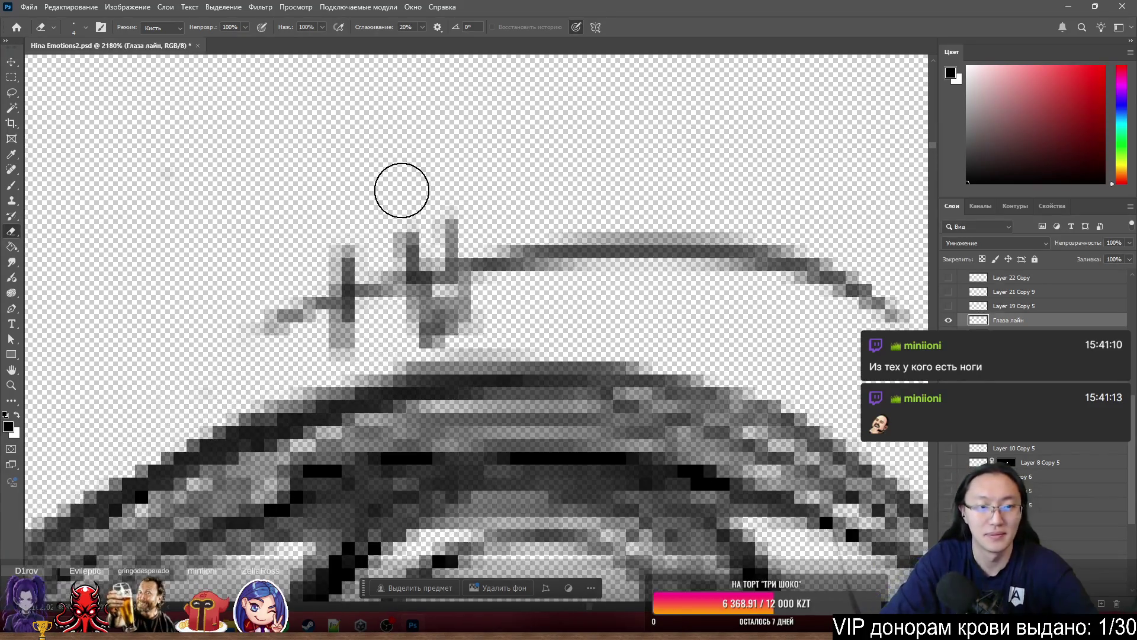
{"action": "scroll", "coordinate": [1034, 308], "scroll_direction": "down", "scroll_amount": 3}
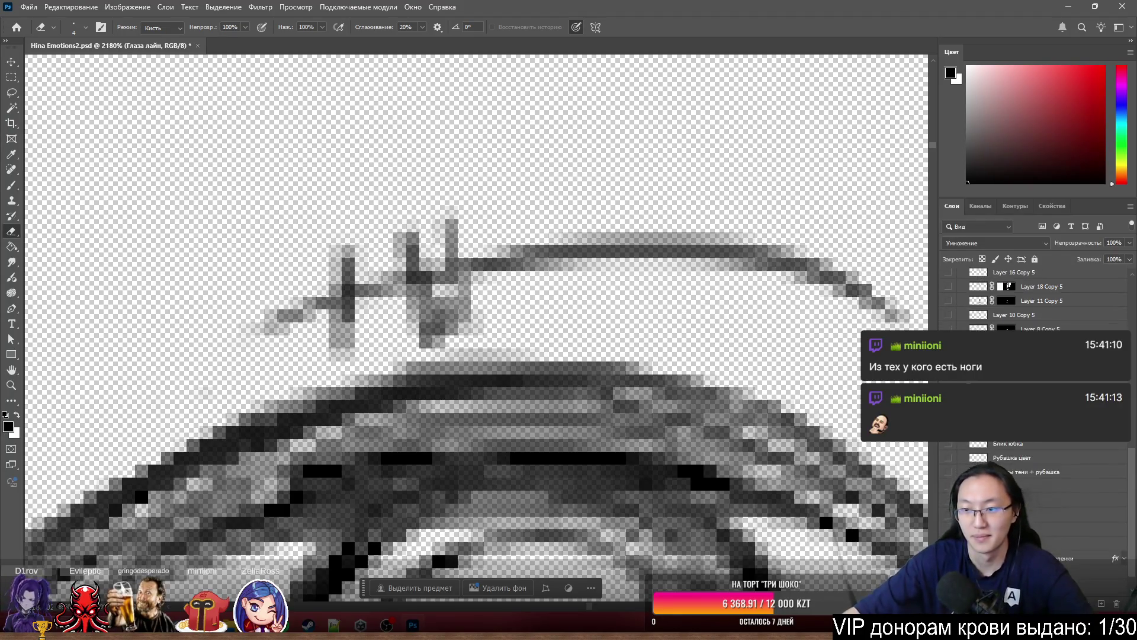
- With all layers visible, erase the grey pixels, spike, dark strand and diagonal stroke near the eyelid
{"action": "left_click", "coordinate": [972, 443], "text": "alt"}
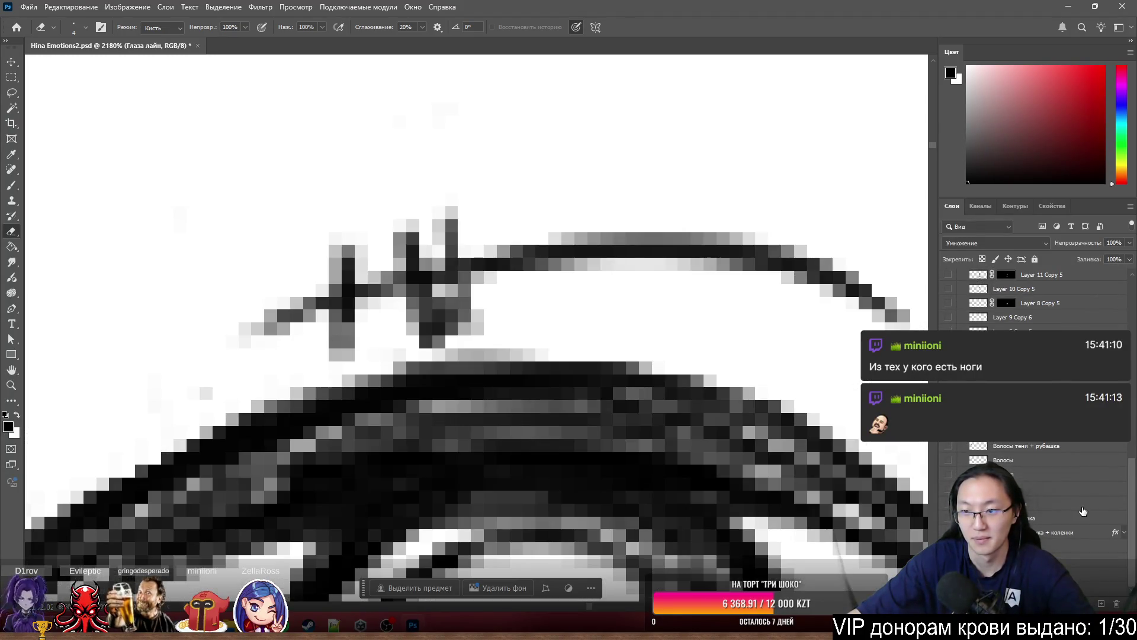
{"action": "scroll", "coordinate": [1033, 308], "scroll_direction": "up", "scroll_amount": 3}
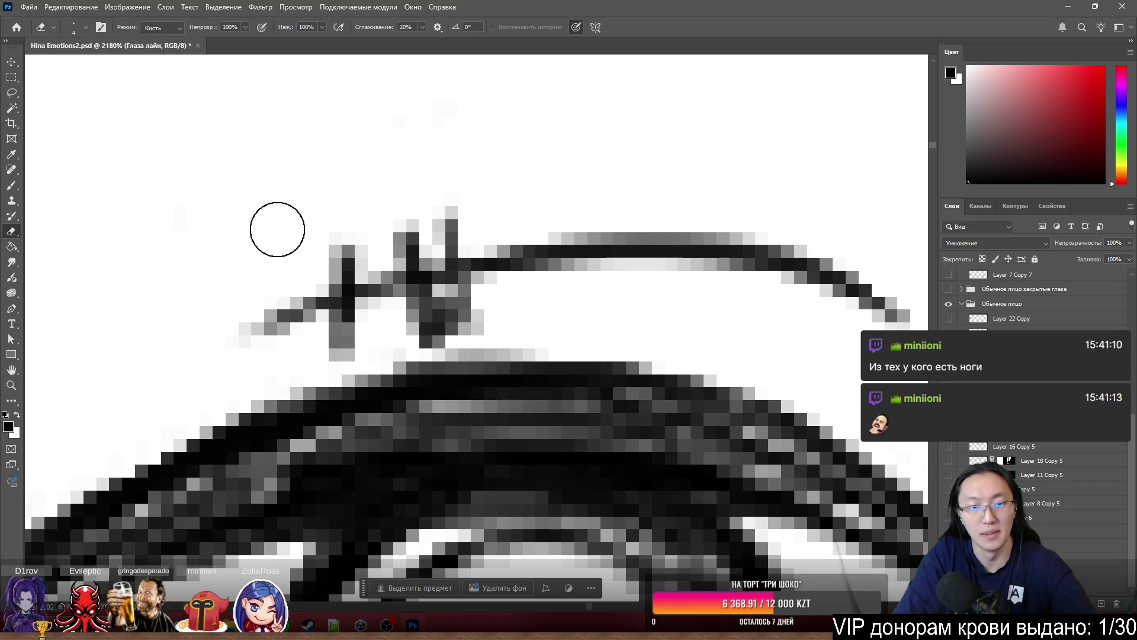
{"action": "mouse_move", "coordinate": [402, 224]}
{"action": "left_mouse_down"}
{"action": "mouse_move", "coordinate": [337, 247]}
{"action": "mouse_move", "coordinate": [360, 234]}
{"action": "mouse_move", "coordinate": [347, 250]}
{"action": "left_mouse_up"}
{"action": "mouse_move", "coordinate": [414, 216]}
{"action": "left_mouse_down"}
{"action": "mouse_move", "coordinate": [473, 216]}
{"action": "mouse_move", "coordinate": [458, 222]}
{"action": "left_mouse_up"}
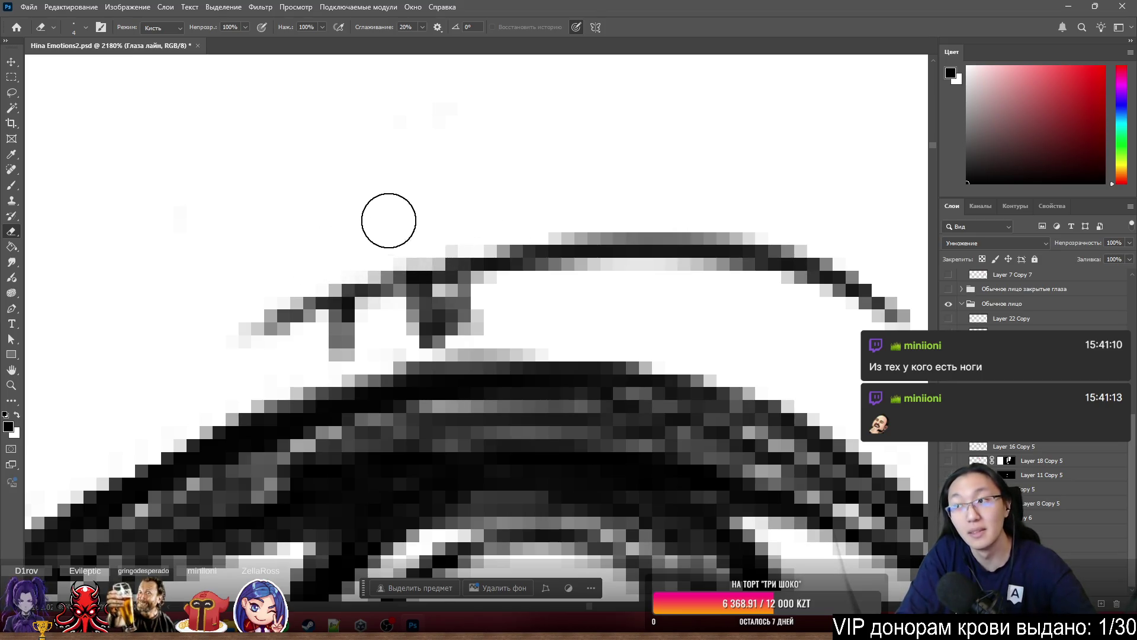
{"action": "mouse_move", "coordinate": [482, 310]}
{"action": "left_mouse_down"}
{"action": "mouse_move", "coordinate": [363, 333]}
{"action": "mouse_move", "coordinate": [384, 328]}
{"action": "left_mouse_up"}
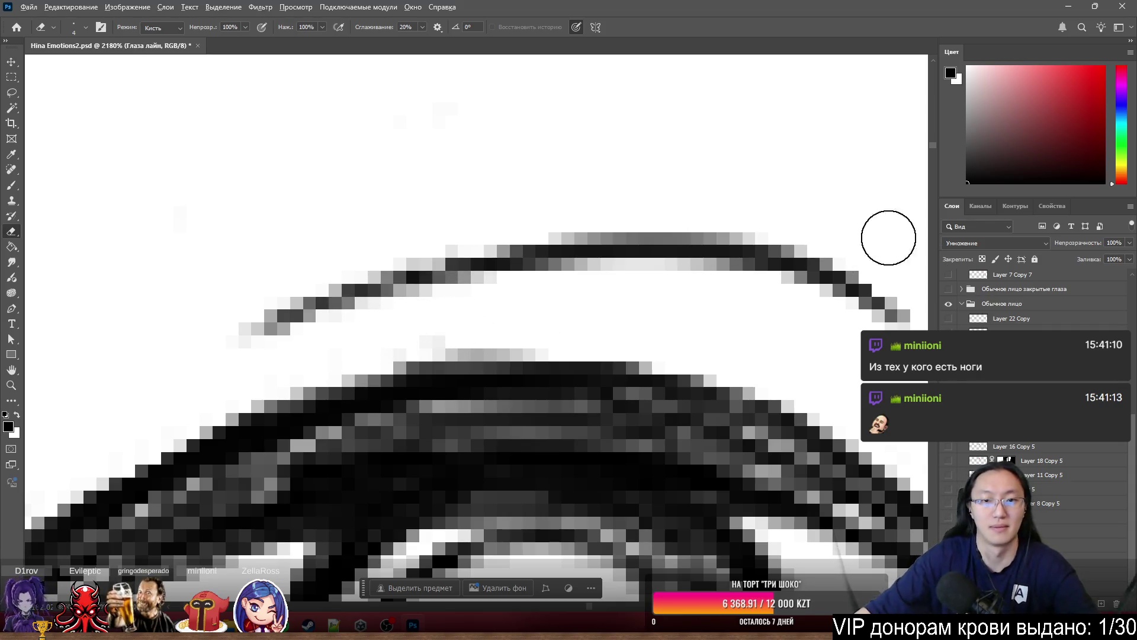
{"action": "scroll", "coordinate": [729, 251], "scroll_direction": "down", "scroll_amount": 5}
{"action": "scroll", "coordinate": [571, 264], "scroll_direction": "up", "scroll_amount": 5}
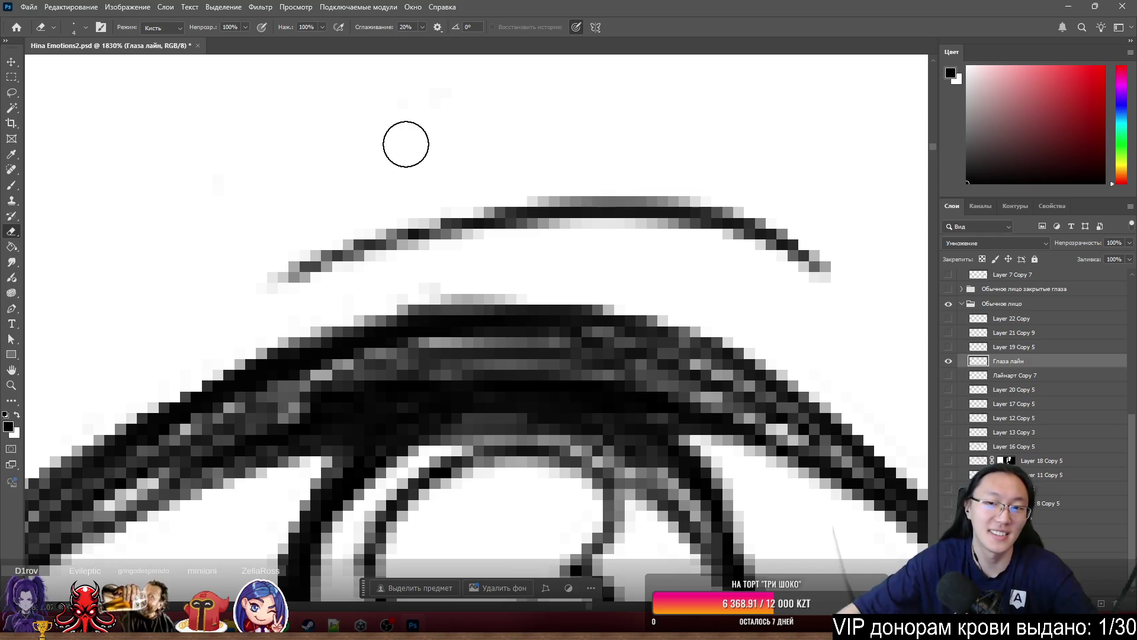
{"action": "scroll", "coordinate": [404, 142], "scroll_direction": "down", "scroll_amount": 5}
{"action": "scroll", "coordinate": [461, 236], "scroll_direction": "up", "scroll_amount": 2}
{"action": "mouse_move", "coordinate": [515, 221]}
{"action": "left_mouse_down"}
{"action": "mouse_move", "coordinate": [551, 300]}
{"action": "mouse_move", "coordinate": [527, 228]}
{"action": "left_mouse_up"}
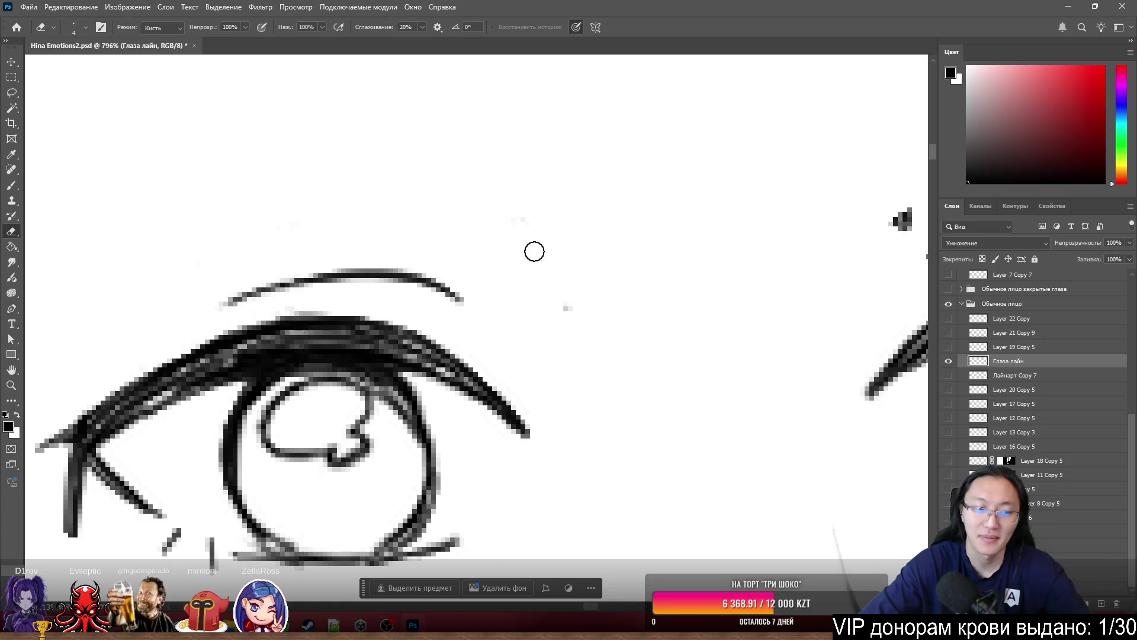
{"action": "scroll", "coordinate": [469, 206], "scroll_direction": "down", "scroll_amount": 4}
{"action": "scroll", "coordinate": [285, 430], "scroll_direction": "up", "scroll_amount": 5}
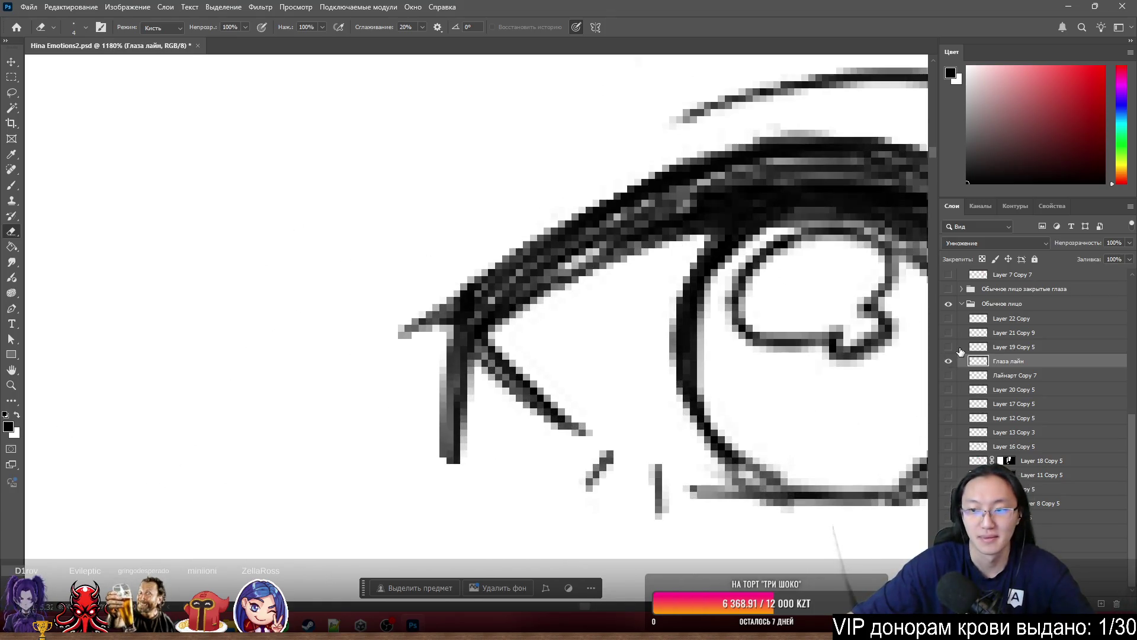
- Check the eye lineart alone, then erase the vertical stroke below the eye corner
{"action": "left_click", "coordinate": [948, 362], "text": "alt"}
{"action": "left_click", "coordinate": [948, 363], "text": "alt"}
{"action": "mouse_move", "coordinate": [455, 409]}
{"action": "left_mouse_down"}
{"action": "mouse_move", "coordinate": [456, 452]}
{"action": "mouse_move", "coordinate": [439, 348]}
{"action": "mouse_move", "coordinate": [450, 361]}
{"action": "left_mouse_up"}
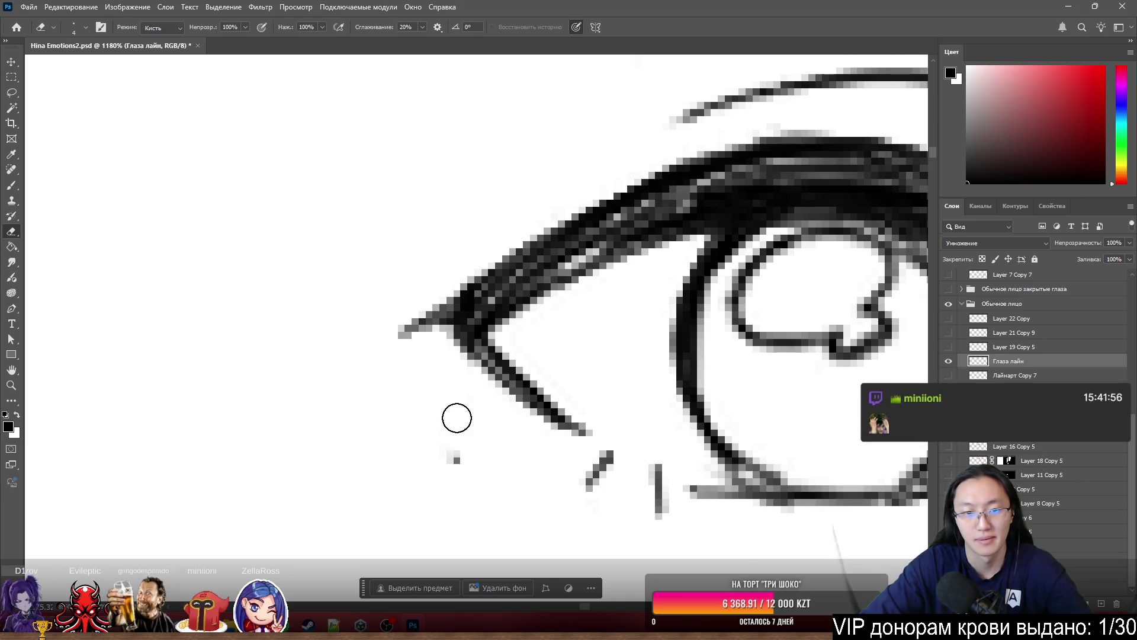
{"action": "scroll", "coordinate": [214, 277], "scroll_direction": "down", "scroll_amount": 5}
{"action": "scroll", "coordinate": [516, 237], "scroll_direction": "up", "scroll_amount": 3}
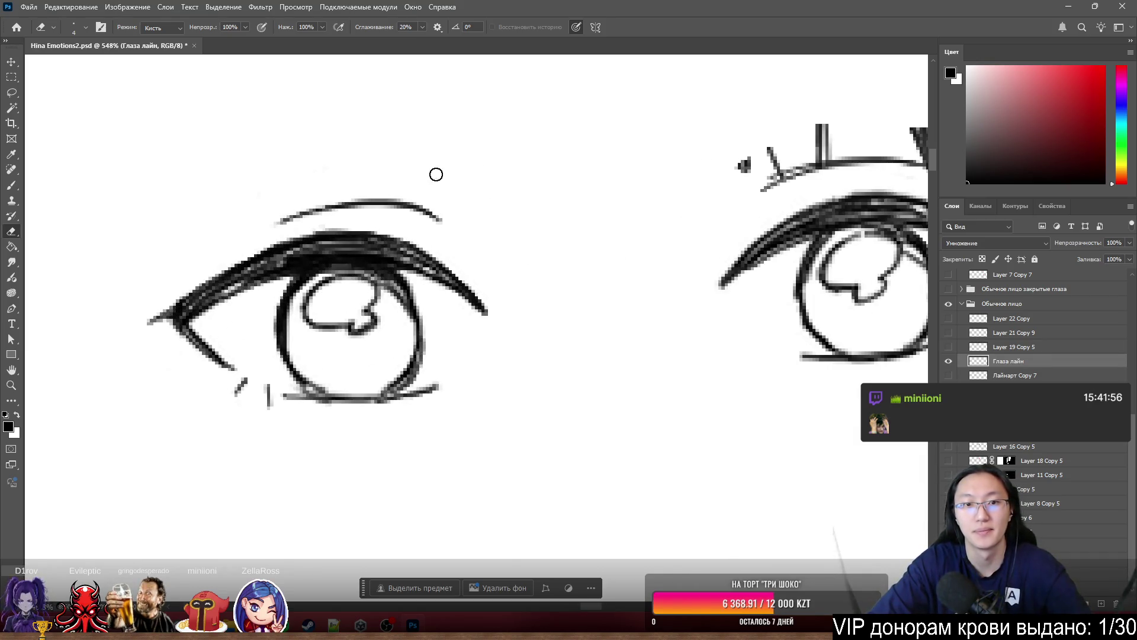
- Erase the small mark, the diagonal stroke by the eyelid and the vertical stroke above it
{"action": "scroll", "coordinate": [547, 175], "scroll_direction": "down", "scroll_amount": 5}
{"action": "scroll", "coordinate": [636, 299], "scroll_direction": "up", "scroll_amount": 6}
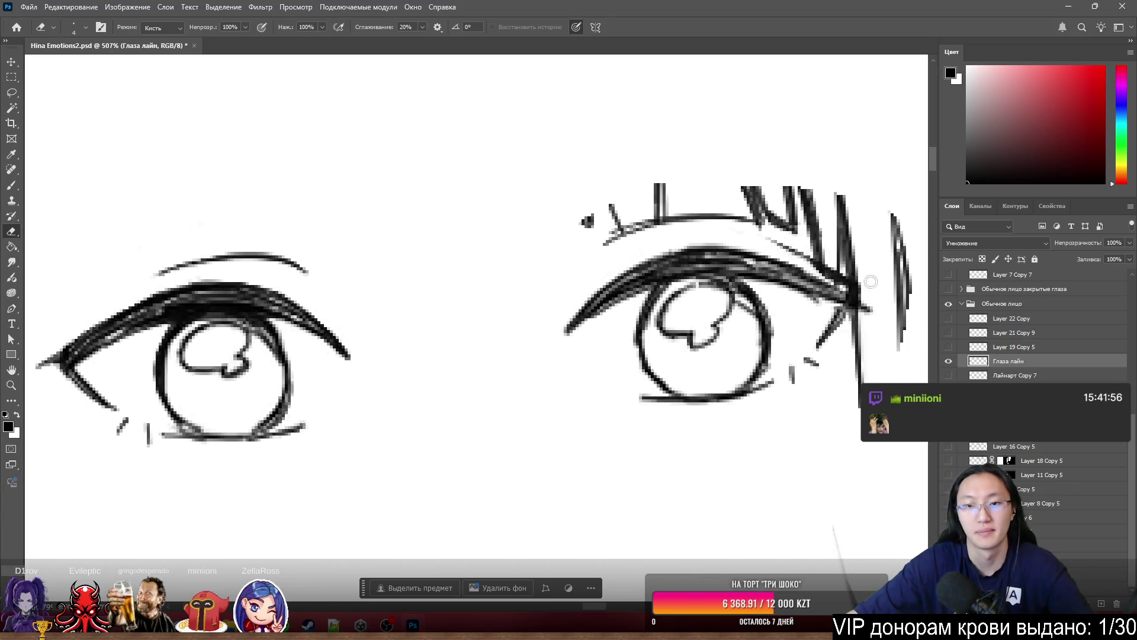
{"action": "scroll", "coordinate": [553, 261], "scroll_direction": "up", "scroll_amount": 5}
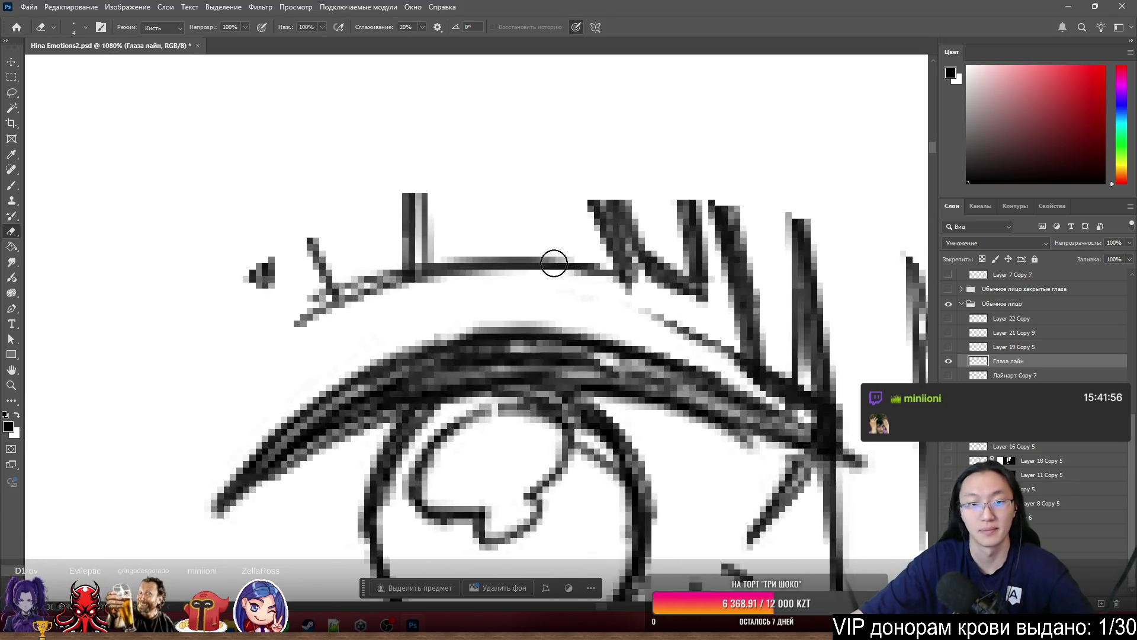
{"action": "mouse_move", "coordinate": [217, 274]}
{"action": "left_mouse_down"}
{"action": "mouse_move", "coordinate": [267, 247]}
{"action": "mouse_move", "coordinate": [239, 294]}
{"action": "mouse_move", "coordinate": [294, 282]}
{"action": "mouse_move", "coordinate": [313, 296]}
{"action": "left_mouse_up"}
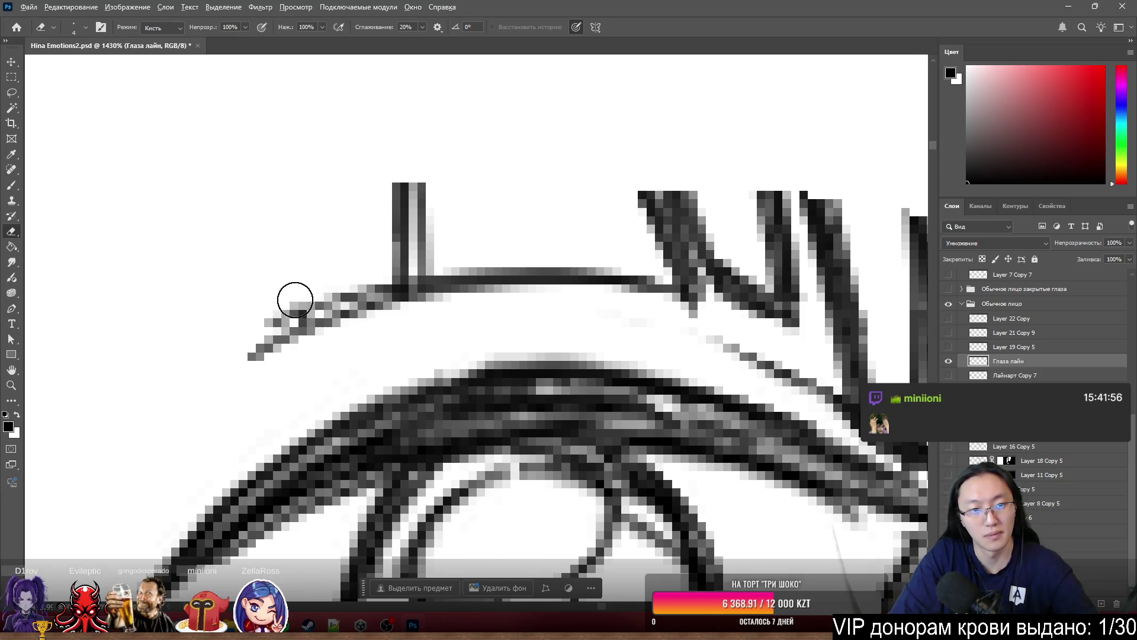
{"action": "key", "text": "bracketleft"}
{"action": "key", "text": "bracketleft"}
{"action": "key", "text": "bracketleft"}
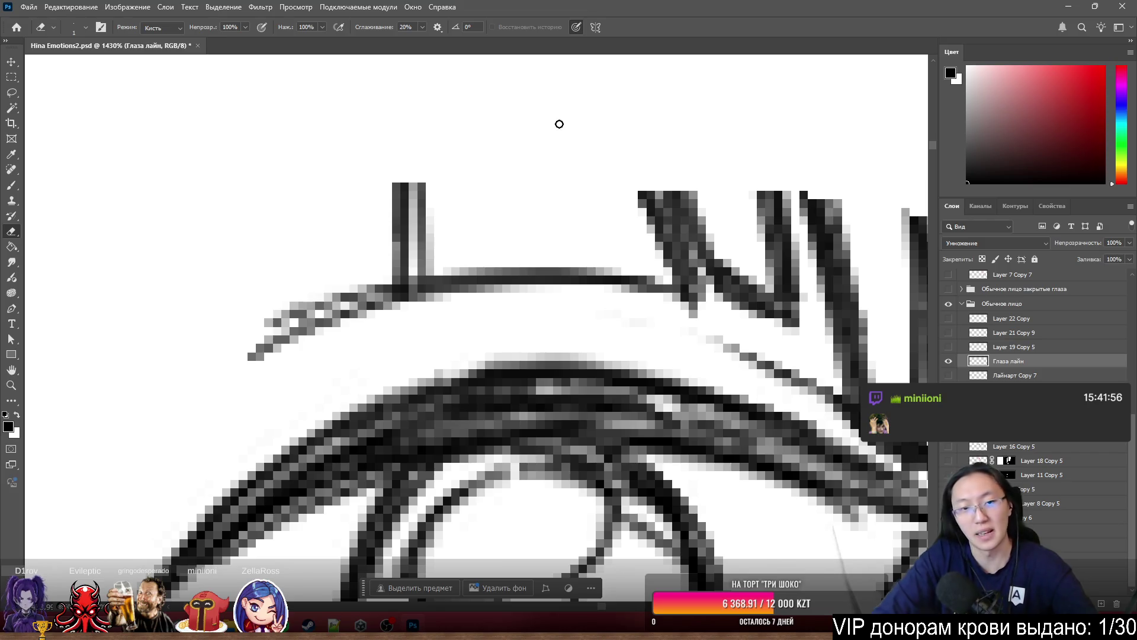
{"action": "key", "text": "bracketright"}
{"action": "key", "text": "bracketright"}
{"action": "key", "text": "bracketright"}
{"action": "mouse_move", "coordinate": [437, 177]}
{"action": "left_mouse_down"}
{"action": "mouse_move", "coordinate": [407, 190]}
{"action": "mouse_move", "coordinate": [393, 236]}
{"action": "mouse_move", "coordinate": [412, 247]}
{"action": "left_mouse_up"}
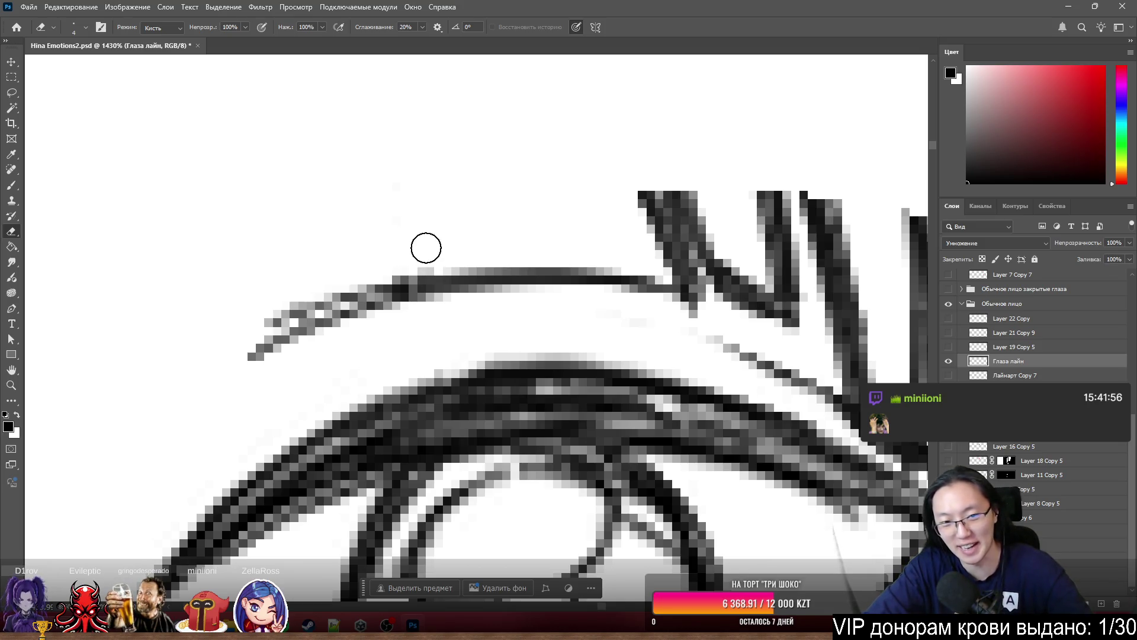
- Erase the long thin vertical line and the dark pixels to the right of the eye
{"action": "left_click_drag", "start_coordinate": [701, 190], "coordinate": [650, 212]}
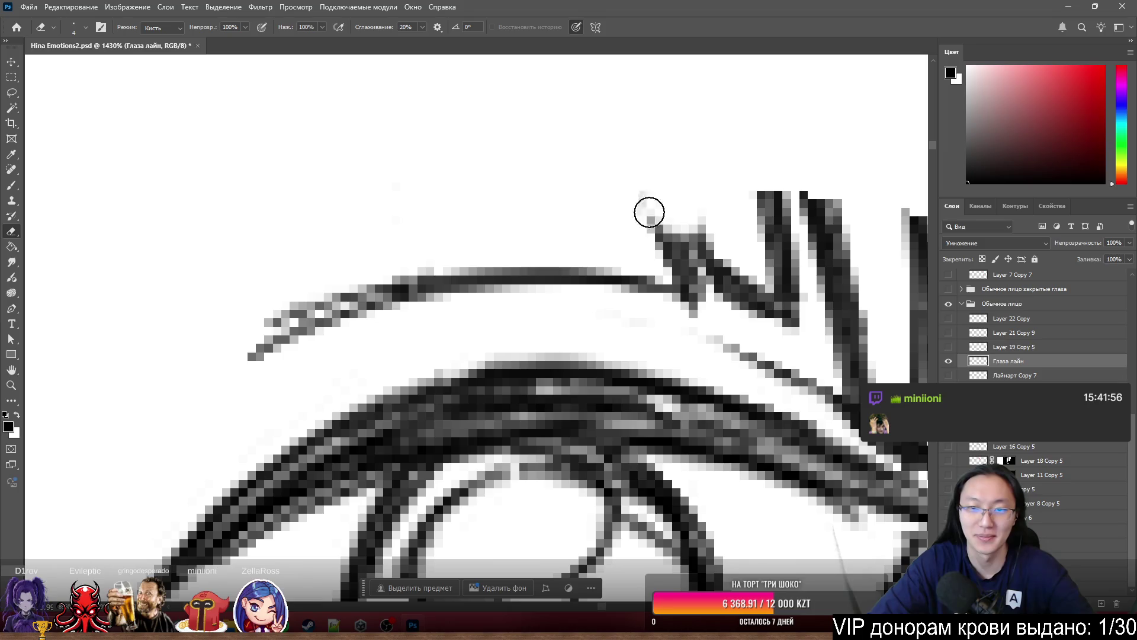
{"action": "scroll", "coordinate": [445, 211], "scroll_direction": "down", "scroll_amount": 5}
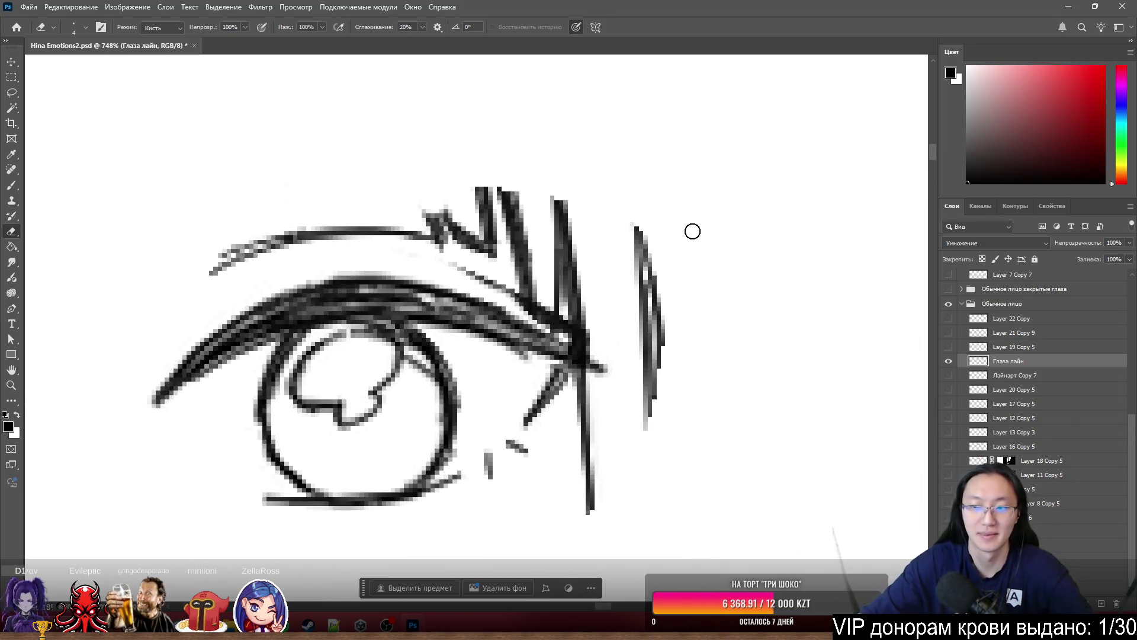
{"action": "mouse_move", "coordinate": [639, 234]}
{"action": "left_mouse_down"}
{"action": "mouse_move", "coordinate": [652, 332]}
{"action": "mouse_move", "coordinate": [646, 285]}
{"action": "left_mouse_up"}
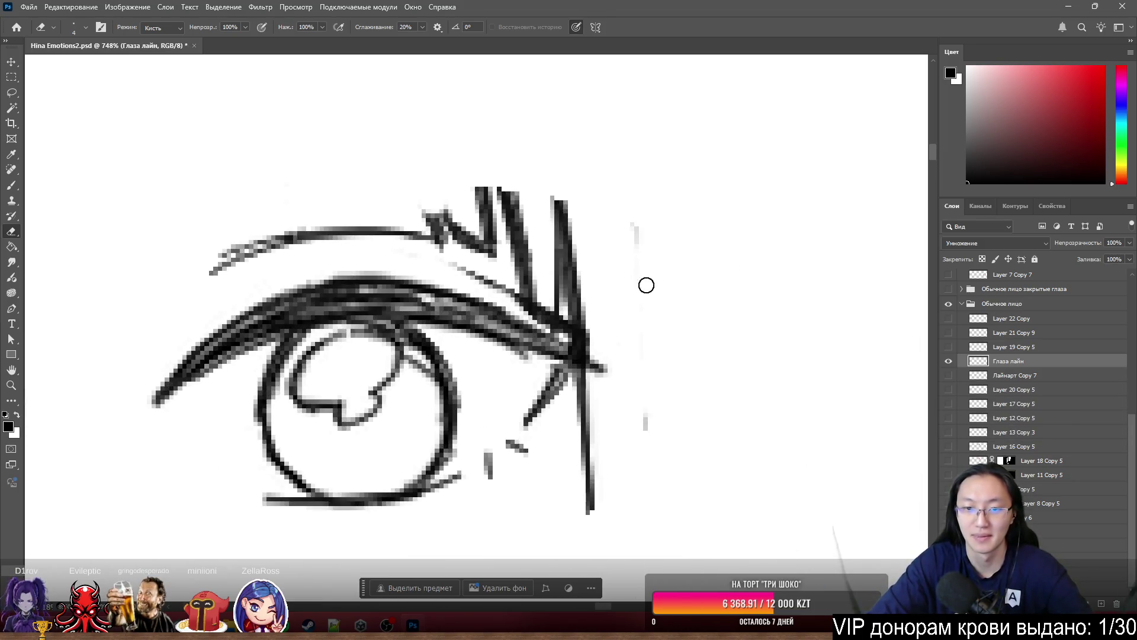
{"action": "left_click_drag", "start_coordinate": [590, 521], "coordinate": [584, 391]}
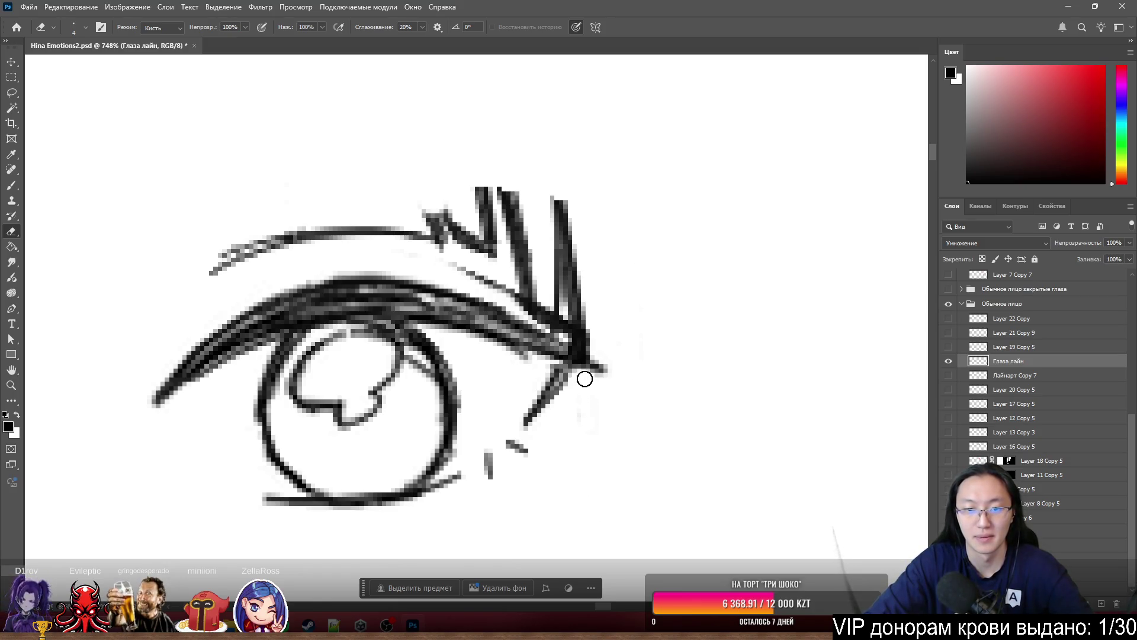
- Remove the extra eyelashes, the N-shaped lash mark and the arrow mark at the brow stroke's end
{"action": "mouse_move", "coordinate": [562, 208]}
{"action": "left_mouse_down"}
{"action": "mouse_move", "coordinate": [566, 249]}
{"action": "mouse_move", "coordinate": [576, 246]}
{"action": "mouse_move", "coordinate": [561, 188]}
{"action": "mouse_move", "coordinate": [505, 183]}
{"action": "mouse_move", "coordinate": [533, 261]}
{"action": "mouse_move", "coordinate": [507, 193]}
{"action": "left_mouse_up"}
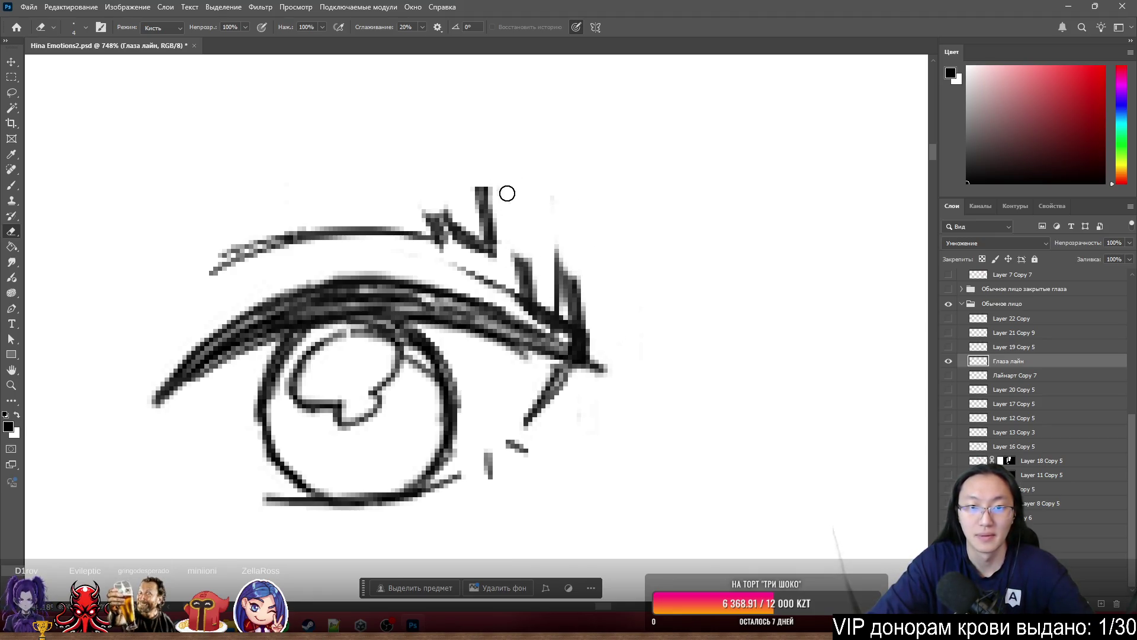
{"action": "mouse_move", "coordinate": [557, 231]}
{"action": "left_mouse_down"}
{"action": "mouse_move", "coordinate": [563, 295]}
{"action": "mouse_move", "coordinate": [589, 318]}
{"action": "left_mouse_up"}
{"action": "mouse_move", "coordinate": [526, 261]}
{"action": "left_mouse_down"}
{"action": "mouse_move", "coordinate": [530, 286]}
{"action": "mouse_move", "coordinate": [520, 257]}
{"action": "left_mouse_up"}
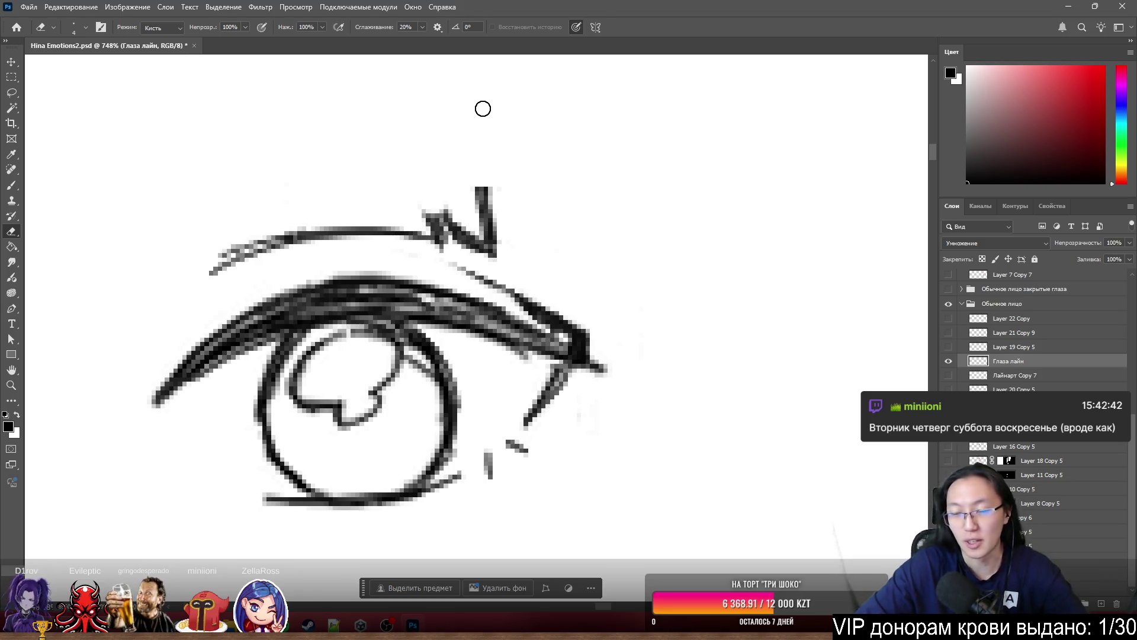
{"action": "mouse_move", "coordinate": [490, 176]}
{"action": "left_mouse_down"}
{"action": "mouse_move", "coordinate": [507, 216]}
{"action": "mouse_move", "coordinate": [470, 195]}
{"action": "mouse_move", "coordinate": [436, 210]}
{"action": "mouse_move", "coordinate": [448, 217]}
{"action": "mouse_move", "coordinate": [428, 212]}
{"action": "left_mouse_up"}
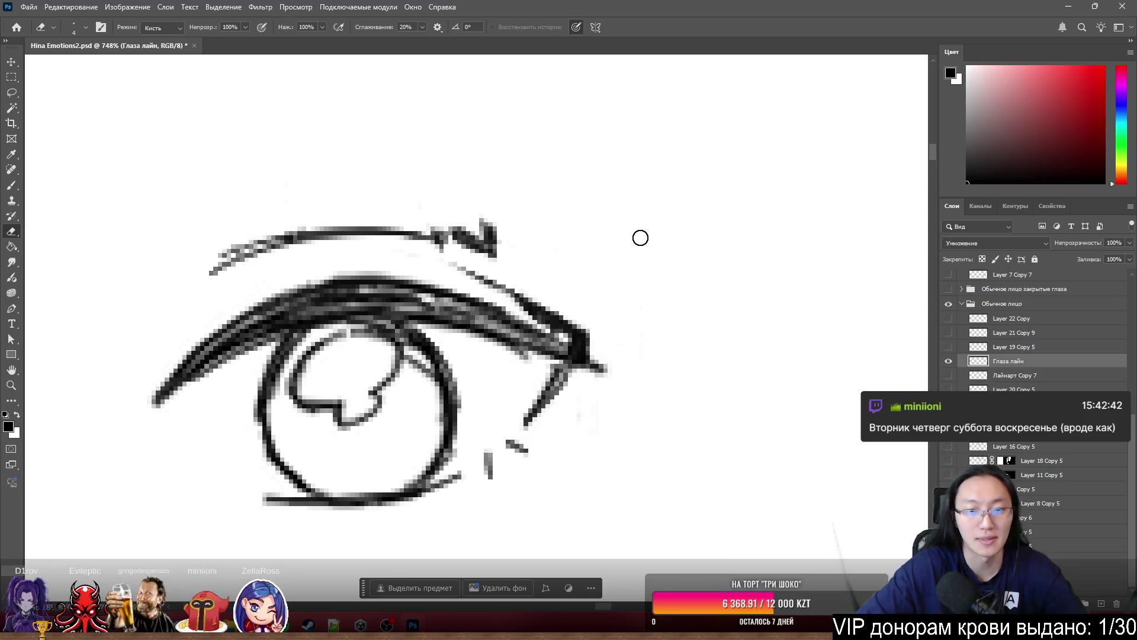
{"action": "mouse_move", "coordinate": [595, 310]}
{"action": "left_mouse_down"}
{"action": "mouse_move", "coordinate": [584, 337]}
{"action": "mouse_move", "coordinate": [559, 322]}
{"action": "mouse_move", "coordinate": [589, 340]}
{"action": "mouse_move", "coordinate": [449, 261]}
{"action": "left_mouse_up"}
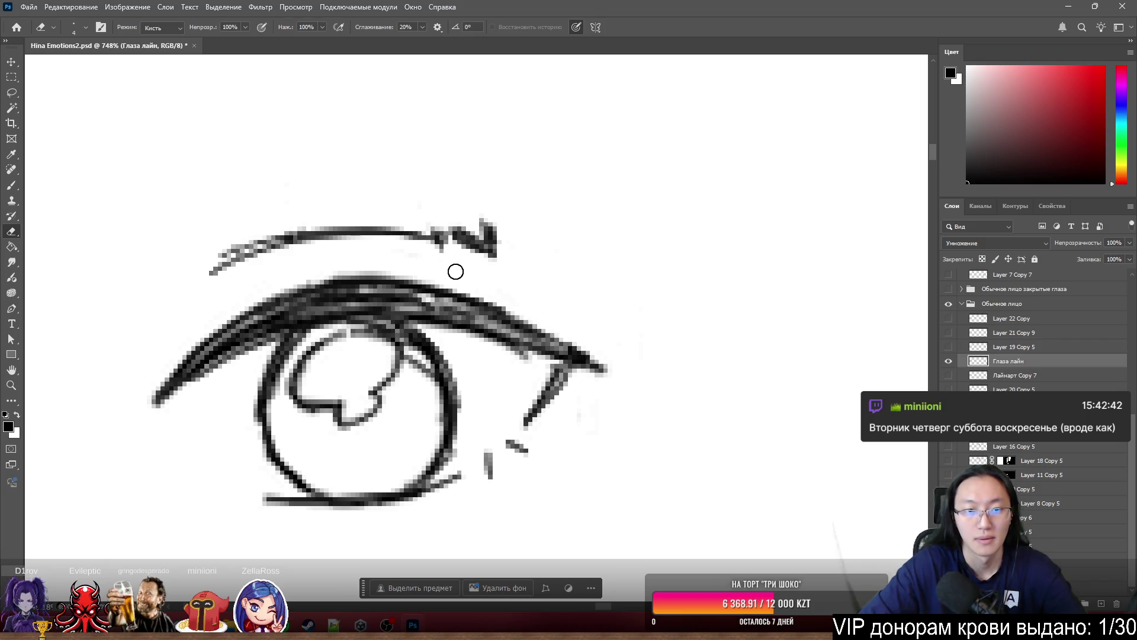
{"action": "mouse_move", "coordinate": [497, 228]}
{"action": "left_mouse_down"}
{"action": "mouse_move", "coordinate": [492, 249]}
{"action": "mouse_move", "coordinate": [435, 221]}
{"action": "left_mouse_up"}
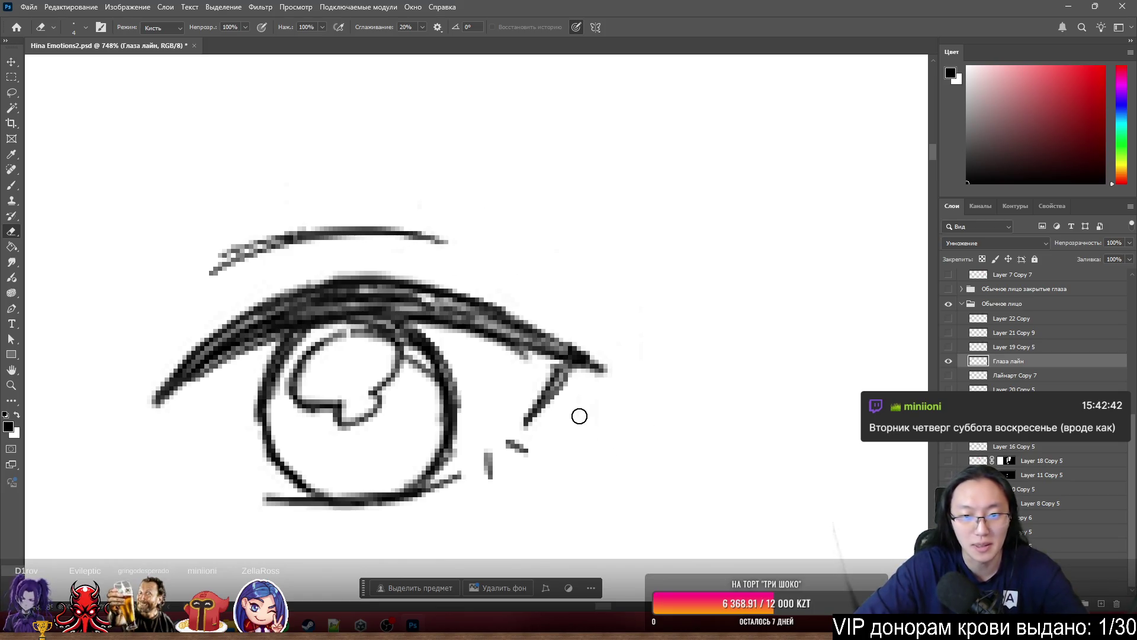
{"action": "right_click", "coordinate": [1031, 368]}
- Add a red Stroke layer style to the Глаза лайн layer
{"action": "left_click", "coordinate": [1052, 177]}
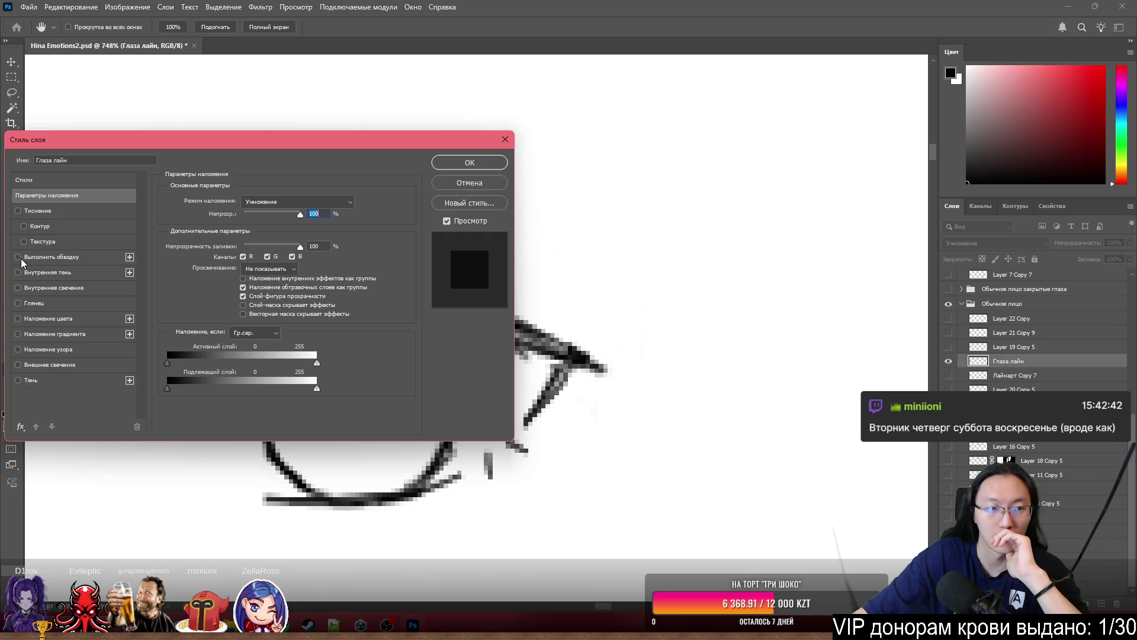
{"action": "left_click", "coordinate": [18, 257]}
{"action": "key", "text": "Return"}
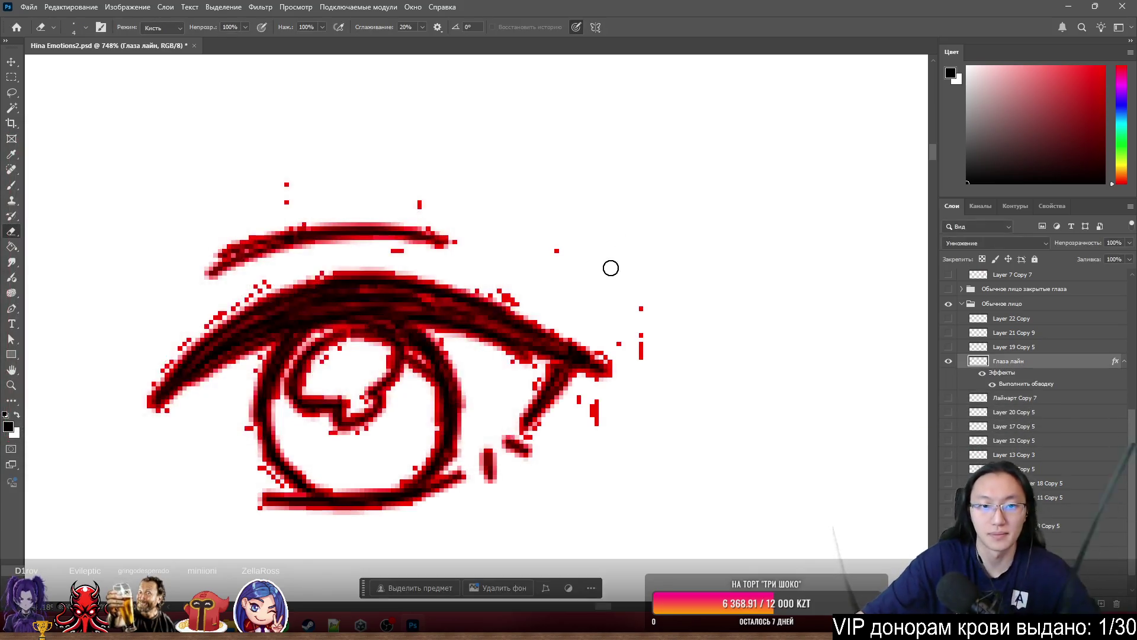
- Erase the stray specks the red stroke reveals right of and above the eye
{"action": "left_click_drag", "start_coordinate": [648, 304], "coordinate": [645, 376]}
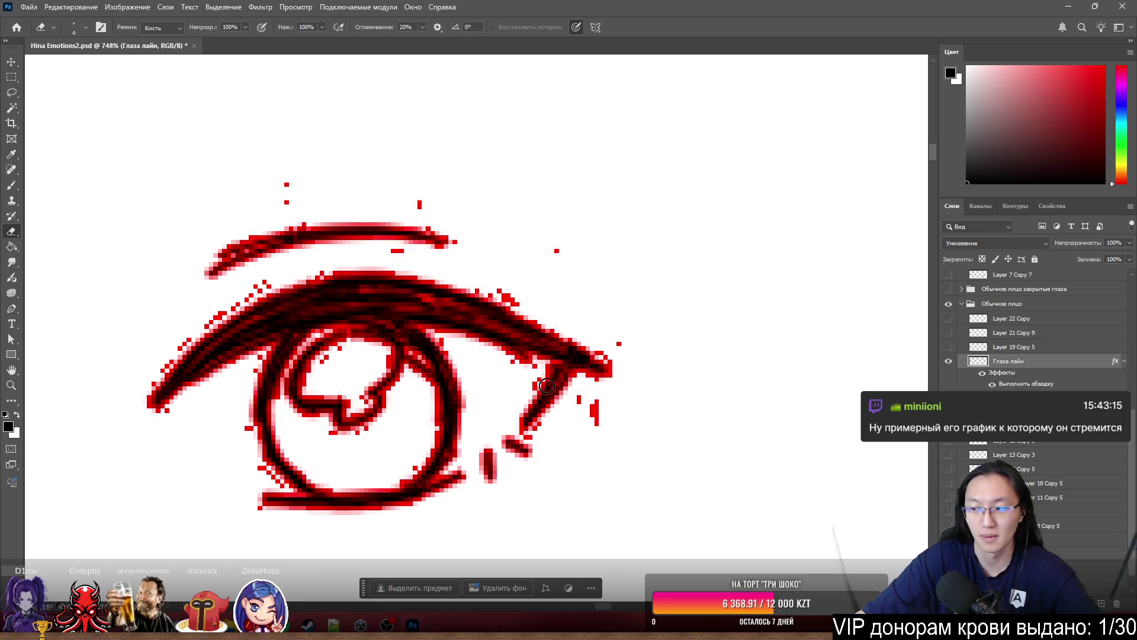
{"action": "scroll", "coordinate": [202, 346], "scroll_direction": "up", "scroll_amount": 4}
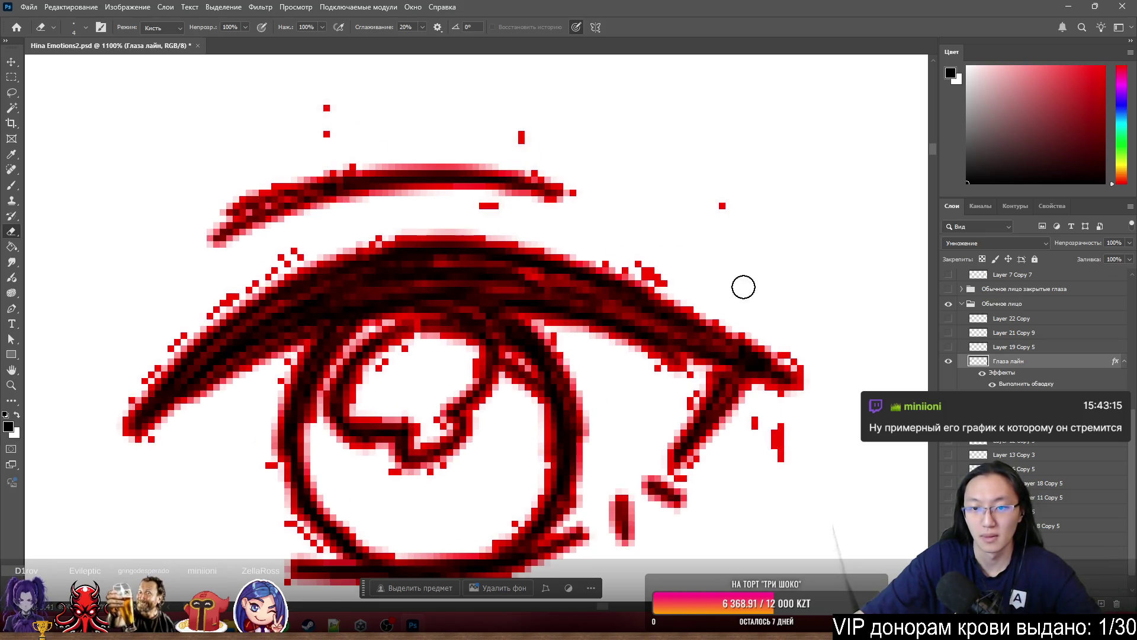
{"action": "mouse_move", "coordinate": [652, 264]}
{"action": "left_mouse_down"}
{"action": "mouse_move", "coordinate": [665, 274]}
{"action": "mouse_move", "coordinate": [624, 258]}
{"action": "left_mouse_up"}
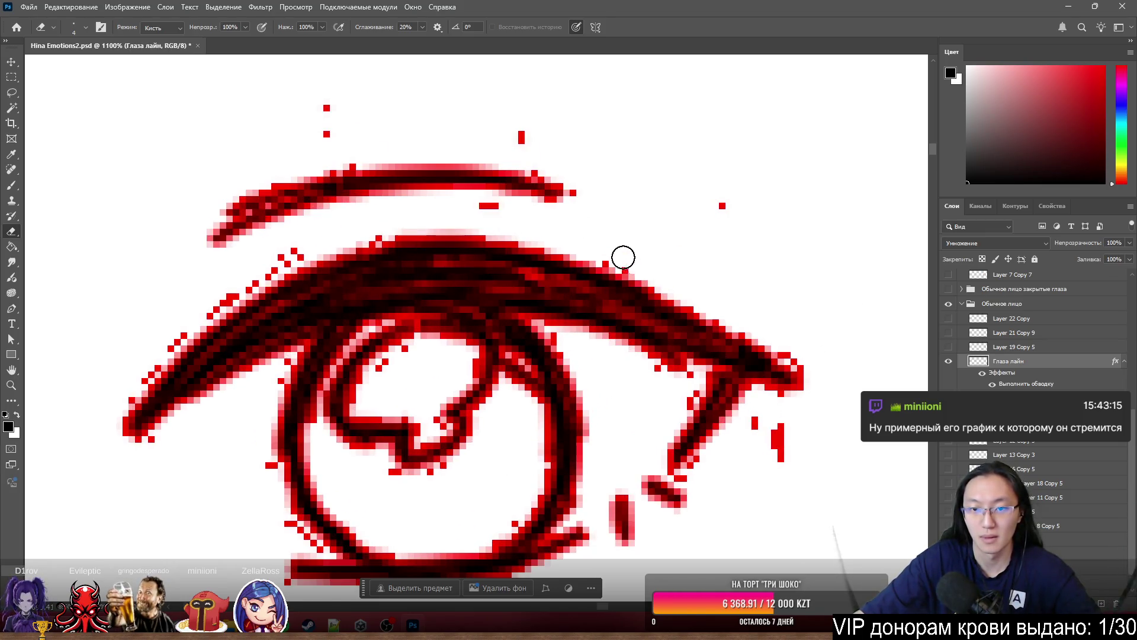
{"action": "left_click", "coordinate": [722, 205]}
{"action": "left_click", "coordinate": [521, 137]}
{"action": "left_click", "coordinate": [327, 108]}
{"action": "left_click", "coordinate": [326, 134]}
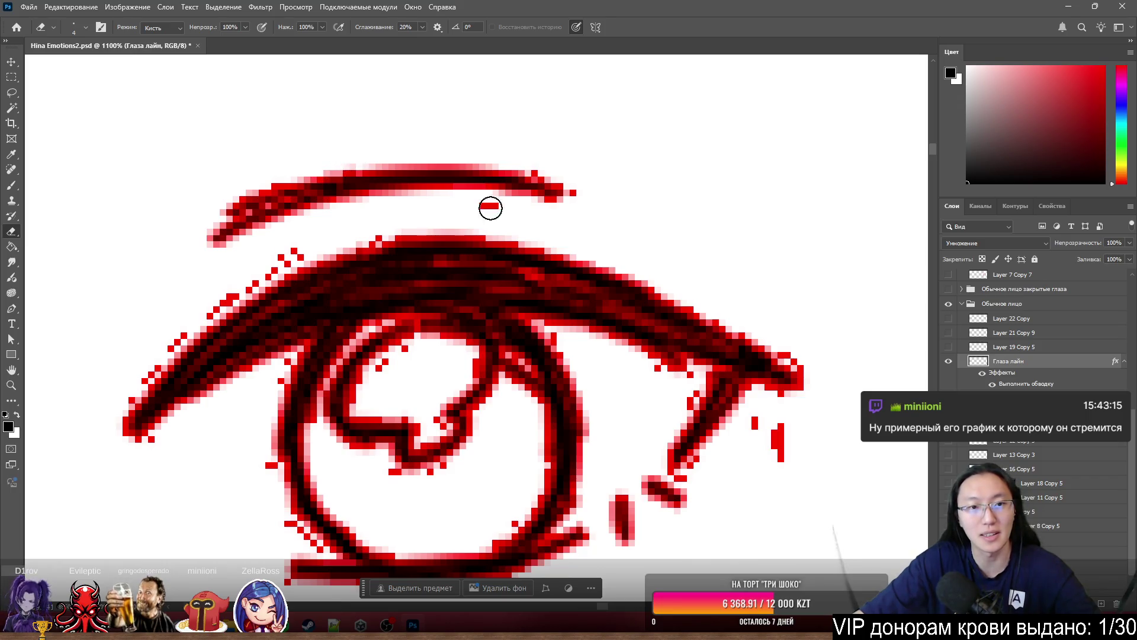
{"action": "left_click", "coordinate": [490, 207]}
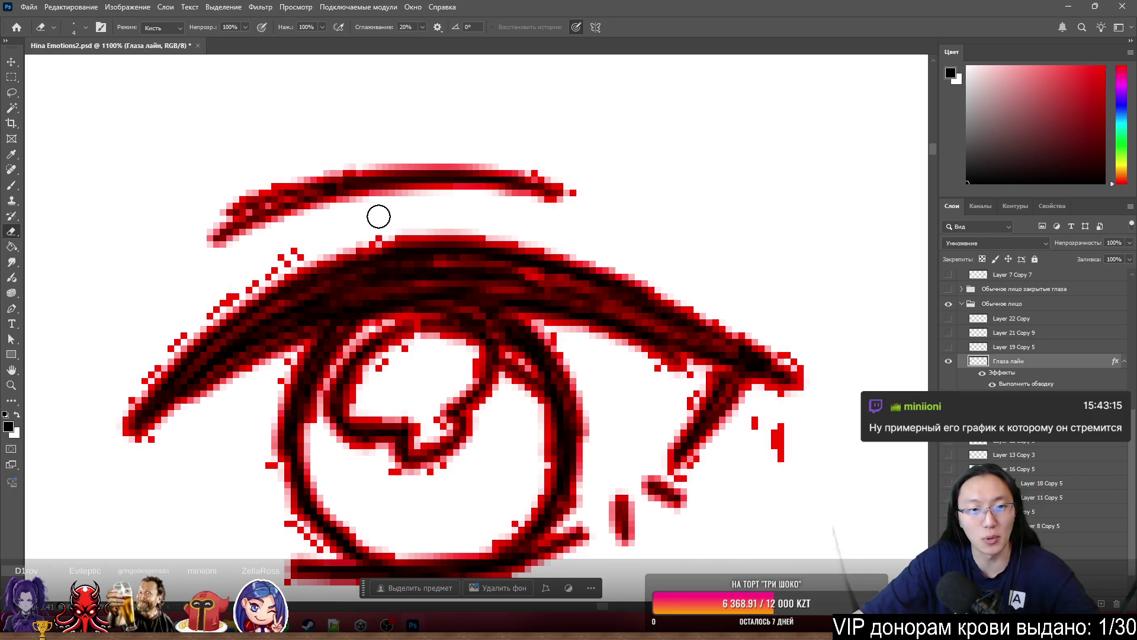
- Clean specks along the upper lash edge and stray pixels below the eyelid tip
{"action": "mouse_move", "coordinate": [328, 241]}
{"action": "left_mouse_down"}
{"action": "mouse_move", "coordinate": [221, 297]}
{"action": "mouse_move", "coordinate": [114, 394]}
{"action": "left_mouse_up"}
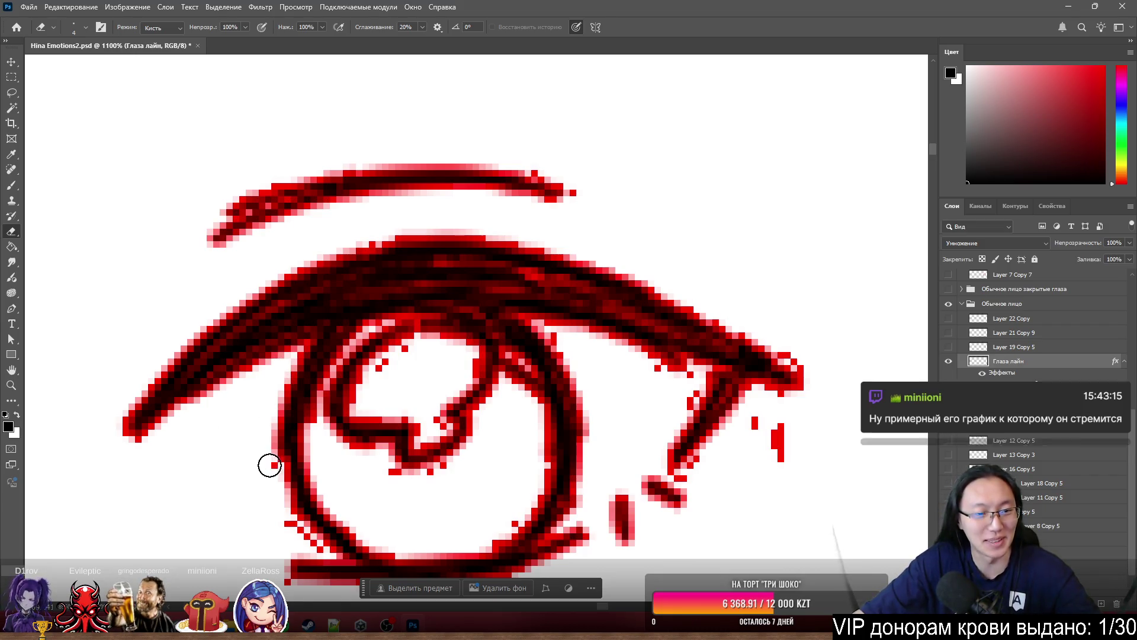
{"action": "scroll", "coordinate": [263, 475], "scroll_direction": "down", "scroll_amount": 3}
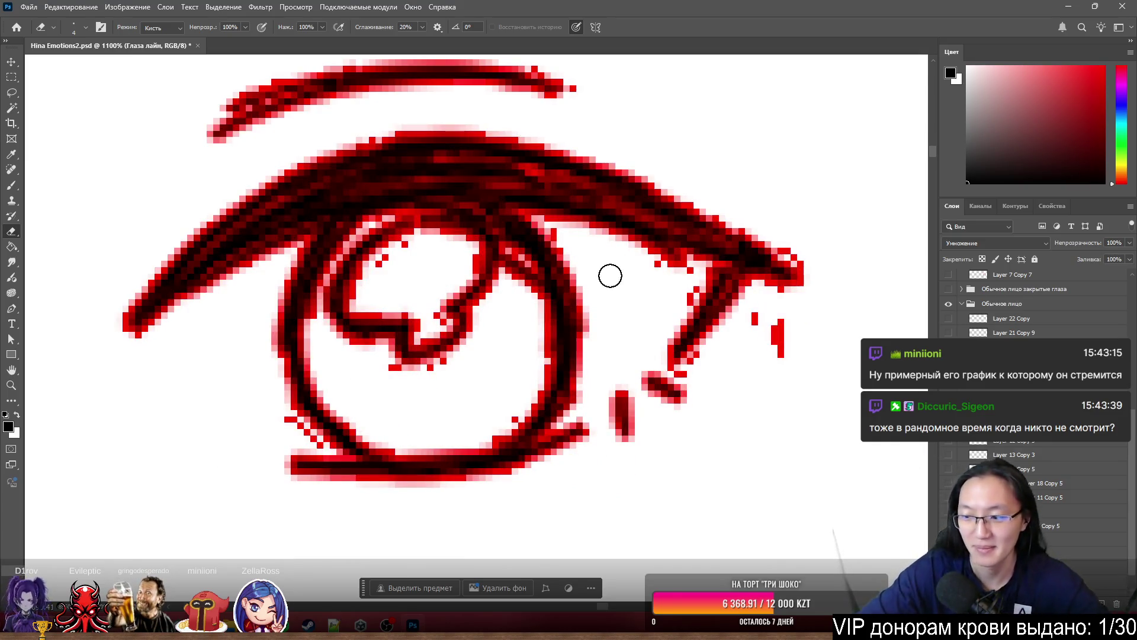
{"action": "mouse_move", "coordinate": [779, 352]}
{"action": "left_mouse_down"}
{"action": "mouse_move", "coordinate": [781, 328]}
{"action": "mouse_move", "coordinate": [752, 330]}
{"action": "left_mouse_up"}
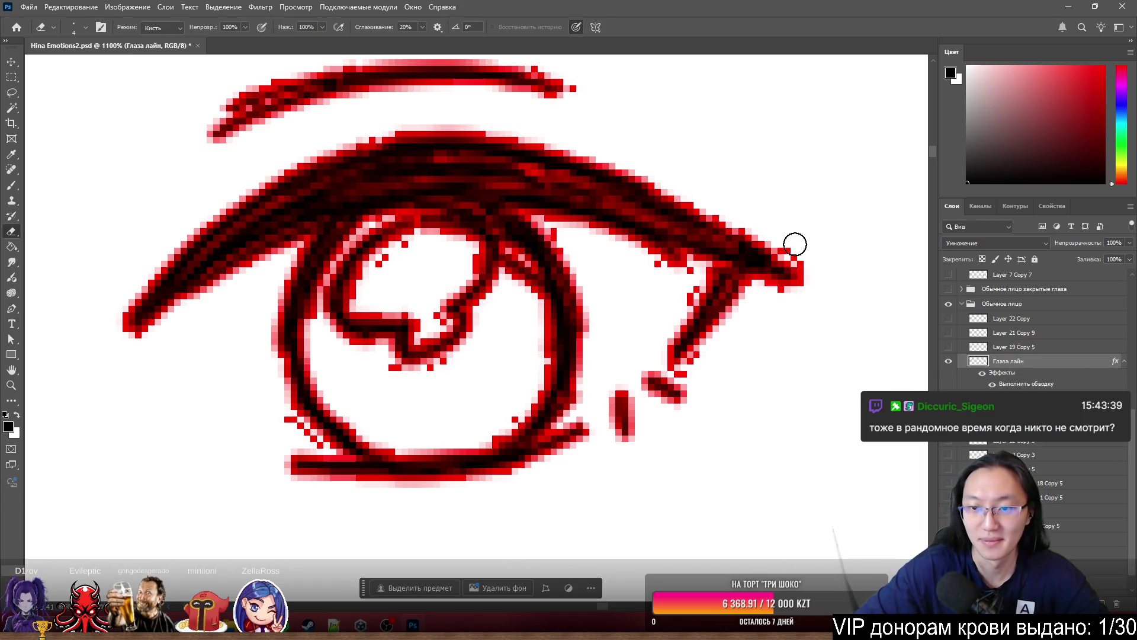
{"action": "mouse_move", "coordinate": [680, 272]}
{"action": "left_mouse_down"}
{"action": "mouse_move", "coordinate": [665, 272]}
{"action": "mouse_move", "coordinate": [680, 296]}
{"action": "left_mouse_up"}
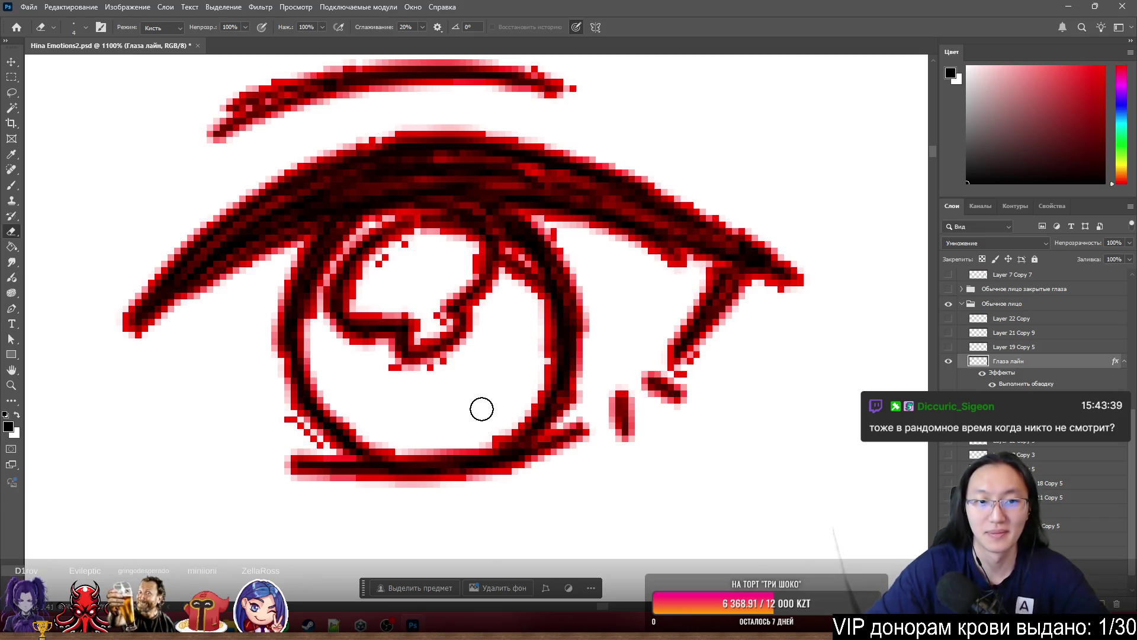
{"action": "scroll", "coordinate": [622, 459], "scroll_direction": "down", "scroll_amount": 5}
- Erase the stray dots and fringe pixels along the left and right upper eyelid edges
{"action": "scroll", "coordinate": [378, 202], "scroll_direction": "up", "scroll_amount": 4}
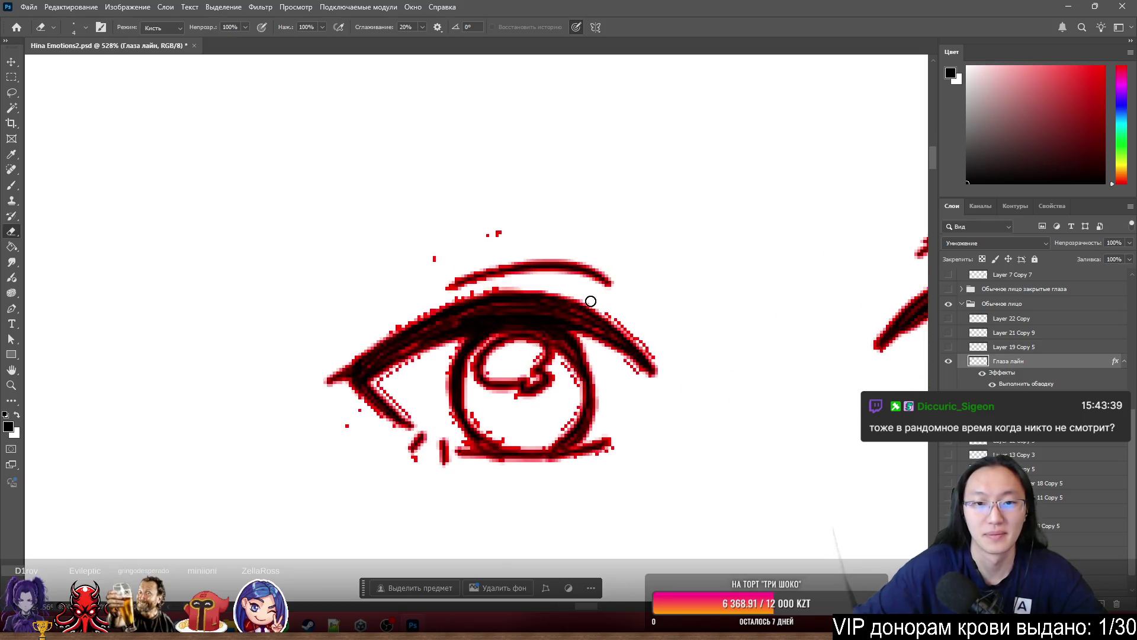
{"action": "mouse_move", "coordinate": [459, 254]}
{"action": "left_mouse_down"}
{"action": "mouse_move", "coordinate": [480, 241]}
{"action": "mouse_move", "coordinate": [401, 279]}
{"action": "left_mouse_up"}
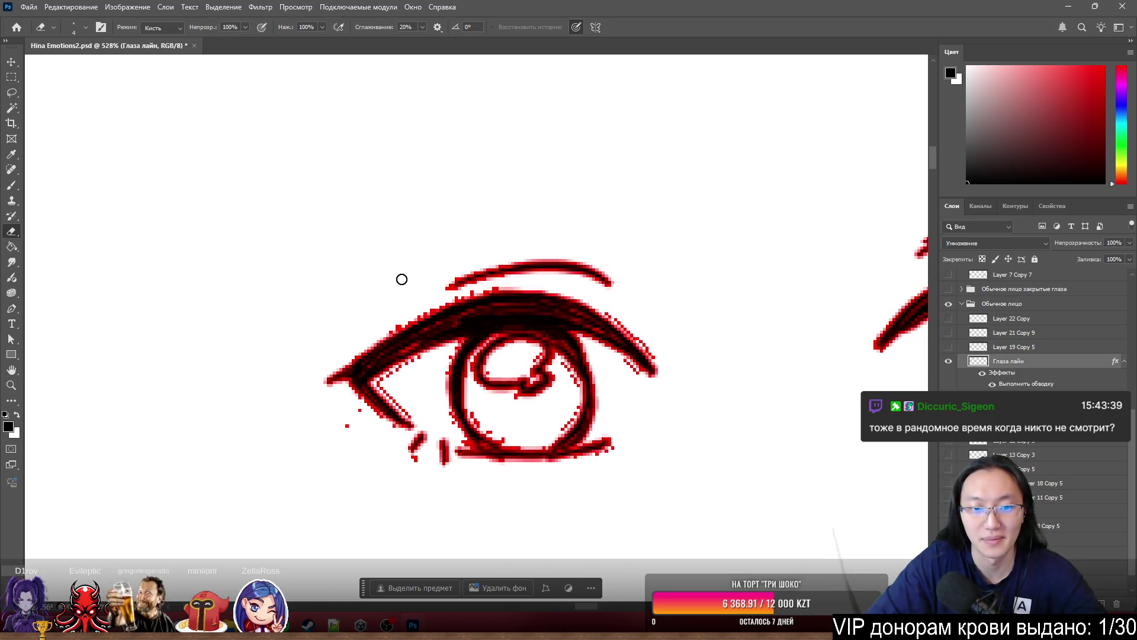
{"action": "left_click_drag", "start_coordinate": [400, 321], "coordinate": [386, 330]}
{"action": "left_click", "coordinate": [359, 410]}
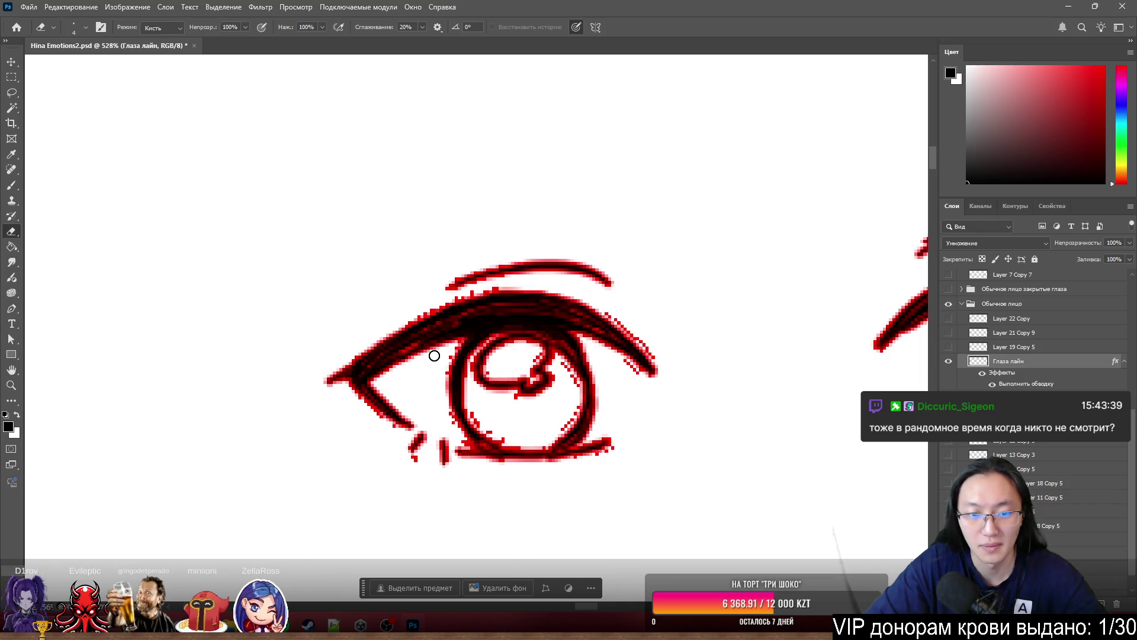
{"action": "scroll", "coordinate": [538, 403], "scroll_direction": "up", "scroll_amount": 5}
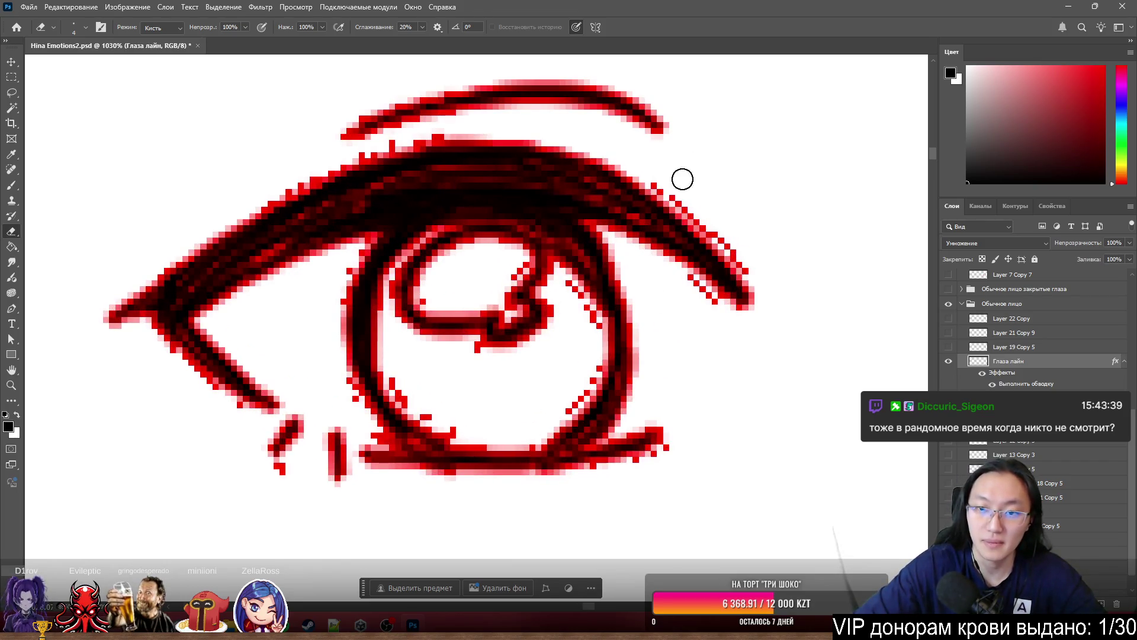
{"action": "mouse_move", "coordinate": [669, 183]}
{"action": "left_mouse_down"}
{"action": "mouse_move", "coordinate": [754, 261]}
{"action": "mouse_move", "coordinate": [733, 311]}
{"action": "mouse_move", "coordinate": [714, 309]}
{"action": "left_mouse_up"}
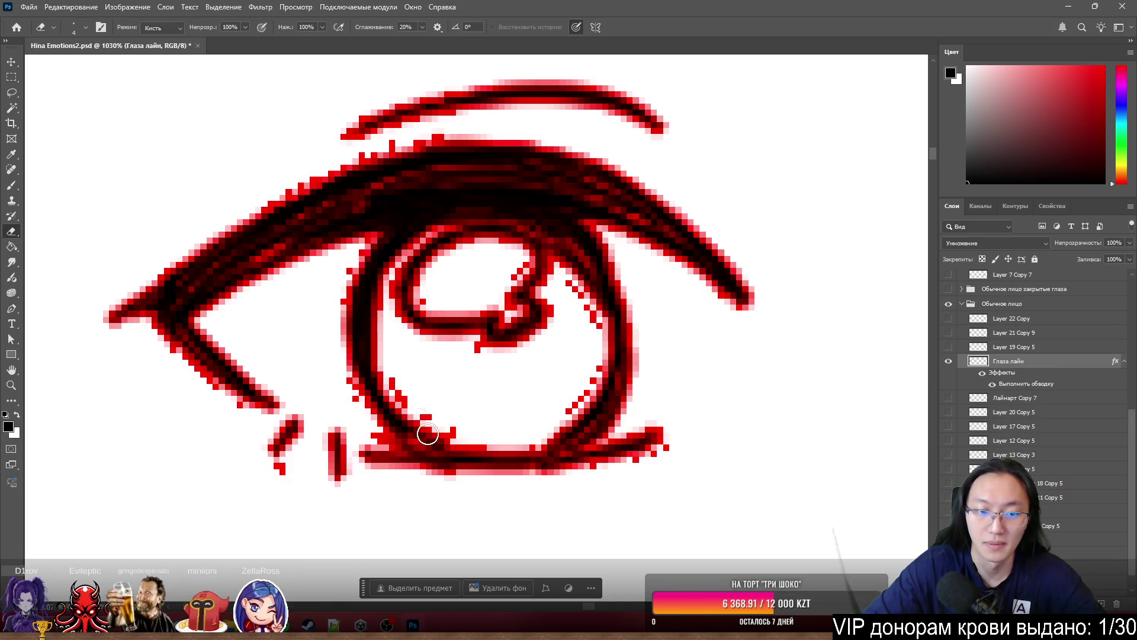
- Clean the stray pixel near the lower-left lash mark and the fringe along the inner iris edge
{"action": "left_click", "coordinate": [283, 470]}
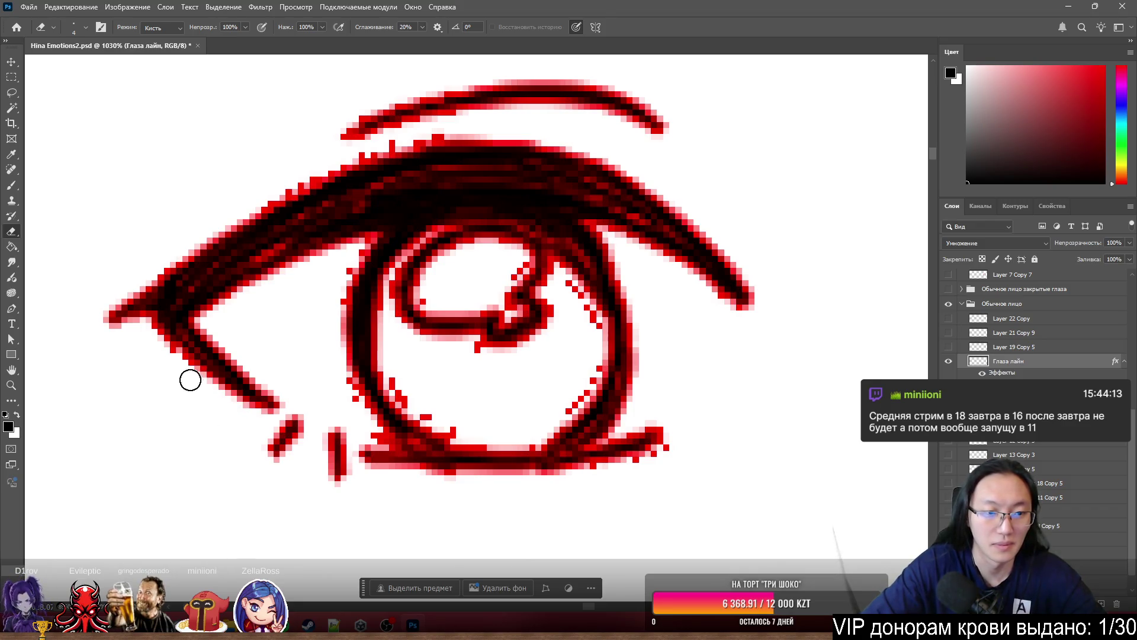
{"action": "mouse_move", "coordinate": [398, 365]}
{"action": "left_mouse_down"}
{"action": "mouse_move", "coordinate": [416, 404]}
{"action": "mouse_move", "coordinate": [457, 425]}
{"action": "left_mouse_up"}
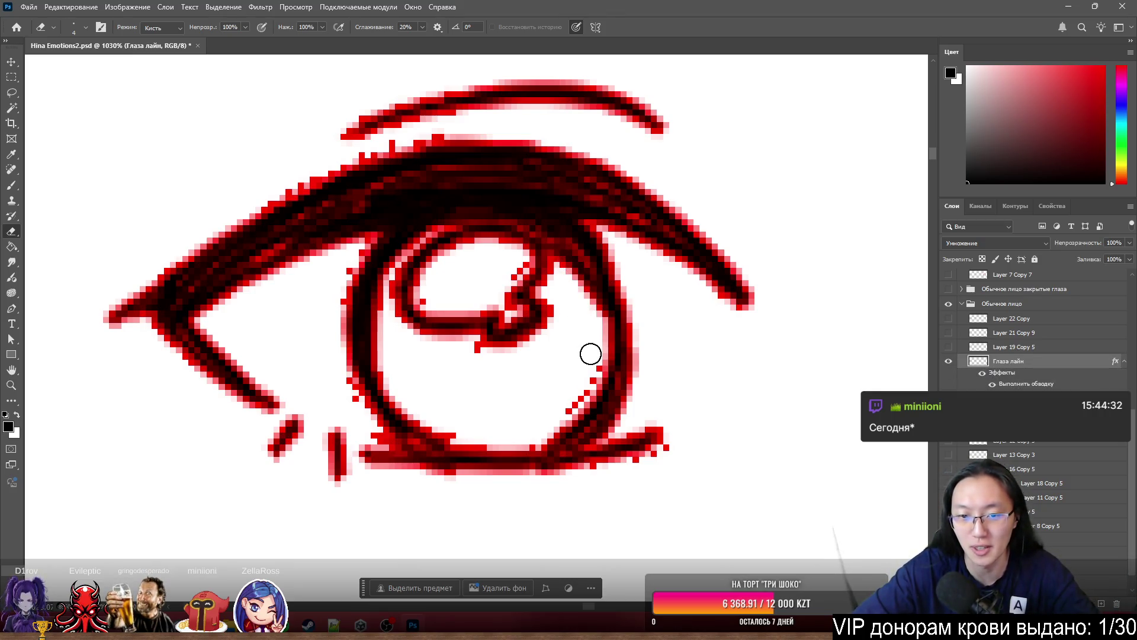
{"action": "left_click_drag", "start_coordinate": [570, 398], "coordinate": [559, 402]}
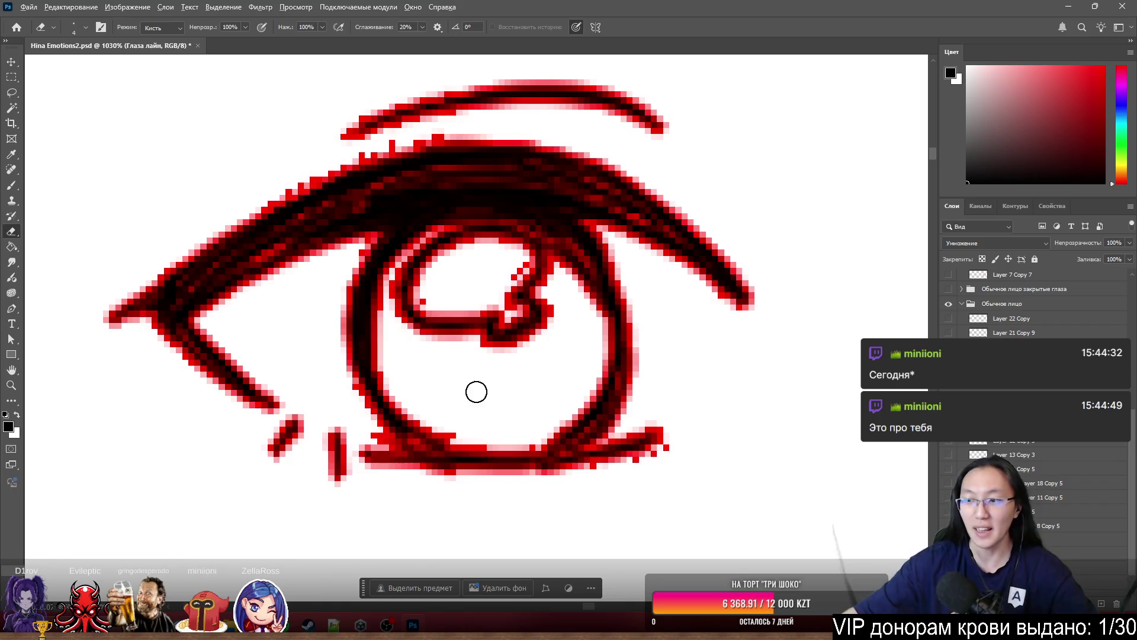
{"action": "scroll", "coordinate": [425, 209], "scroll_direction": "down", "scroll_amount": 4}
{"action": "scroll", "coordinate": [458, 308], "scroll_direction": "up", "scroll_amount": 4}
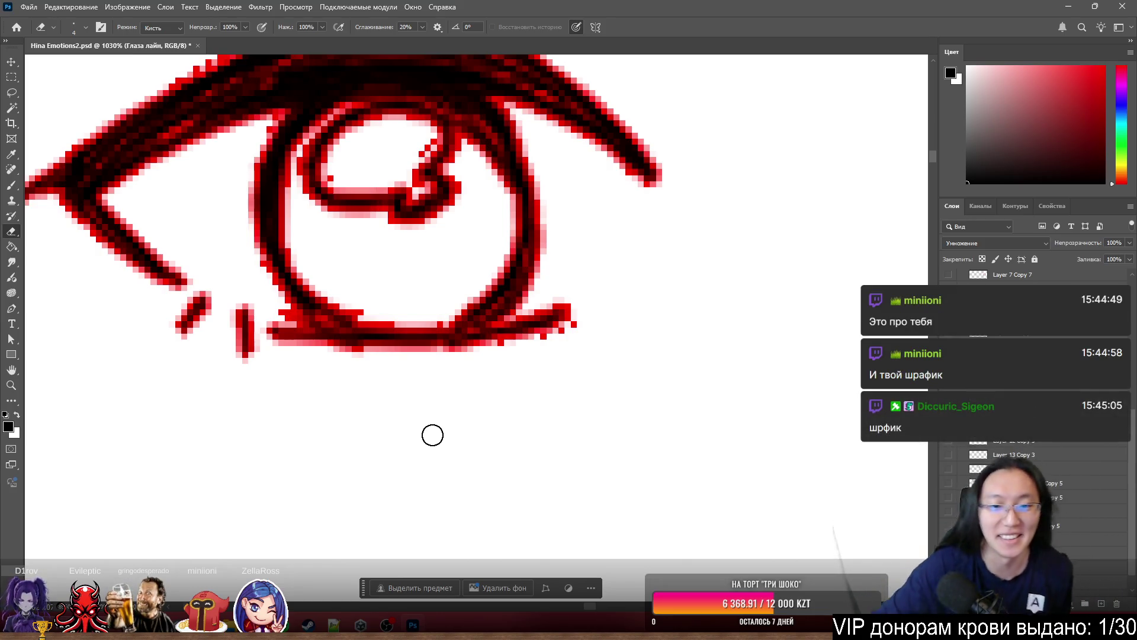
{"action": "scroll", "coordinate": [638, 423], "scroll_direction": "down", "scroll_amount": 3}
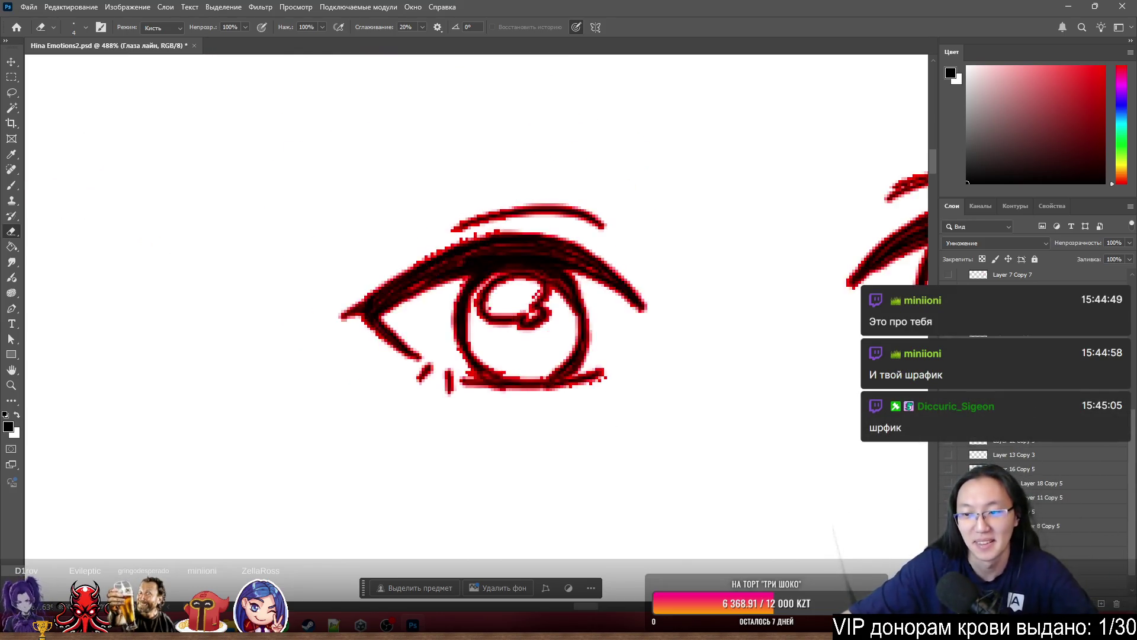
- Turn off the red stroke on Глаза лайн so the eye lines show black over the full face
{"action": "scroll", "coordinate": [537, 311], "scroll_direction": "down", "scroll_amount": 2}
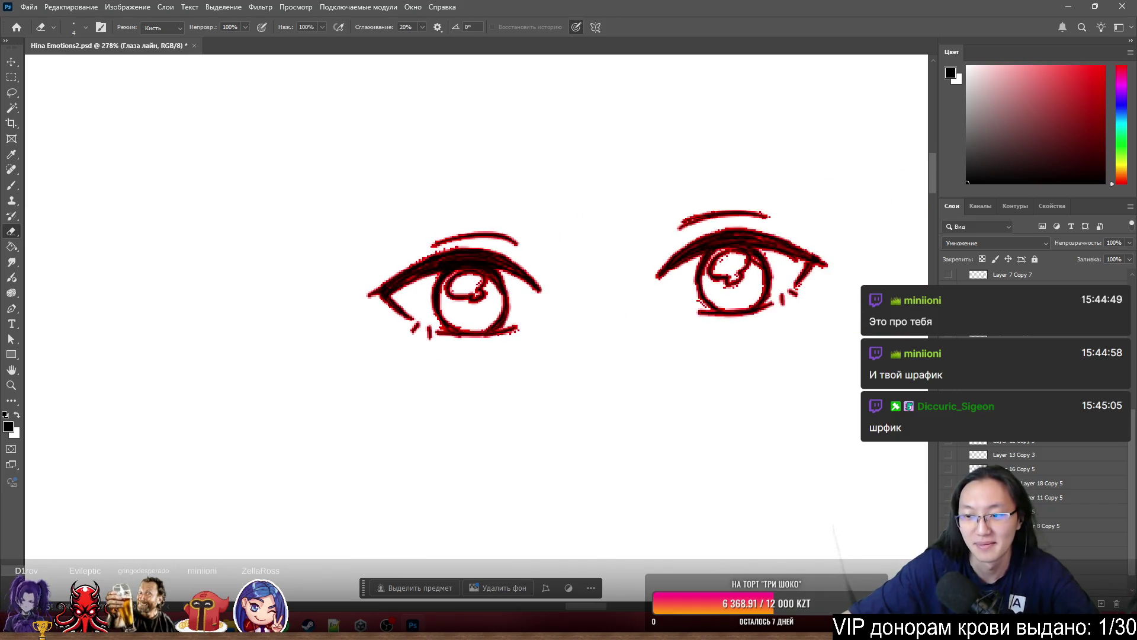
{"action": "left_click", "coordinate": [949, 288]}
{"action": "scroll", "coordinate": [664, 308], "scroll_direction": "up", "scroll_amount": 2}
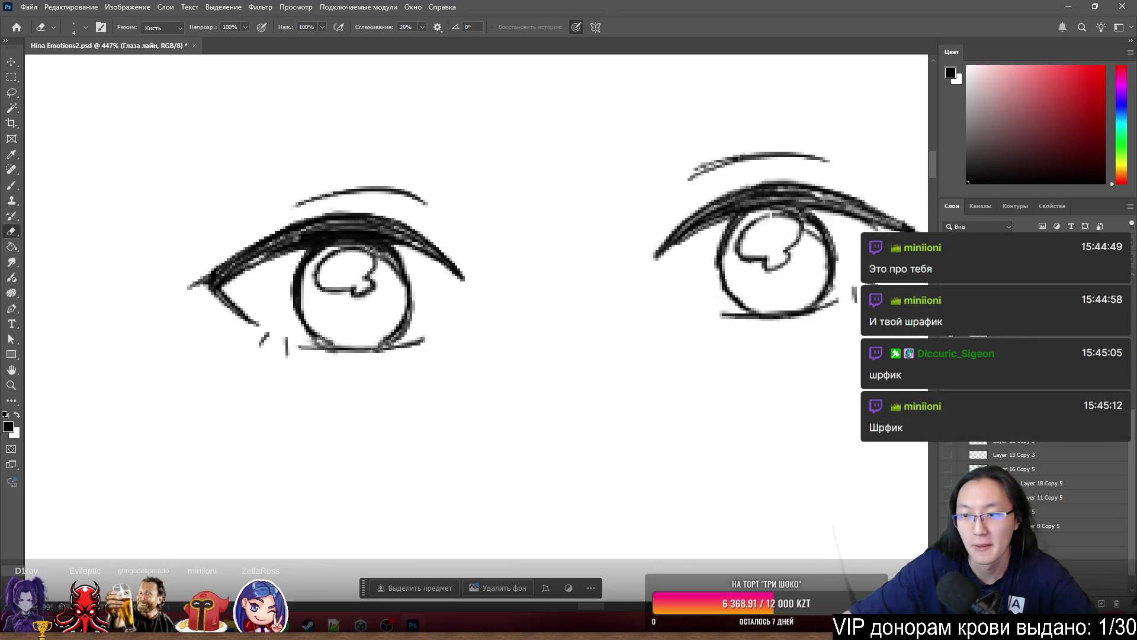
{"action": "key", "text": "Delete"}
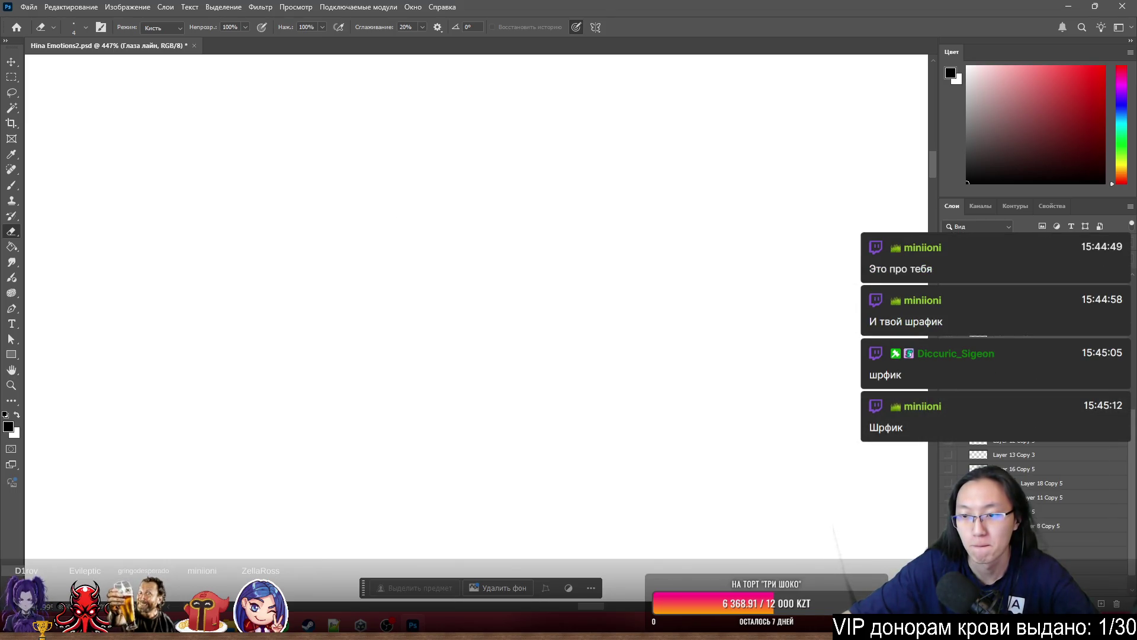
{"action": "key", "text": "ctrl+z"}
{"action": "key", "text": "ctrl+j"}
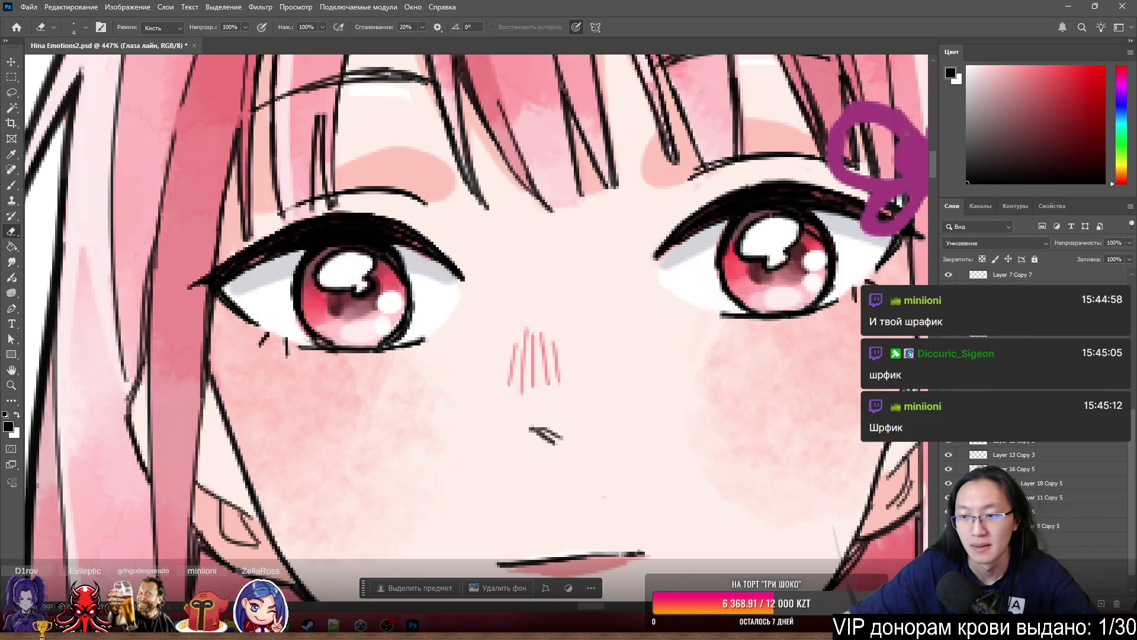
- On Лайнарт Copy 7, erase the left eye's lower eyelid line and lighten its upper lash and corner
{"action": "key", "text": "ctrl+z"}
{"action": "left_click_drag", "start_coordinate": [418, 263], "coordinate": [438, 254]}
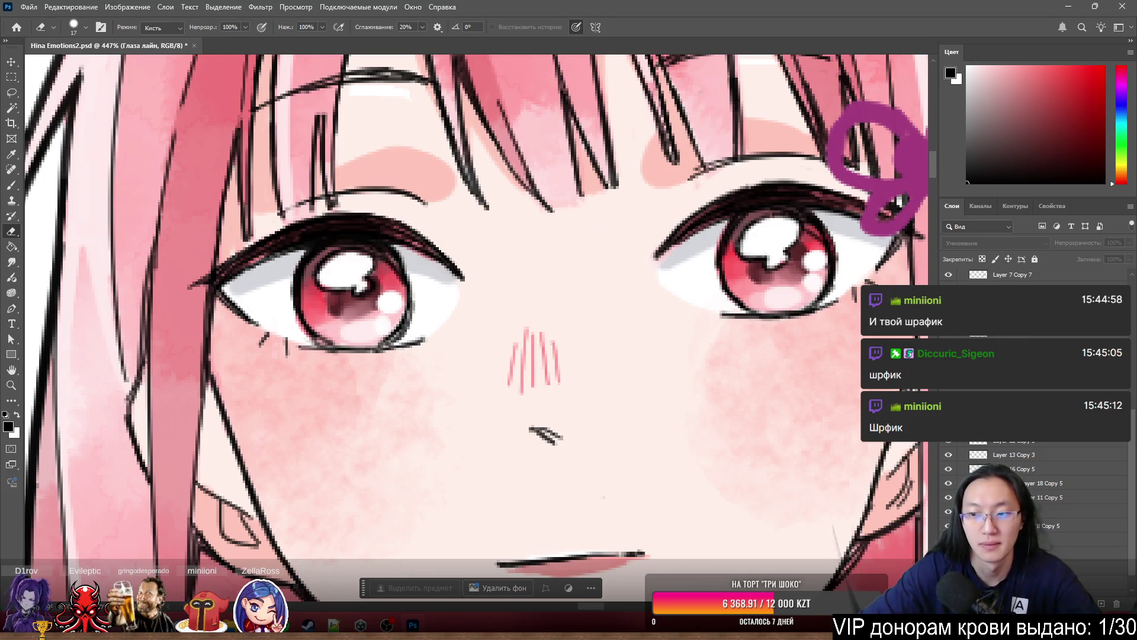
{"action": "key", "text": "ctrl+shift+z"}
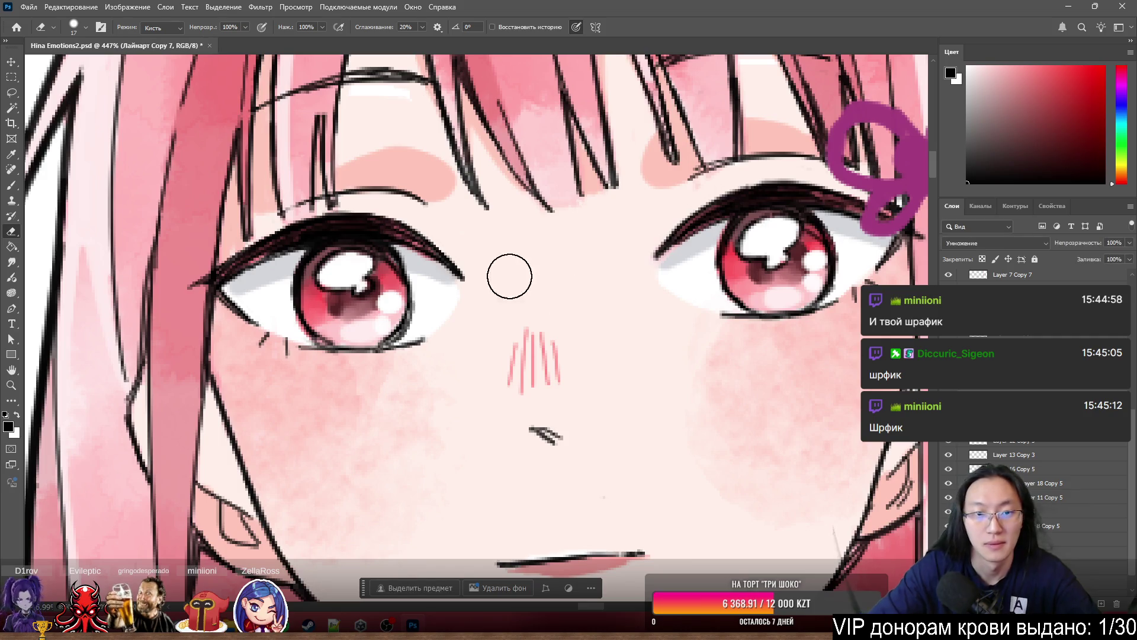
{"action": "mouse_move", "coordinate": [408, 337]}
{"action": "left_mouse_down"}
{"action": "mouse_move", "coordinate": [317, 337]}
{"action": "mouse_move", "coordinate": [350, 322]}
{"action": "mouse_move", "coordinate": [239, 310]}
{"action": "mouse_move", "coordinate": [241, 274]}
{"action": "mouse_move", "coordinate": [183, 277]}
{"action": "left_mouse_up"}
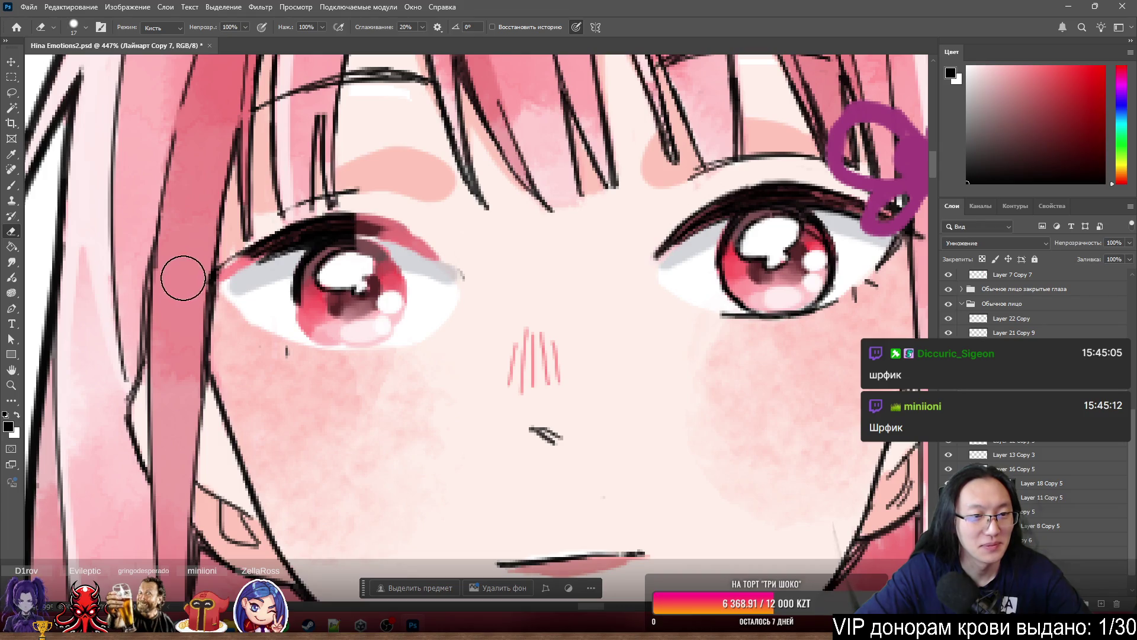
{"action": "mouse_move", "coordinate": [368, 237]}
{"action": "left_mouse_down"}
{"action": "mouse_move", "coordinate": [241, 267]}
{"action": "mouse_move", "coordinate": [241, 284]}
{"action": "left_mouse_up"}
{"action": "left_click_drag", "start_coordinate": [464, 274], "coordinate": [452, 259]}
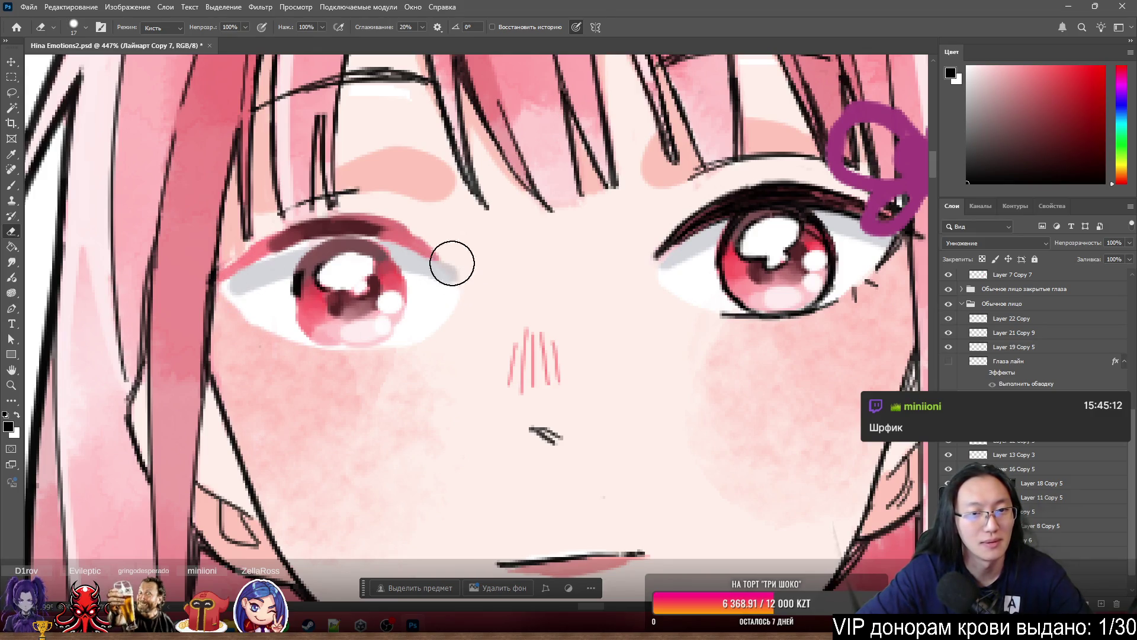
{"action": "mouse_move", "coordinate": [364, 190]}
{"action": "left_mouse_down"}
{"action": "mouse_move", "coordinate": [279, 178]}
{"action": "mouse_move", "coordinate": [296, 200]}
{"action": "left_mouse_up"}
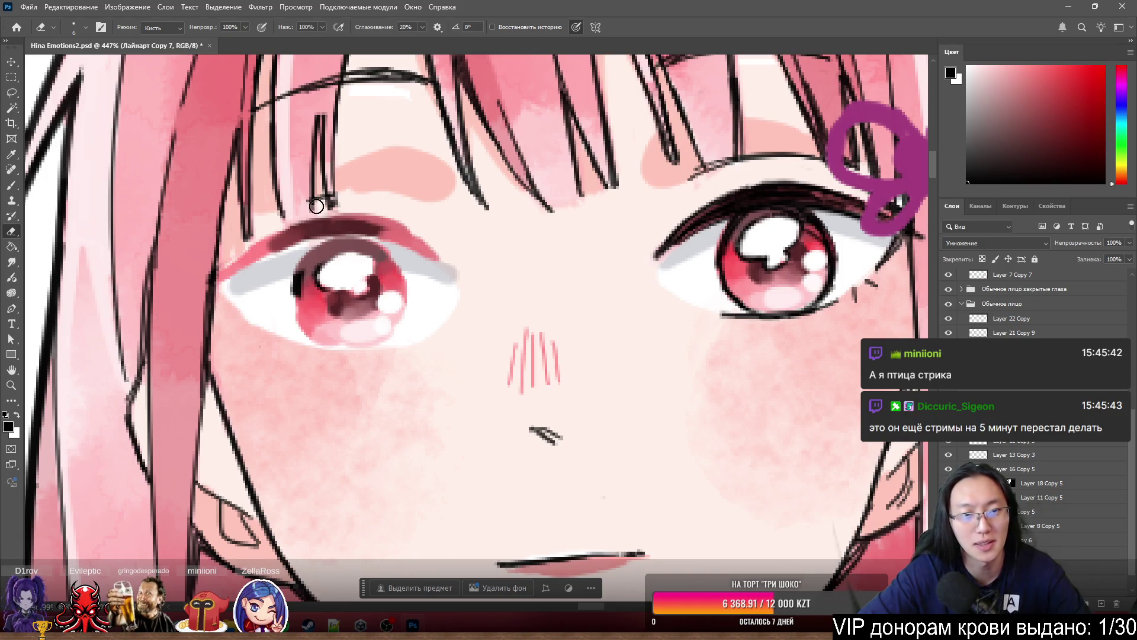
{"action": "key", "text": "bracketleft"}
{"action": "key", "text": "bracketleft"}
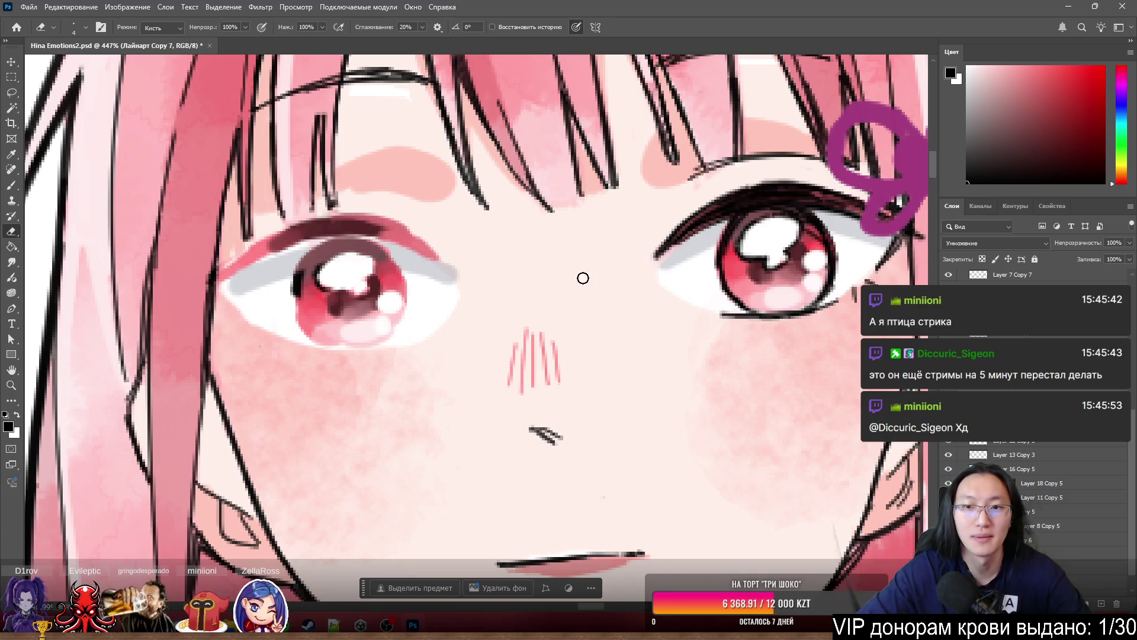
- Erase and lighten the right eye's lower lash line with a size-23 eraser
{"action": "scroll", "coordinate": [697, 254], "scroll_direction": "up", "scroll_amount": 2}
{"action": "scroll", "coordinate": [697, 254], "scroll_direction": "right", "scroll_amount": 5}
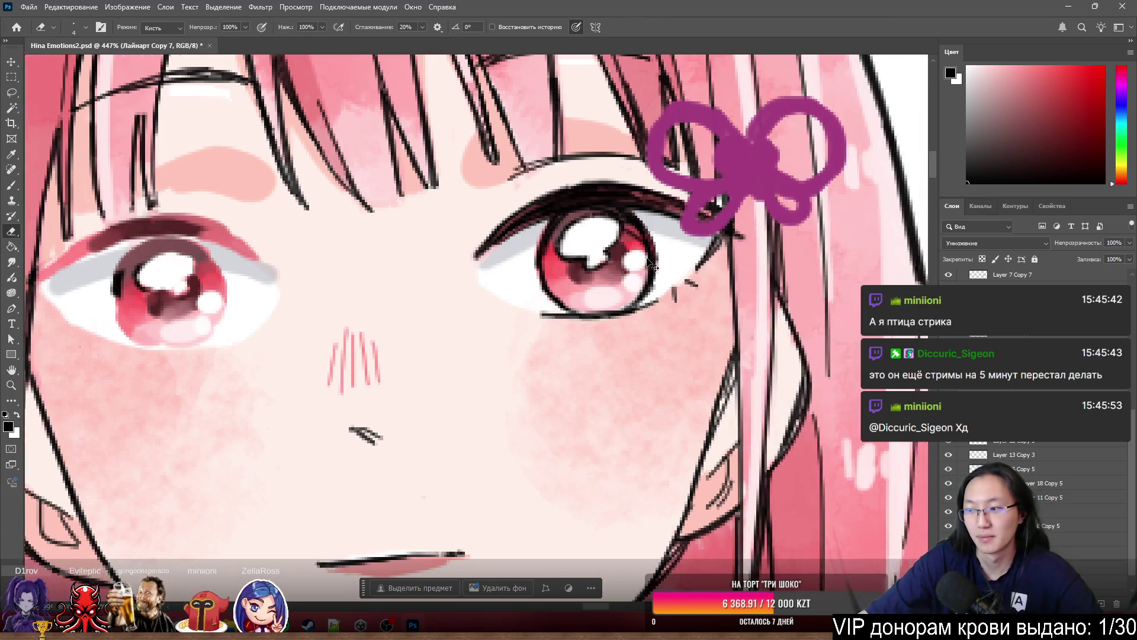
{"action": "key", "text": "bracketright"}
{"action": "key", "text": "bracketright"}
{"action": "key", "text": "bracketright"}
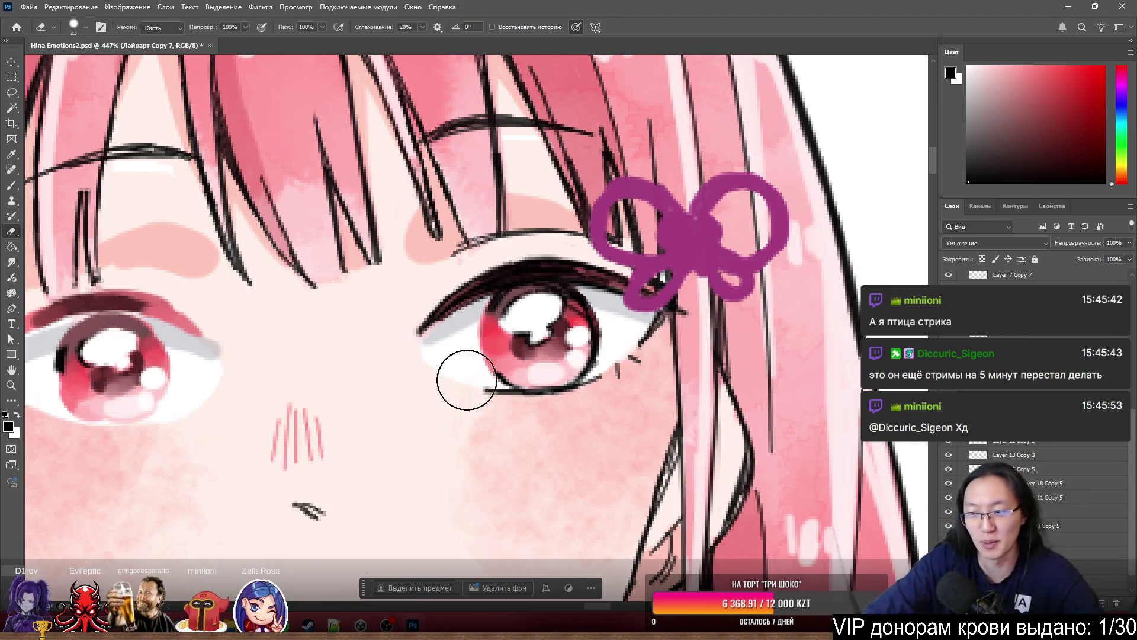
{"action": "left_click", "coordinate": [534, 386]}
{"action": "mouse_move", "coordinate": [535, 386]}
{"action": "left_mouse_down"}
{"action": "mouse_move", "coordinate": [503, 338]}
{"action": "mouse_move", "coordinate": [450, 320]}
{"action": "mouse_move", "coordinate": [490, 279]}
{"action": "mouse_move", "coordinate": [447, 271]}
{"action": "left_mouse_up"}
{"action": "mouse_move", "coordinate": [533, 393]}
{"action": "left_mouse_down"}
{"action": "mouse_move", "coordinate": [606, 366]}
{"action": "mouse_move", "coordinate": [634, 317]}
{"action": "mouse_move", "coordinate": [589, 284]}
{"action": "mouse_move", "coordinate": [528, 271]}
{"action": "mouse_move", "coordinate": [538, 241]}
{"action": "mouse_move", "coordinate": [605, 274]}
{"action": "mouse_move", "coordinate": [527, 285]}
{"action": "left_mouse_up"}
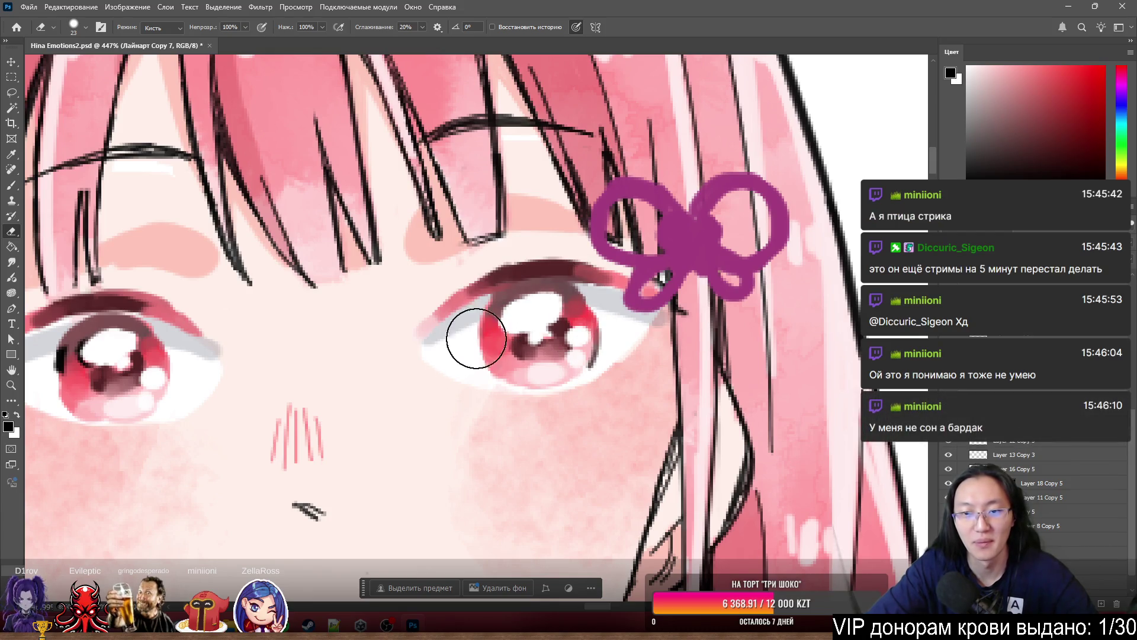
- Compare the eye layers before and after, then select the Глаза layer
{"action": "scroll", "coordinate": [345, 266], "scroll_direction": "down", "scroll_amount": 5}
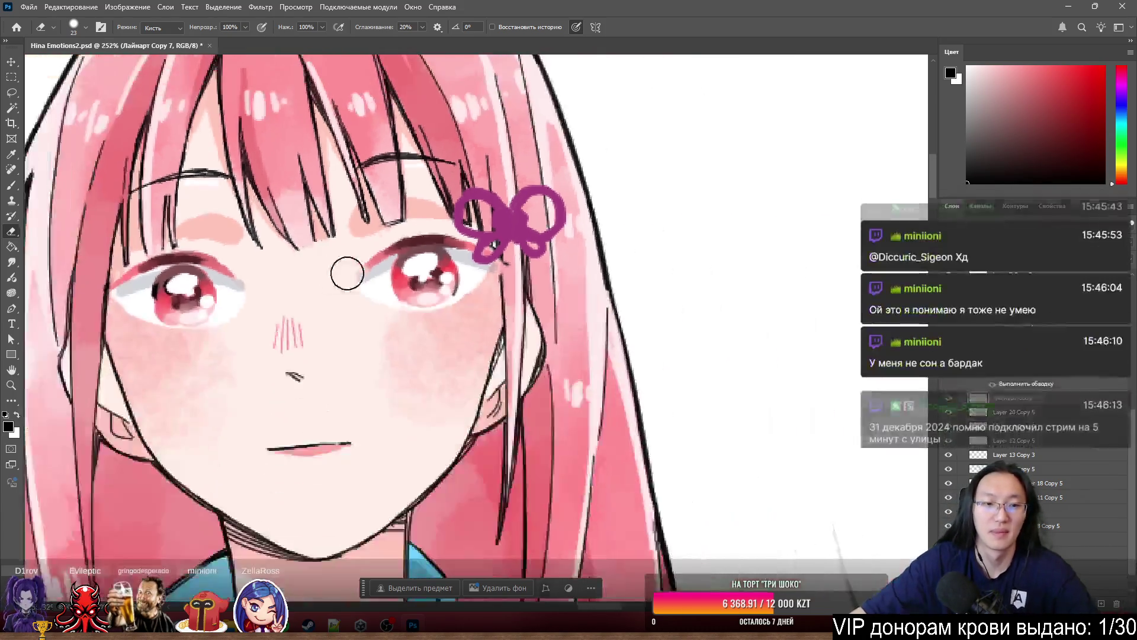
{"action": "scroll", "coordinate": [396, 380], "scroll_direction": "left", "scroll_amount": 3}
{"action": "scroll", "coordinate": [395, 379], "scroll_direction": "up", "scroll_amount": 3}
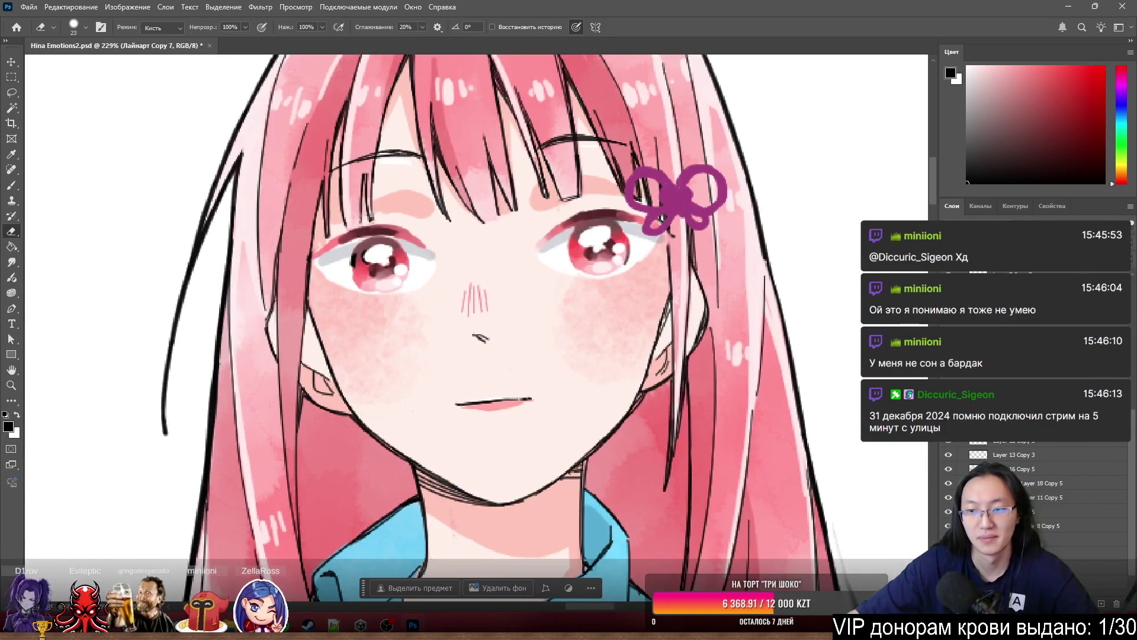
{"action": "scroll", "coordinate": [543, 299], "scroll_direction": "up", "scroll_amount": 2}
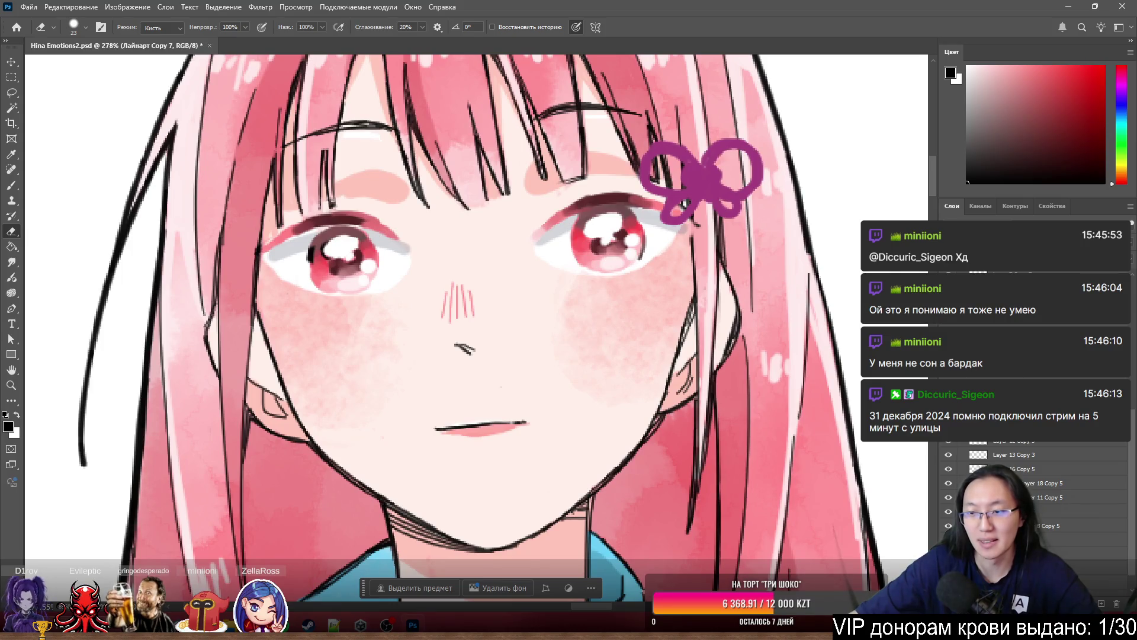
{"action": "left_click", "coordinate": [1114, 363]}
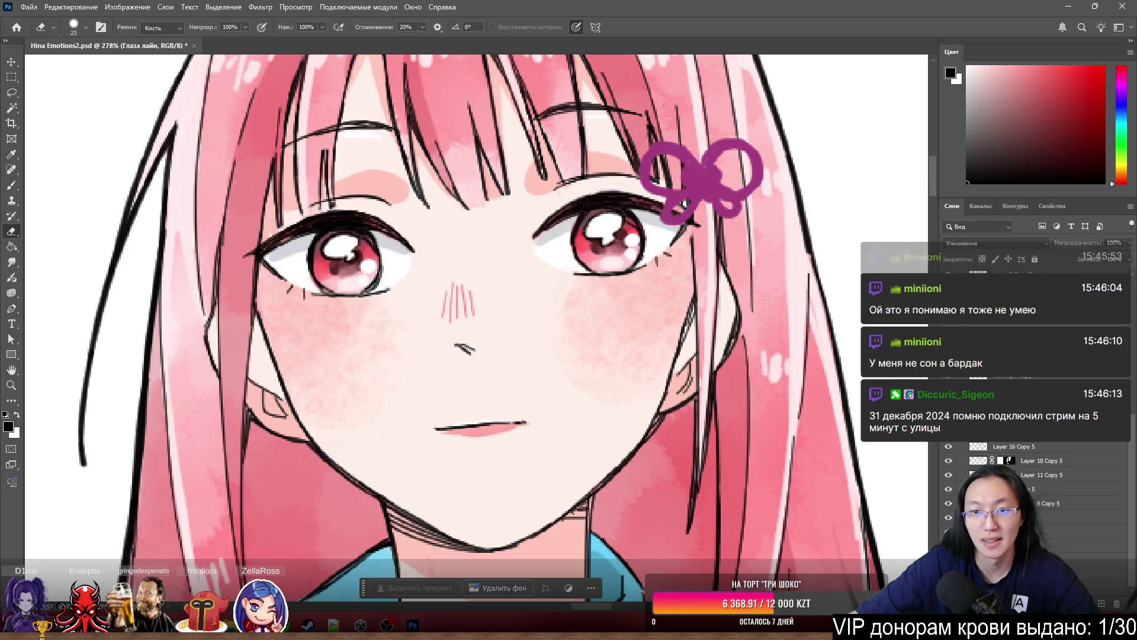
{"action": "key", "text": "ctrl+comma"}
{"action": "key", "text": "ctrl+comma"}
{"action": "key", "text": "ctrl+comma"}
{"action": "key", "text": "ctrl+comma"}
{"action": "key", "text": "ctrl+comma"}
{"action": "key", "text": "ctrl+comma"}
{"action": "key", "text": "ctrl+comma"}
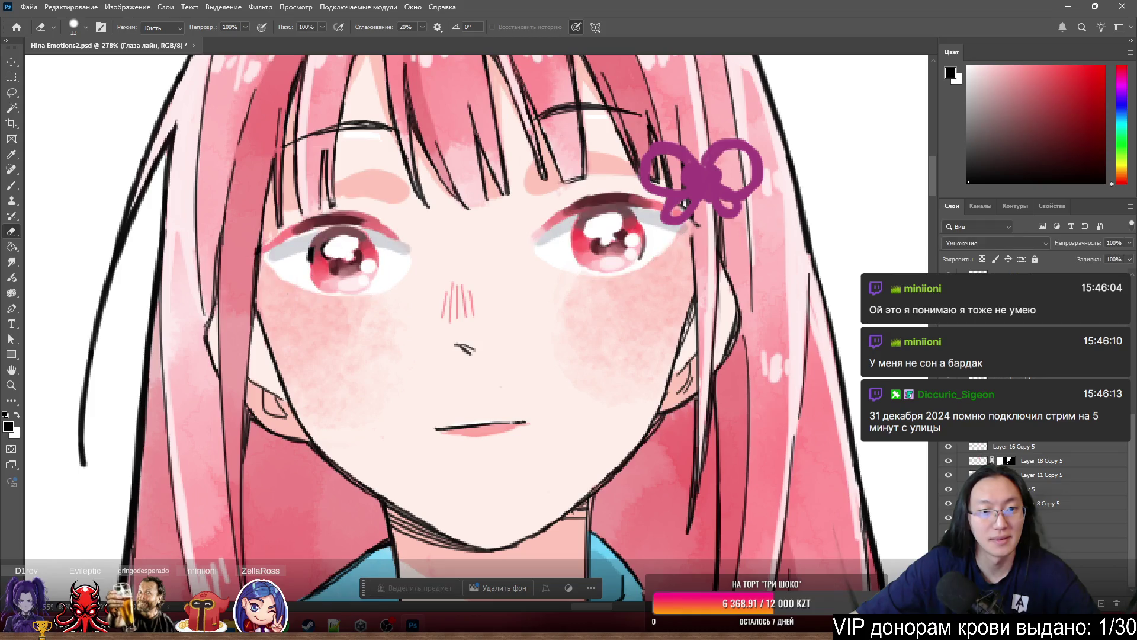
{"action": "key", "text": "ctrl+comma"}
{"action": "key", "text": "ctrl+comma"}
{"action": "key", "text": "ctrl+comma"}
{"action": "left_click", "coordinate": [1013, 432]}
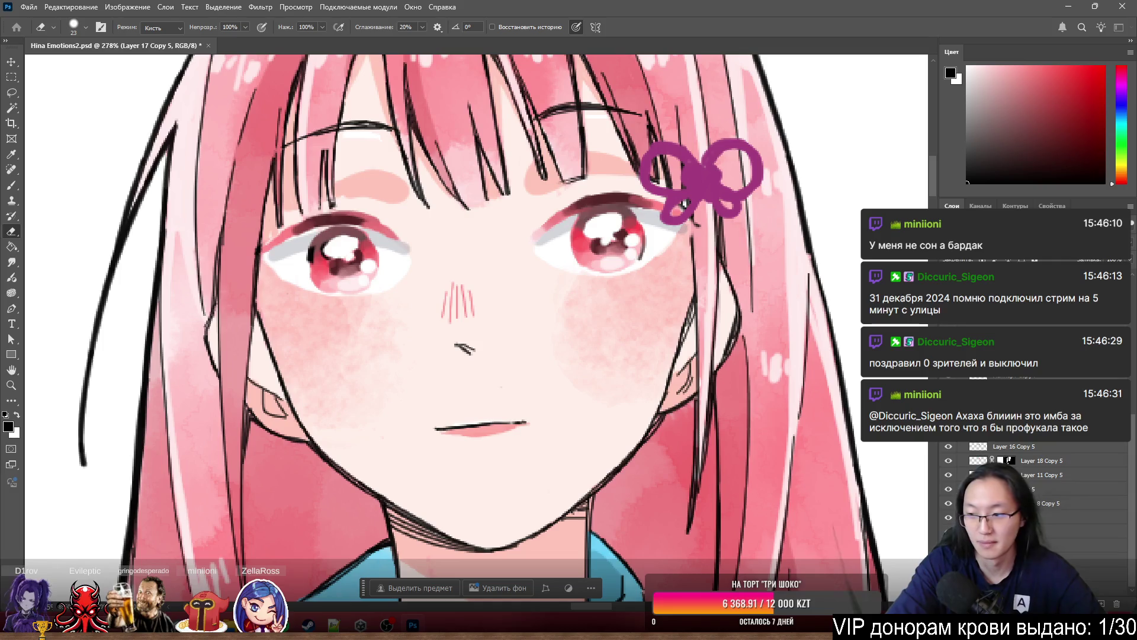
{"action": "key", "text": "alt+bracketright"}
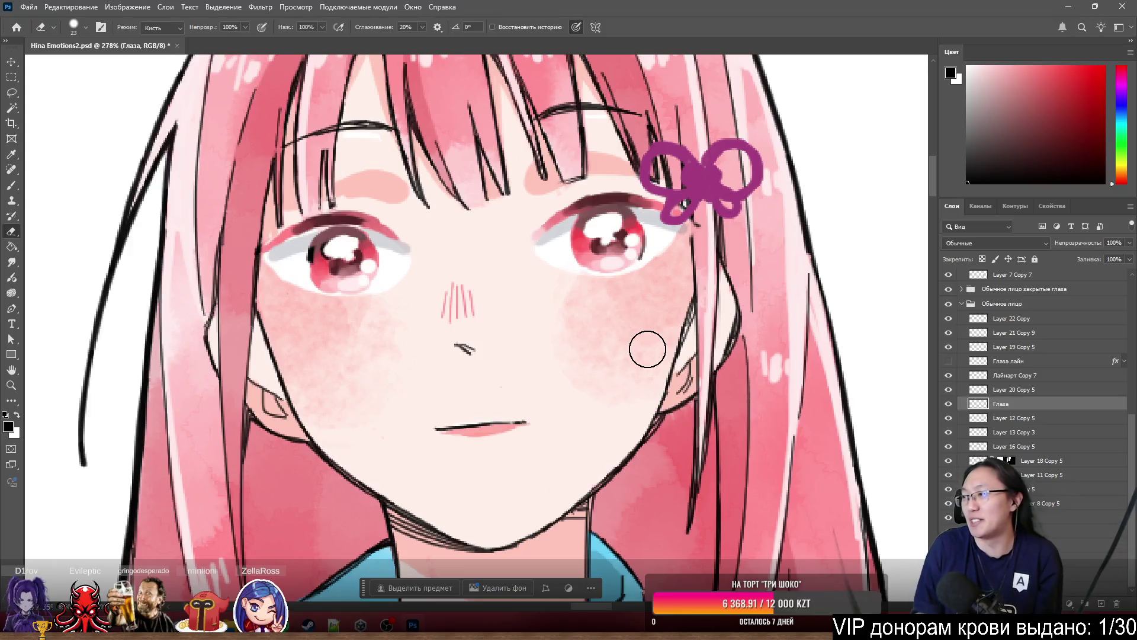
- With Глаза hidden, erase the small black marks inside the left eye on Лайнарт Copy 7
{"action": "scroll", "coordinate": [425, 136], "scroll_direction": "down", "scroll_amount": 5}
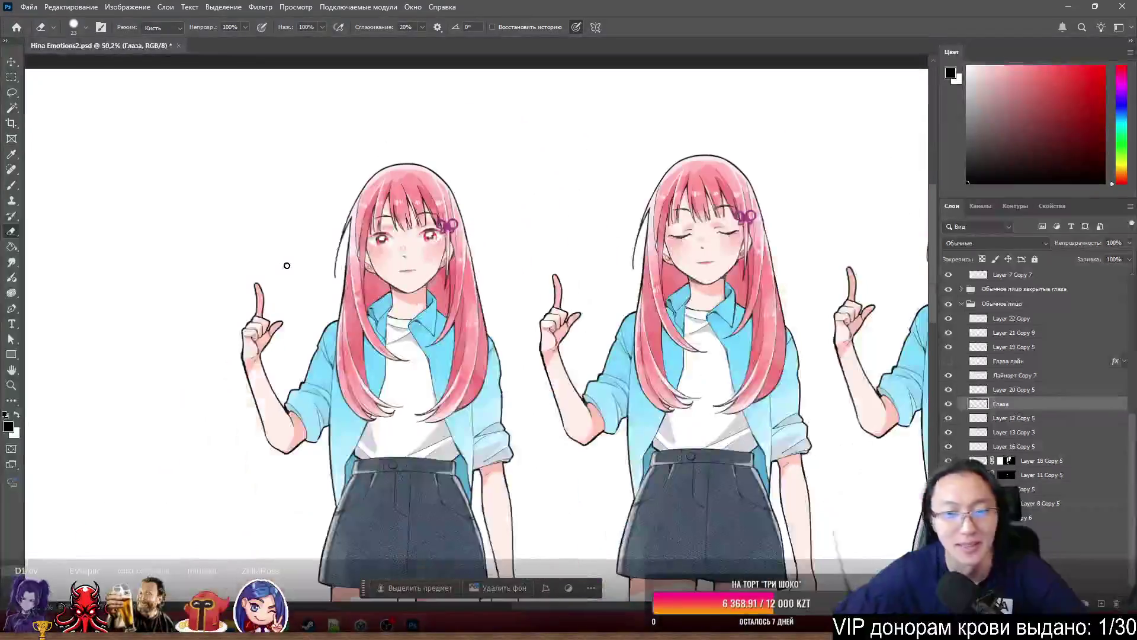
{"action": "scroll", "coordinate": [320, 282], "scroll_direction": "up", "scroll_amount": 3}
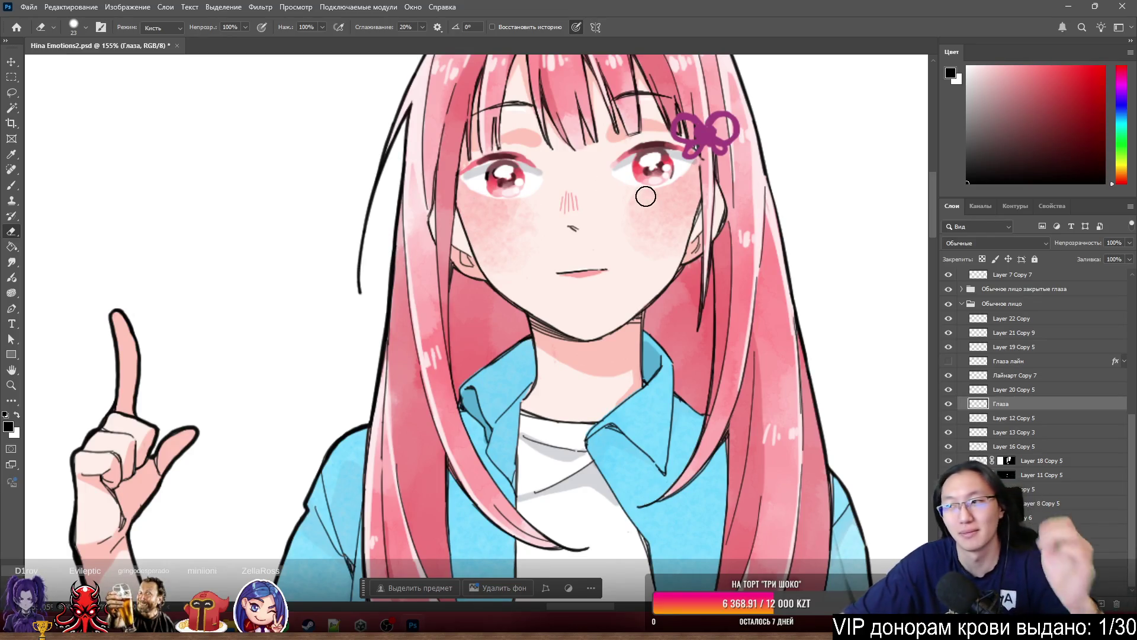
{"action": "scroll", "coordinate": [651, 172], "scroll_direction": "up", "scroll_amount": 5}
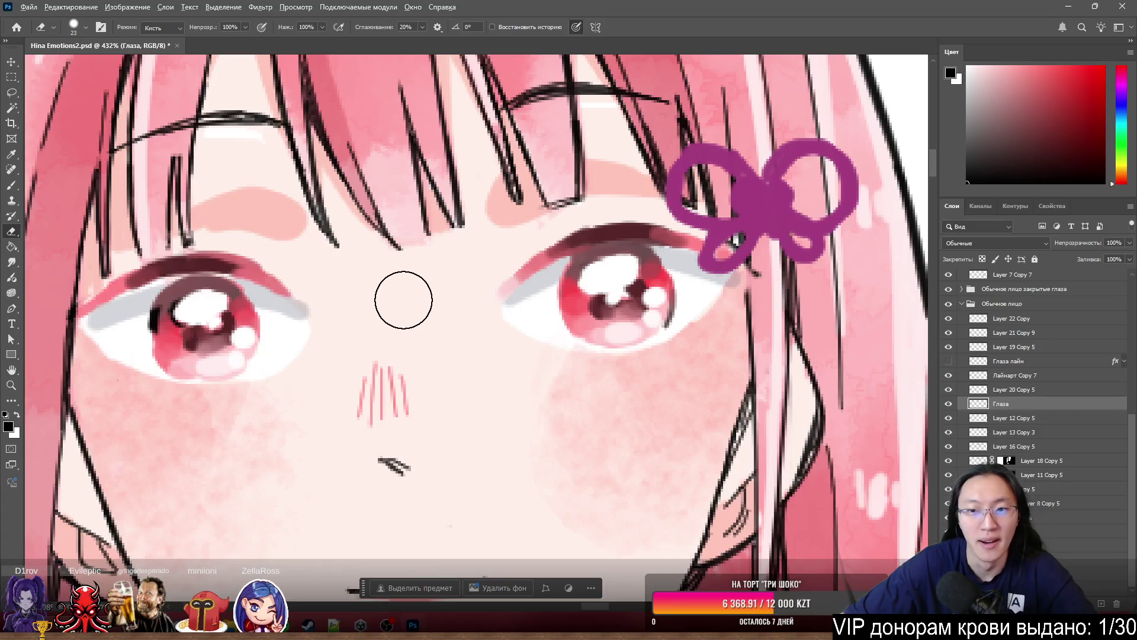
{"action": "scroll", "coordinate": [401, 297], "scroll_direction": "down", "scroll_amount": 4}
{"action": "scroll", "coordinate": [341, 262], "scroll_direction": "up", "scroll_amount": 3}
{"action": "scroll", "coordinate": [325, 297], "scroll_direction": "down", "scroll_amount": 3}
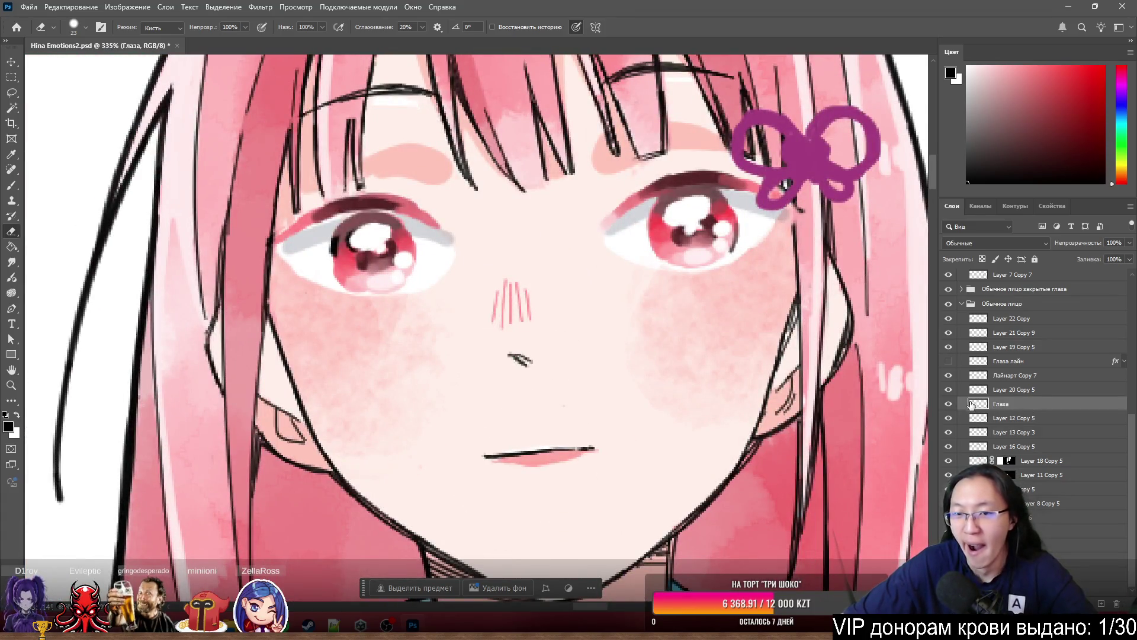
{"action": "left_click", "coordinate": [949, 405]}
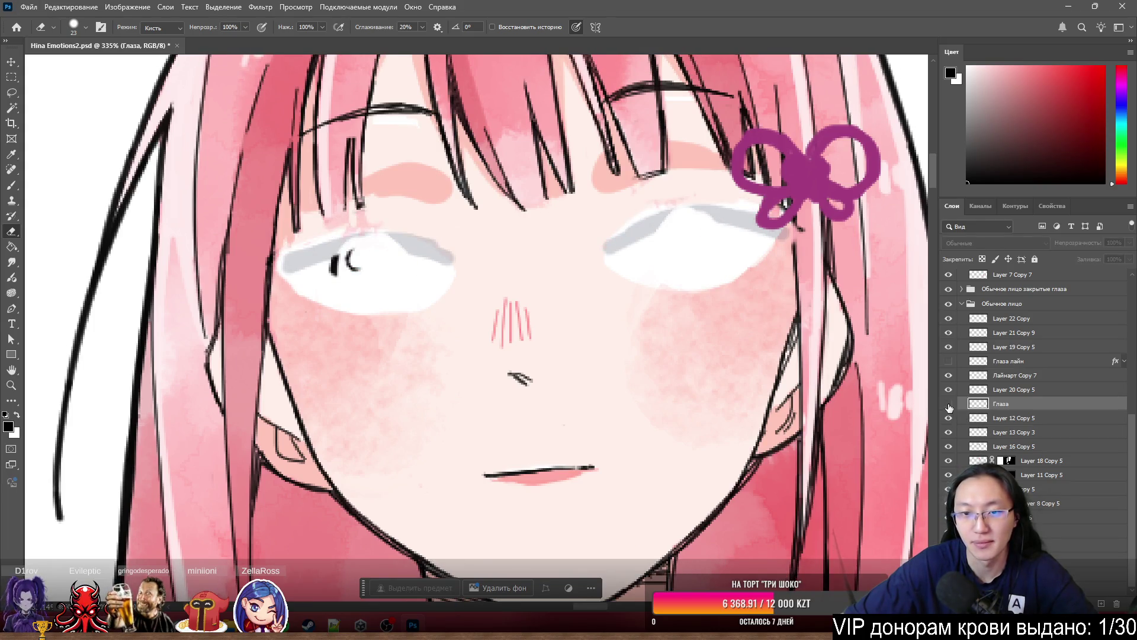
{"action": "left_click", "coordinate": [949, 406]}
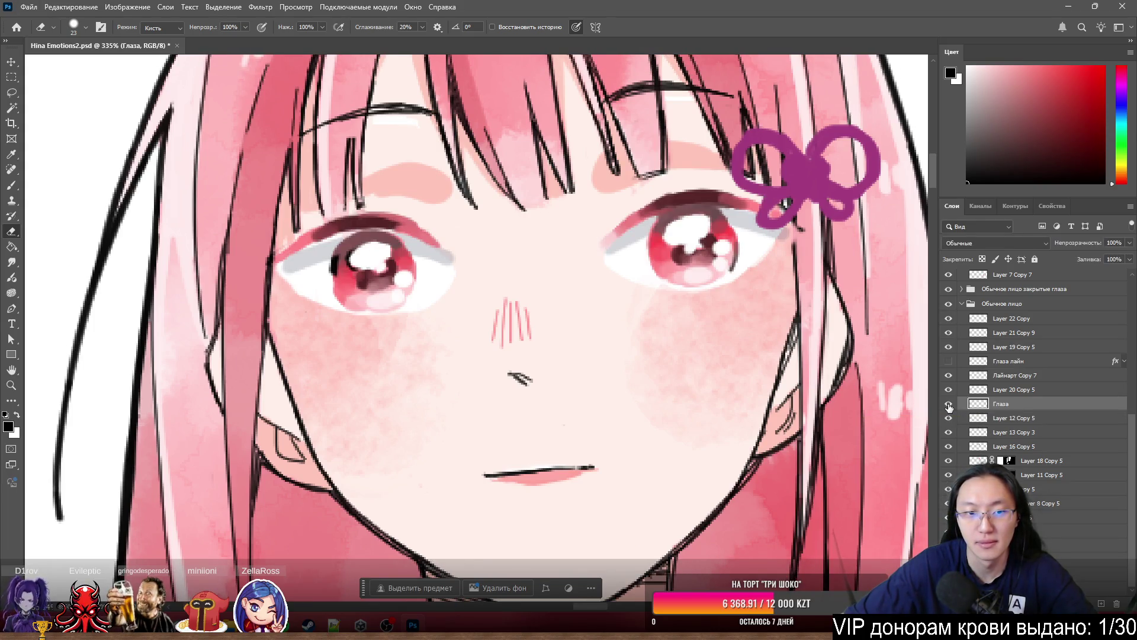
{"action": "left_click", "coordinate": [949, 405]}
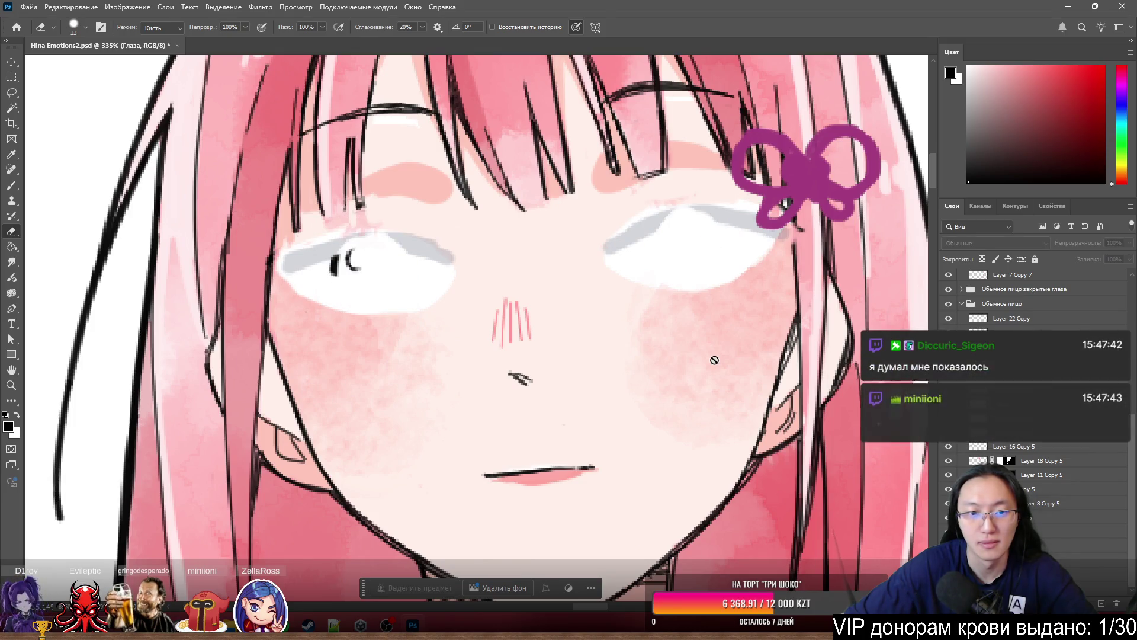
{"action": "left_click", "coordinate": [355, 261], "text": "ctrl"}
{"action": "left_click_drag", "start_coordinate": [355, 255], "coordinate": [337, 259]}
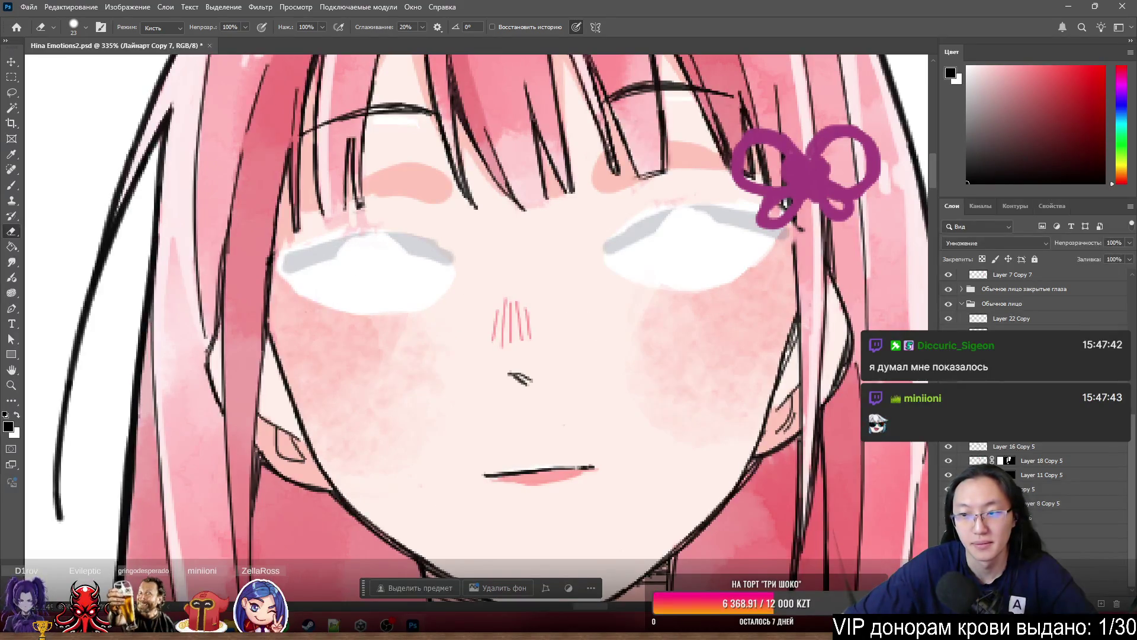
{"action": "left_click", "coordinate": [949, 405]}
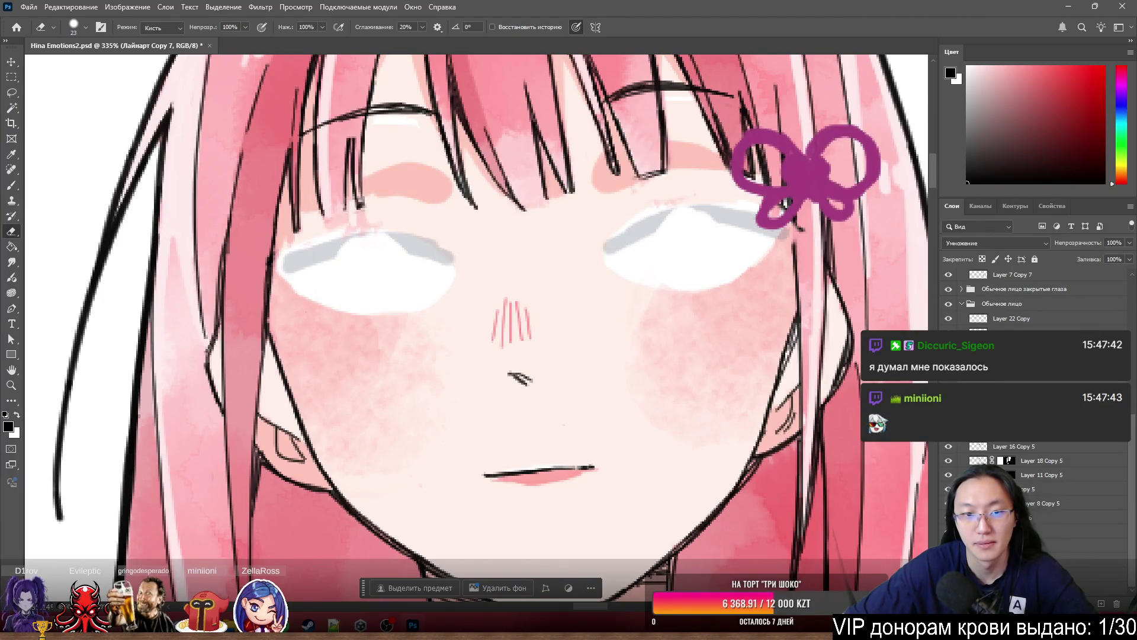
{"action": "left_click", "coordinate": [438, 259], "text": "ctrl"}
{"action": "left_click", "coordinate": [438, 259], "text": "ctrl"}
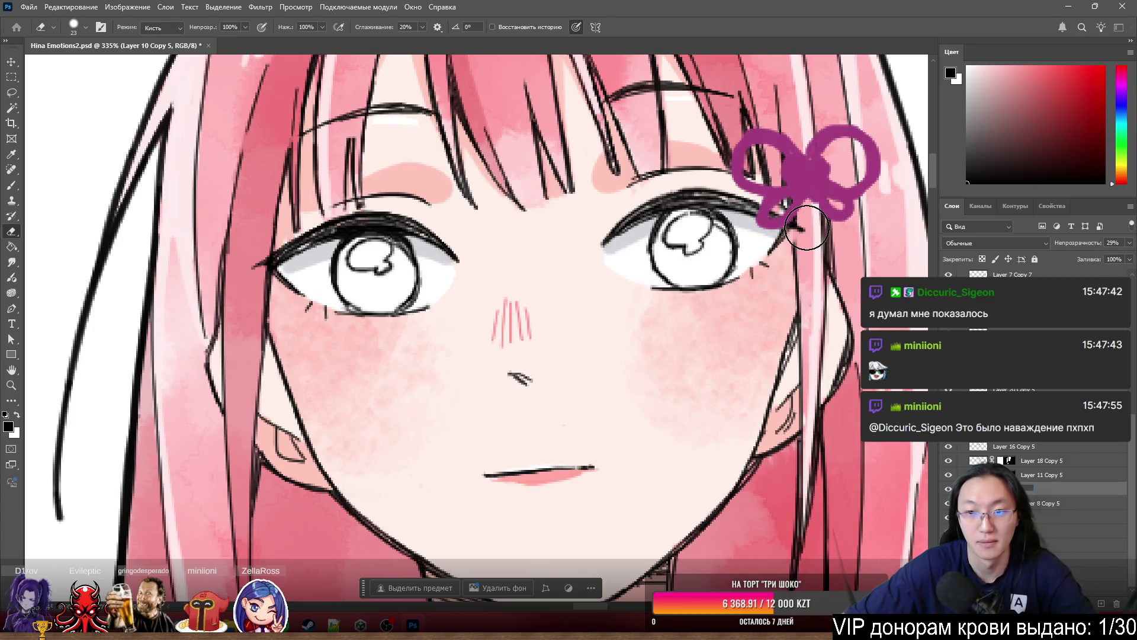
- Lasso the shading around both eyes and cut it onto a new layer
{"action": "key", "text": "l"}
{"action": "mouse_move", "coordinate": [808, 231]}
{"action": "left_mouse_down"}
{"action": "mouse_move", "coordinate": [622, 125]}
{"action": "mouse_move", "coordinate": [302, 195]}
{"action": "mouse_move", "coordinate": [762, 364]}
{"action": "mouse_move", "coordinate": [814, 236]}
{"action": "left_mouse_up"}
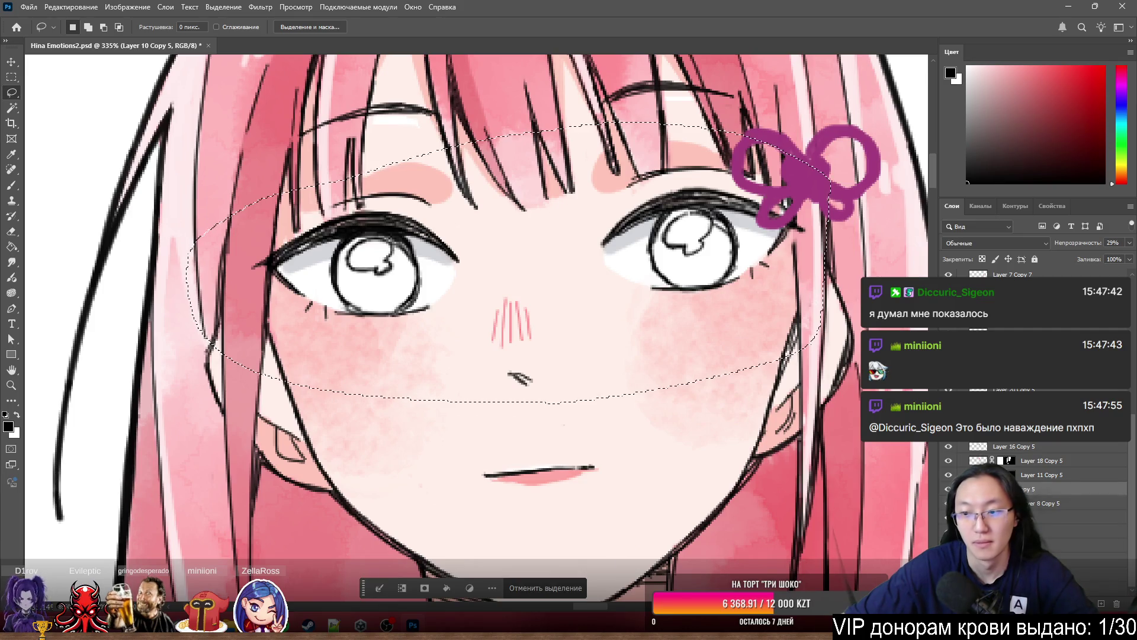
{"action": "right_click", "coordinate": [983, 119]}
{"action": "right_click", "coordinate": [742, 231]}
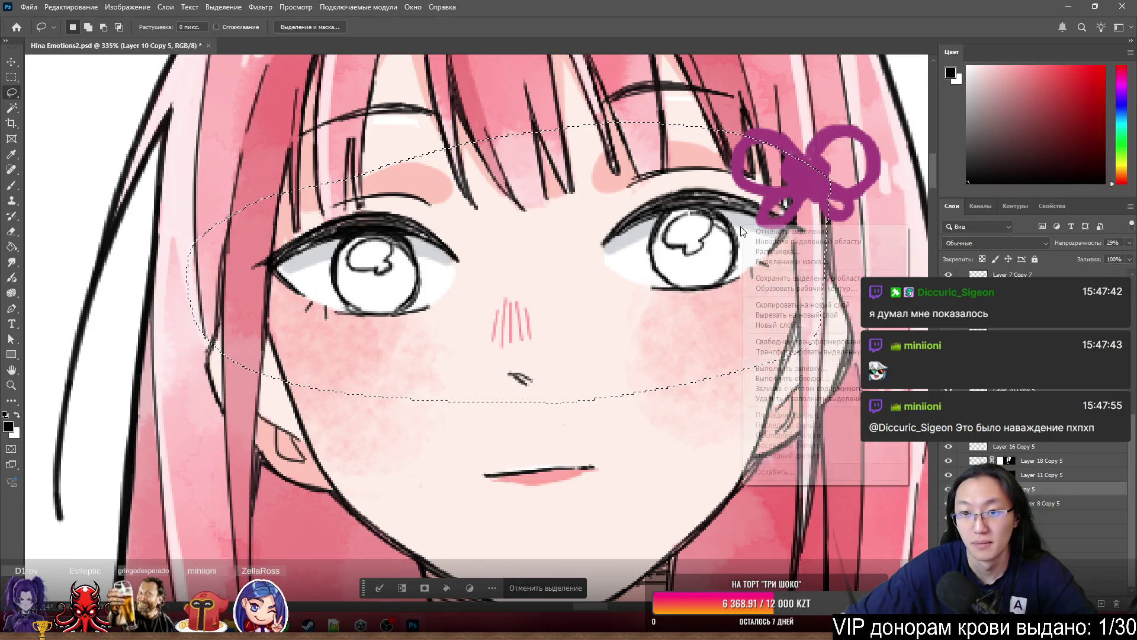
{"action": "left_click", "coordinate": [788, 315]}
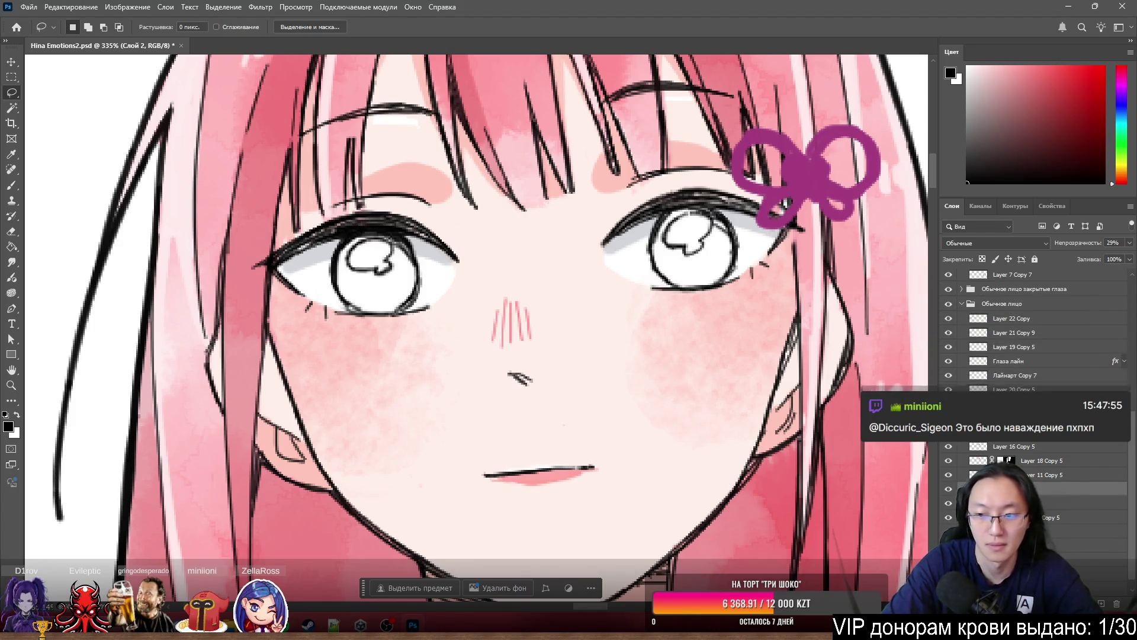
{"action": "type", "text": "Тени жекский"}
- Name the new eye shading layer Глаза Тени
{"action": "key", "text": "Return"}
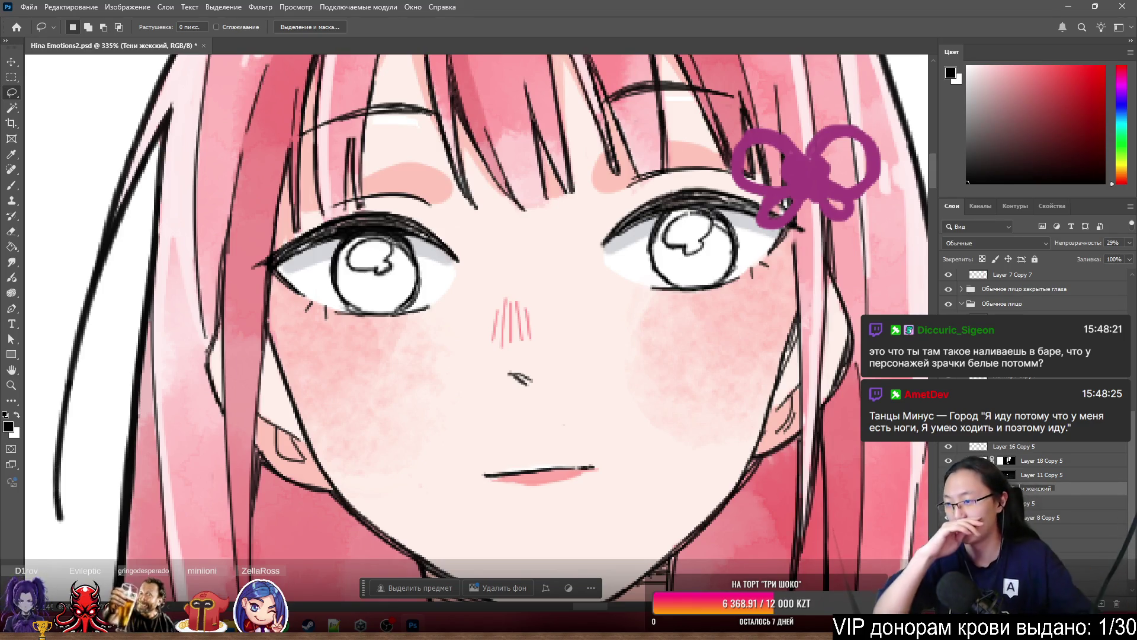
{"action": "key", "text": "Return"}
{"action": "scroll", "coordinate": [1039, 499], "scroll_direction": "up", "scroll_amount": 1}
{"action": "key", "text": "ctrl+comma"}
{"action": "key", "text": "ctrl+comma"}
{"action": "key", "text": "ctrl+comma"}
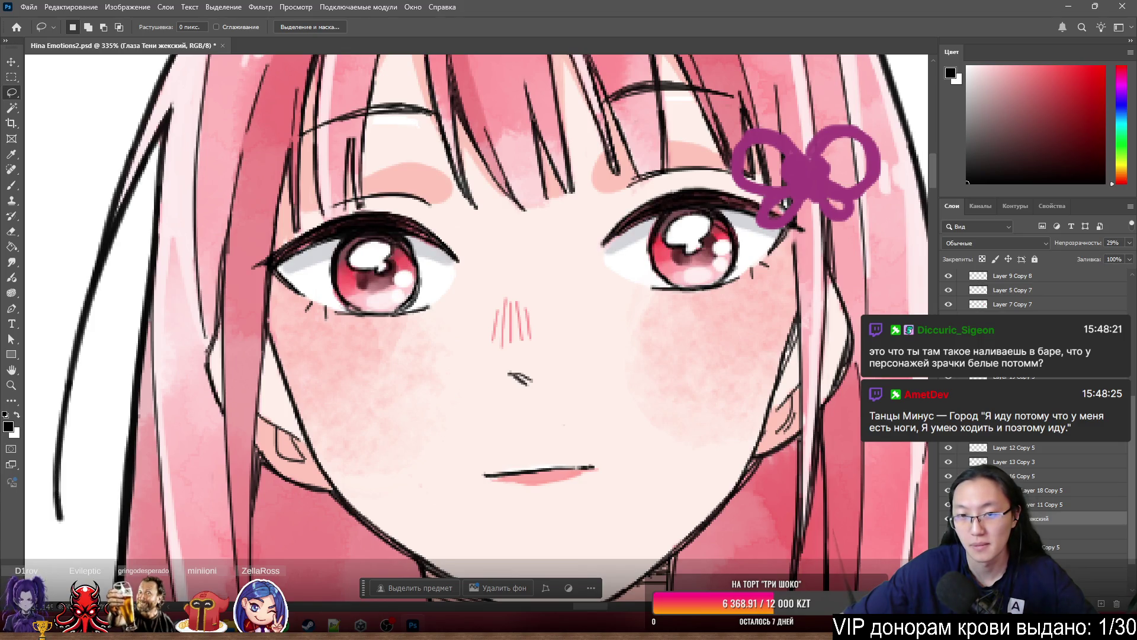
{"action": "left_click", "coordinate": [1053, 520]}
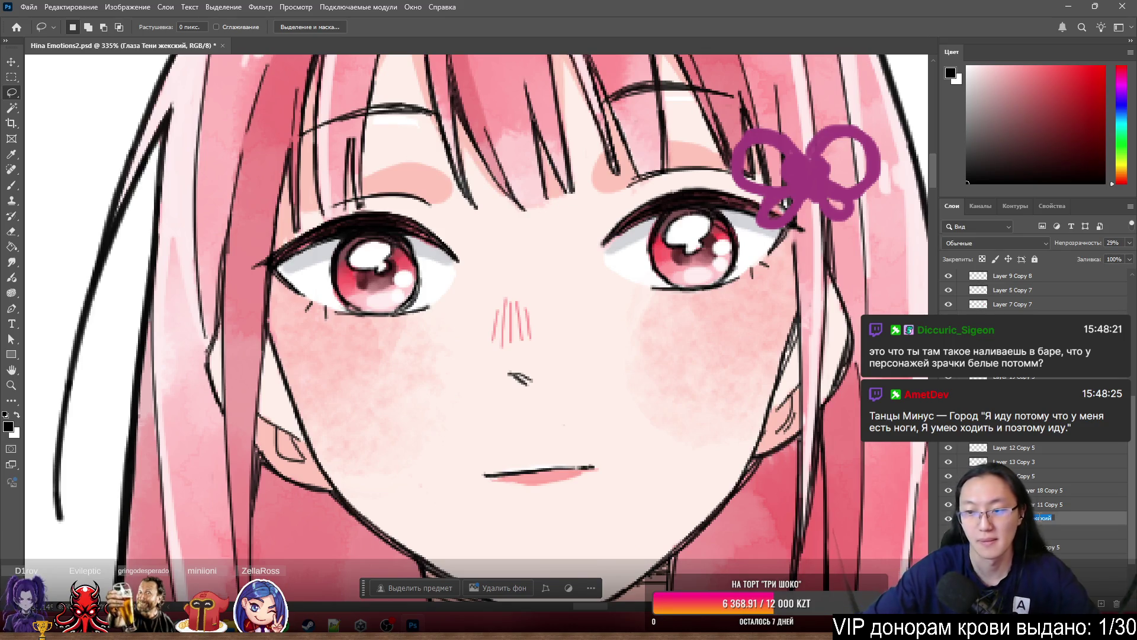
{"action": "key", "text": "BackSpace"}
{"action": "key", "text": "BackSpace"}
{"action": "key", "text": "BackSpace"}
{"action": "key", "text": "Return"}
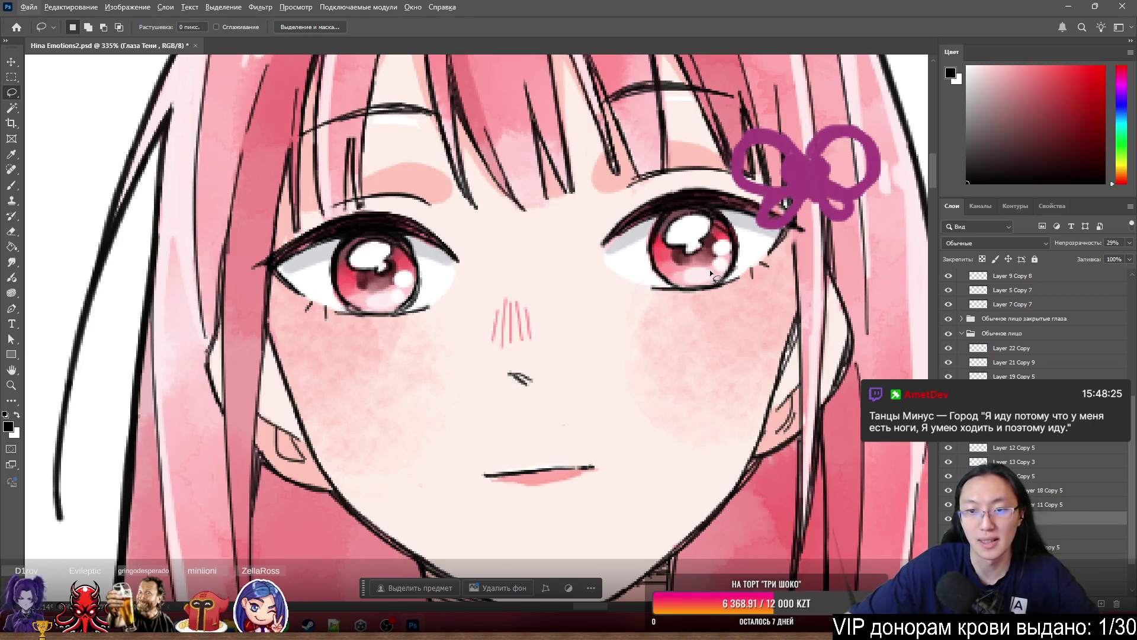
- Lasso the cheek blush across the lower face and cut it to the new layer Глаза щёки
{"action": "left_click", "coordinate": [801, 288], "text": "ctrl"}
{"action": "left_click", "coordinate": [1108, 627]}
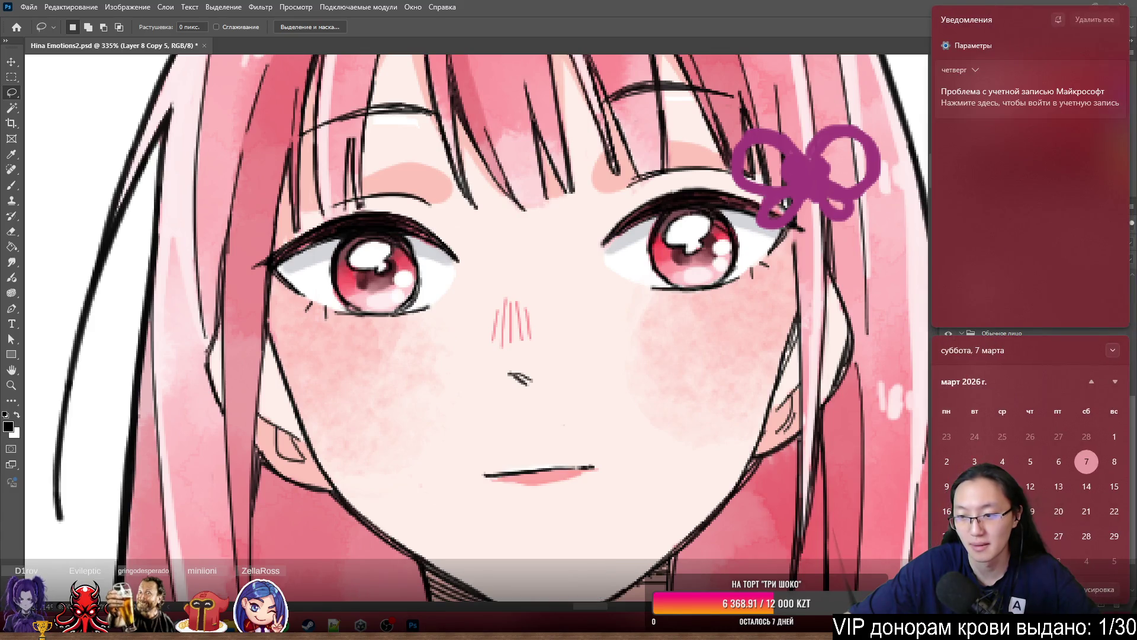
{"action": "left_click", "coordinate": [1108, 626]}
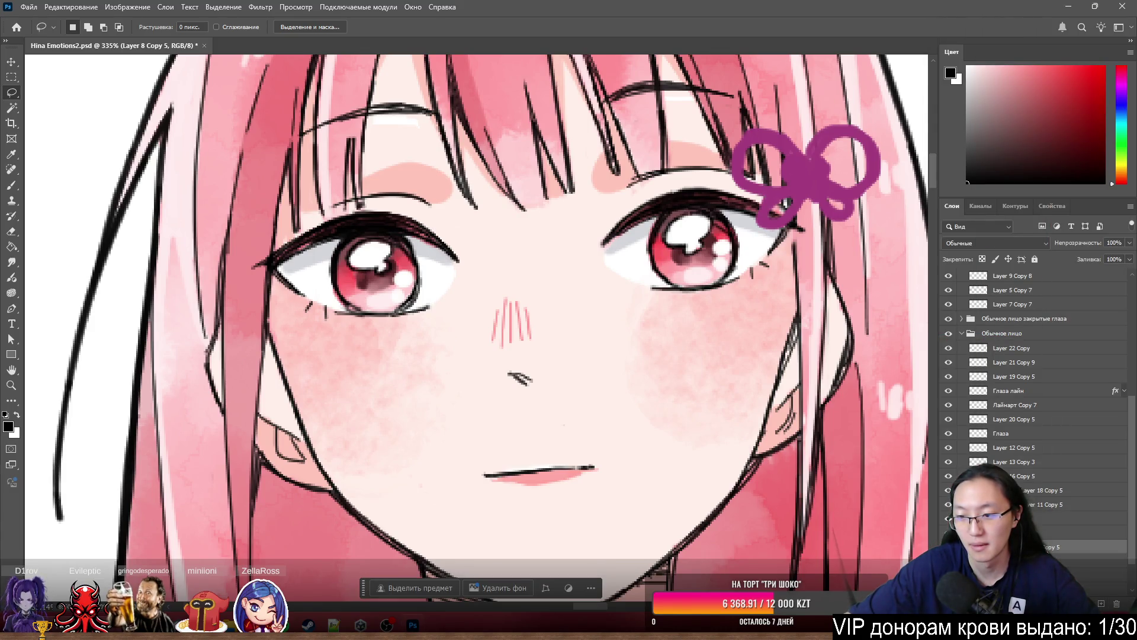
{"action": "left_click", "coordinate": [1101, 604]}
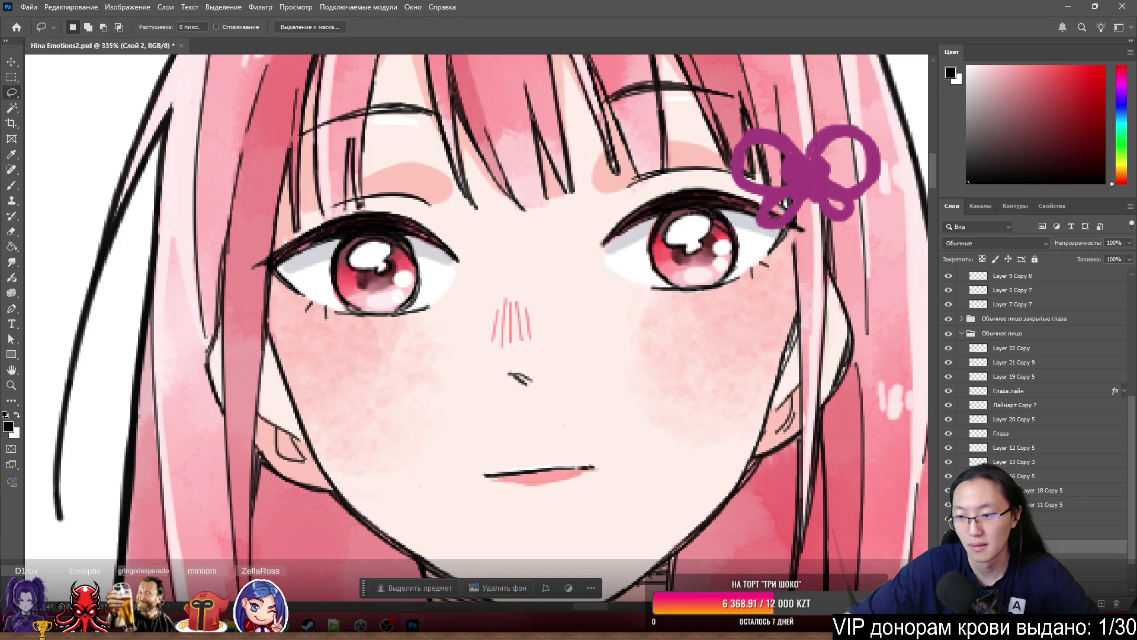
{"action": "mouse_move", "coordinate": [752, 218]}
{"action": "left_mouse_down"}
{"action": "mouse_move", "coordinate": [465, 226]}
{"action": "mouse_move", "coordinate": [293, 461]}
{"action": "mouse_move", "coordinate": [794, 503]}
{"action": "mouse_move", "coordinate": [862, 174]}
{"action": "left_mouse_up"}
{"action": "mouse_move", "coordinate": [157, 278]}
{"action": "left_mouse_down"}
{"action": "mouse_move", "coordinate": [522, 527]}
{"action": "mouse_move", "coordinate": [548, 491]}
{"action": "left_mouse_up"}
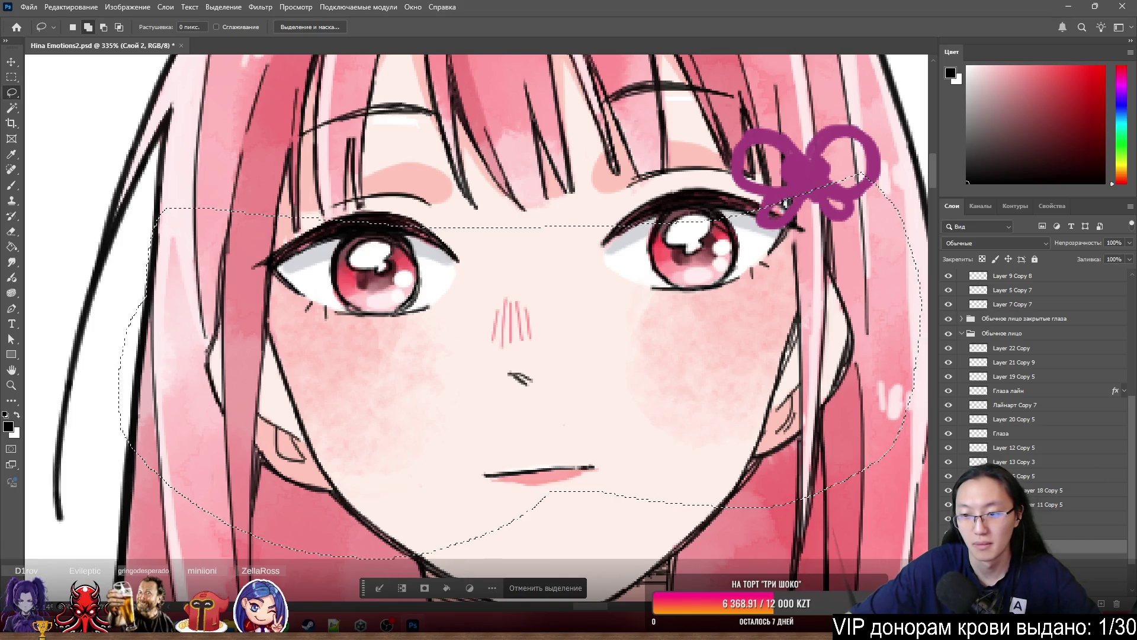
{"action": "right_click", "coordinate": [765, 337]}
{"action": "left_click", "coordinate": [827, 430]}
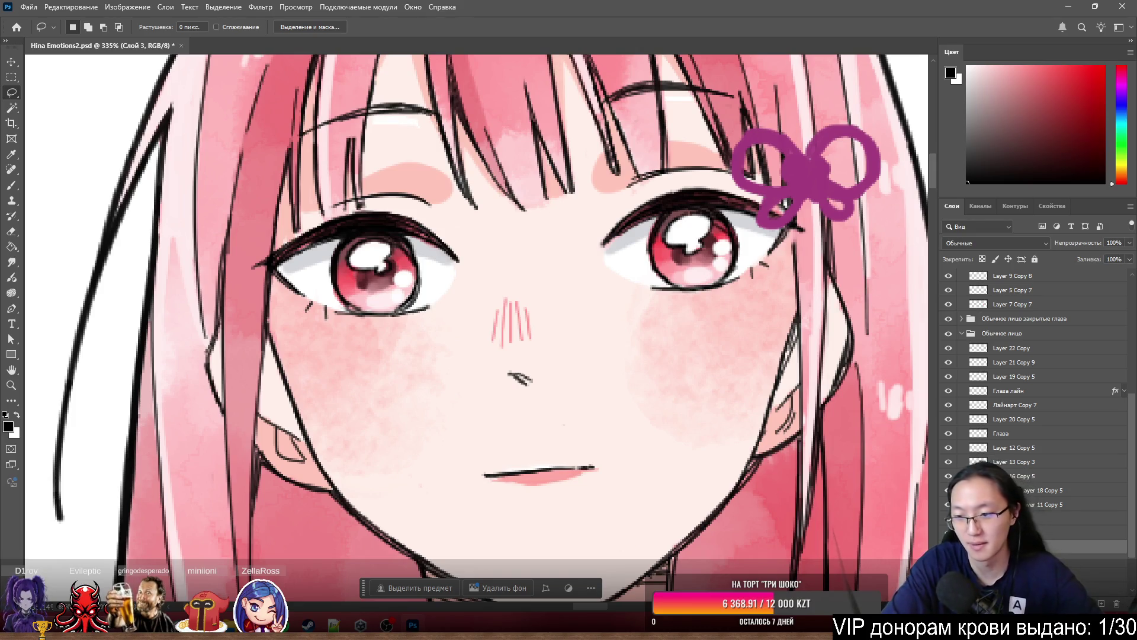
{"action": "left_click", "coordinate": [685, 272], "text": "ctrl"}
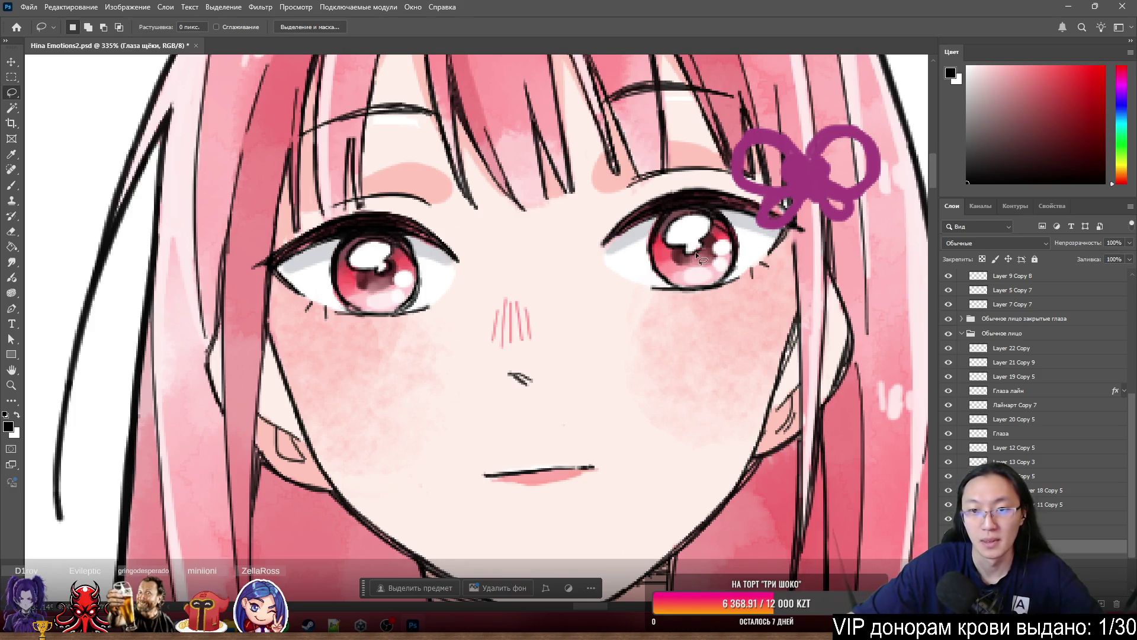
- Select the Layer 5 Copy 5 layer in the Layers panel
{"action": "scroll", "coordinate": [695, 251], "scroll_direction": "up", "scroll_amount": 3}
{"action": "left_click_drag", "start_coordinate": [598, 232], "coordinate": [601, 257]}
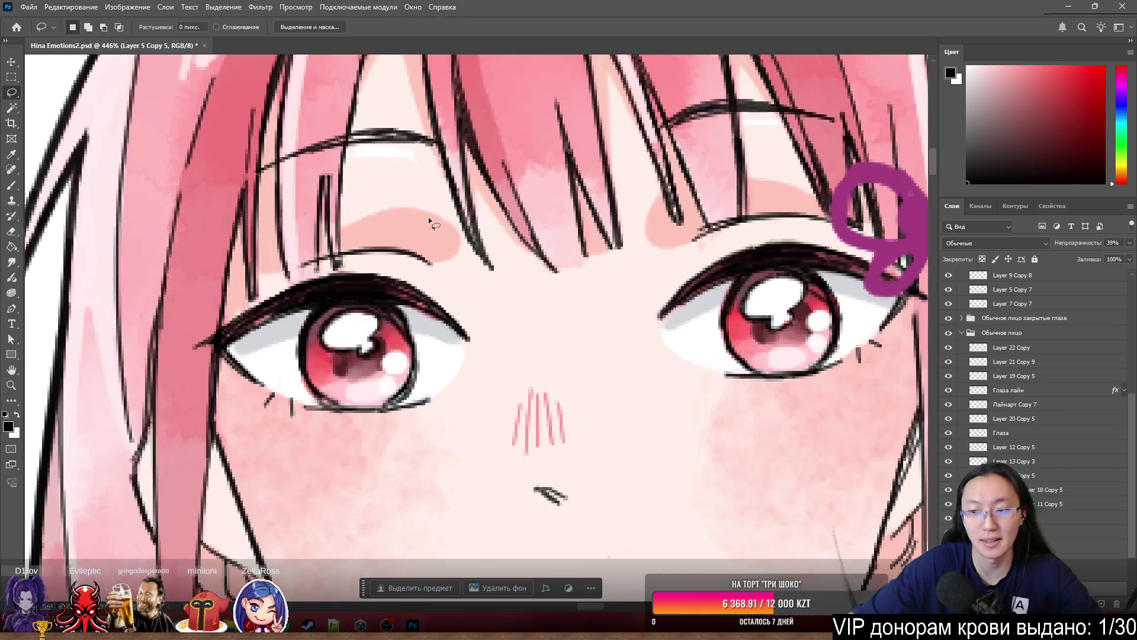
{"action": "scroll", "coordinate": [429, 217], "scroll_direction": "up", "scroll_amount": 1}
{"action": "left_click", "coordinate": [1130, 207]}
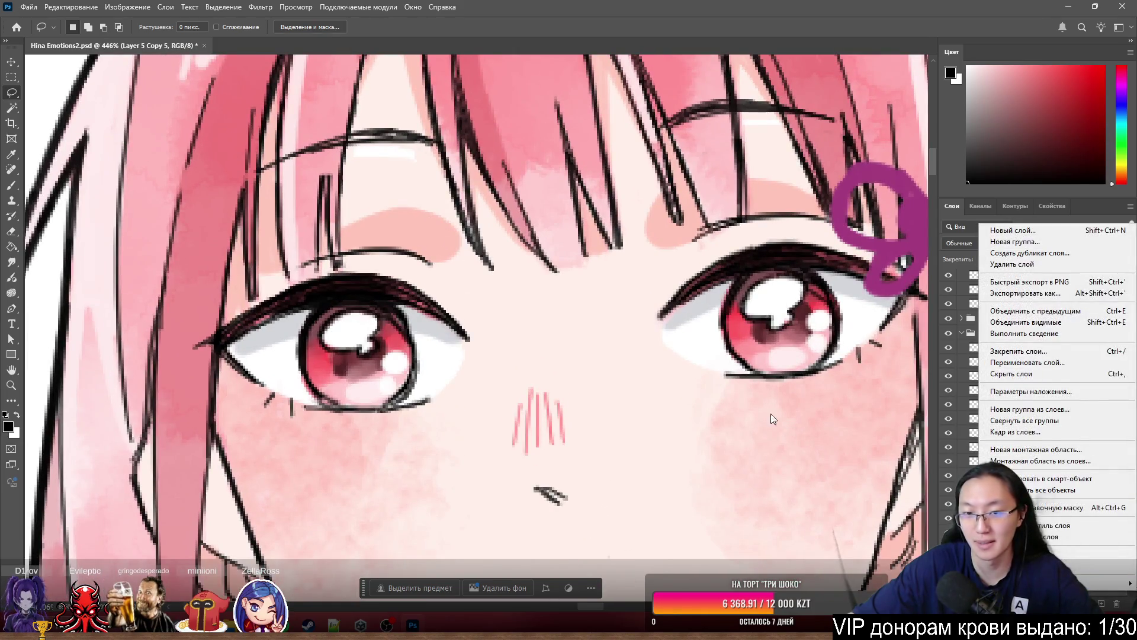
{"action": "left_click", "coordinate": [681, 154]}
- Lasso the pink shading under the bangs and cut it onto a new layer (Вырезать на новый слой)
{"action": "left_click_drag", "start_coordinate": [627, 176], "coordinate": [311, 189]}
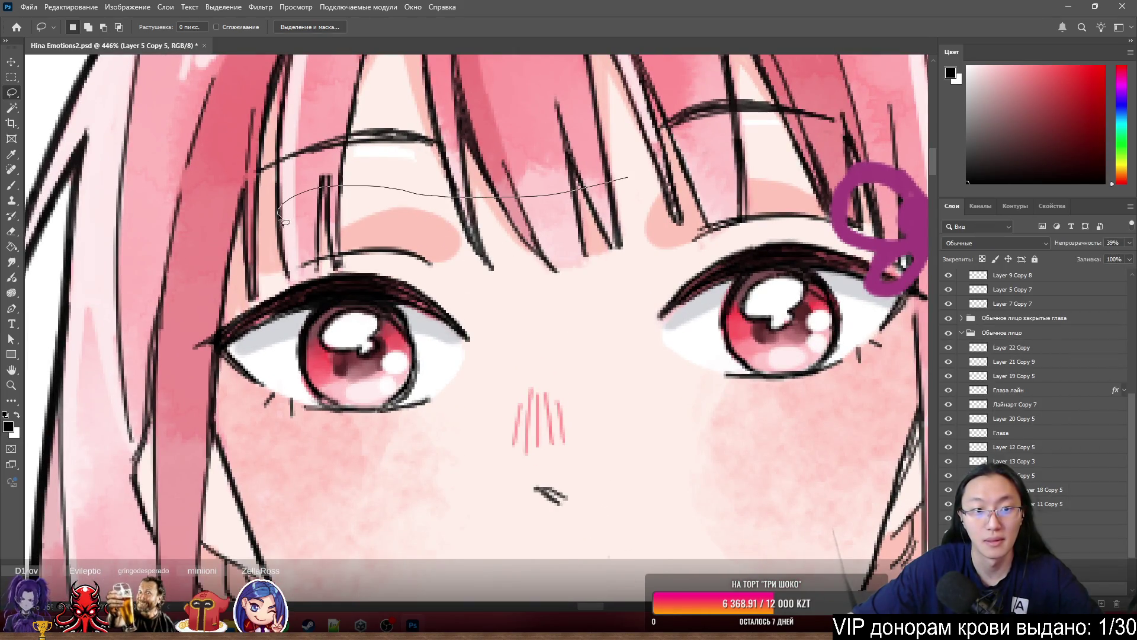
{"action": "mouse_move", "coordinate": [309, 262]}
{"action": "left_mouse_down"}
{"action": "mouse_move", "coordinate": [551, 307]}
{"action": "mouse_move", "coordinate": [844, 268]}
{"action": "left_mouse_up"}
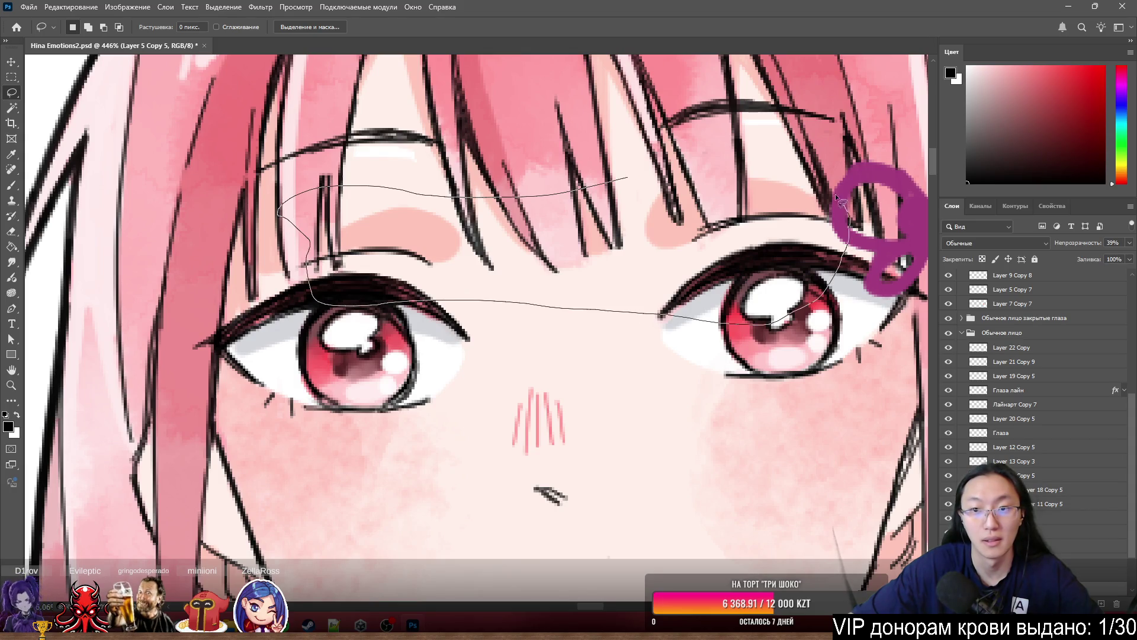
{"action": "left_click_drag", "start_coordinate": [836, 193], "coordinate": [634, 176]}
{"action": "right_click", "coordinate": [378, 229]}
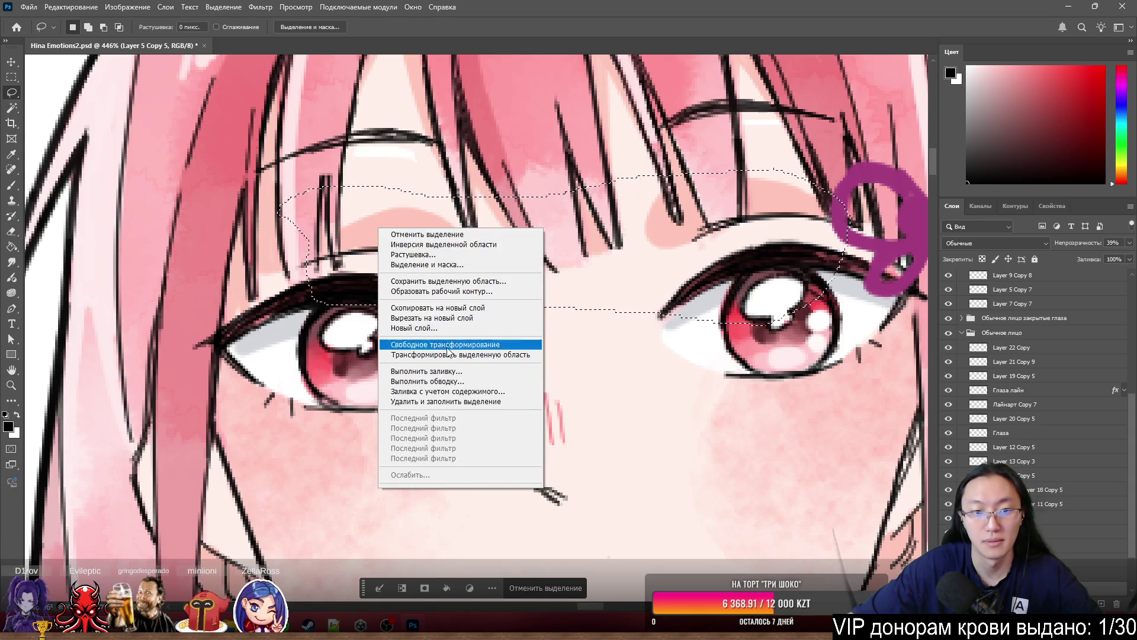
{"action": "left_click", "coordinate": [438, 320]}
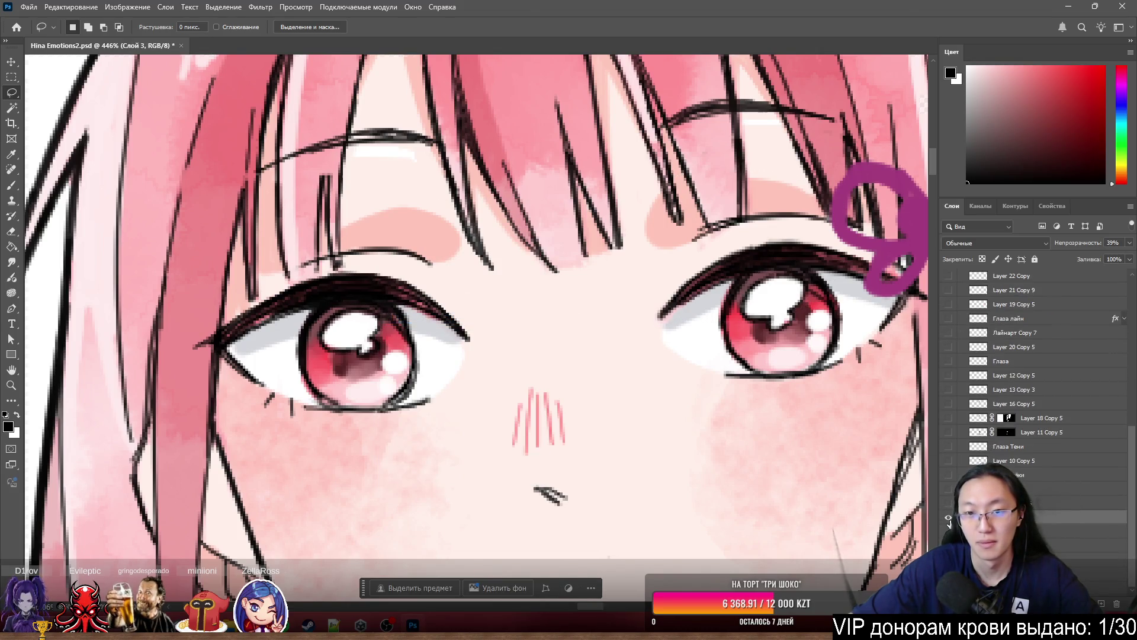
- Isolate the new layer over a white backdrop and erase the stray thin pink strokes
{"action": "left_click", "coordinate": [948, 517], "text": "alt"}
{"action": "left_click", "coordinate": [948, 531]}
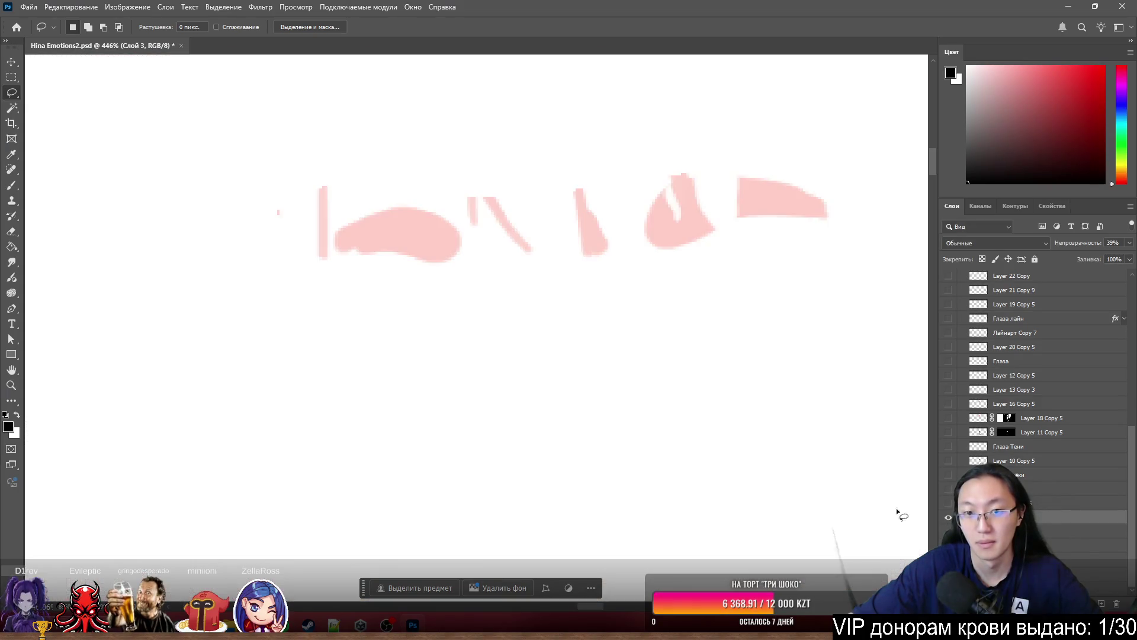
{"action": "scroll", "coordinate": [415, 118], "scroll_direction": "up", "scroll_amount": 3}
{"action": "key", "text": "e"}
{"action": "left_click_drag", "start_coordinate": [244, 263], "coordinate": [238, 356]}
{"action": "left_click_drag", "start_coordinate": [610, 318], "coordinate": [540, 243]}
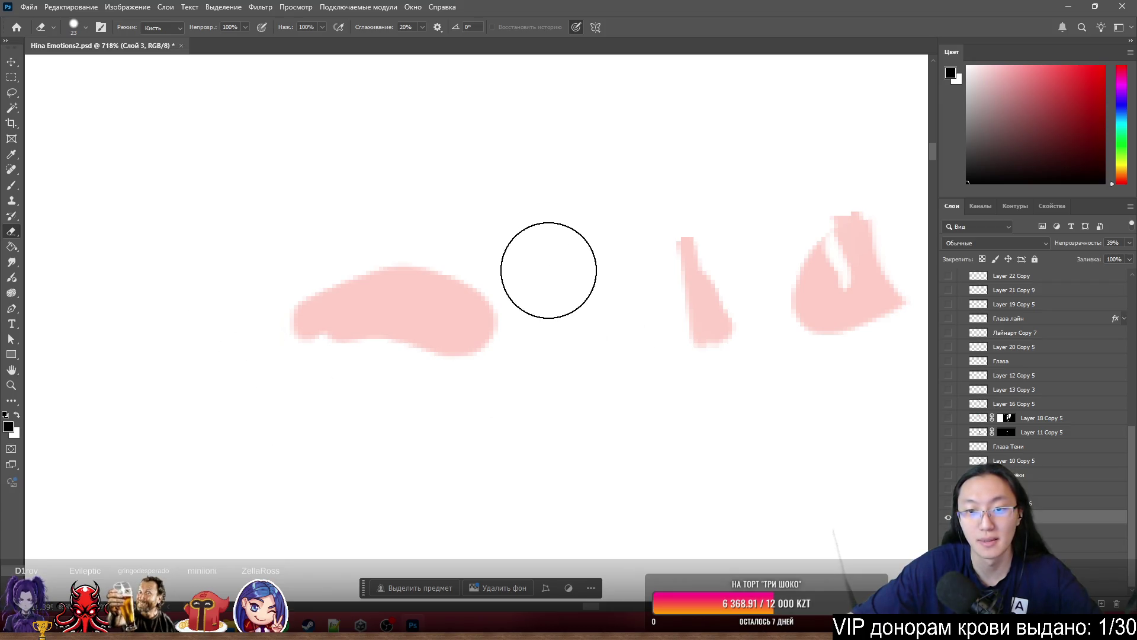
{"action": "left_click_drag", "start_coordinate": [705, 331], "coordinate": [686, 261]}
- Sample the pink shading colour for the Brush and make the brush slightly larger
{"action": "scroll", "coordinate": [685, 261], "scroll_direction": "down", "scroll_amount": 2}
{"action": "scroll", "coordinate": [626, 219], "scroll_direction": "right", "scroll_amount": 3}
{"action": "scroll", "coordinate": [437, 427], "scroll_direction": "up", "scroll_amount": 2}
{"action": "key", "text": "b"}
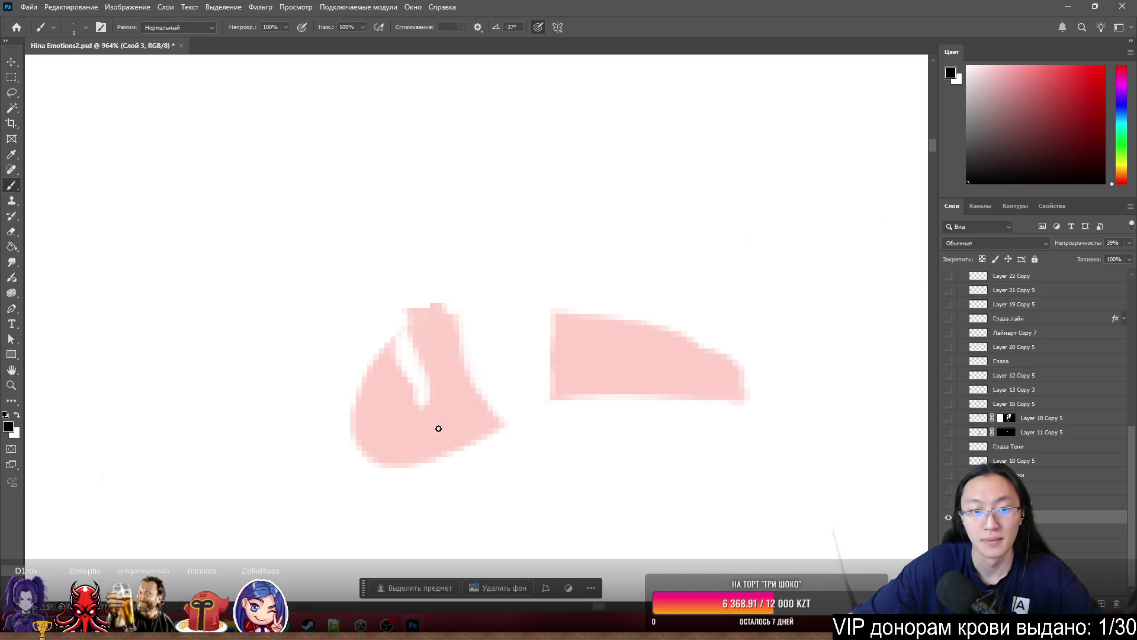
{"action": "left_click", "coordinate": [424, 425], "text": "alt"}
{"action": "scroll", "coordinate": [398, 409], "scroll_direction": "up", "scroll_amount": 3}
{"action": "mouse_move", "coordinate": [409, 409]}
{"action": "left_mouse_down"}
{"action": "mouse_move", "coordinate": [470, 374]}
{"action": "mouse_move", "coordinate": [432, 379]}
{"action": "mouse_move", "coordinate": [414, 327]}
{"action": "mouse_move", "coordinate": [389, 321]}
{"action": "mouse_move", "coordinate": [444, 269]}
{"action": "mouse_move", "coordinate": [546, 254]}
{"action": "mouse_move", "coordinate": [652, 264]}
{"action": "mouse_move", "coordinate": [466, 273]}
{"action": "left_mouse_up"}
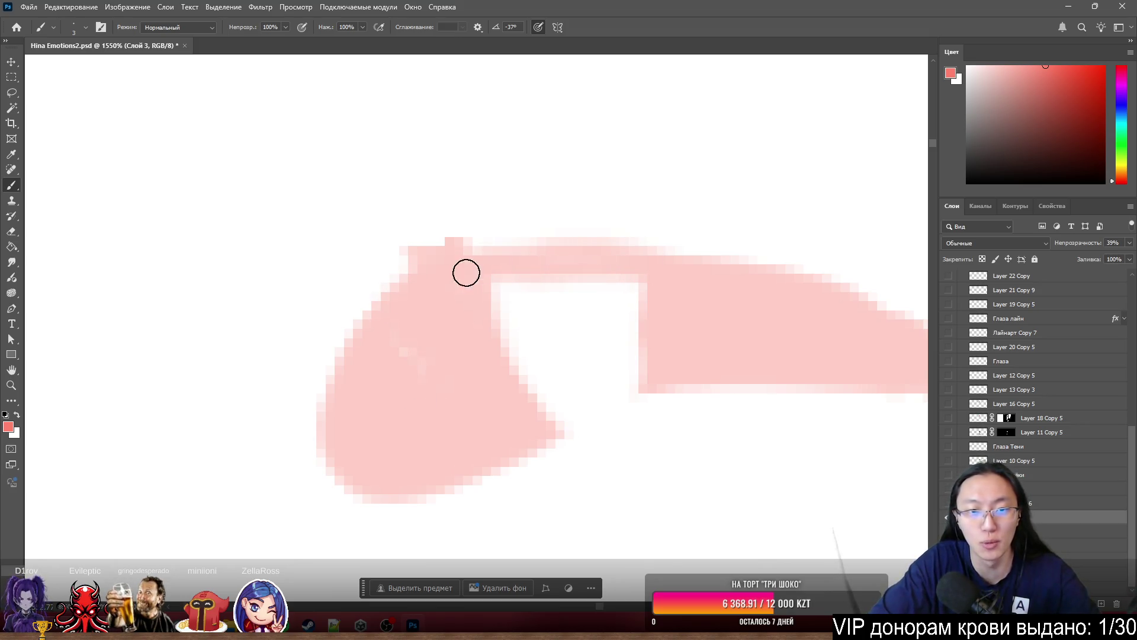
- Smooth the top-left edge with the eraser, then brush in the top edge and lower-right tip
{"action": "key", "text": "e"}
{"action": "left_click_drag", "start_coordinate": [358, 148], "coordinate": [350, 178]}
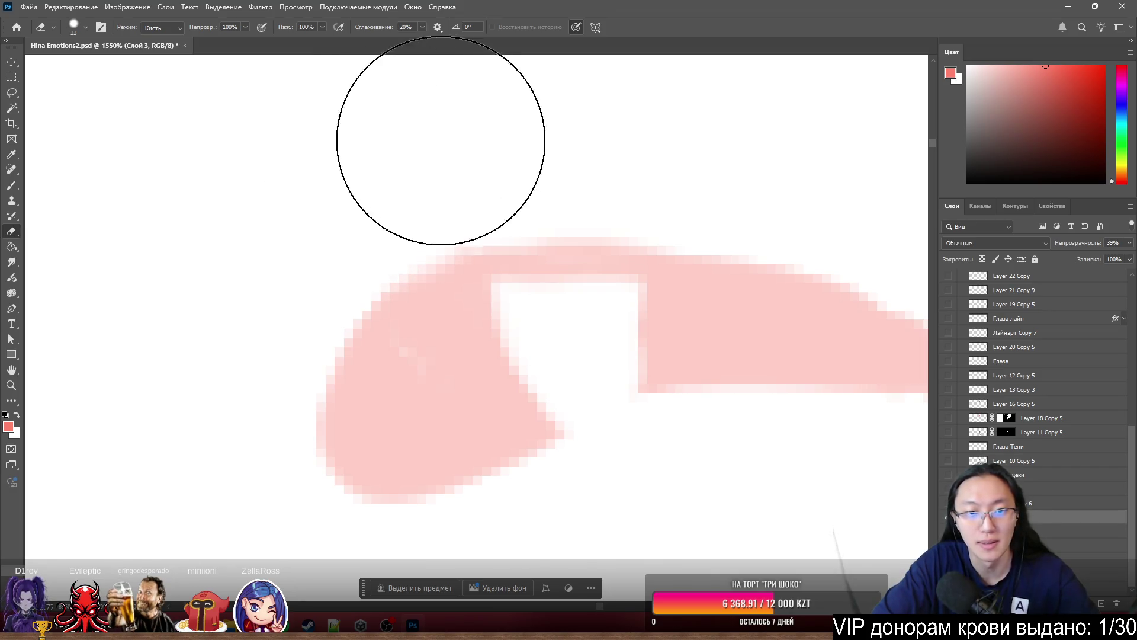
{"action": "left_click_drag", "start_coordinate": [409, 285], "coordinate": [355, 295]}
{"action": "key", "text": "b"}
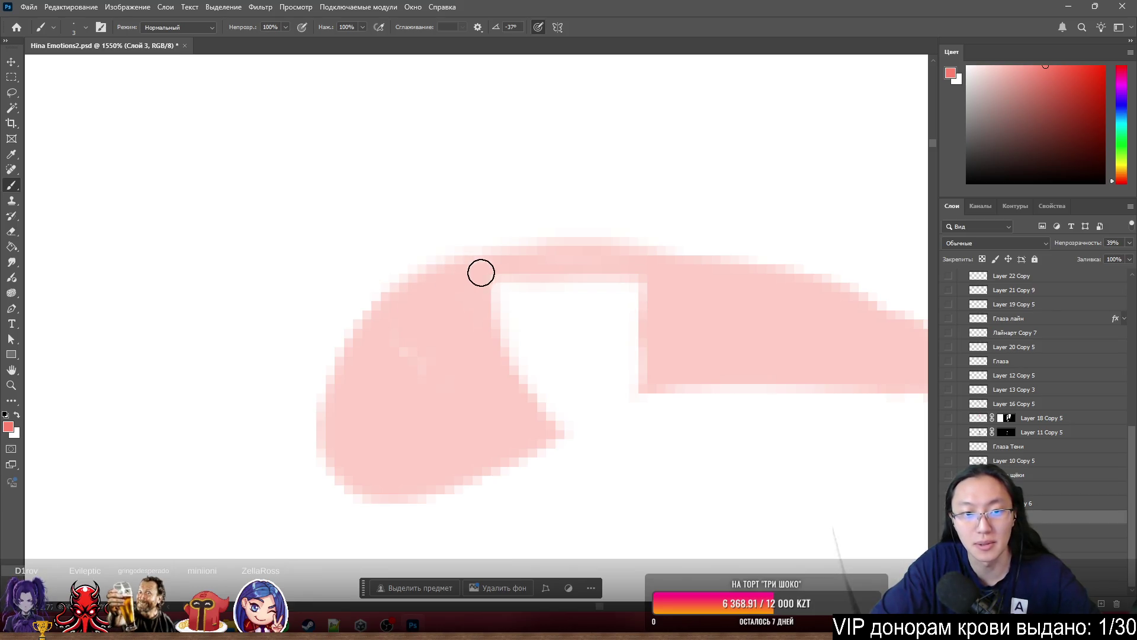
{"action": "mouse_move", "coordinate": [446, 276]}
{"action": "left_mouse_down"}
{"action": "mouse_move", "coordinate": [584, 256]}
{"action": "mouse_move", "coordinate": [446, 330]}
{"action": "mouse_move", "coordinate": [391, 378]}
{"action": "mouse_move", "coordinate": [556, 353]}
{"action": "mouse_move", "coordinate": [627, 368]}
{"action": "mouse_move", "coordinate": [649, 356]}
{"action": "mouse_move", "coordinate": [574, 343]}
{"action": "mouse_move", "coordinate": [602, 297]}
{"action": "mouse_move", "coordinate": [566, 308]}
{"action": "left_mouse_up"}
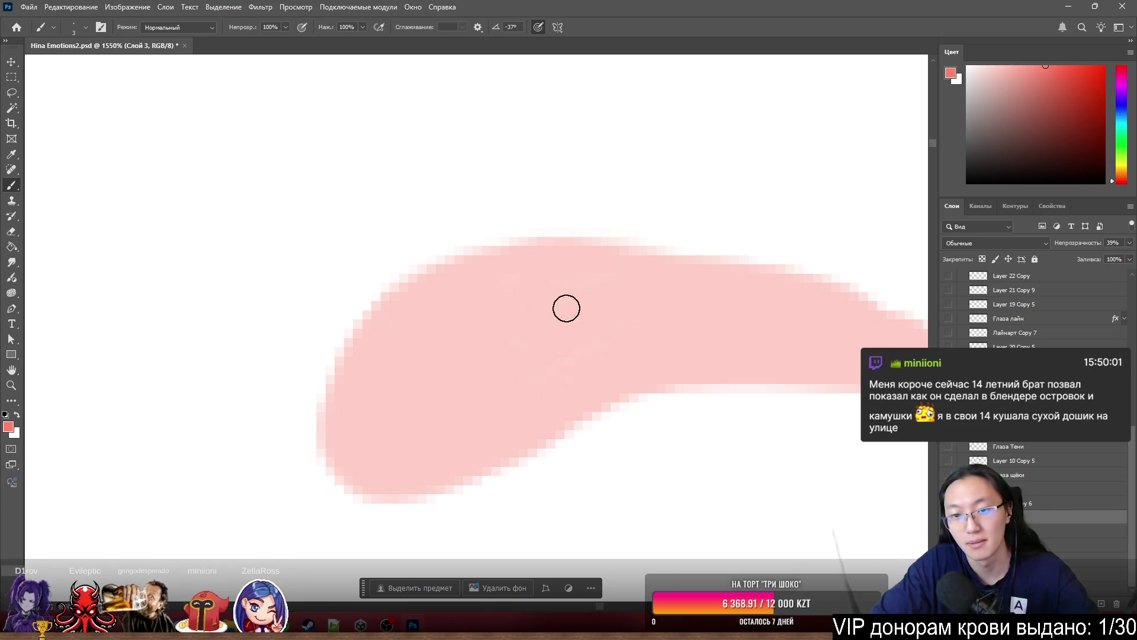
{"action": "scroll", "coordinate": [457, 317], "scroll_direction": "down", "scroll_amount": 3}
{"action": "scroll", "coordinate": [542, 319], "scroll_direction": "up", "scroll_amount": 3}
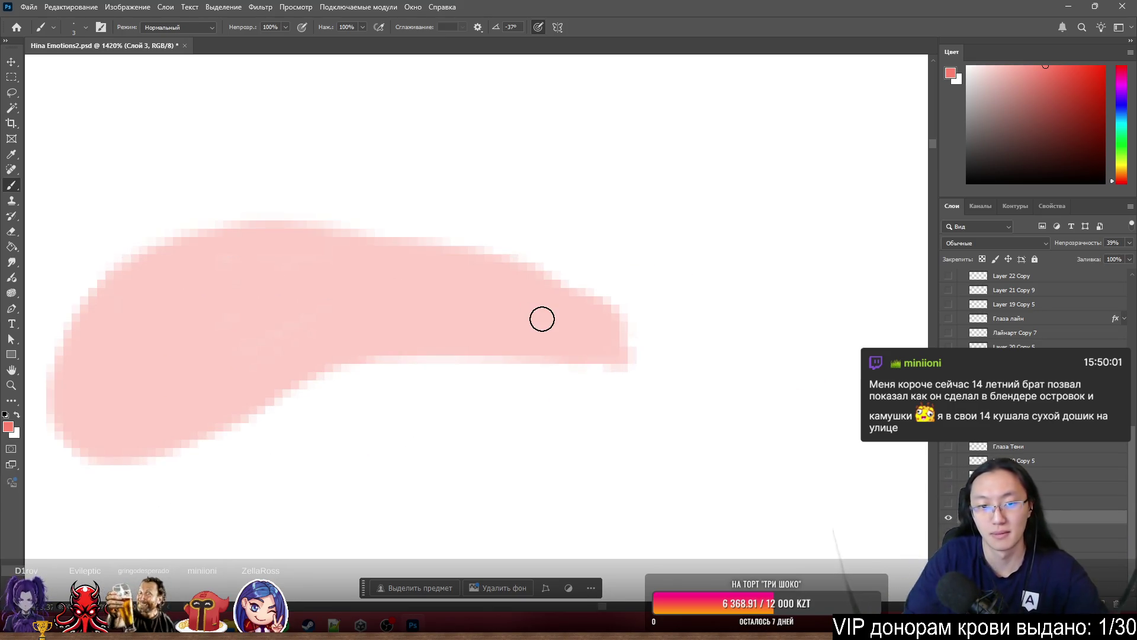
{"action": "mouse_move", "coordinate": [571, 363]}
{"action": "left_mouse_down"}
{"action": "mouse_move", "coordinate": [599, 373]}
{"action": "mouse_move", "coordinate": [604, 354]}
{"action": "left_mouse_up"}
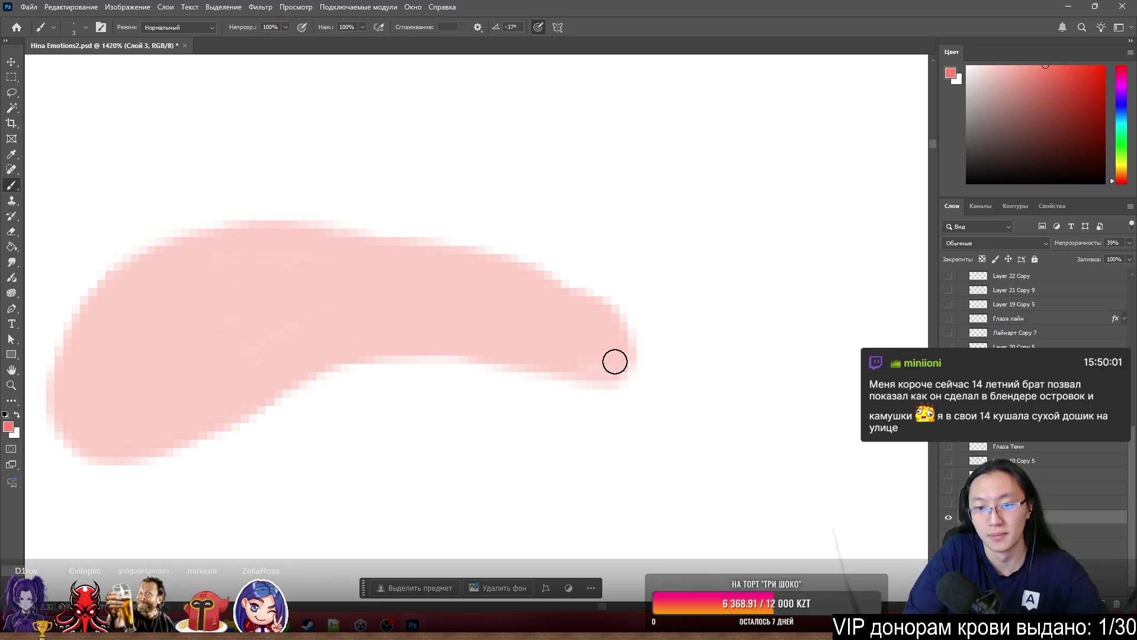
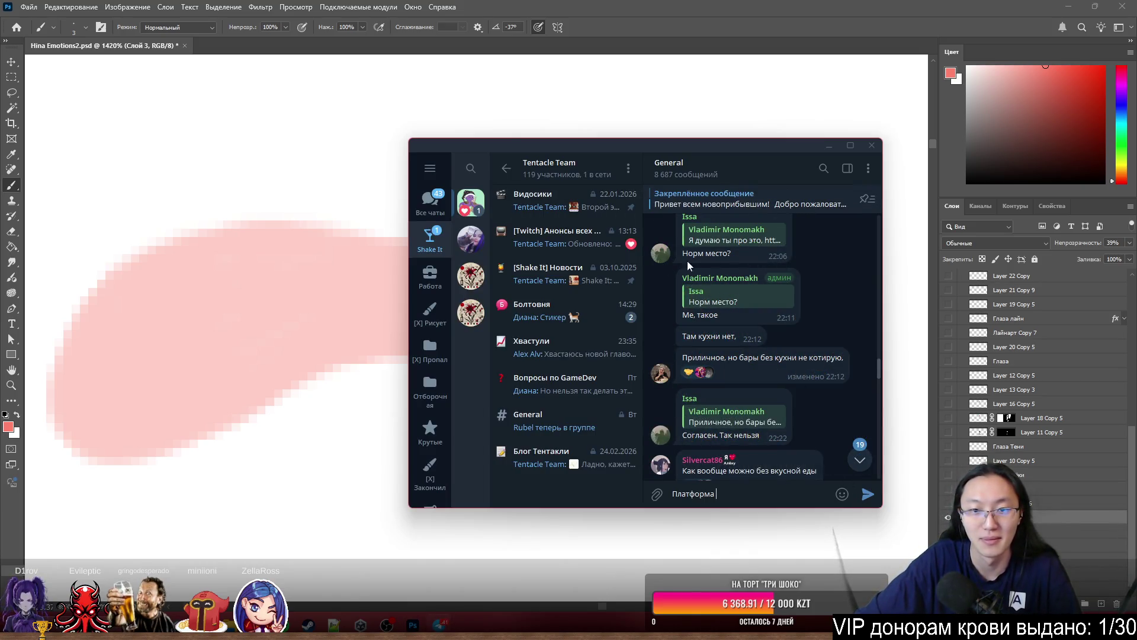
- Open the Google Forms link in the forwarded club post and confirm following it
{"action": "left_click", "coordinate": [862, 467]}
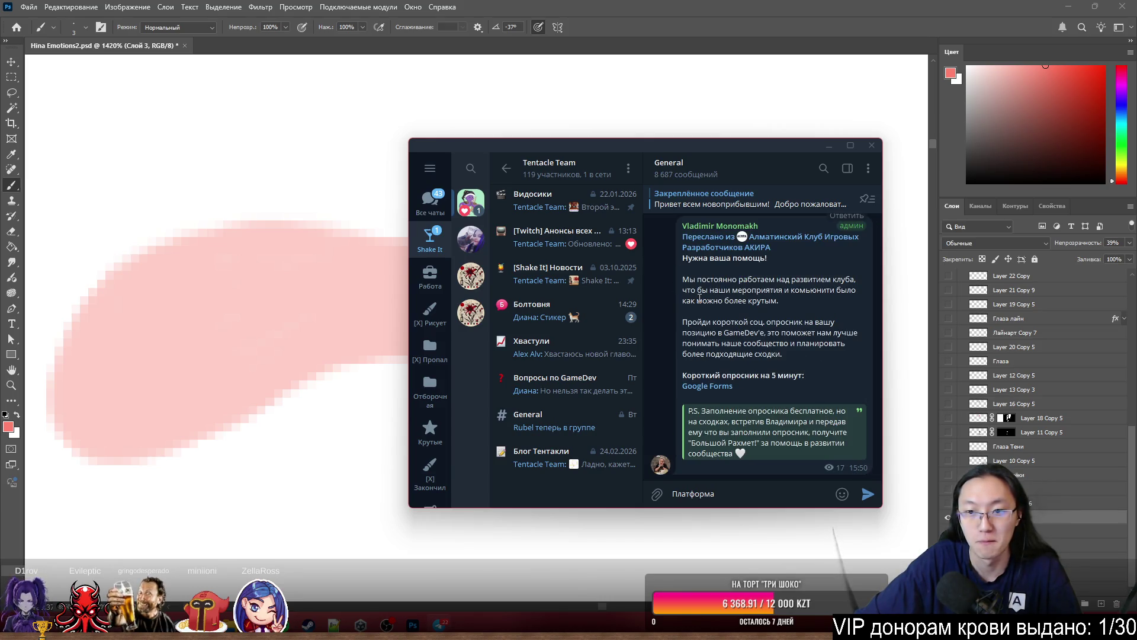
{"action": "left_click_drag", "start_coordinate": [710, 304], "coordinate": [762, 332]}
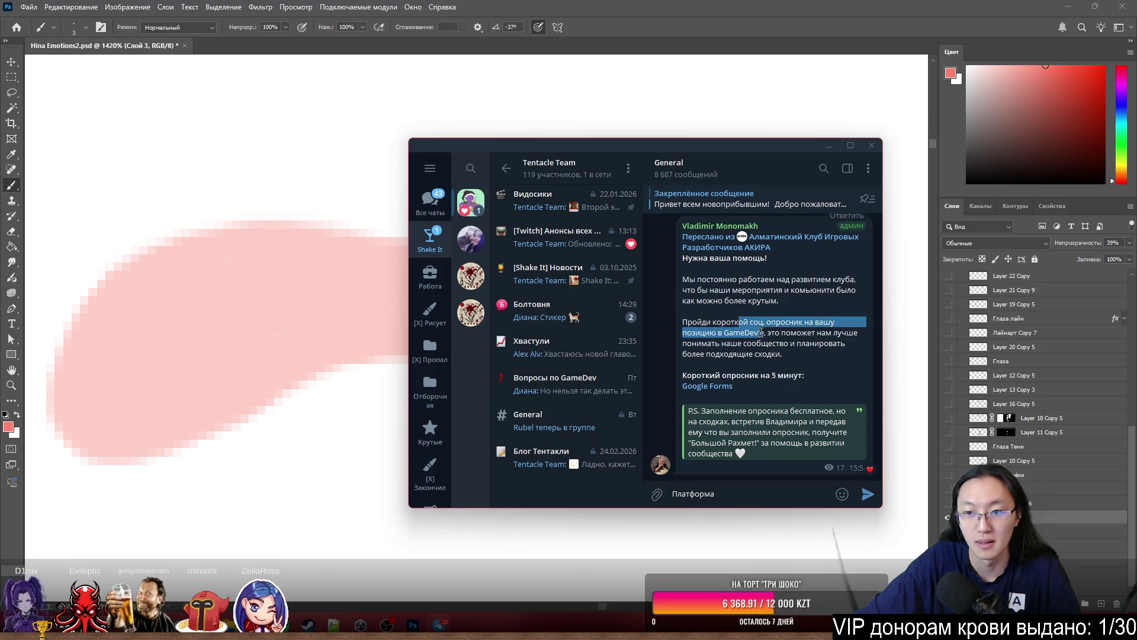
{"action": "left_click", "coordinate": [768, 339]}
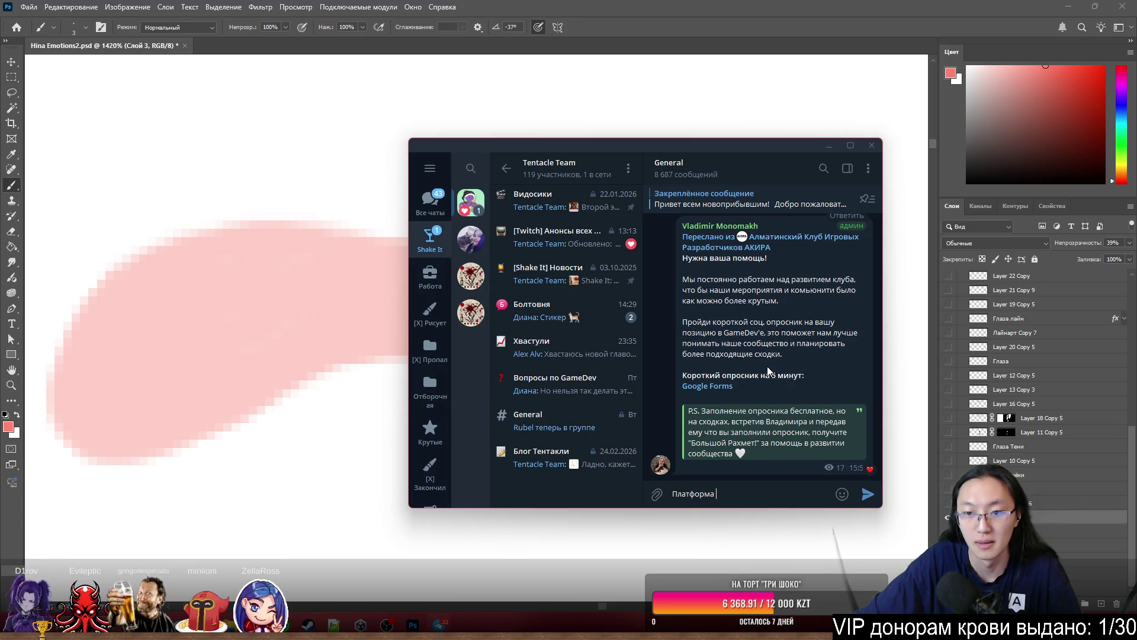
{"action": "left_click", "coordinate": [720, 389]}
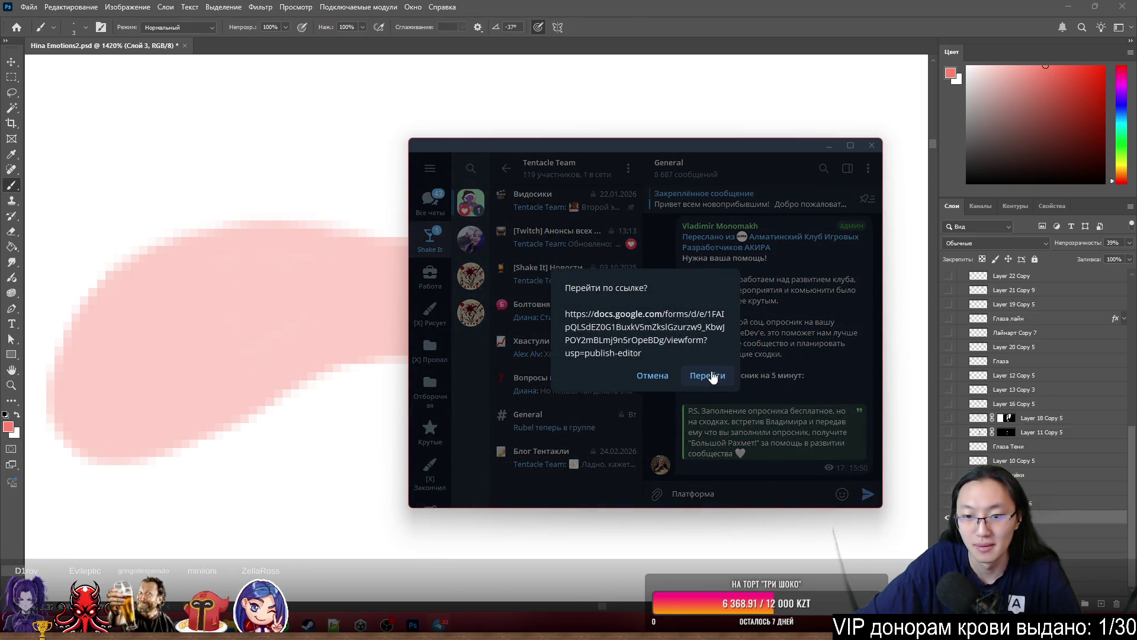
{"action": "left_click", "coordinate": [712, 377]}
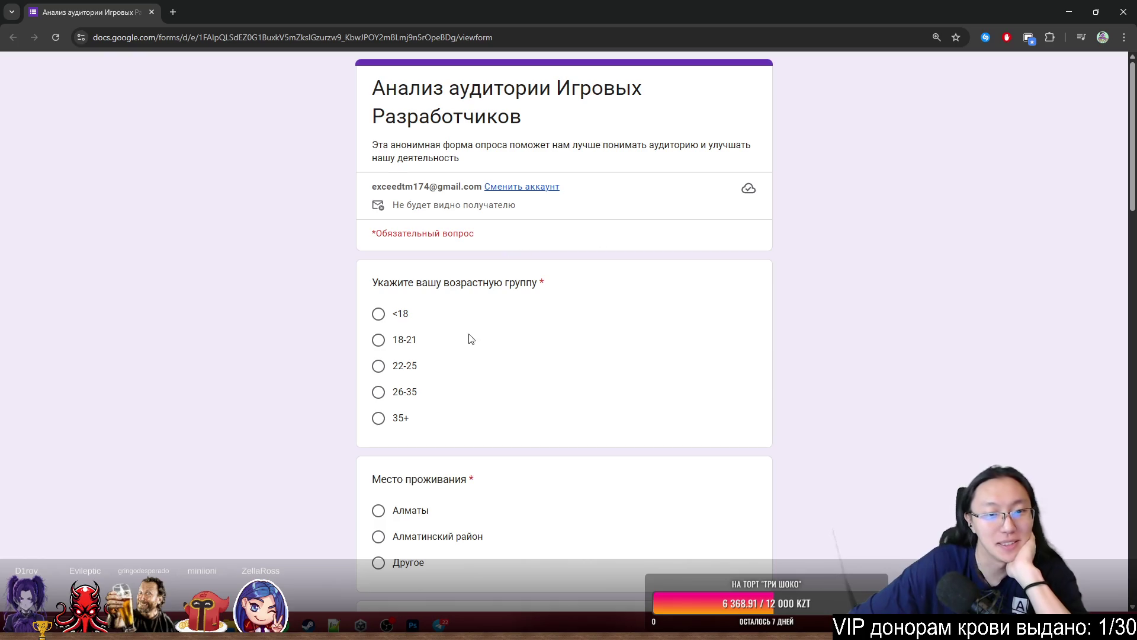
- Answer age group 26-35 and place of residence Алматы
{"action": "left_click", "coordinate": [408, 388]}
{"action": "scroll", "coordinate": [561, 432], "scroll_direction": "down", "scroll_amount": 7}
{"action": "scroll", "coordinate": [518, 297], "scroll_direction": "up", "scroll_amount": 5}
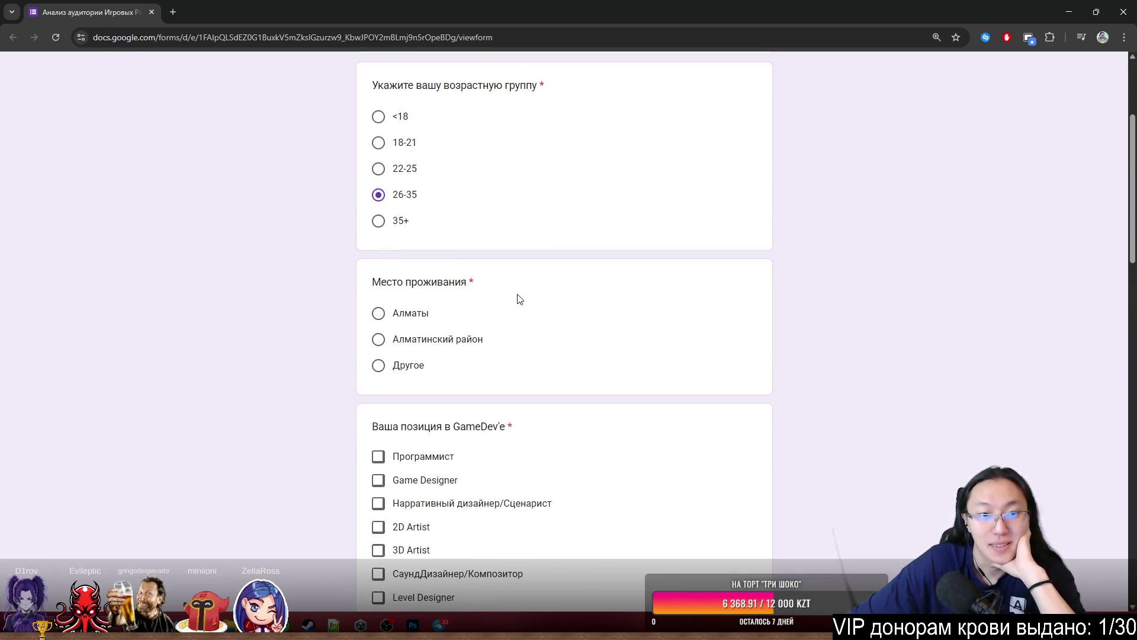
{"action": "scroll", "coordinate": [432, 296], "scroll_direction": "down", "scroll_amount": 2}
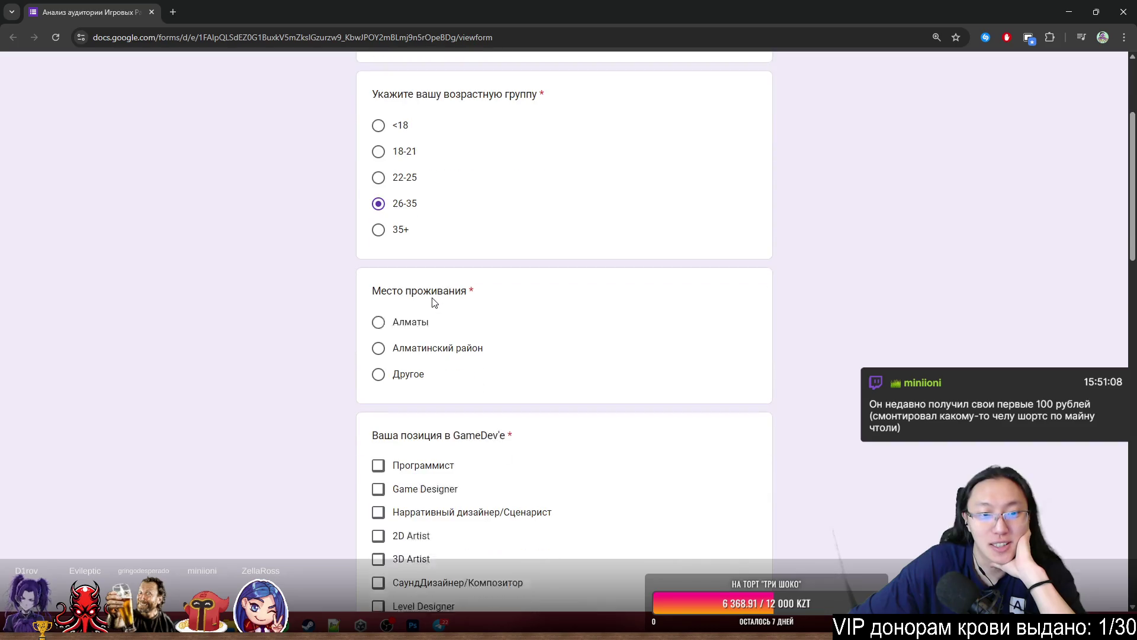
{"action": "scroll", "coordinate": [414, 306], "scroll_direction": "up", "scroll_amount": 2}
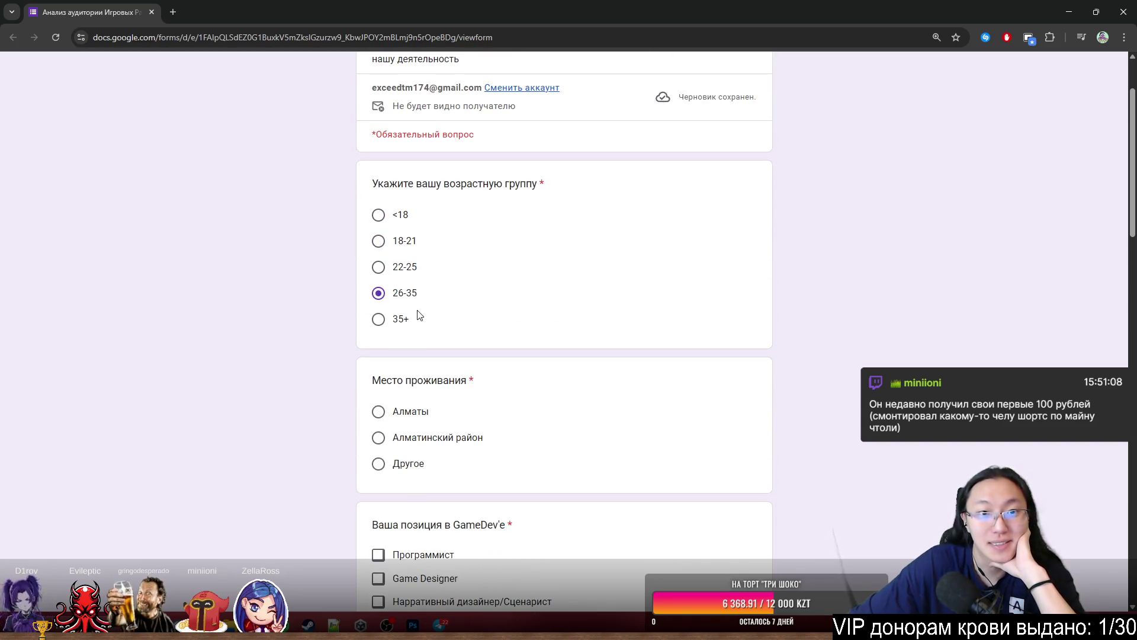
{"action": "scroll", "coordinate": [420, 315], "scroll_direction": "down", "scroll_amount": 2}
{"action": "left_click", "coordinate": [379, 313]}
{"action": "scroll", "coordinate": [420, 317], "scroll_direction": "down", "scroll_amount": 2}
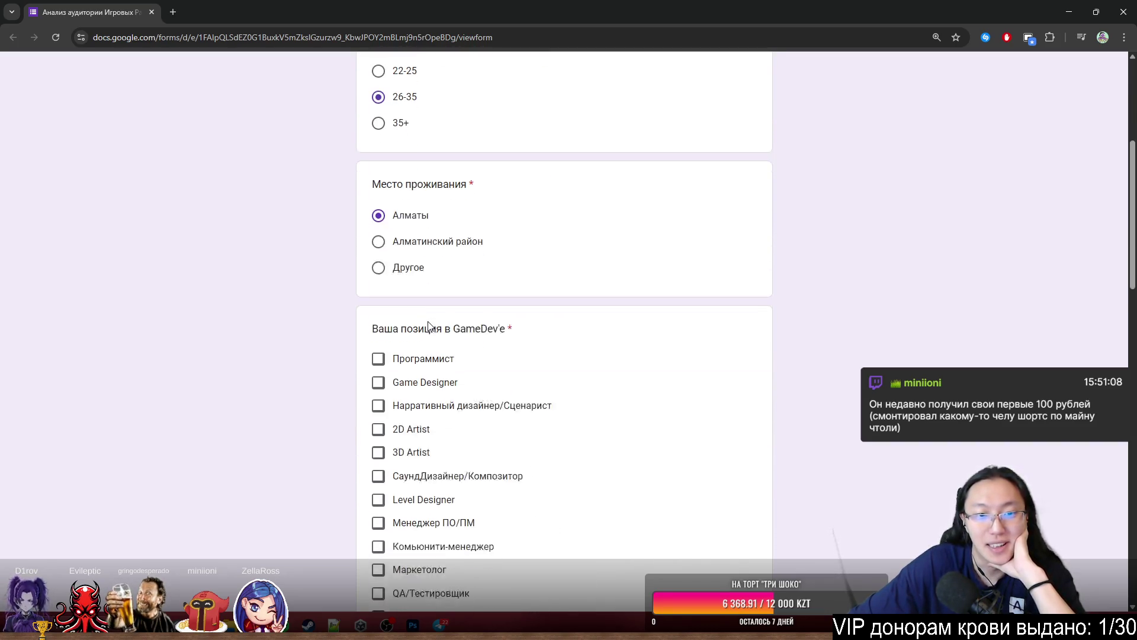
{"action": "scroll", "coordinate": [428, 320], "scroll_direction": "down", "scroll_amount": 2}
{"action": "scroll", "coordinate": [430, 321], "scroll_direction": "down", "scroll_amount": 2}
- Check Программист, Game Designer, инди-разработчик, Нарративный дизайнер, Другое 'Анимтор', and choose Middle level
{"action": "left_click", "coordinate": [378, 183]}
{"action": "left_click", "coordinate": [378, 160]}
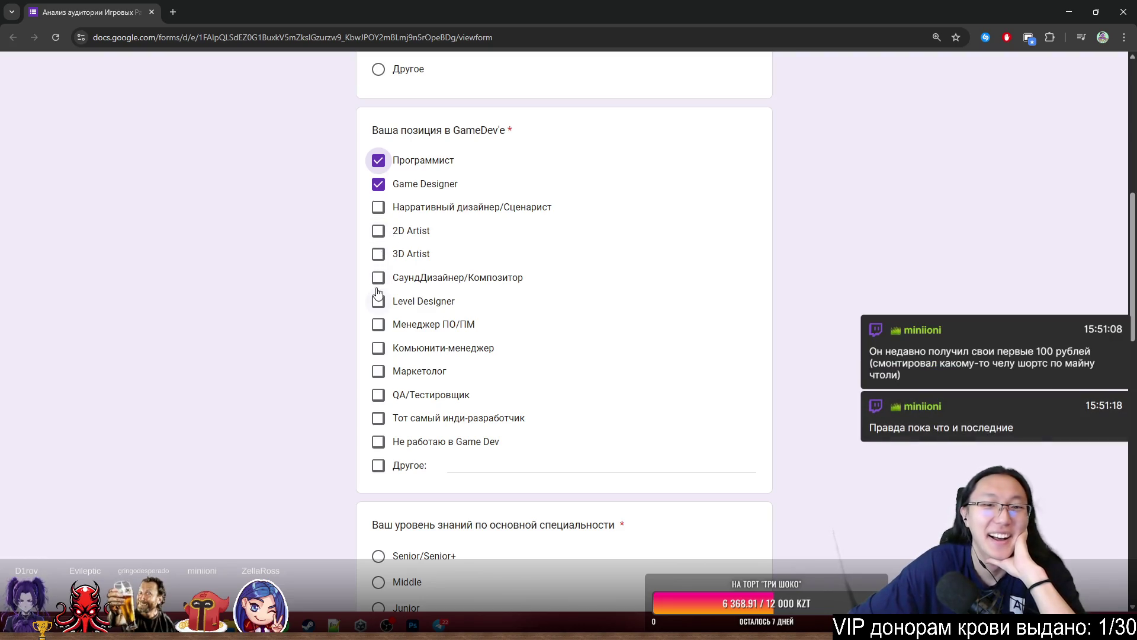
{"action": "left_click", "coordinate": [381, 308]}
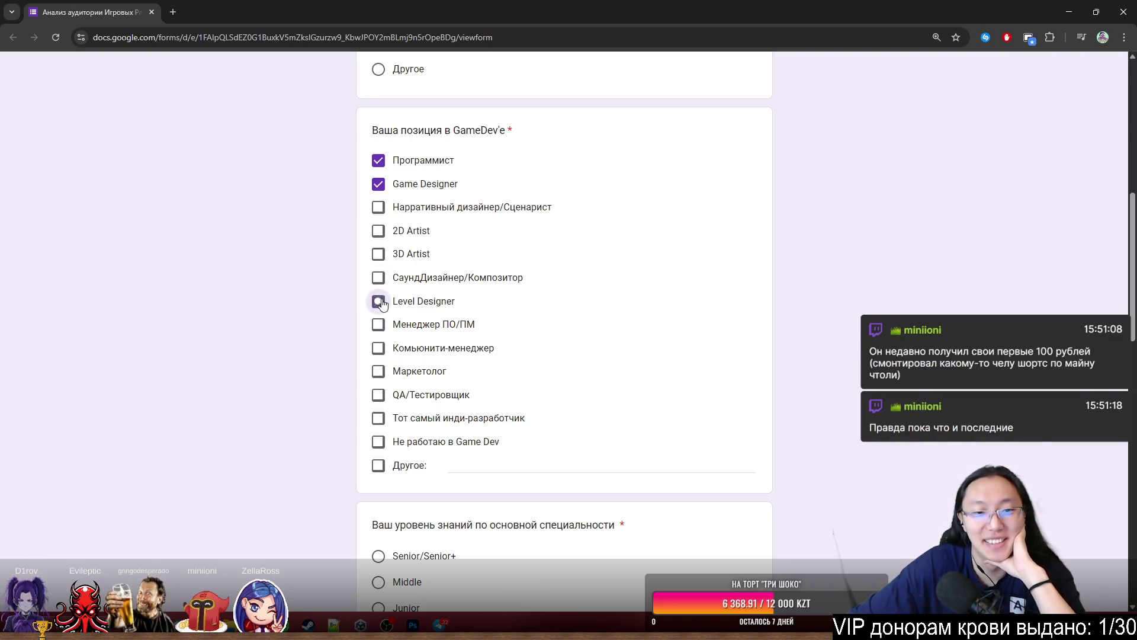
{"action": "left_click", "coordinate": [382, 315]}
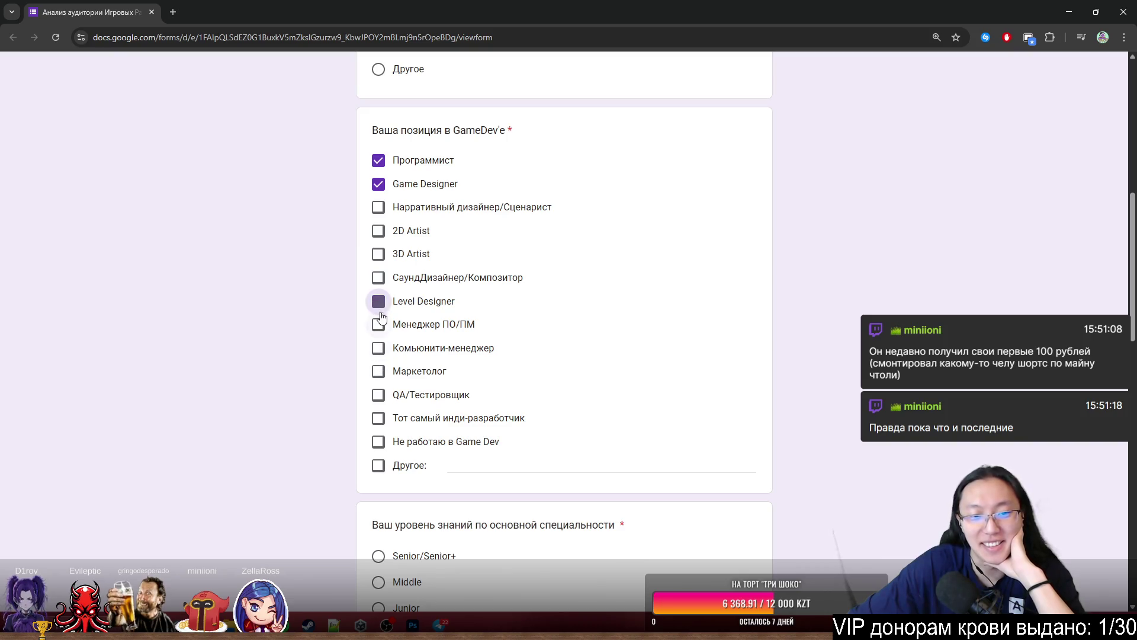
{"action": "left_click", "coordinate": [379, 418]}
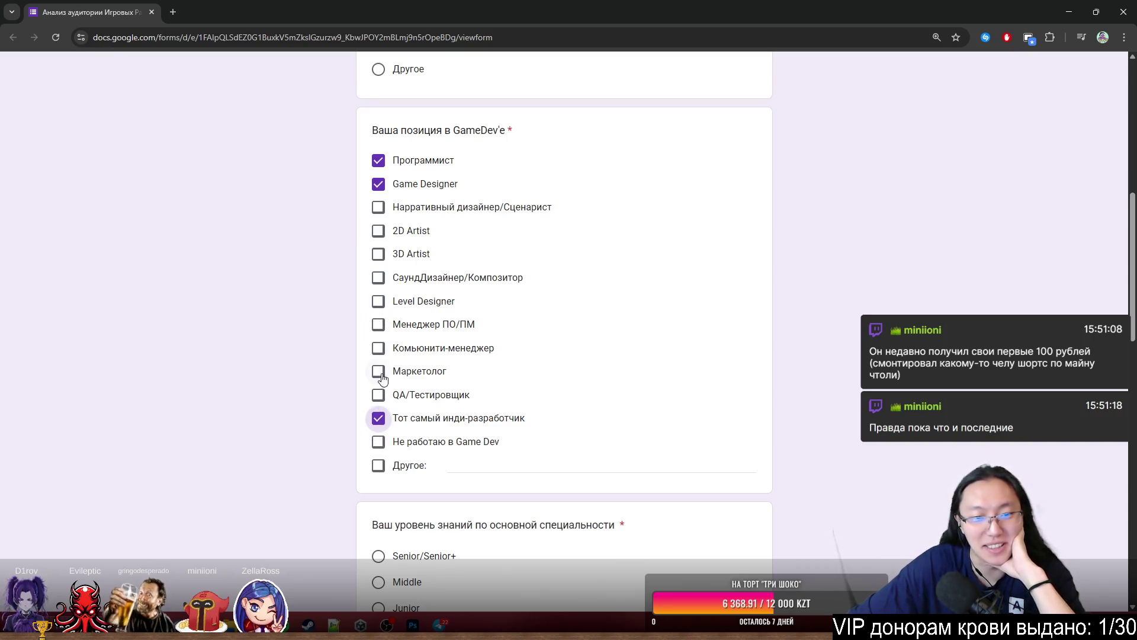
{"action": "left_click", "coordinate": [382, 209]}
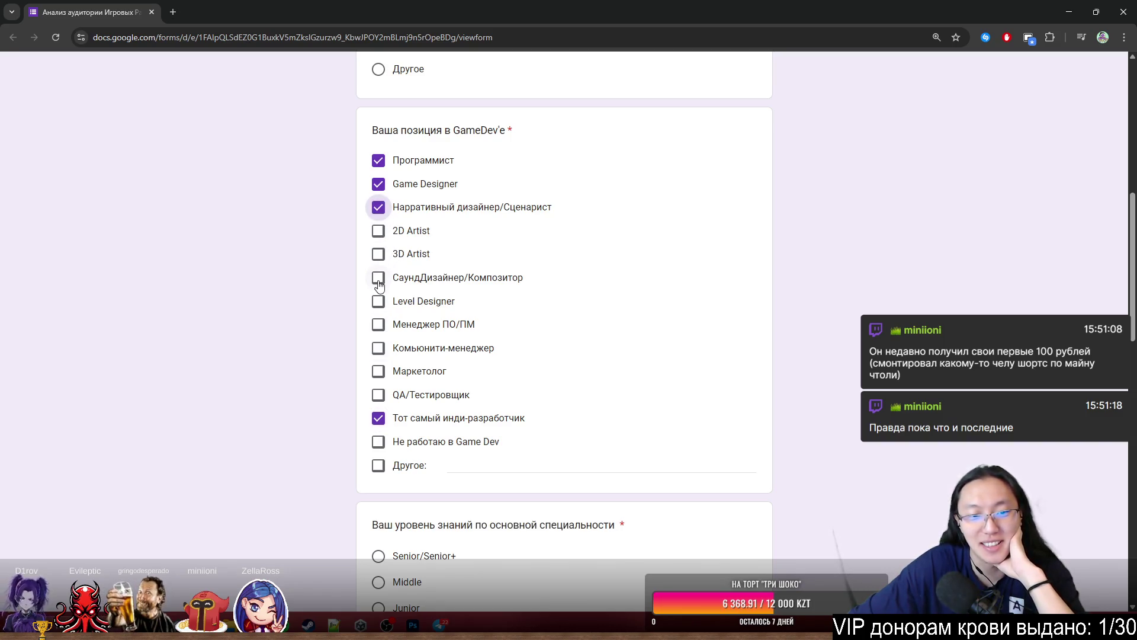
{"action": "left_click", "coordinate": [450, 463]}
{"action": "type", "text": "Анимтор"}
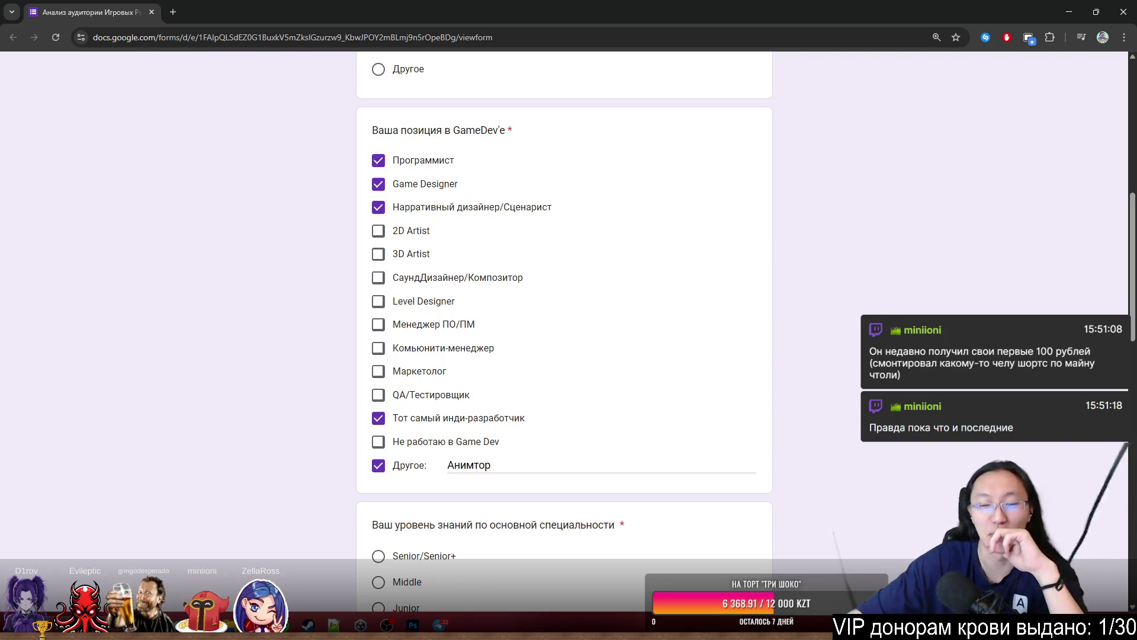
{"action": "scroll", "coordinate": [915, 218], "scroll_direction": "down", "scroll_amount": 5}
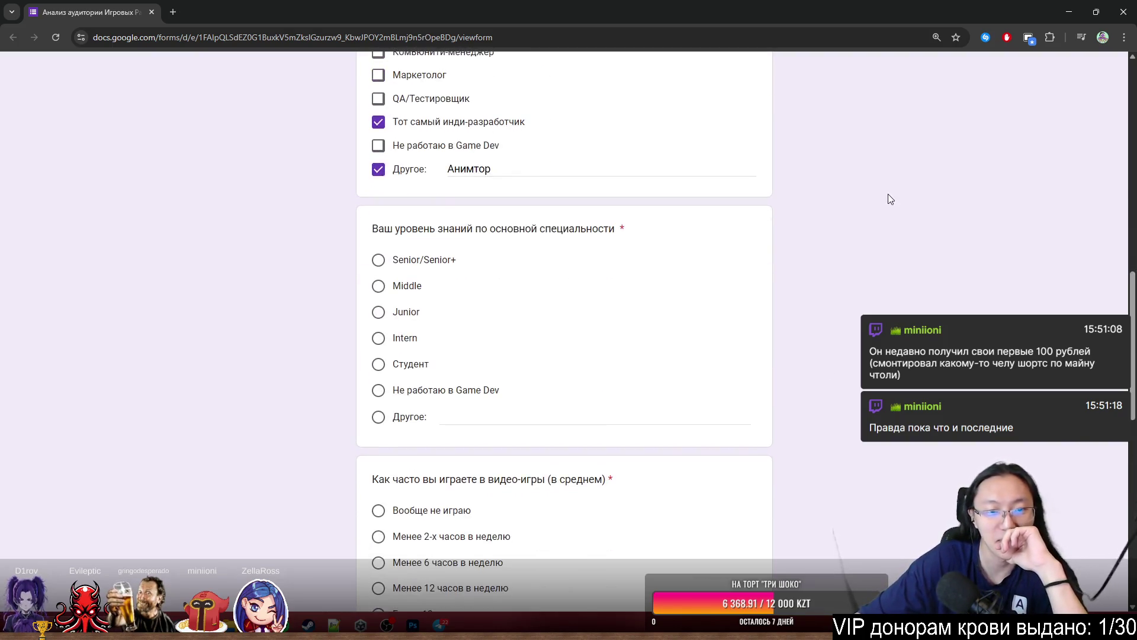
{"action": "left_click", "coordinate": [423, 294]}
- Answer more than 12 gaming hours per week
{"action": "scroll", "coordinate": [881, 356], "scroll_direction": "down", "scroll_amount": 1}
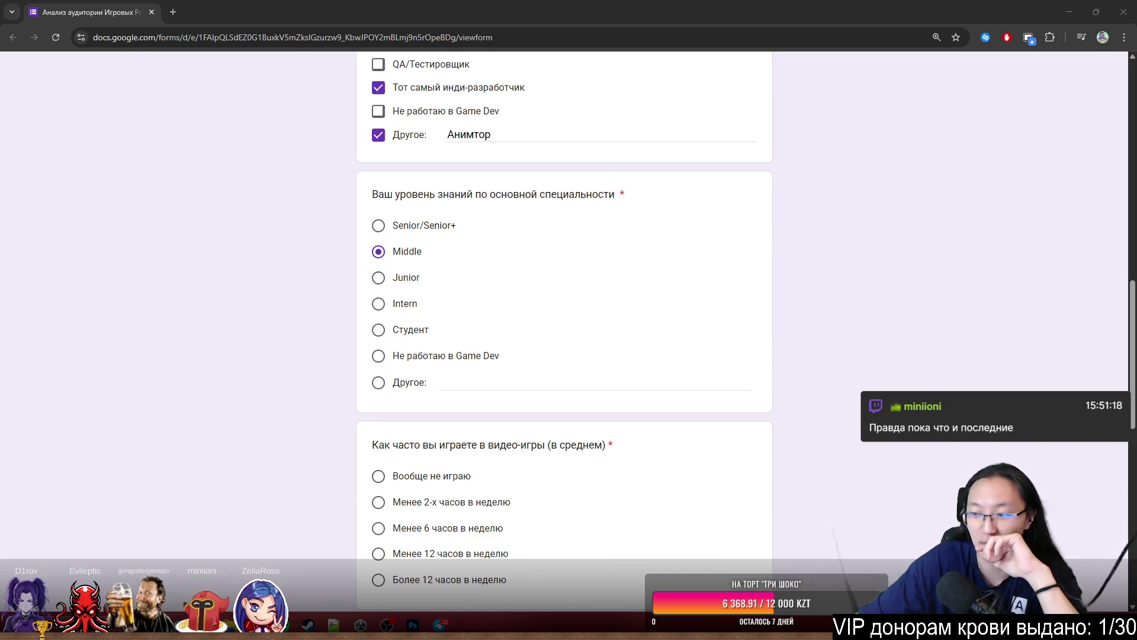
{"action": "scroll", "coordinate": [770, 278], "scroll_direction": "down", "scroll_amount": 3}
{"action": "scroll", "coordinate": [692, 243], "scroll_direction": "down", "scroll_amount": 1}
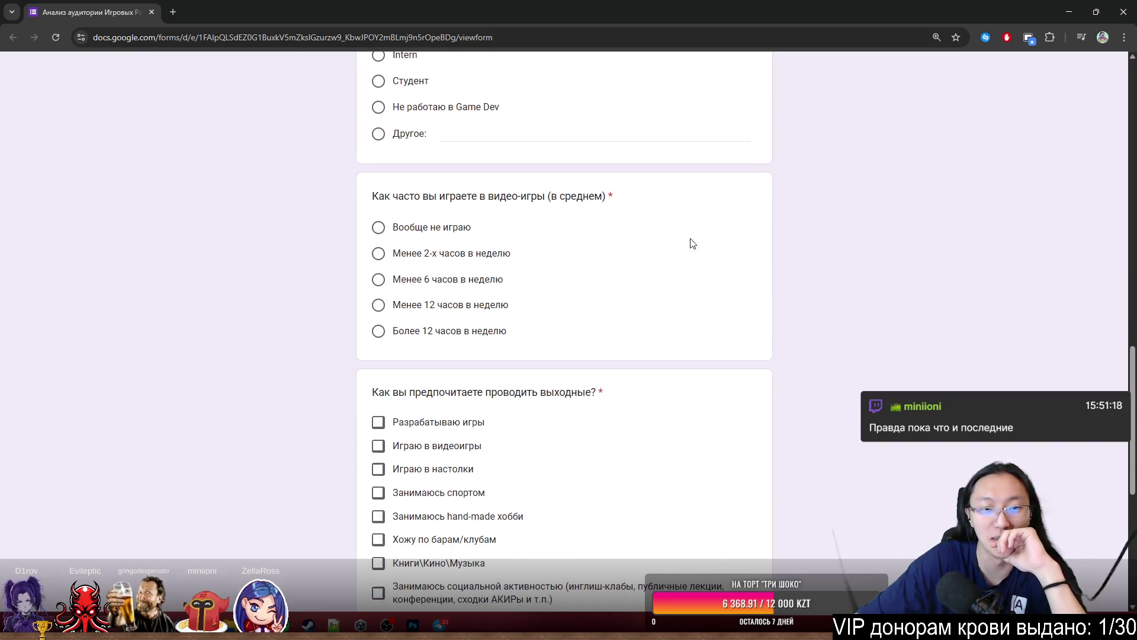
{"action": "left_click_drag", "start_coordinate": [362, 199], "coordinate": [528, 208]}
{"action": "left_click", "coordinate": [448, 177]}
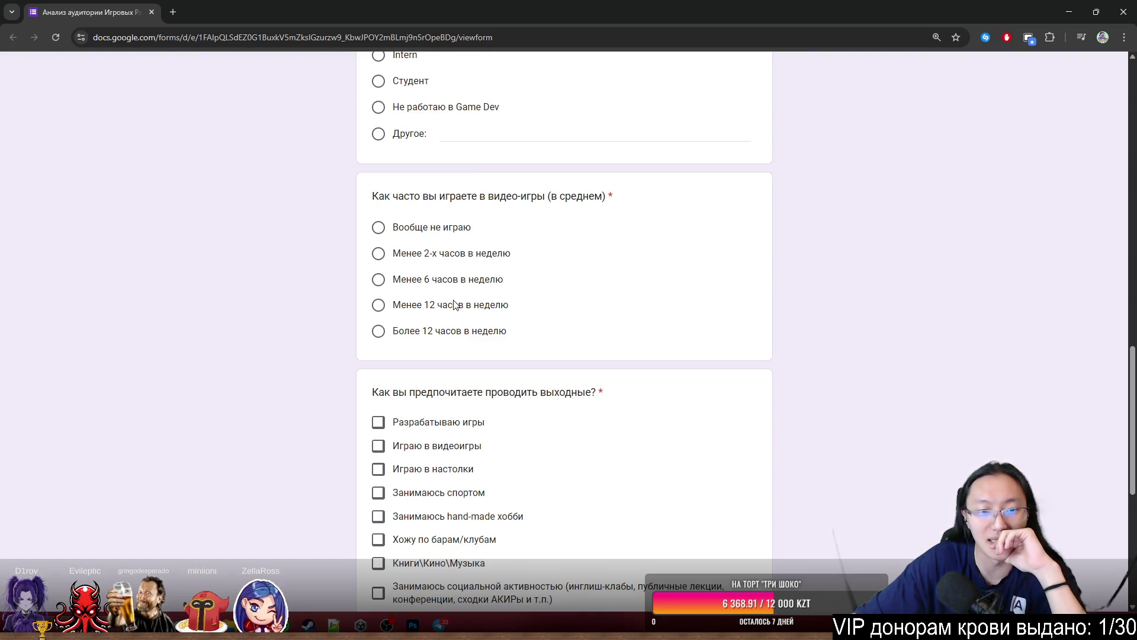
{"action": "left_click", "coordinate": [428, 335]}
- Check Разрабатываю игры, Играю в видеоигры, Играю в настолки and Книги\Кино\Музыка as weekend activities
{"action": "scroll", "coordinate": [792, 390], "scroll_direction": "down", "scroll_amount": 5}
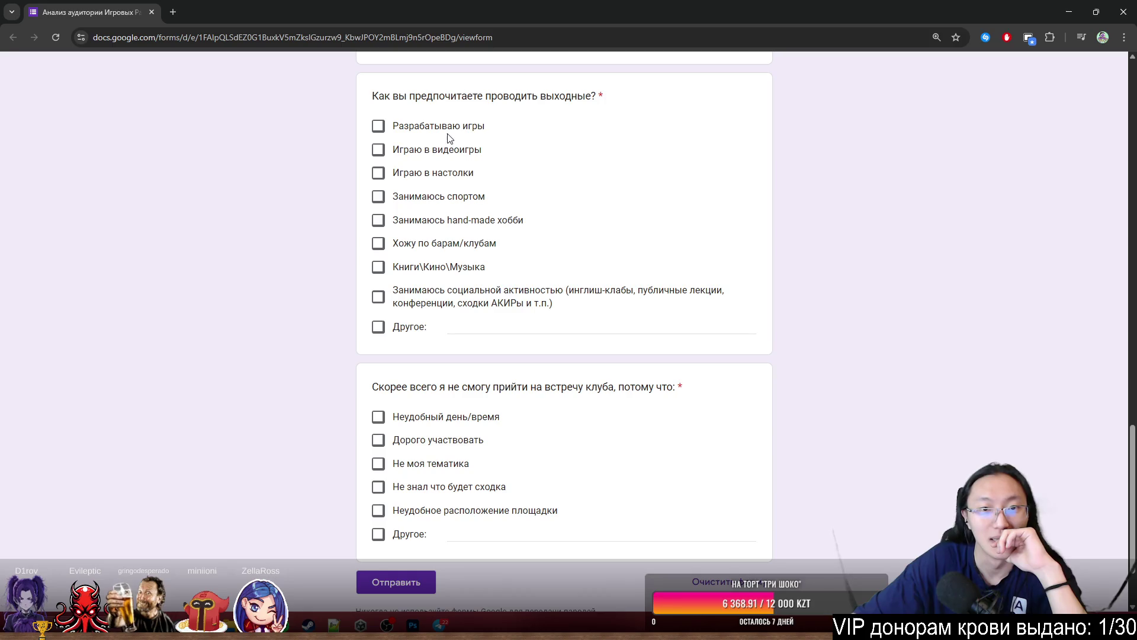
{"action": "left_click", "coordinate": [439, 128]}
{"action": "left_click", "coordinate": [445, 159]}
{"action": "left_click", "coordinate": [448, 177]}
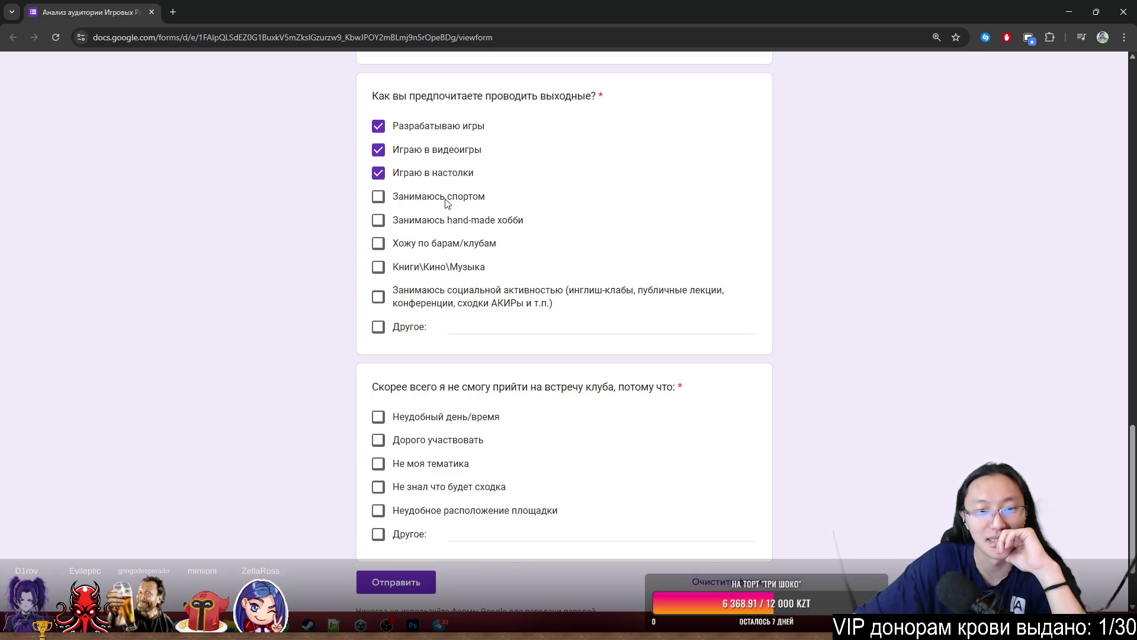
{"action": "left_click", "coordinate": [442, 271]}
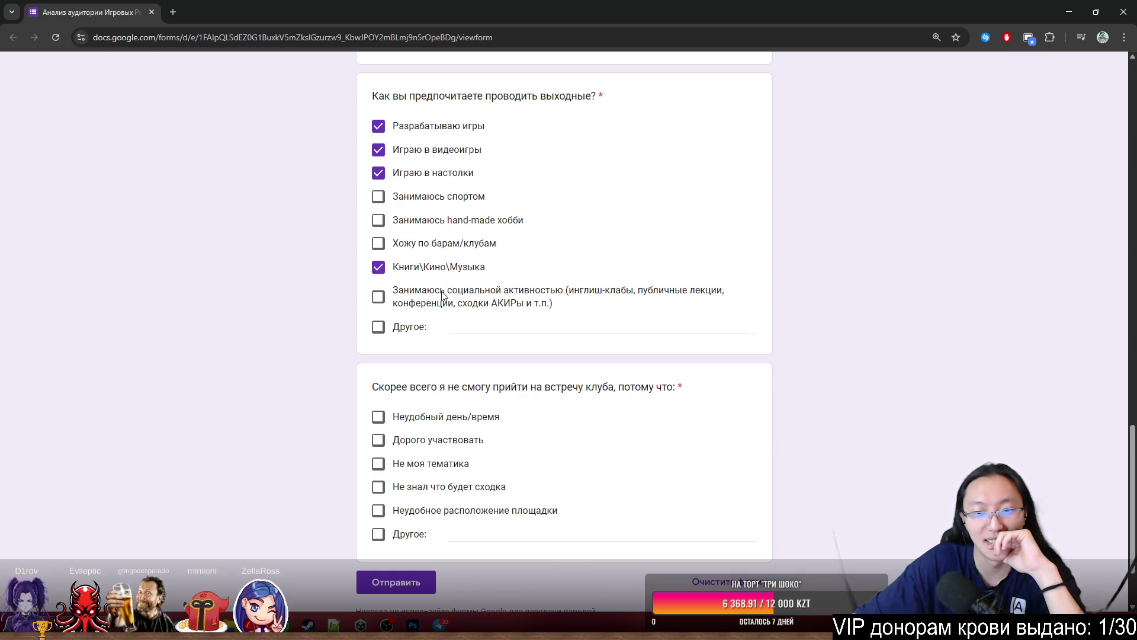
- Mark Не моя тематика as the reason for missing meetups and start an Другое answer
{"action": "scroll", "coordinate": [453, 423], "scroll_direction": "down", "scroll_amount": 2}
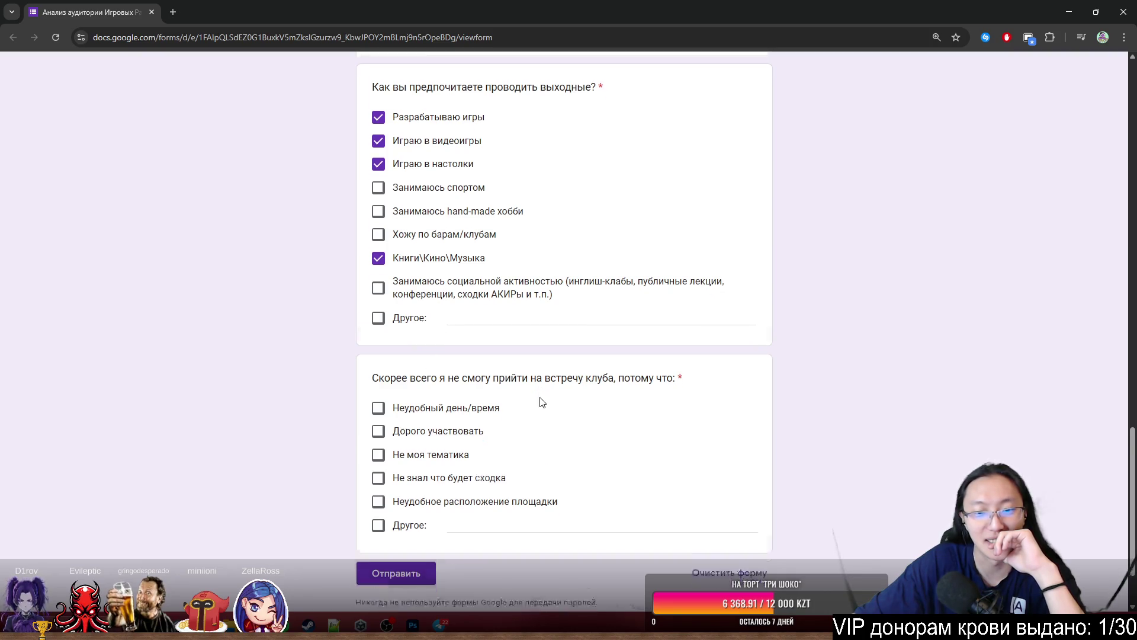
{"action": "left_click_drag", "start_coordinate": [416, 286], "coordinate": [631, 288]}
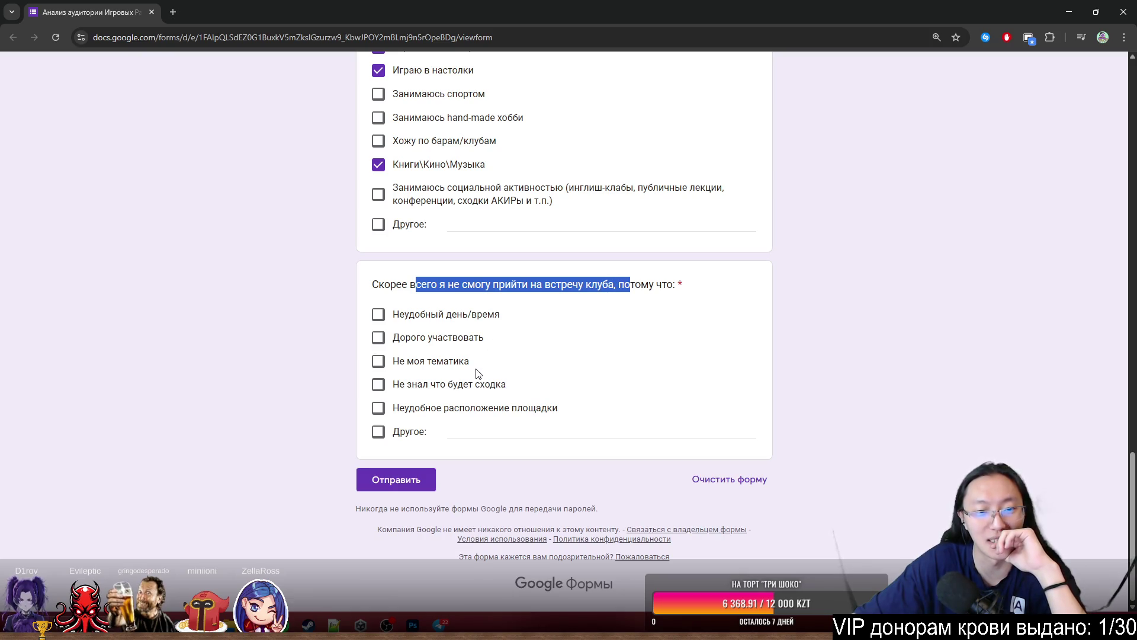
{"action": "left_click", "coordinate": [447, 362]}
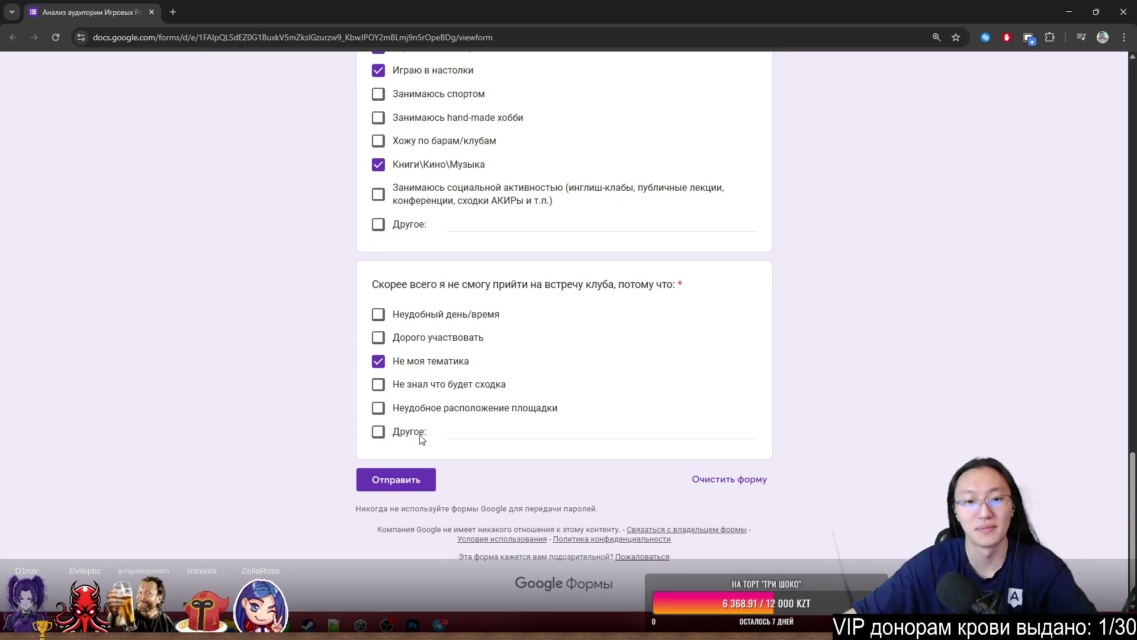
{"action": "left_click", "coordinate": [575, 435]}
- Type the Другое suggestion ending '1 раз выступил, 1-2 сходки тебе нельзя' and submit the form
{"action": "type", "text": "Ну блин, "}
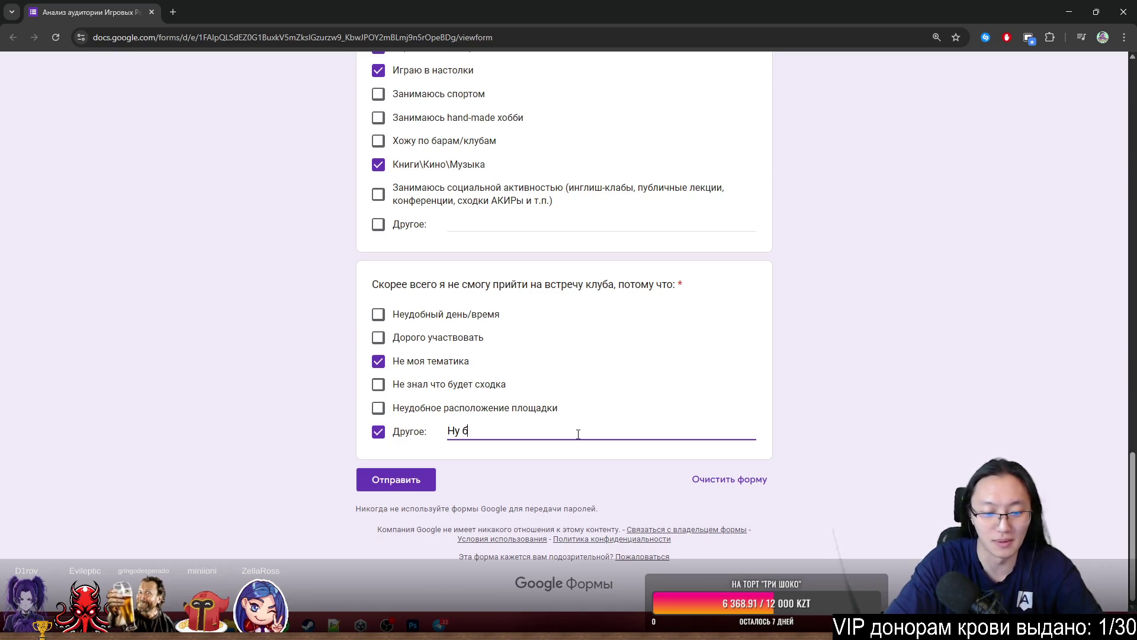
{"action": "type", "text": "одно"}
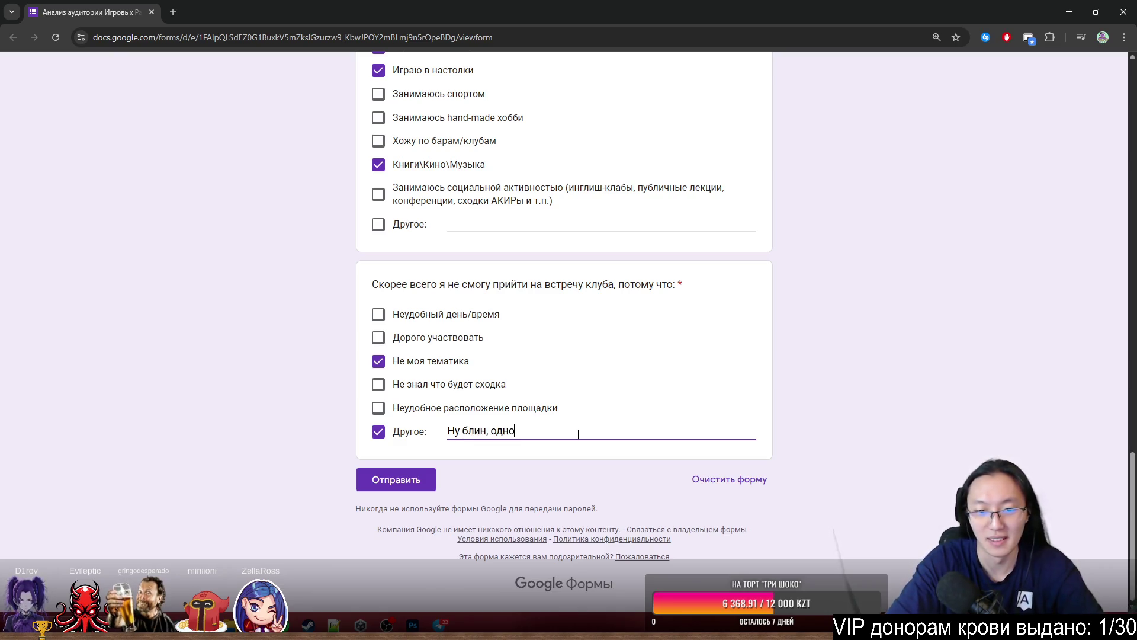
{"action": "key", "text": "BackSpace"}
{"action": "key", "text": "BackSpace"}
{"action": "key", "text": "BackSpace"}
{"action": "key", "text": "BackSpace"}
{"action": "type", "text": "слишком "}
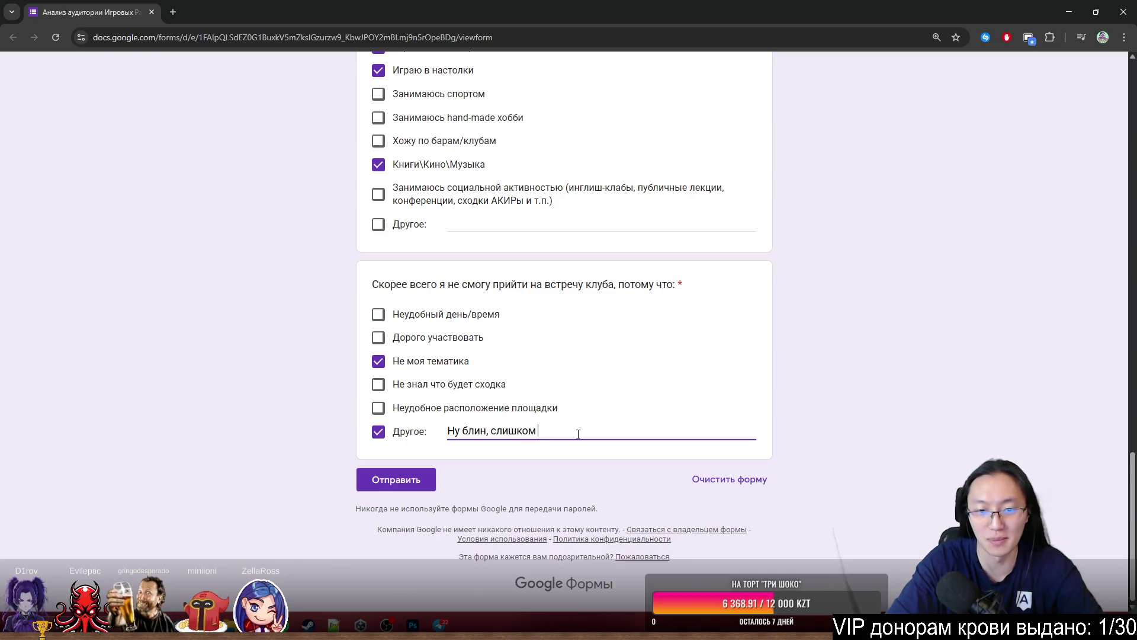
{"action": "type", "text": "обнообразно п"}
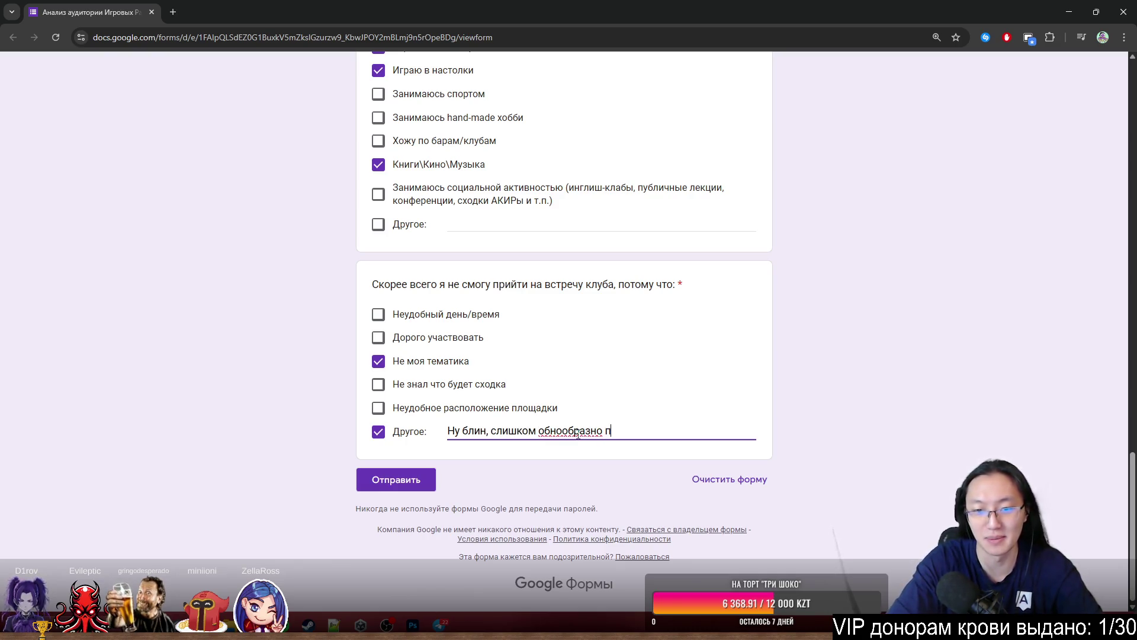
{"action": "type", "text": "роодд"}
{"action": "type", "text": "т сходки, л"}
{"action": "type", "text": "учше не"}
{"action": "key", "text": "BackSpace"}
{"action": "key", "text": "BackSpace"}
{"action": "type", "text": "уж тогда прото"}
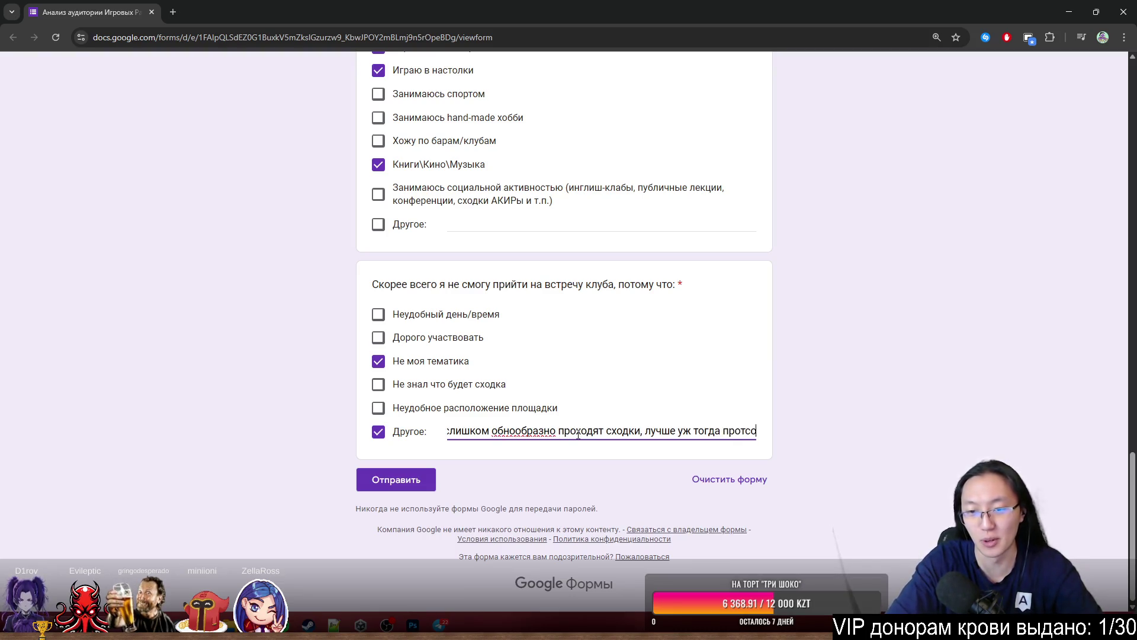
{"action": "key", "text": "BackSpace"}
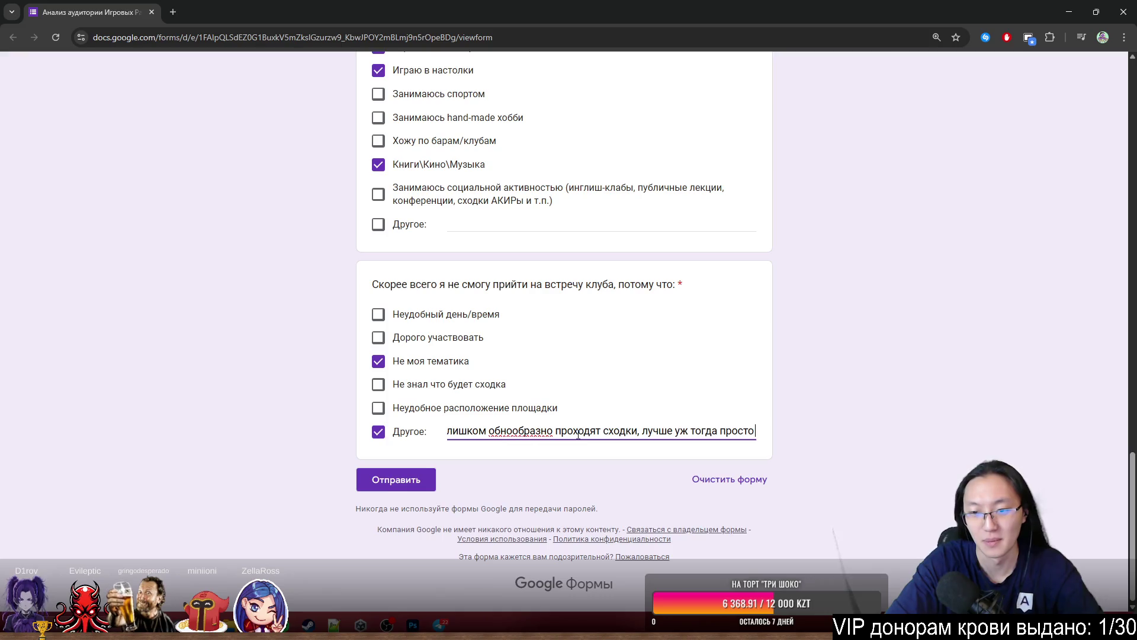
{"action": "type", "text": "деть без презентак"}
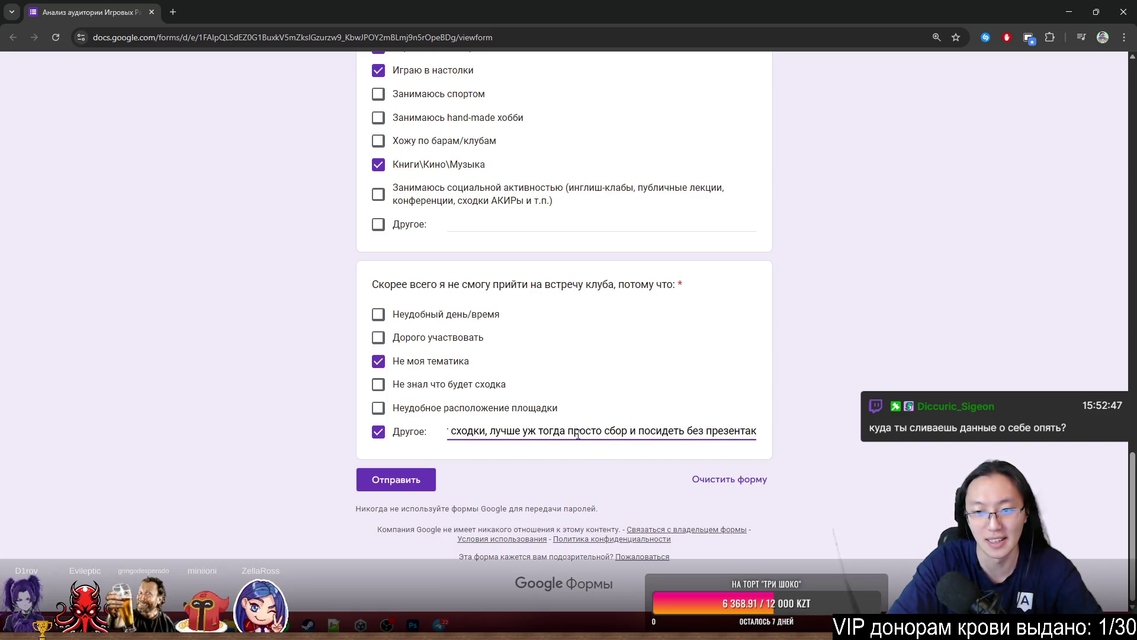
{"action": "type", "text": "проек"}
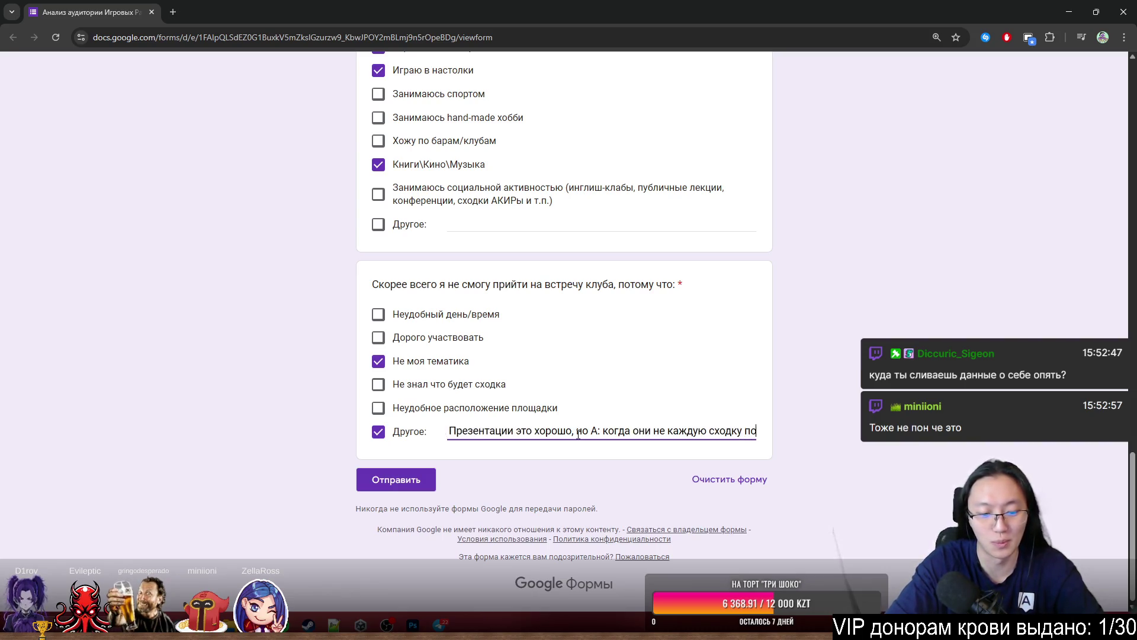
{"action": "type", "text": "дряд, и Б:когда не"}
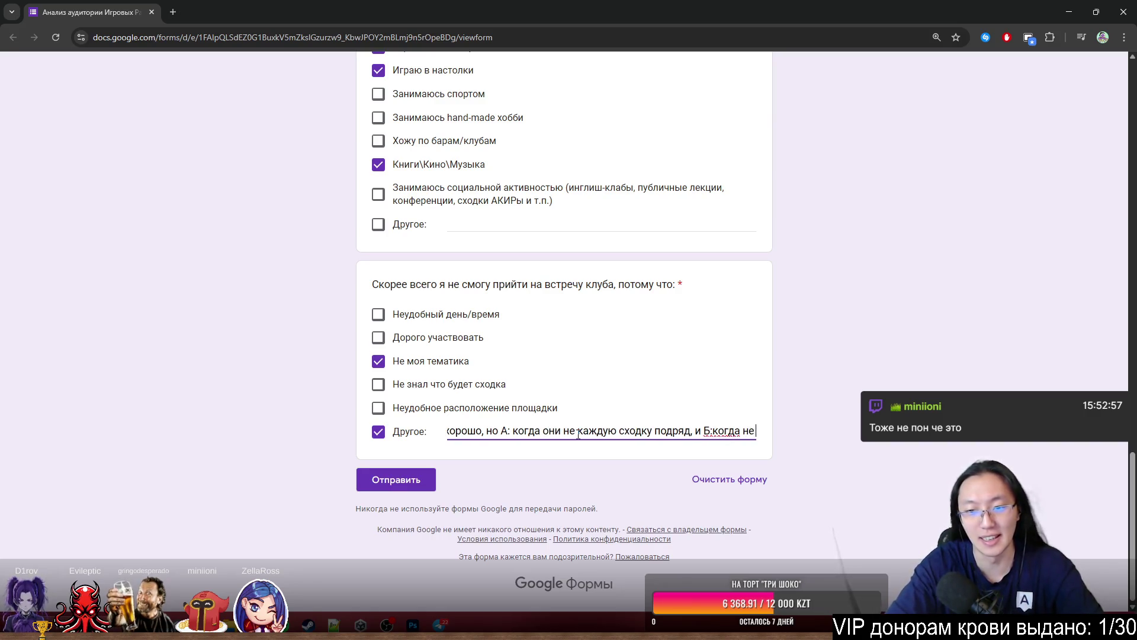
{"action": "key", "text": "BackSpace"}
{"action": "key", "text": "BackSpace"}
{"action": "type", "text": "ничить возможность выступления"}
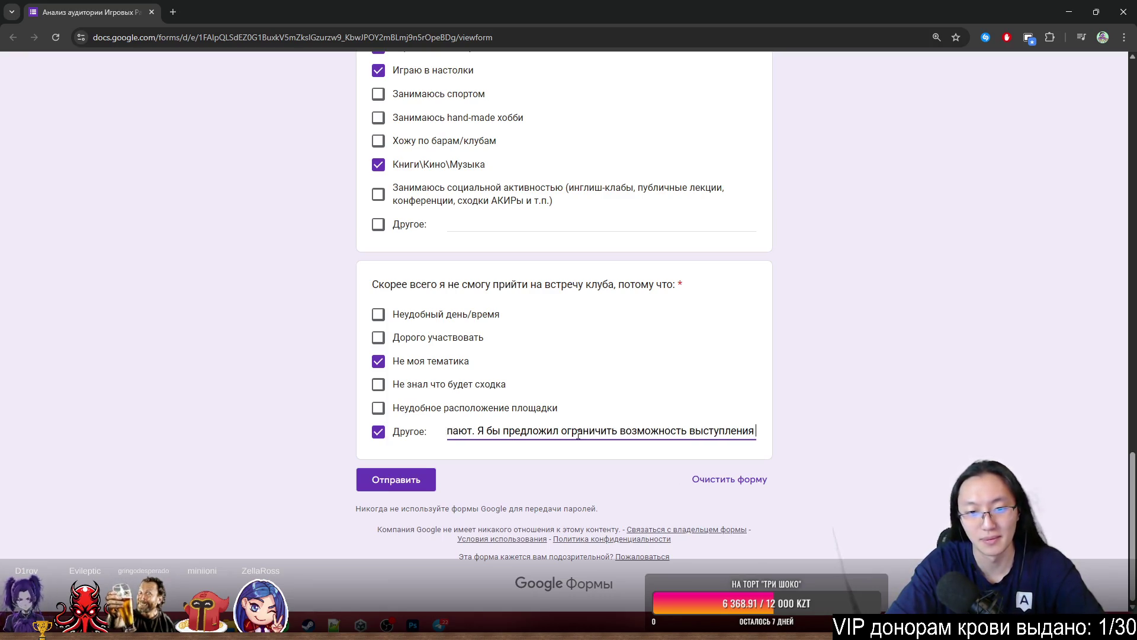
{"action": "type", "text": "1"}
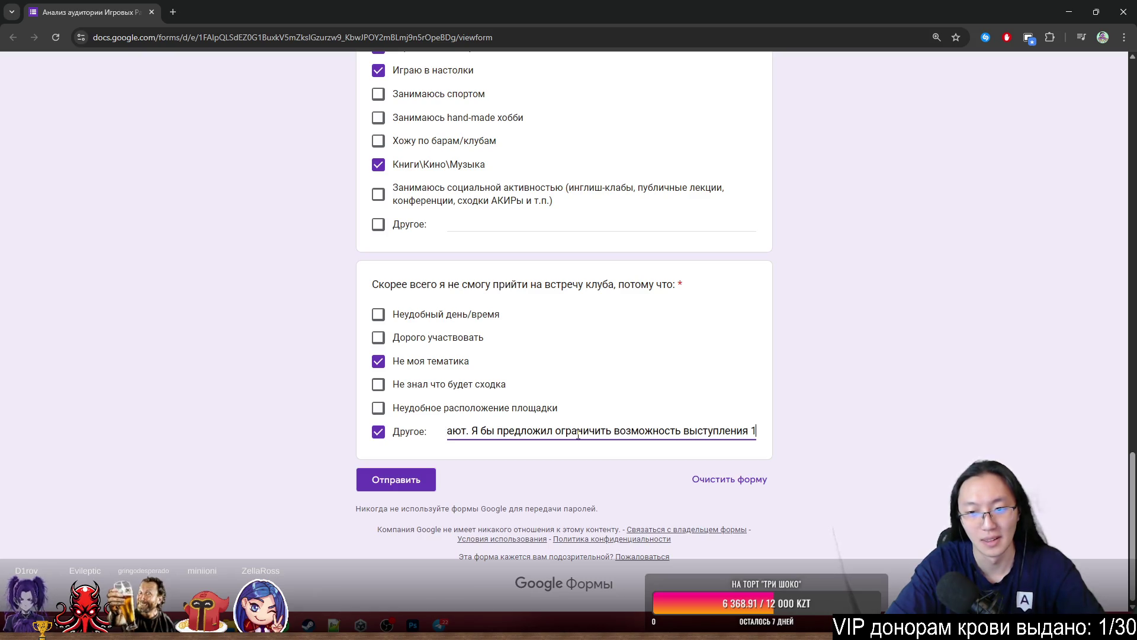
{"action": "type", "text": " раз выступил"}
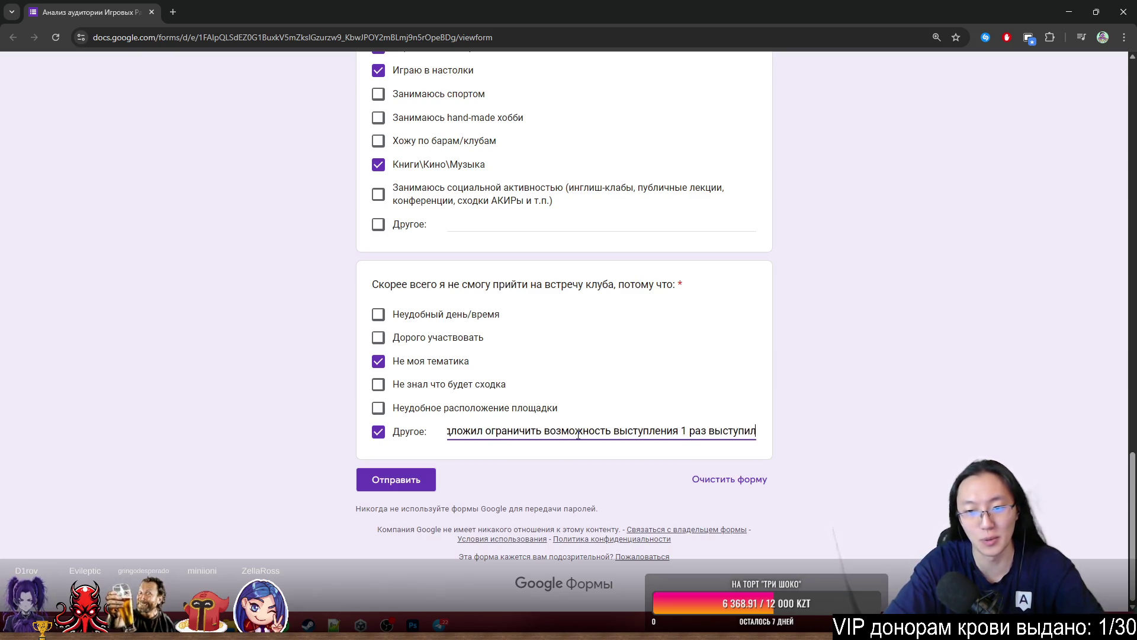
{"action": "type", "text": ", 1-"}
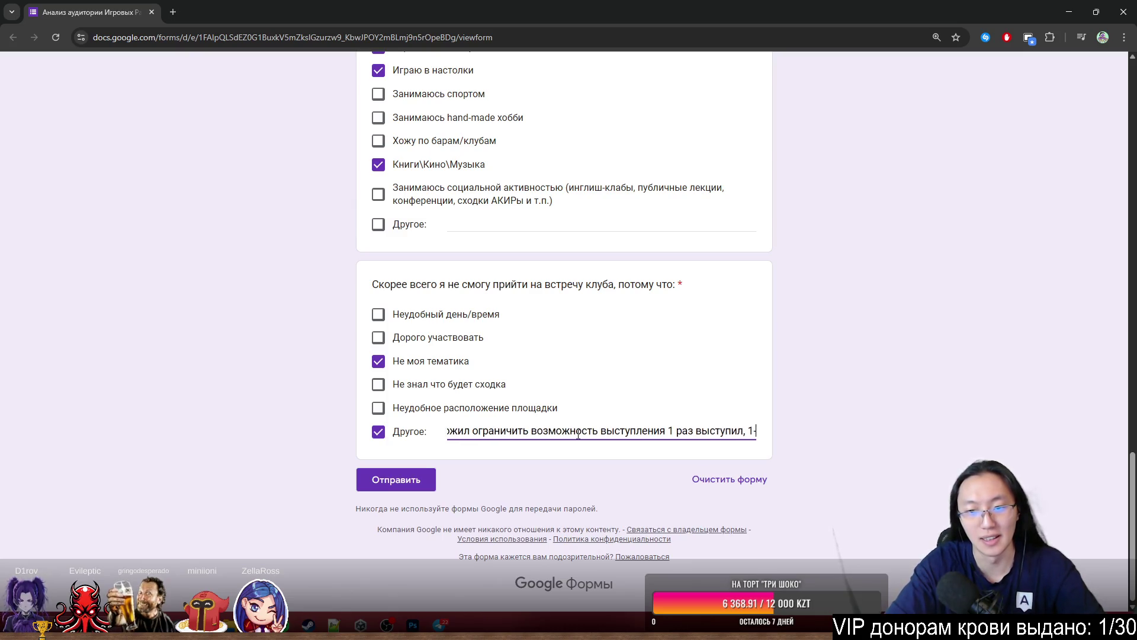
{"action": "type", "text": "2 сходки"}
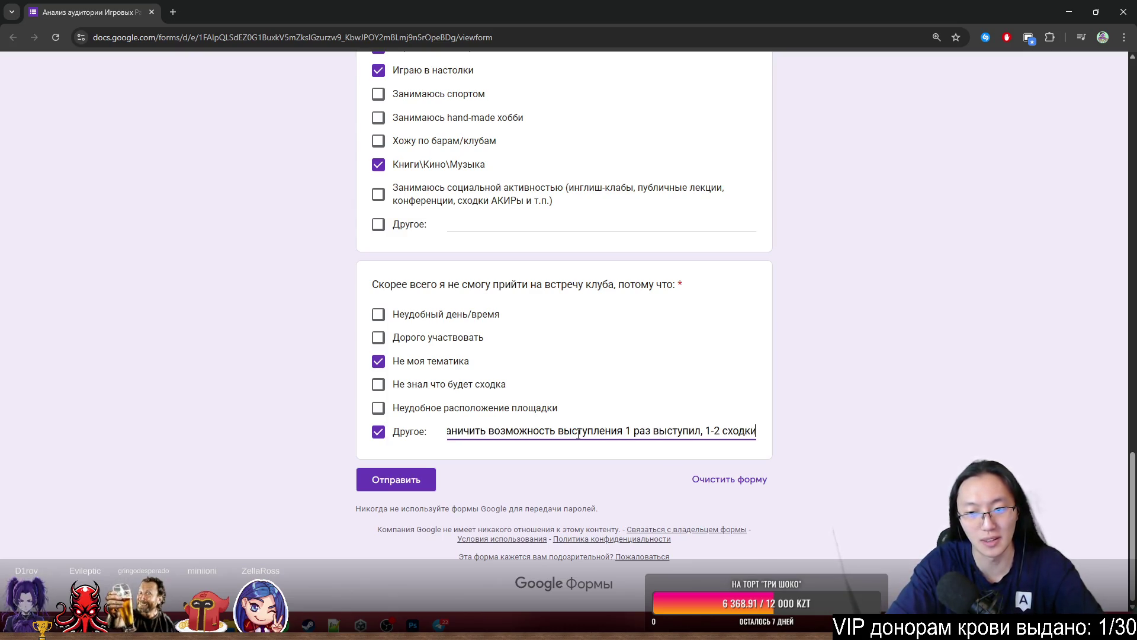
{"action": "type", "text": " тебеза"}
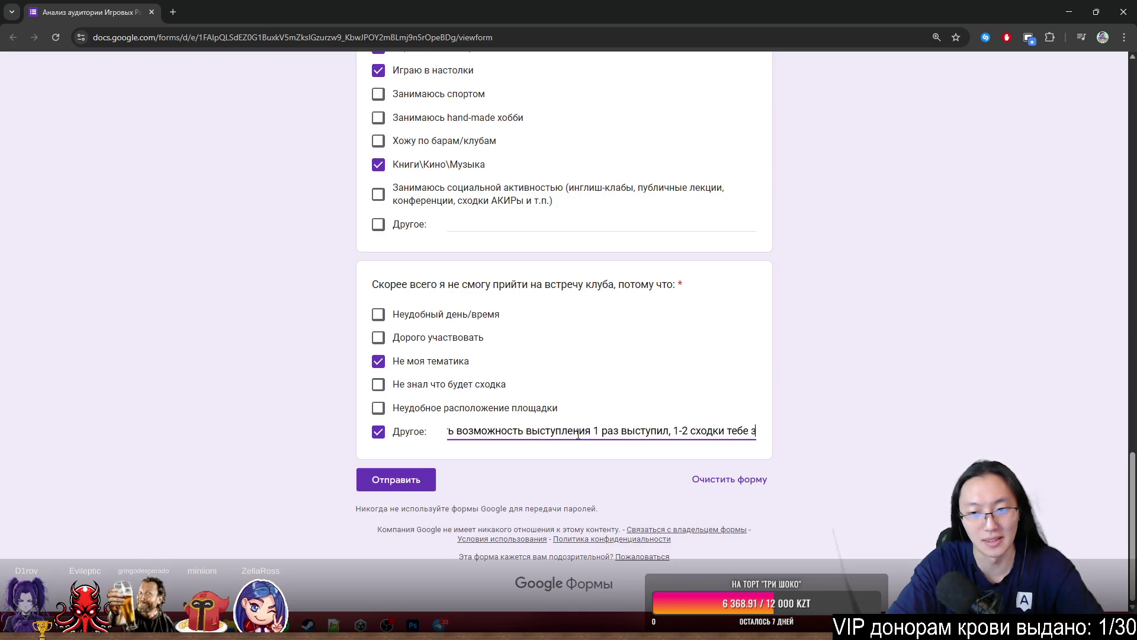
{"action": "key", "text": "BackSpace"}
{"action": "key", "text": "BackSpace"}
{"action": "type", "text": "нельзя"}
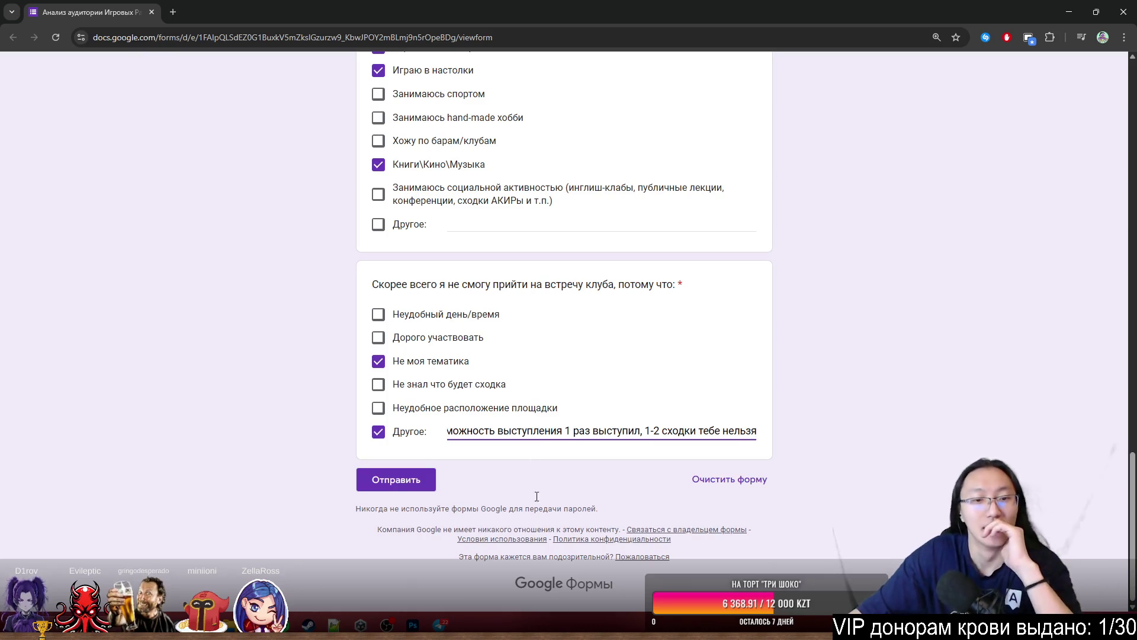
{"action": "left_click", "coordinate": [391, 477]}
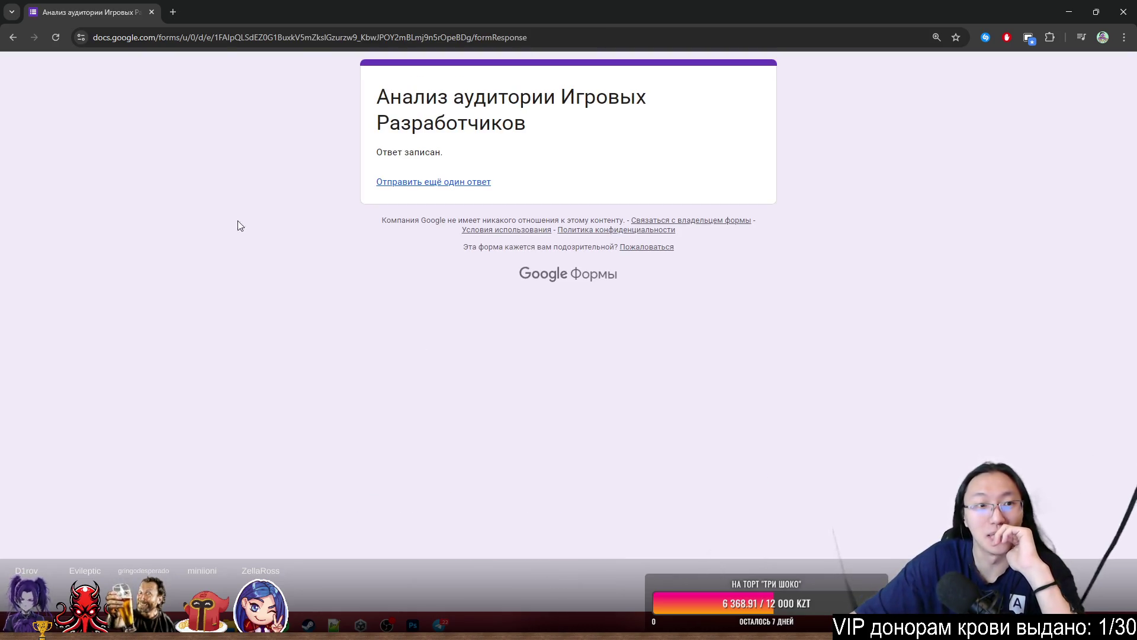
- Restore and close the Chrome window after the response is recorded
{"action": "double_click", "coordinate": [144, 5]}
{"action": "left_click", "coordinate": [499, 246]}
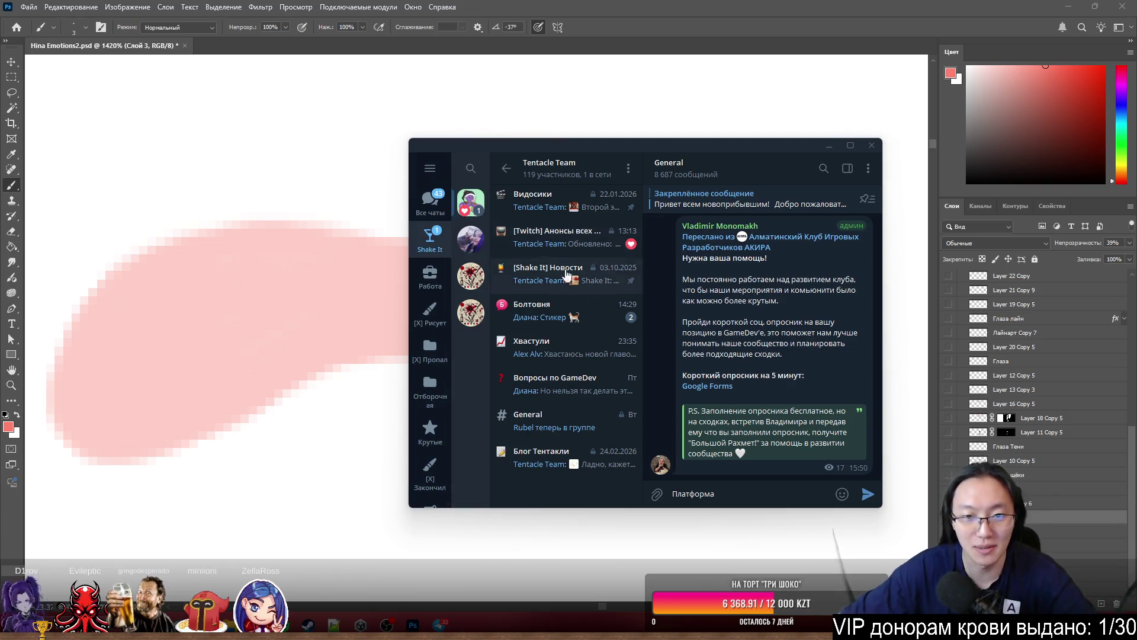
- Heart a message in Болтовня, look through [Twitch] Анонсы всех стримов, then minimize Telegram
{"action": "left_click", "coordinate": [578, 311]}
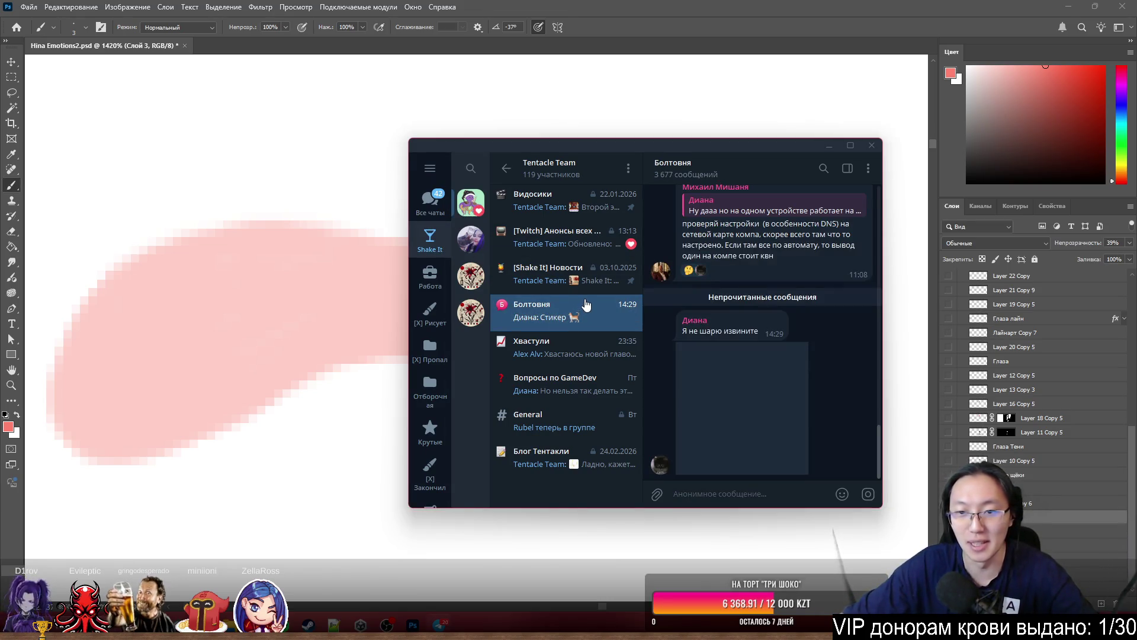
{"action": "double_click", "coordinate": [833, 223]}
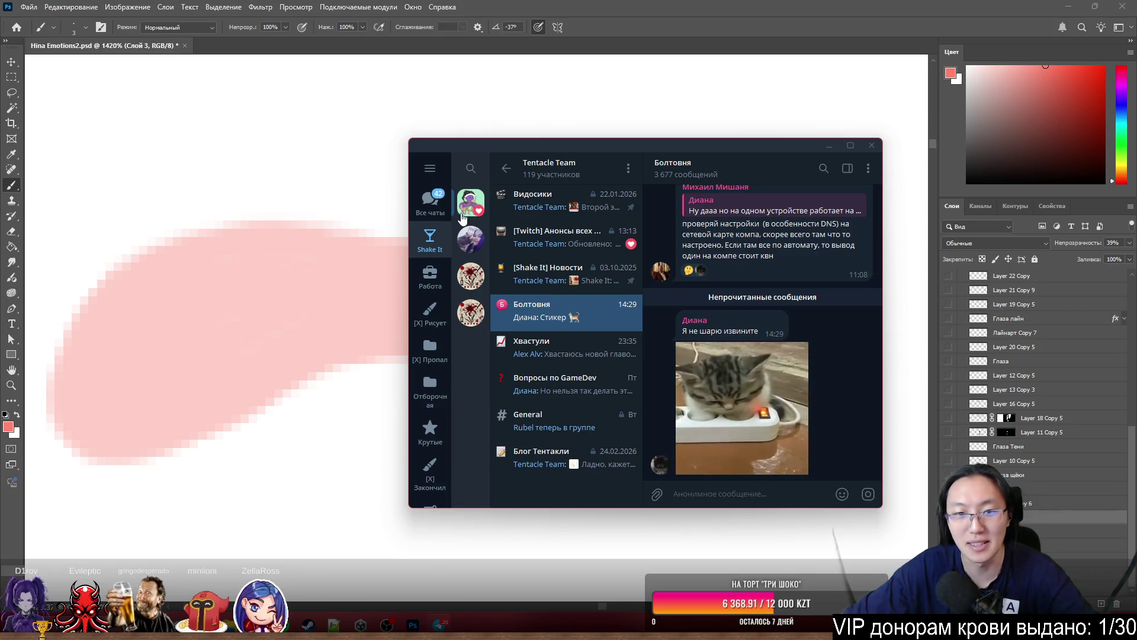
{"action": "left_click", "coordinate": [545, 243]}
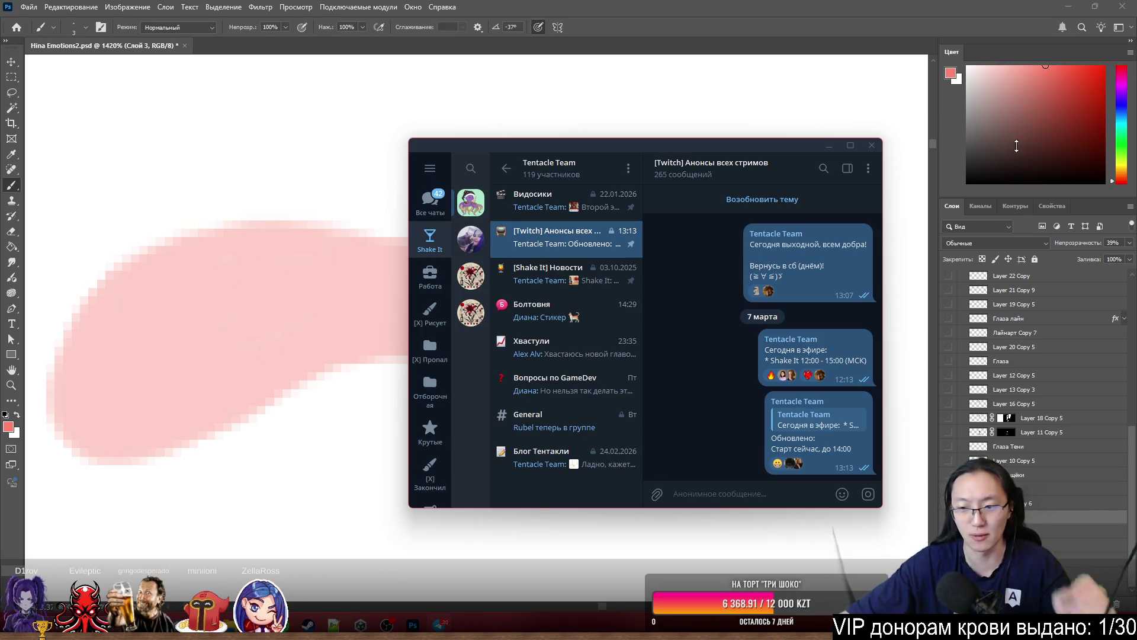
{"action": "left_click", "coordinate": [830, 145]}
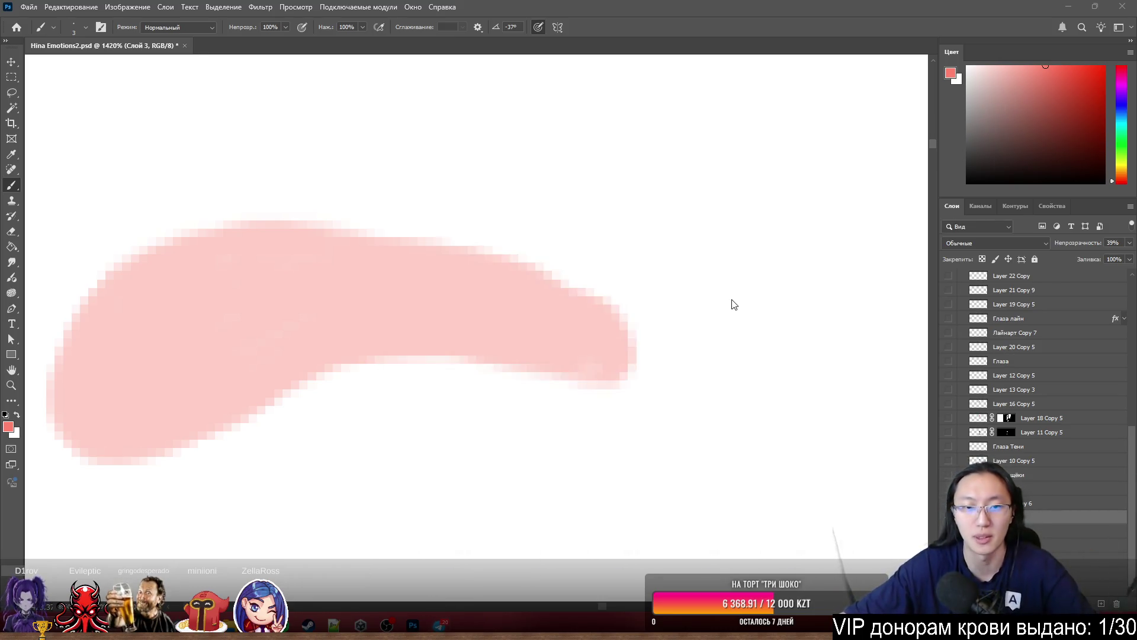
- Brush along the lower edge of the pink blush stroke to fill it out
{"action": "scroll", "coordinate": [731, 304], "scroll_direction": "down", "scroll_amount": 10}
{"action": "scroll", "coordinate": [503, 404], "scroll_direction": "up", "scroll_amount": 8}
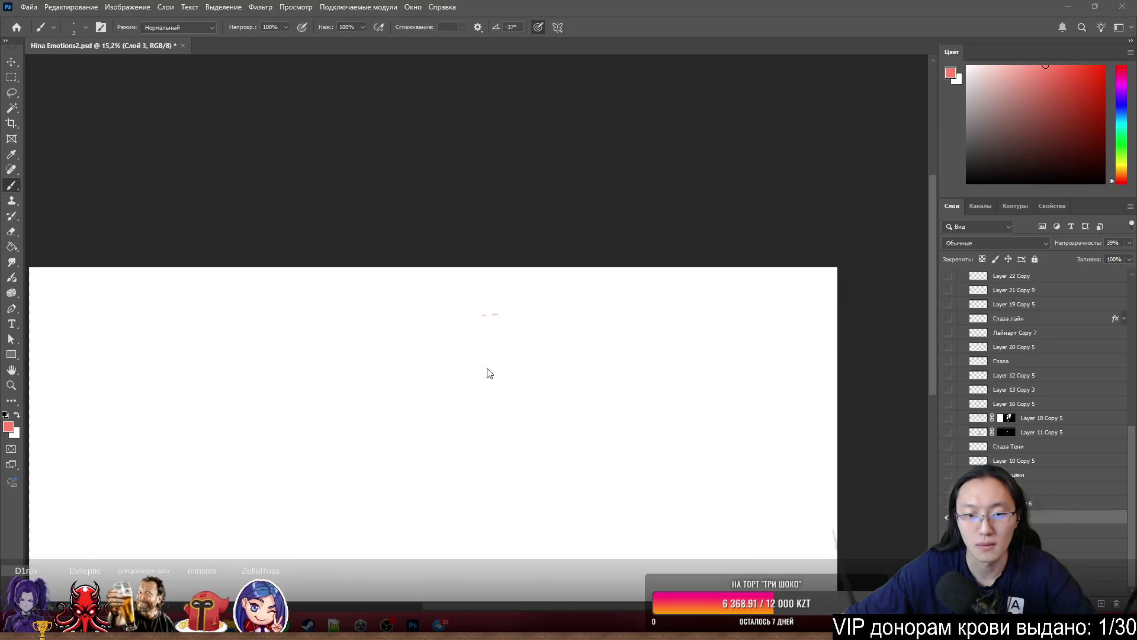
{"action": "scroll", "coordinate": [405, 305], "scroll_direction": "up", "scroll_amount": 6}
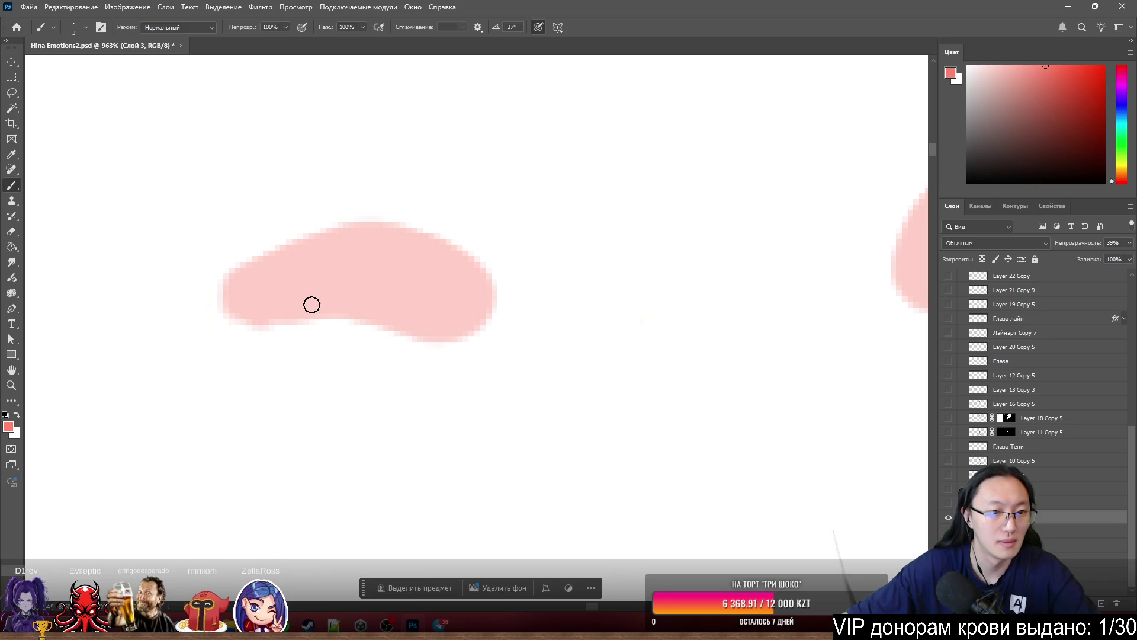
{"action": "scroll", "coordinate": [555, 299], "scroll_direction": "down", "scroll_amount": 2}
{"action": "scroll", "coordinate": [417, 296], "scroll_direction": "up", "scroll_amount": 5}
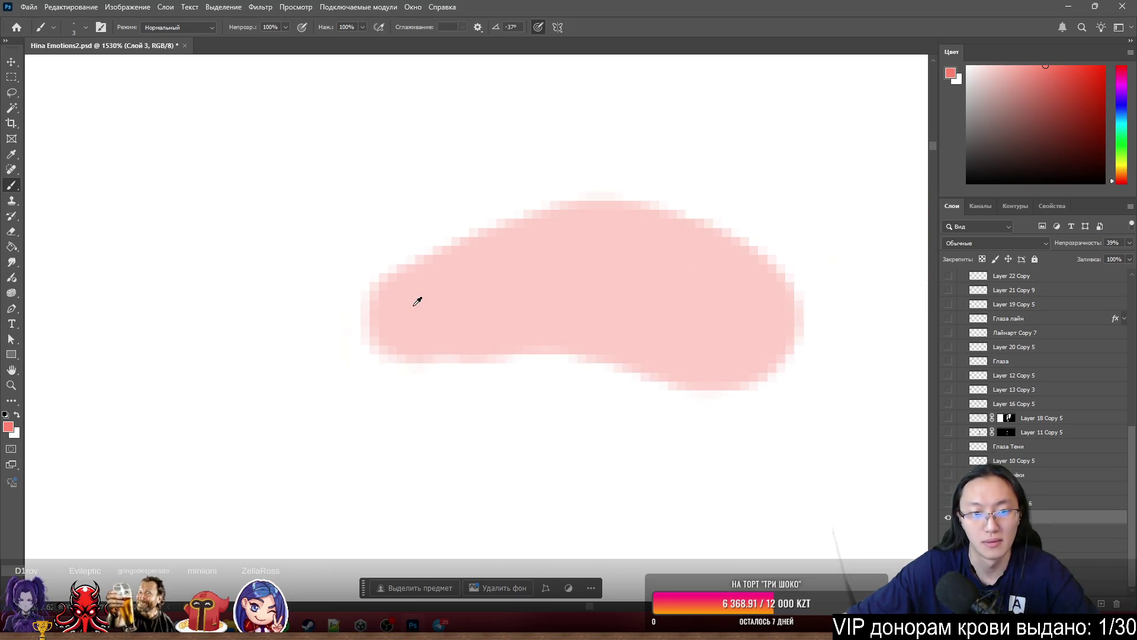
{"action": "mouse_move", "coordinate": [385, 354]}
{"action": "left_mouse_down"}
{"action": "mouse_move", "coordinate": [426, 368]}
{"action": "mouse_move", "coordinate": [480, 343]}
{"action": "mouse_move", "coordinate": [435, 363]}
{"action": "mouse_move", "coordinate": [388, 357]}
{"action": "left_mouse_up"}
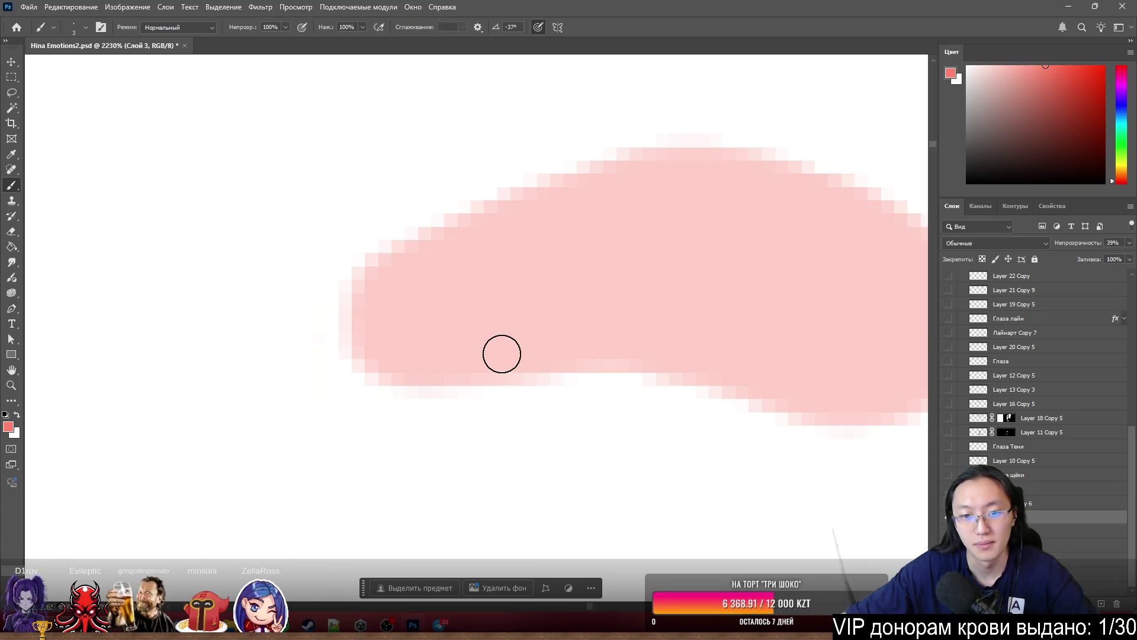
- Make all hidden layers visible again from the eye column's context menu
{"action": "scroll", "coordinate": [501, 256], "scroll_direction": "down", "scroll_amount": 5}
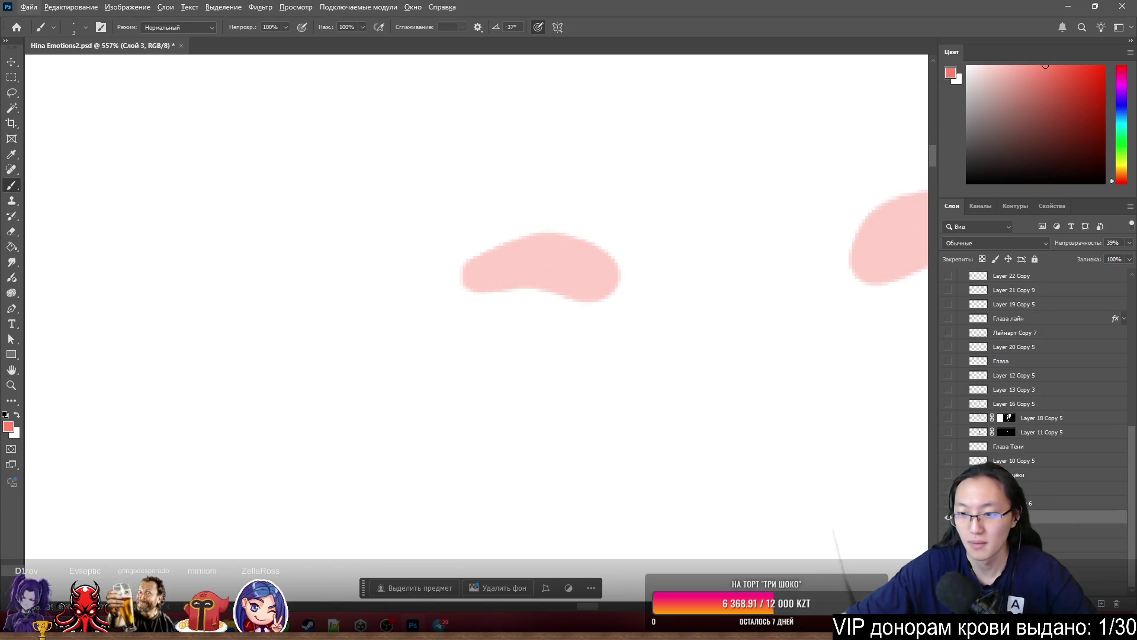
{"action": "left_click", "coordinate": [947, 518]}
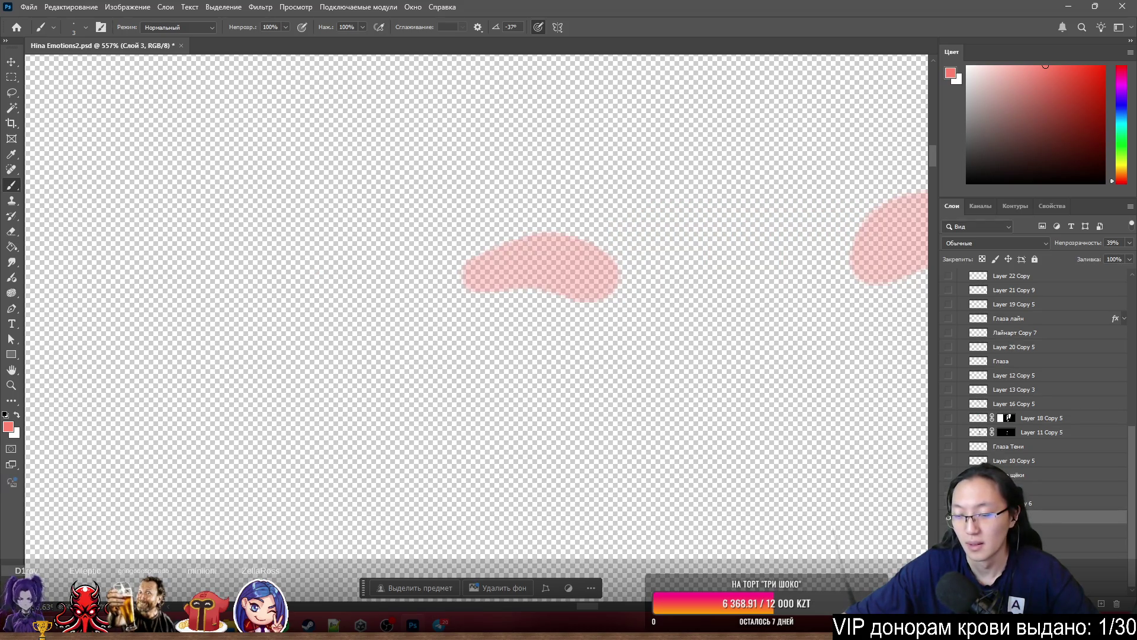
{"action": "right_click", "coordinate": [948, 517]}
{"action": "left_click", "coordinate": [1007, 361]}
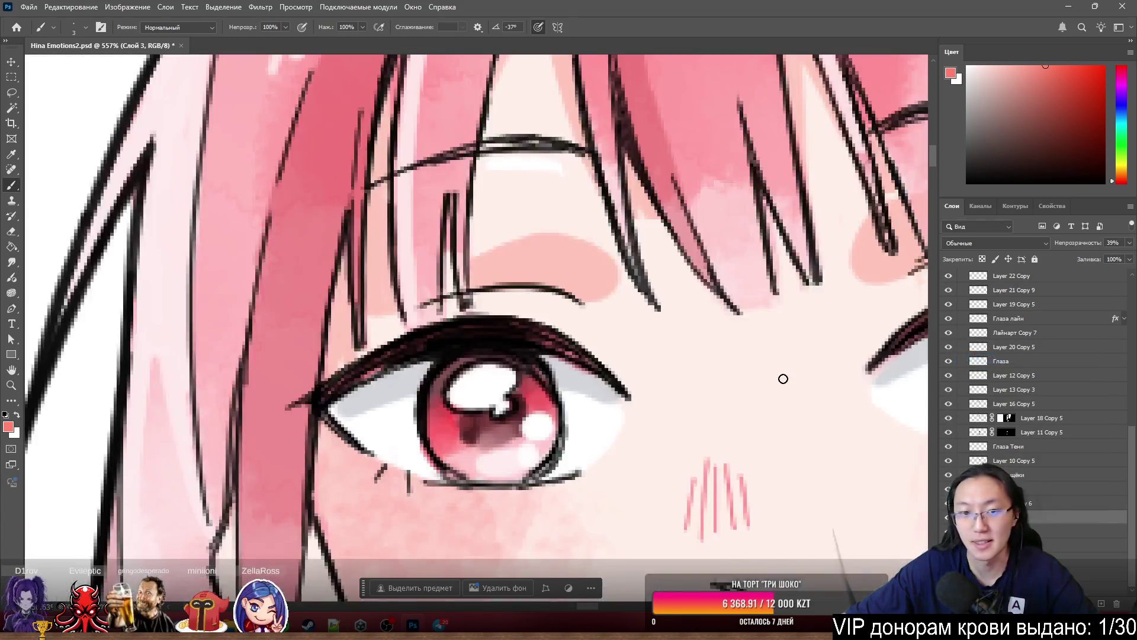
- Select the Лайнарт Copy 7 layer and open its Layer Style settings
{"action": "scroll", "coordinate": [530, 301], "scroll_direction": "down", "scroll_amount": 3}
{"action": "scroll", "coordinate": [636, 278], "scroll_direction": "up", "scroll_amount": 3}
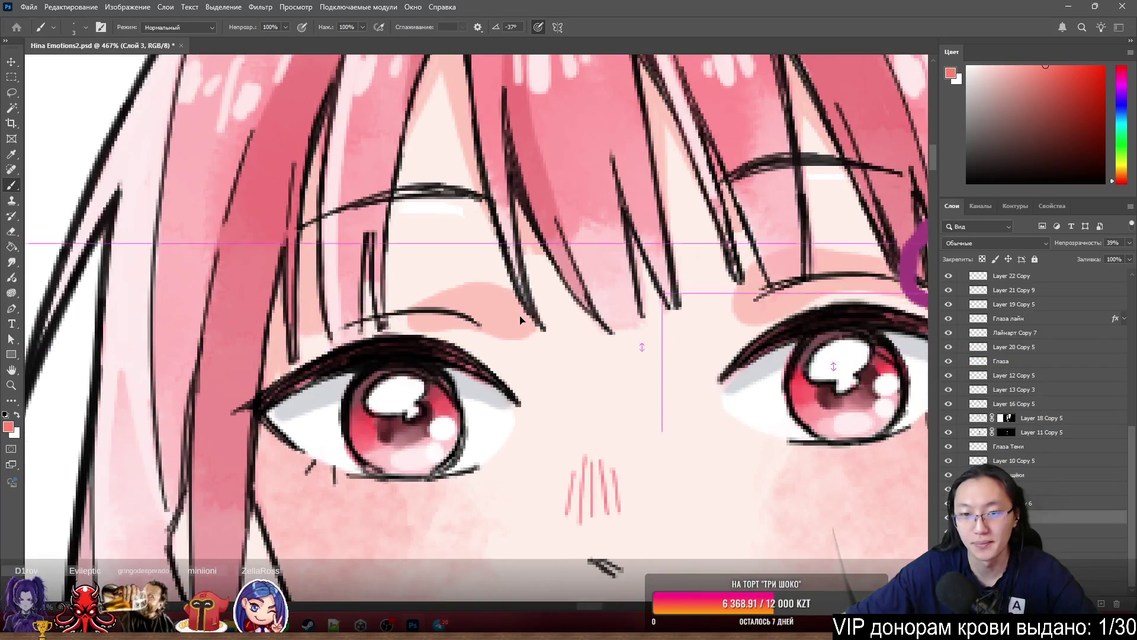
{"action": "scroll", "coordinate": [502, 254], "scroll_direction": "down", "scroll_amount": 10}
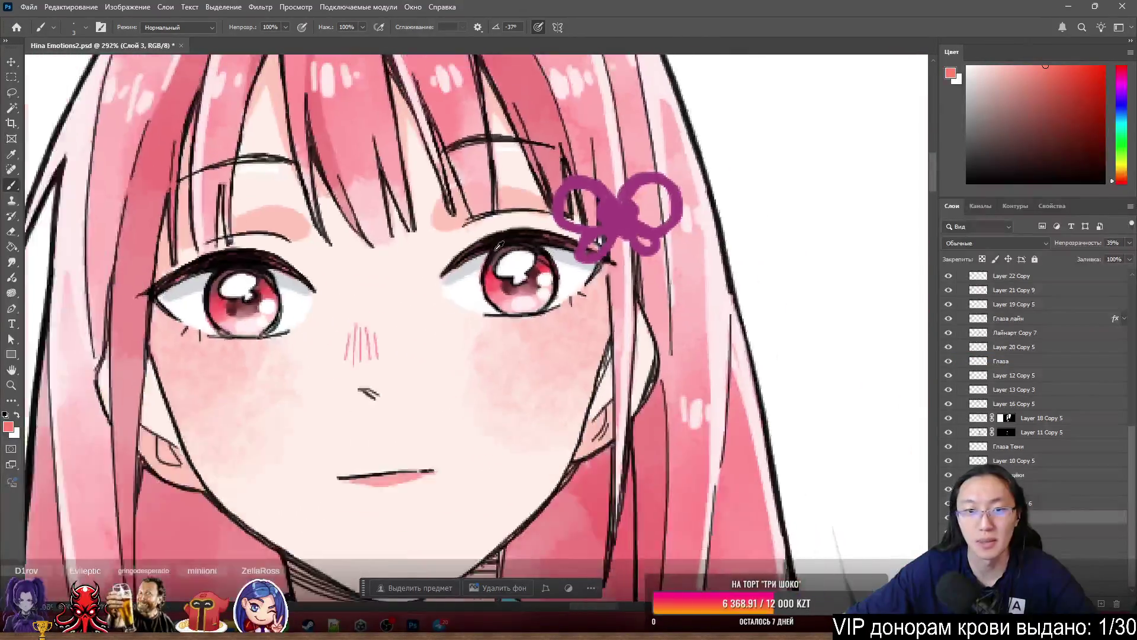
{"action": "scroll", "coordinate": [502, 248], "scroll_direction": "down", "scroll_amount": 3}
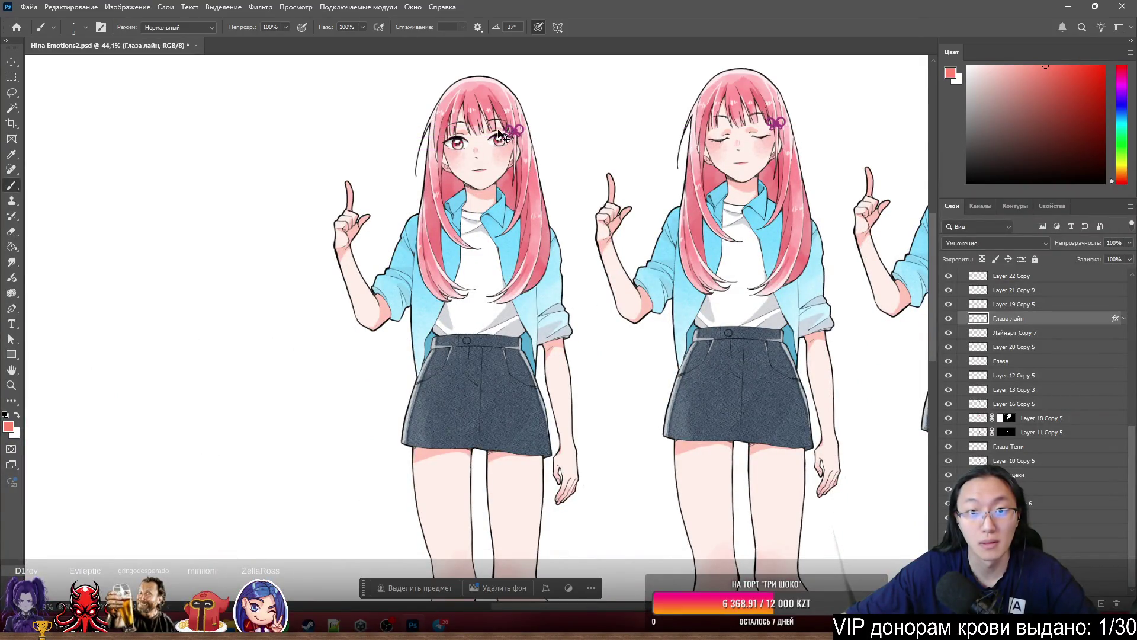
{"action": "mouse_move", "coordinate": [526, 130]}
{"action": "left_mouse_down"}
{"action": "mouse_move", "coordinate": [604, 115]}
{"action": "mouse_move", "coordinate": [492, 121]}
{"action": "mouse_move", "coordinate": [572, 222]}
{"action": "mouse_move", "coordinate": [574, 276]}
{"action": "mouse_move", "coordinate": [600, 240]}
{"action": "left_mouse_up"}
{"action": "scroll", "coordinate": [669, 229], "scroll_direction": "up", "scroll_amount": 10}
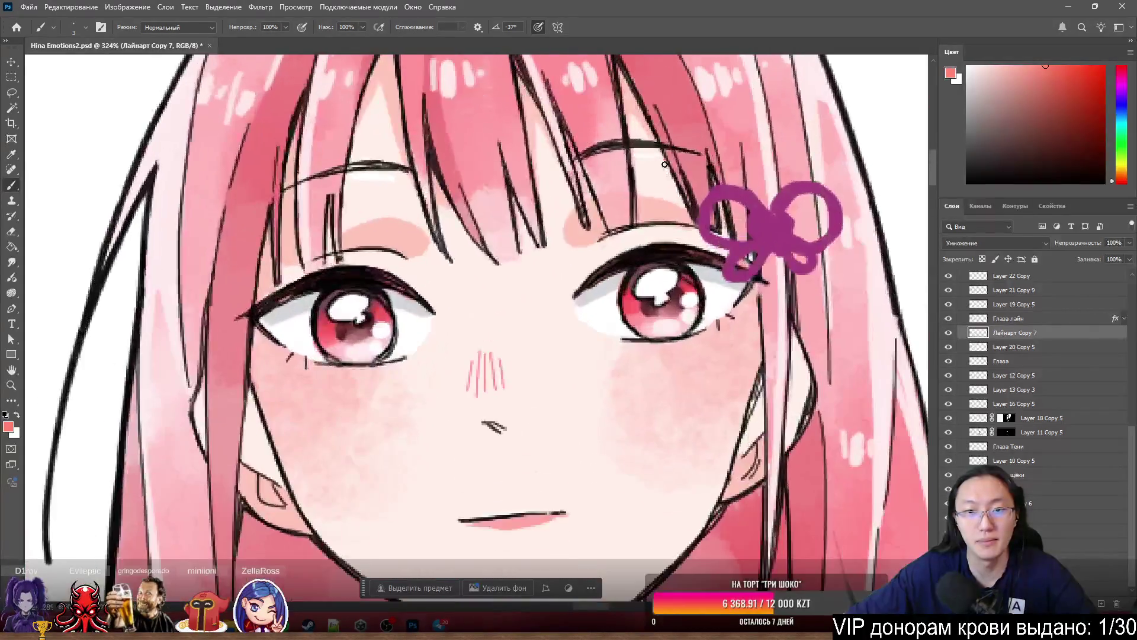
{"action": "scroll", "coordinate": [668, 229], "scroll_direction": "down", "scroll_amount": 3}
{"action": "scroll", "coordinate": [592, 326], "scroll_direction": "down", "scroll_amount": 3}
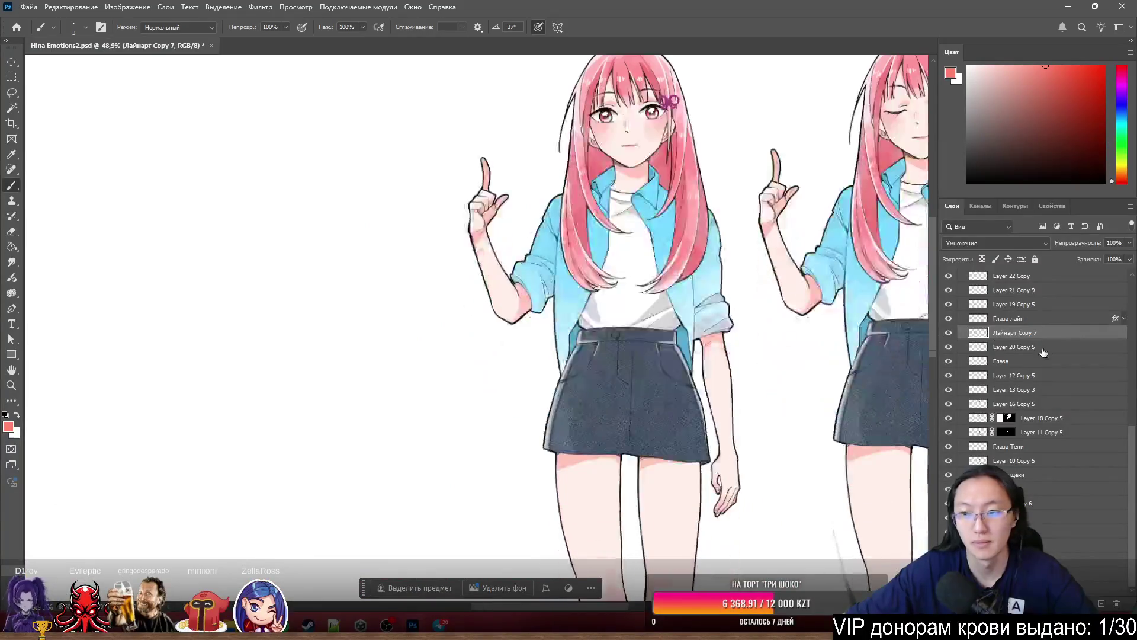
{"action": "double_click", "coordinate": [1068, 336]}
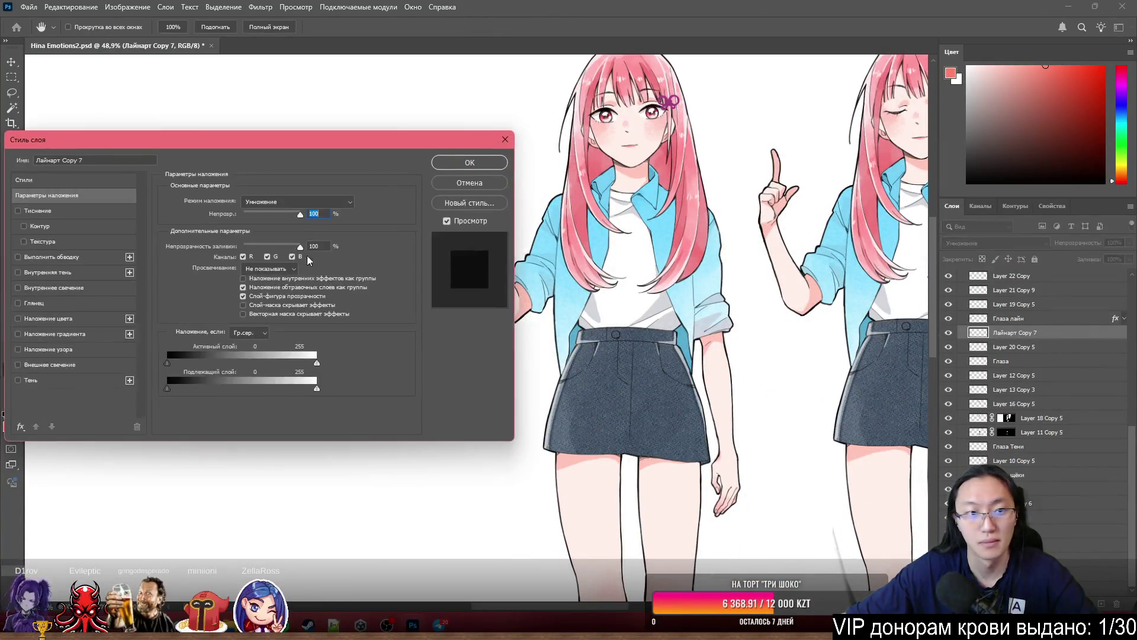
- Try a red Stroke outline on Лайнарт Copy 7, then remove it and close the dialog
{"action": "left_click", "coordinate": [64, 261]}
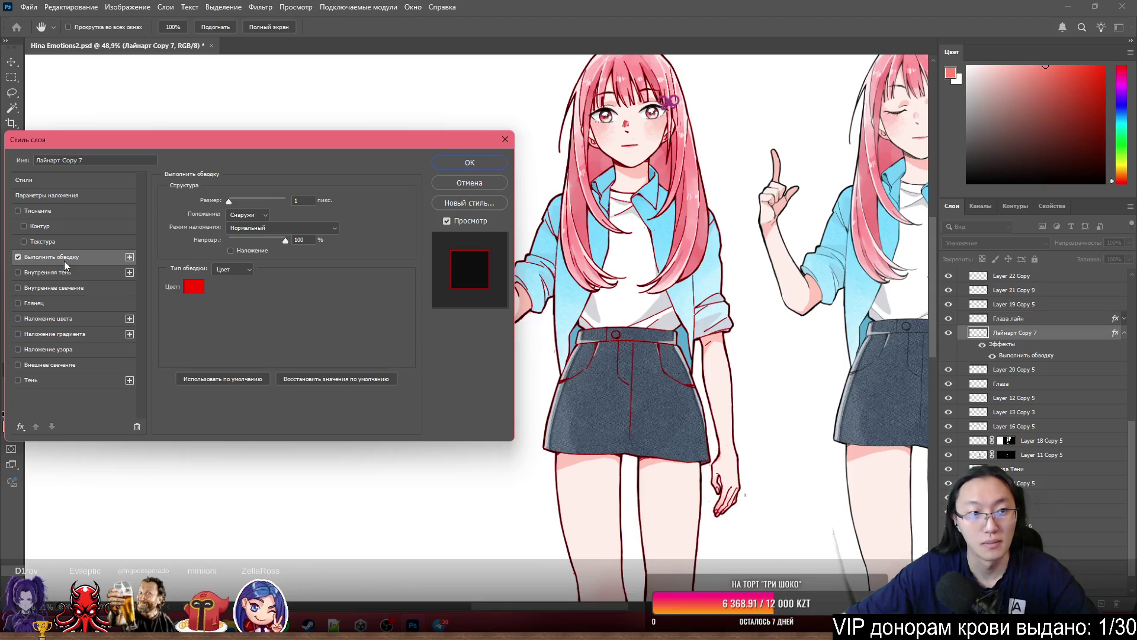
{"action": "left_click", "coordinate": [18, 257]}
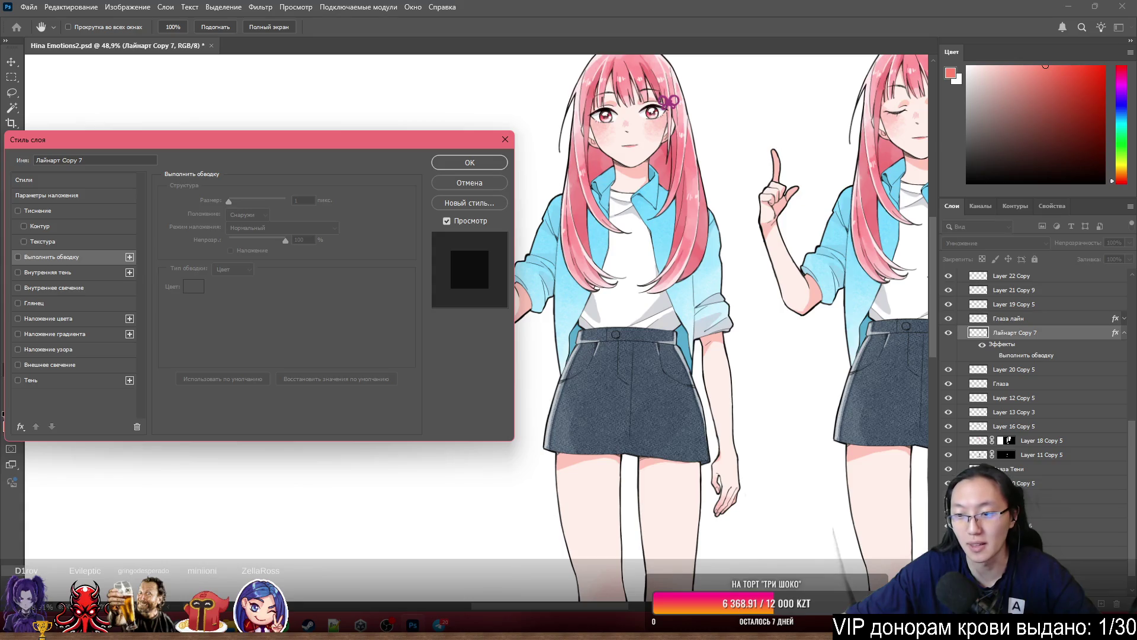
{"action": "left_click", "coordinate": [471, 183]}
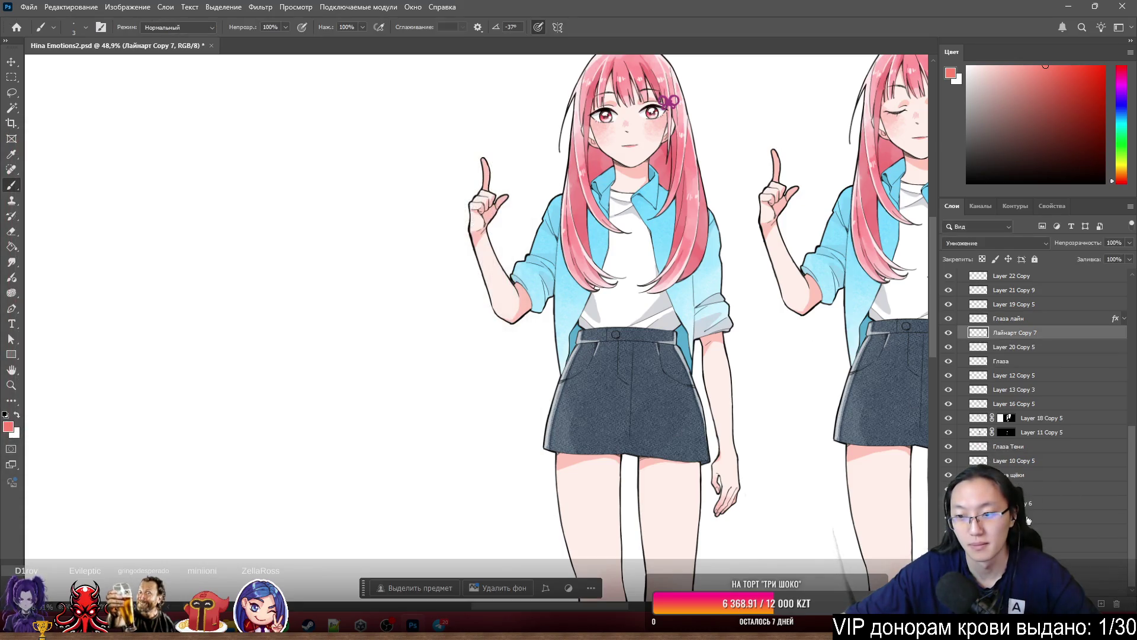
- Try thickening Слой 3's red Stroke to 43 px, then cancel the Layer Style dialog
{"action": "double_click", "coordinate": [1081, 523]}
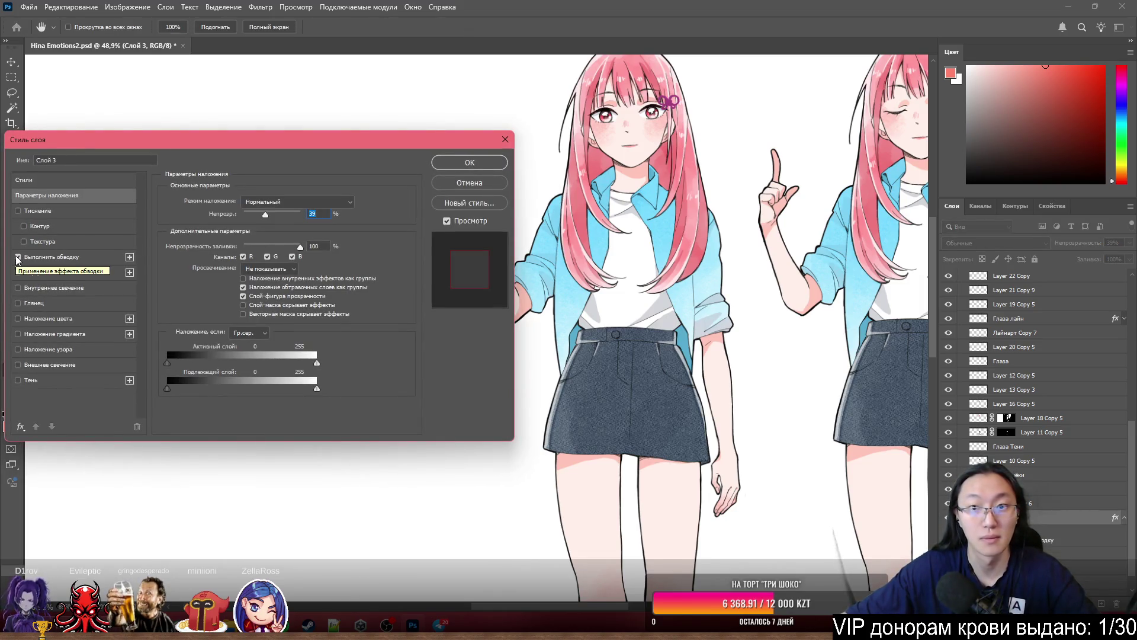
{"action": "left_click", "coordinate": [17, 257]}
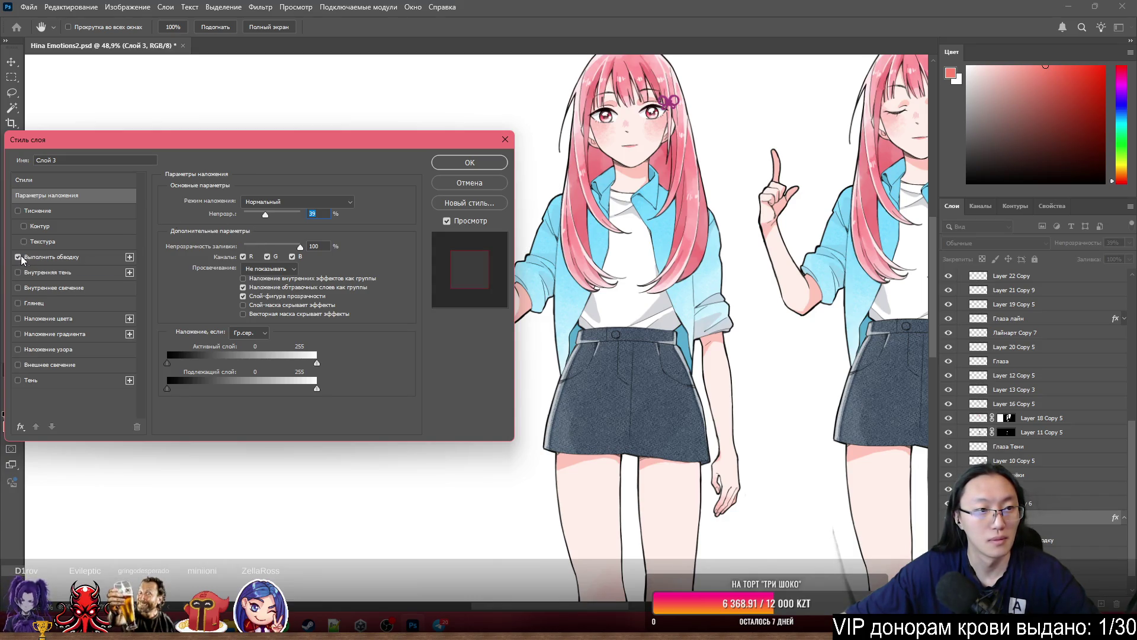
{"action": "left_click", "coordinate": [62, 257]}
{"action": "left_click_drag", "start_coordinate": [237, 201], "coordinate": [242, 204]}
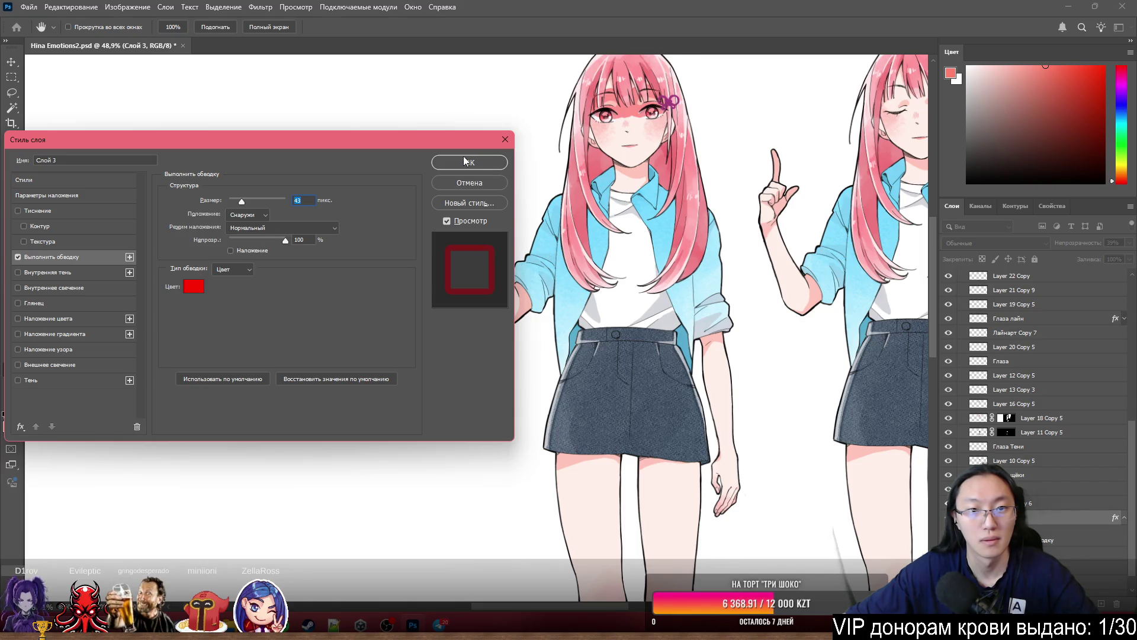
{"action": "left_click", "coordinate": [485, 184]}
{"action": "scroll", "coordinate": [692, 52], "scroll_direction": "up", "scroll_amount": 2}
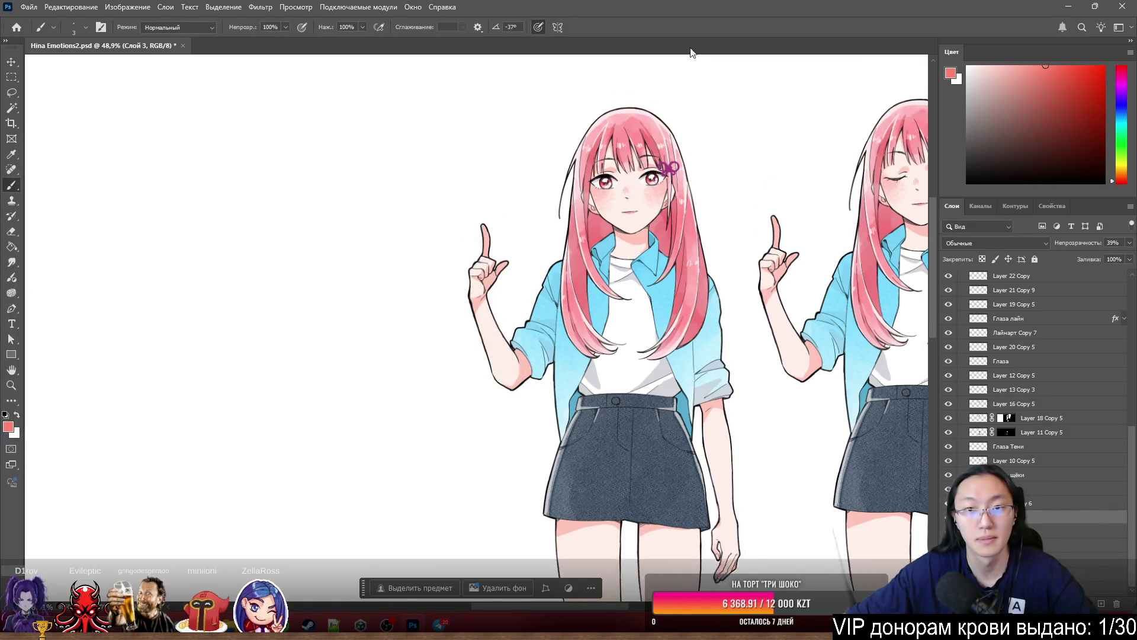
{"action": "scroll", "coordinate": [658, 137], "scroll_direction": "up", "scroll_amount": 5}
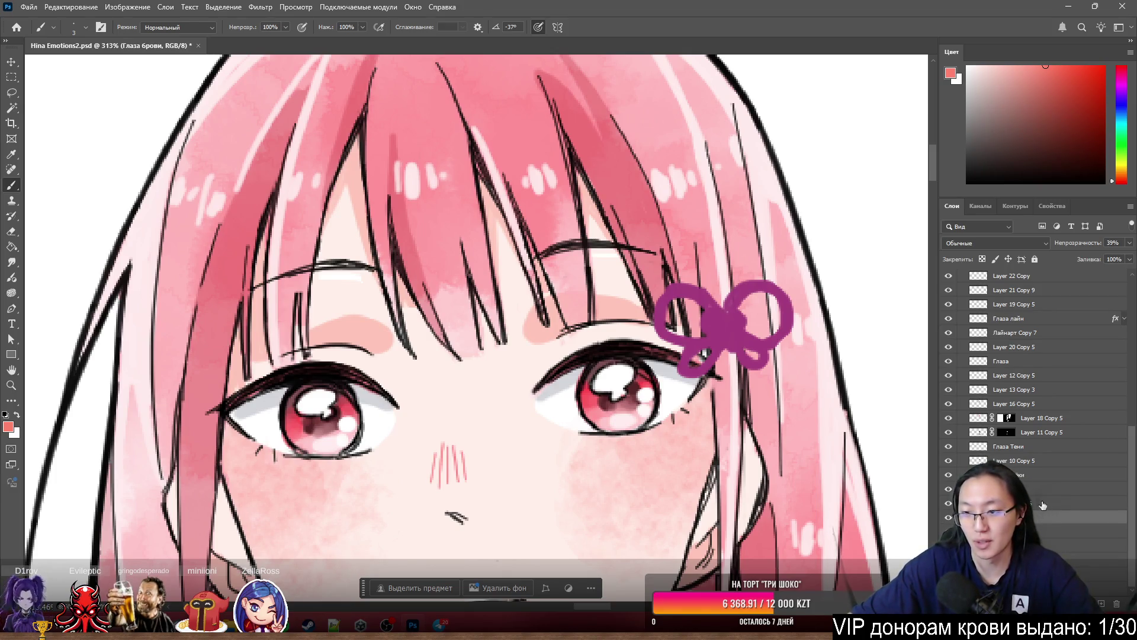
{"action": "left_click", "coordinate": [1038, 474]}
{"action": "left_click", "coordinate": [1046, 449]}
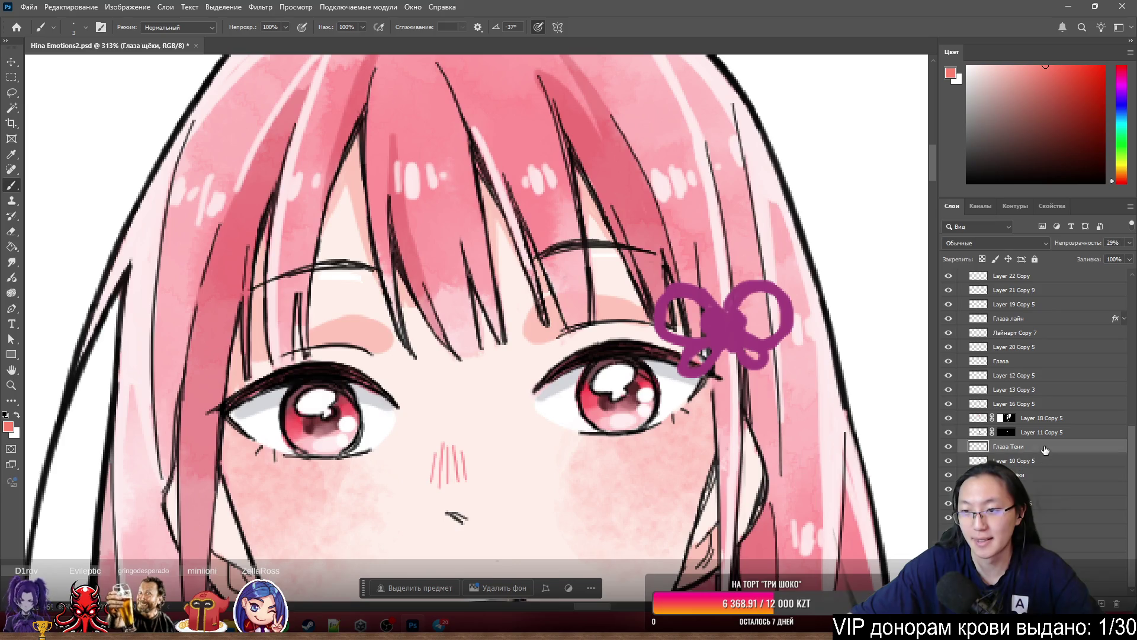
{"action": "left_click", "coordinate": [1015, 362]}
{"action": "left_click", "coordinate": [1023, 320]}
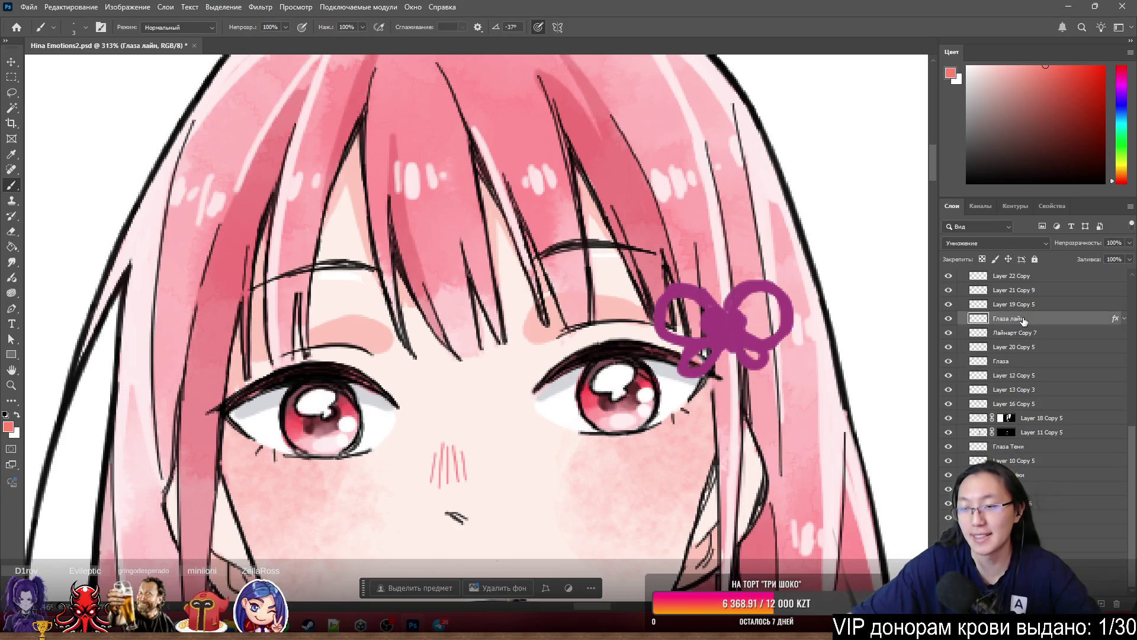
{"action": "scroll", "coordinate": [1023, 320], "scroll_direction": "up", "scroll_amount": 2}
{"action": "scroll", "coordinate": [502, 406], "scroll_direction": "down", "scroll_amount": 3}
{"action": "scroll", "coordinate": [601, 301], "scroll_direction": "up", "scroll_amount": 5}
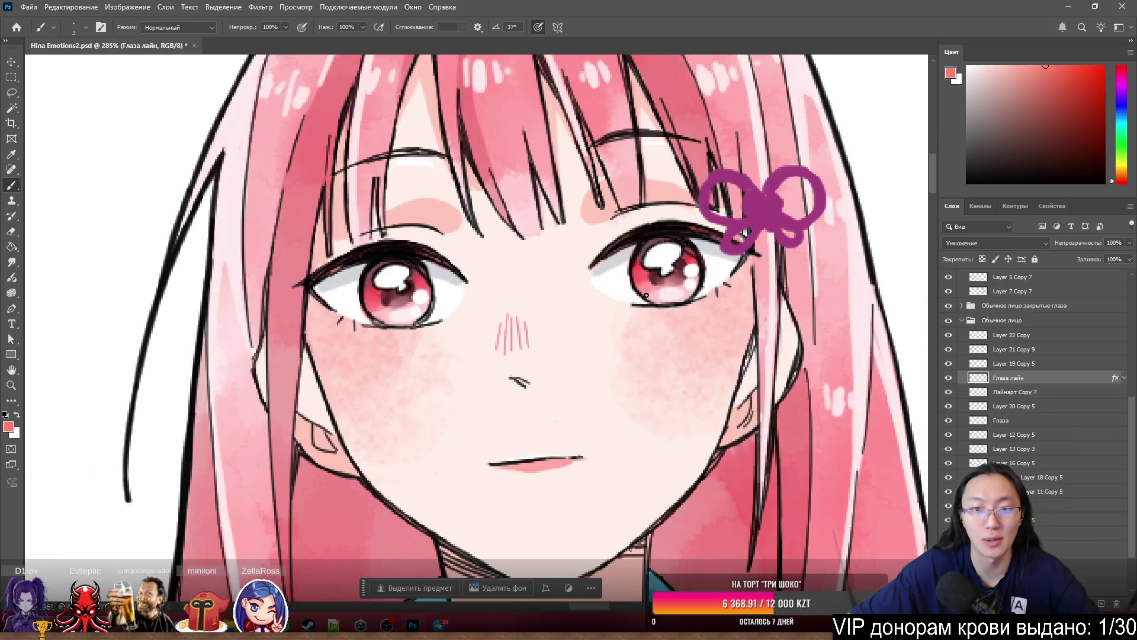
{"action": "left_click", "coordinate": [633, 291], "text": "ctrl"}
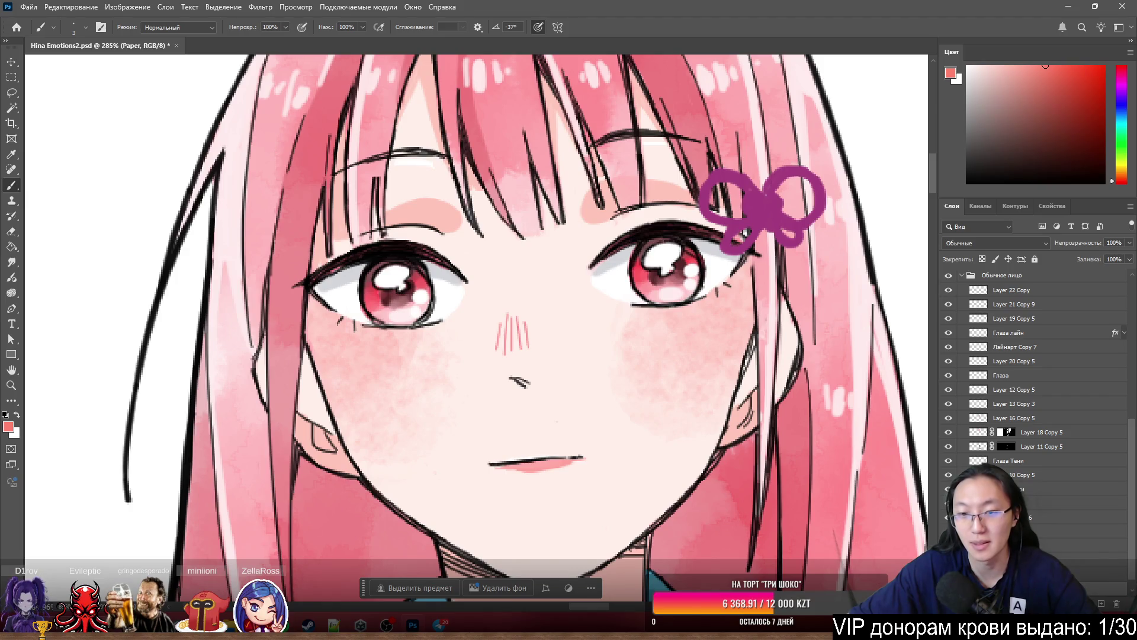
{"action": "key", "text": "q"}
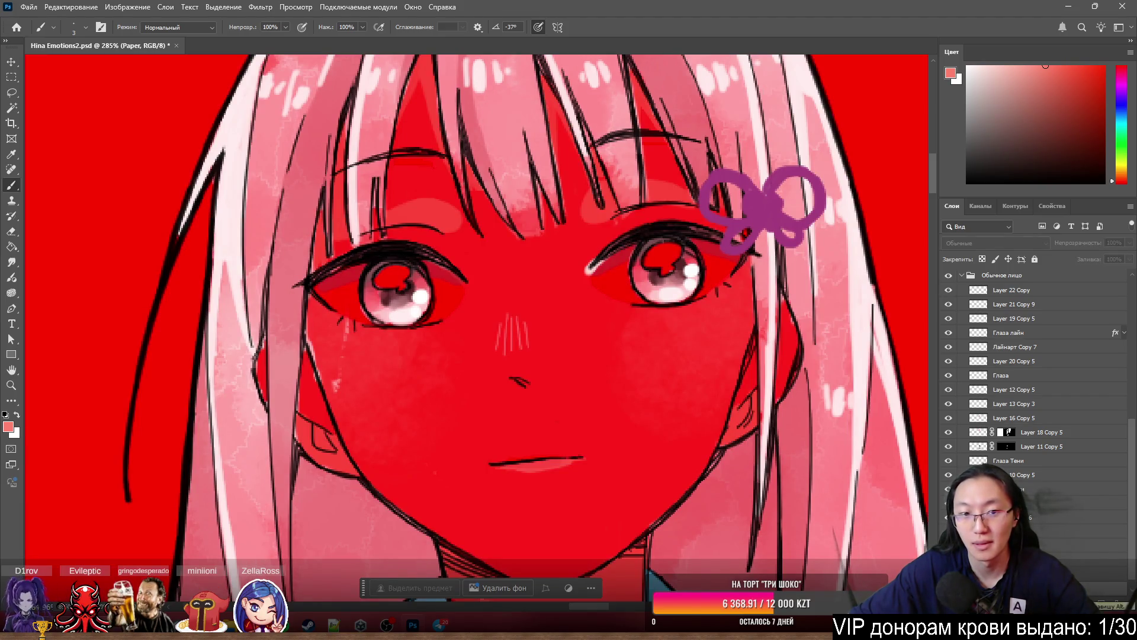
{"action": "key", "text": "q"}
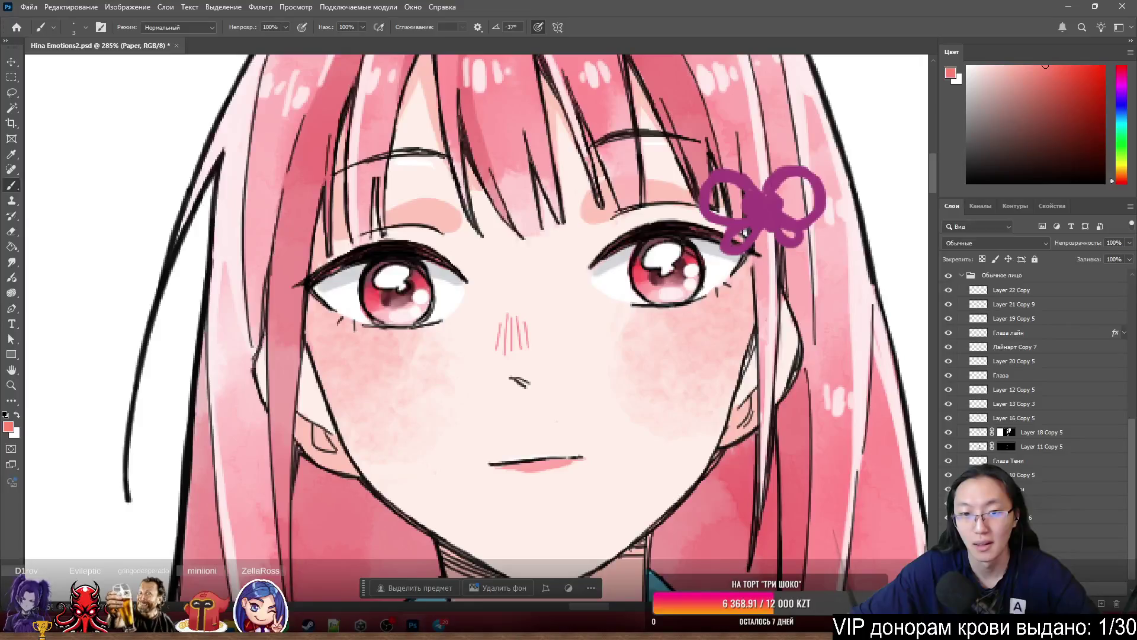
{"action": "key", "text": "q"}
{"action": "scroll", "coordinate": [594, 320], "scroll_direction": "down", "scroll_amount": 5}
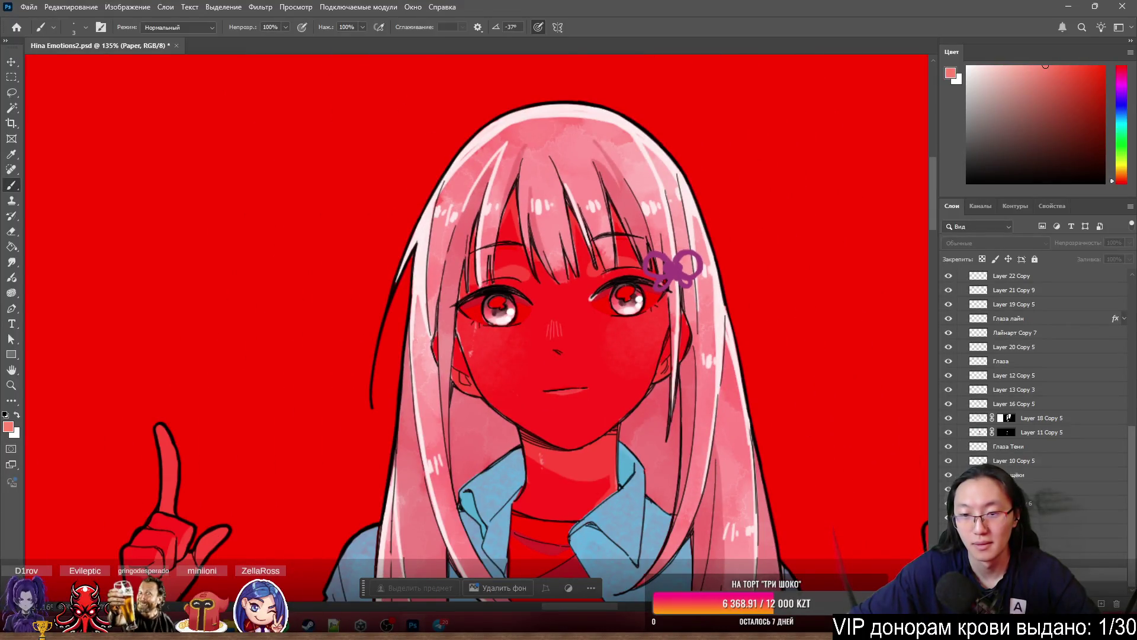
{"action": "key", "text": "q"}
{"action": "scroll", "coordinate": [625, 296], "scroll_direction": "up", "scroll_amount": 8}
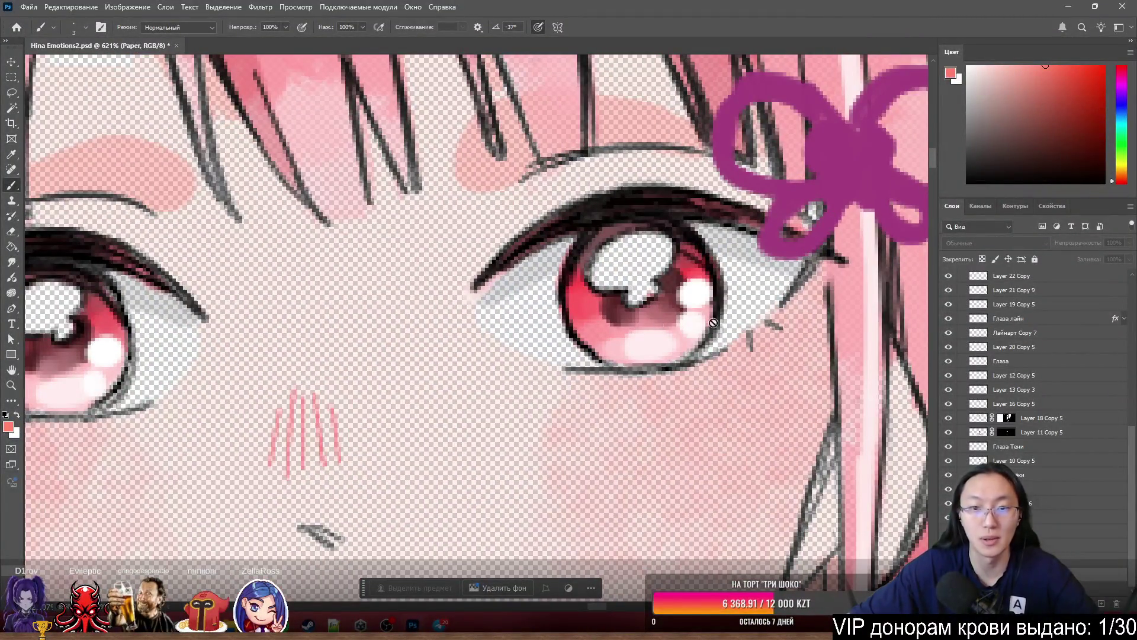
{"action": "scroll", "coordinate": [666, 323], "scroll_direction": "up", "scroll_amount": 2}
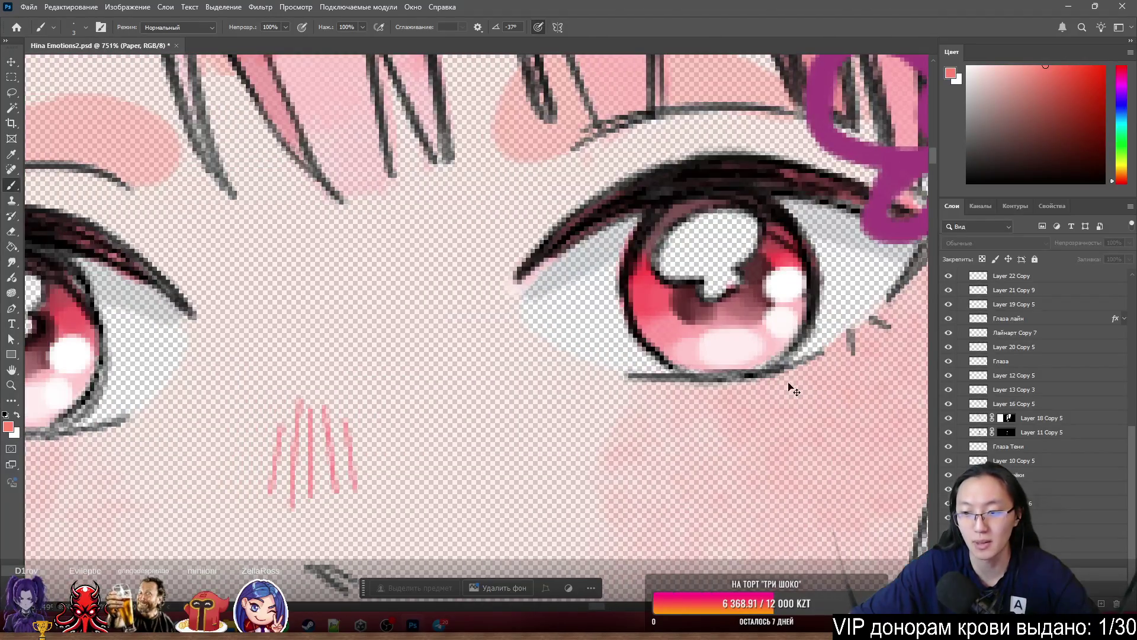
{"action": "scroll", "coordinate": [1029, 485], "scroll_direction": "up", "scroll_amount": 3}
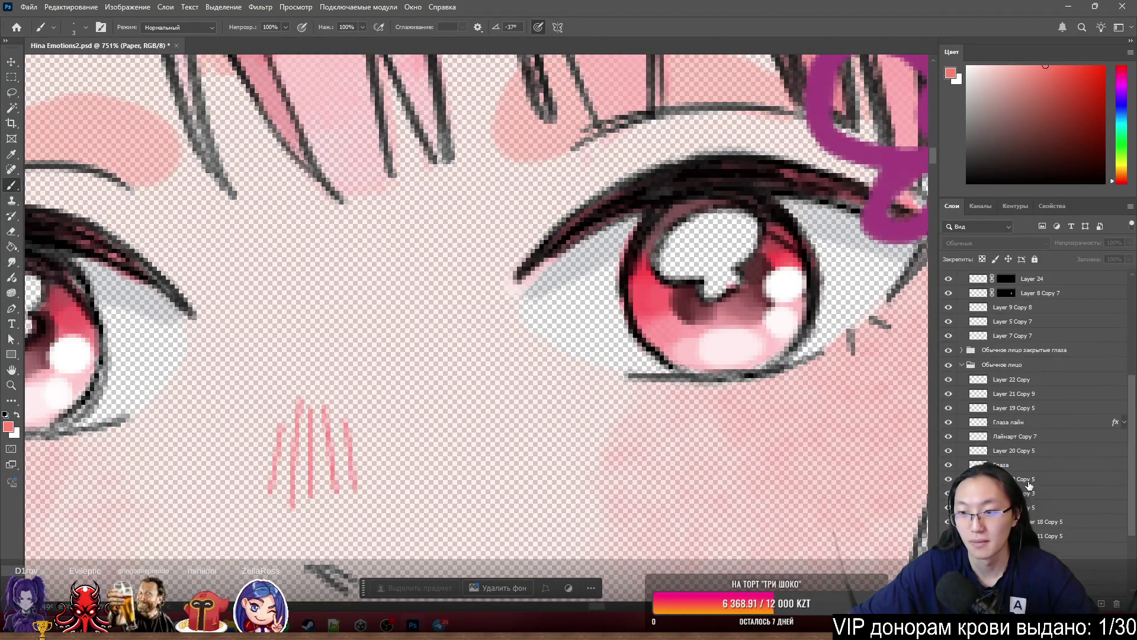
{"action": "left_click", "coordinate": [999, 463]}
{"action": "scroll", "coordinate": [998, 462], "scroll_direction": "down", "scroll_amount": 3}
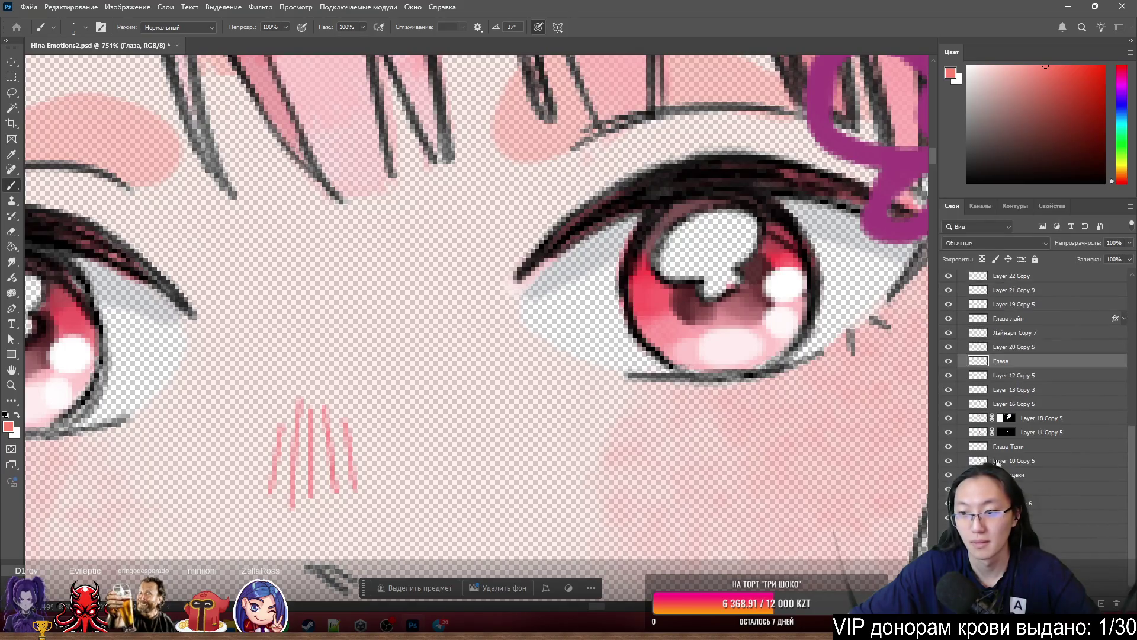
- Add a new layer above the eyes and paint the eye whites and highlight in white
{"action": "left_click", "coordinate": [1090, 532]}
{"action": "left_click", "coordinate": [1102, 604]}
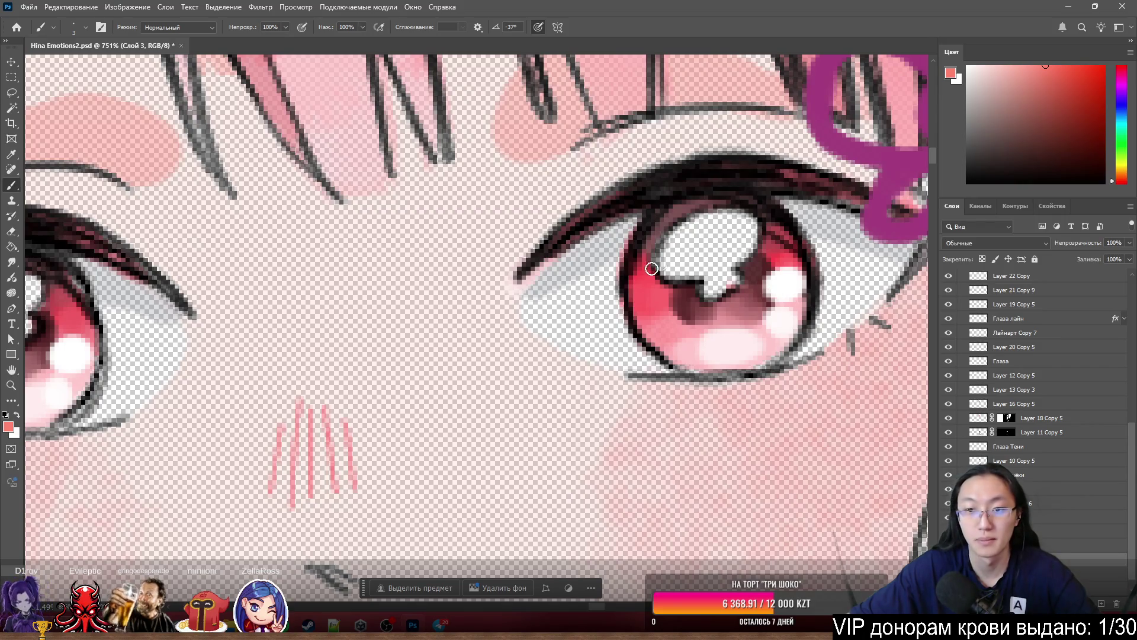
{"action": "key", "text": "x"}
{"action": "left_click_drag", "start_coordinate": [687, 237], "coordinate": [734, 249]}
{"action": "left_click_drag", "start_coordinate": [586, 261], "coordinate": [568, 290]}
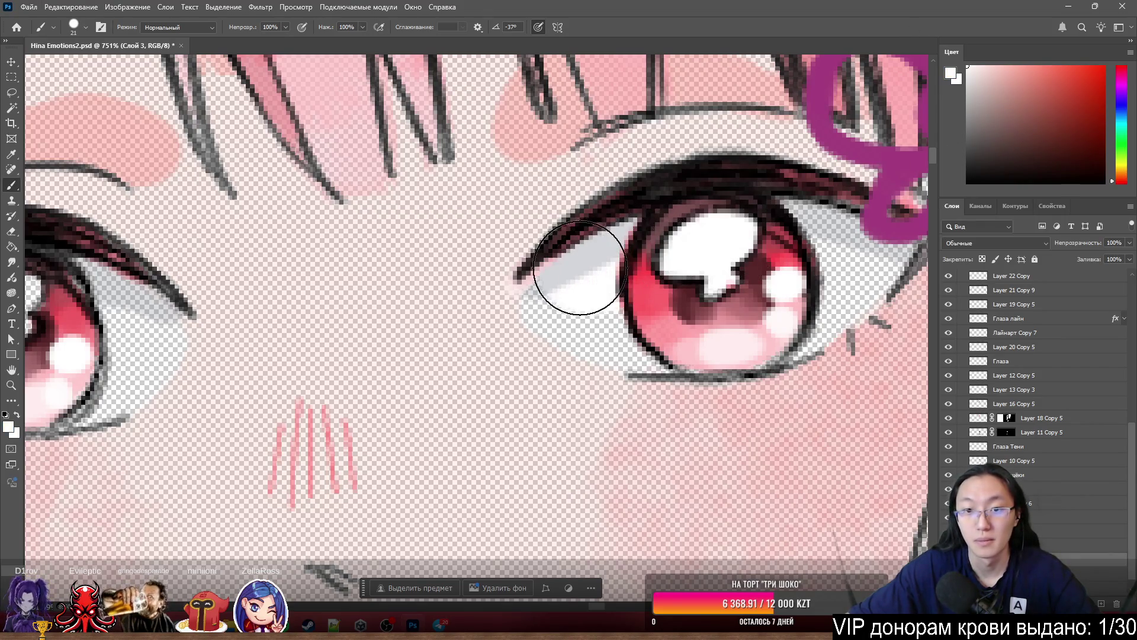
{"action": "mouse_move", "coordinate": [568, 331]}
{"action": "left_mouse_down"}
{"action": "mouse_move", "coordinate": [564, 356]}
{"action": "mouse_move", "coordinate": [563, 287]}
{"action": "mouse_move", "coordinate": [616, 314]}
{"action": "left_mouse_up"}
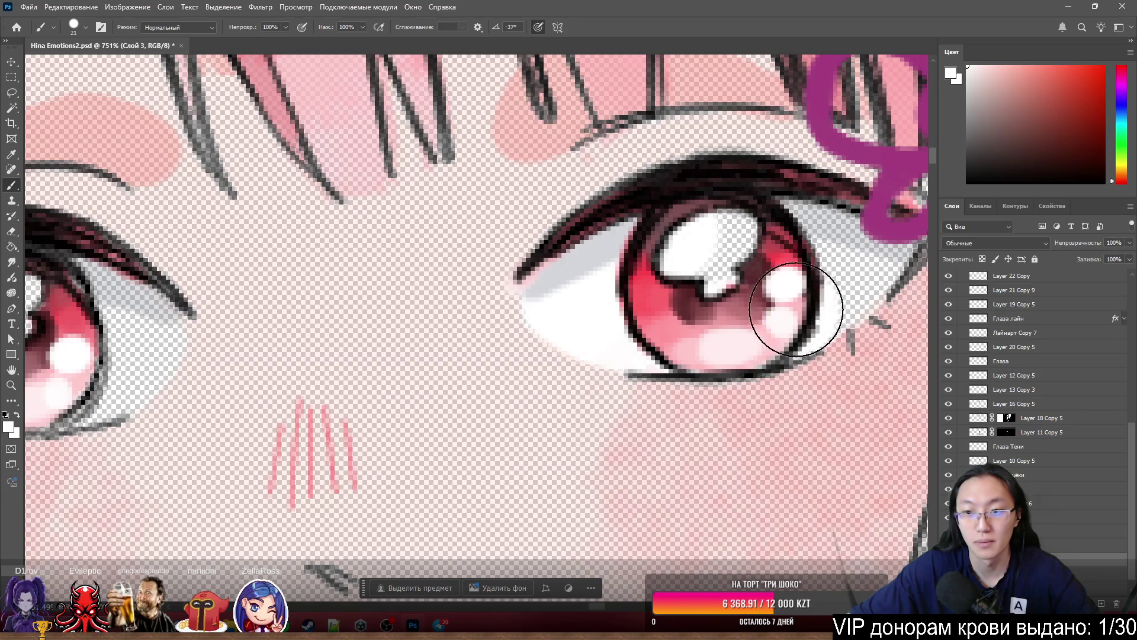
{"action": "left_click_drag", "start_coordinate": [788, 304], "coordinate": [838, 284]}
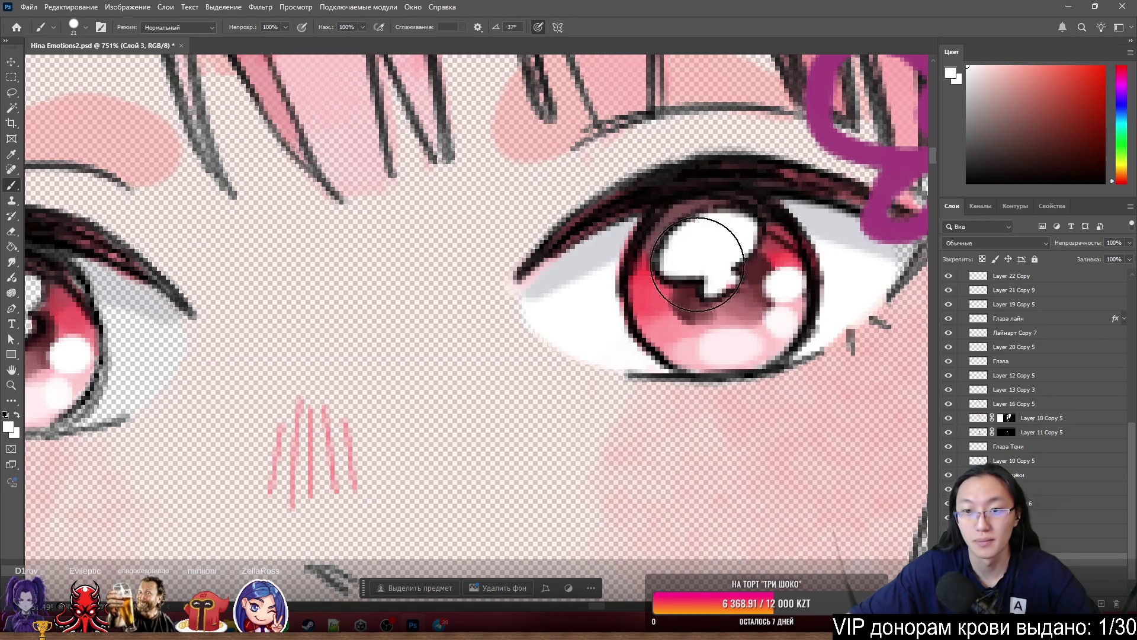
- Shrink the brush to 5 px
{"action": "scroll", "coordinate": [453, 178], "scroll_direction": "up", "scroll_amount": 3}
{"action": "key", "text": "bracketleft"}
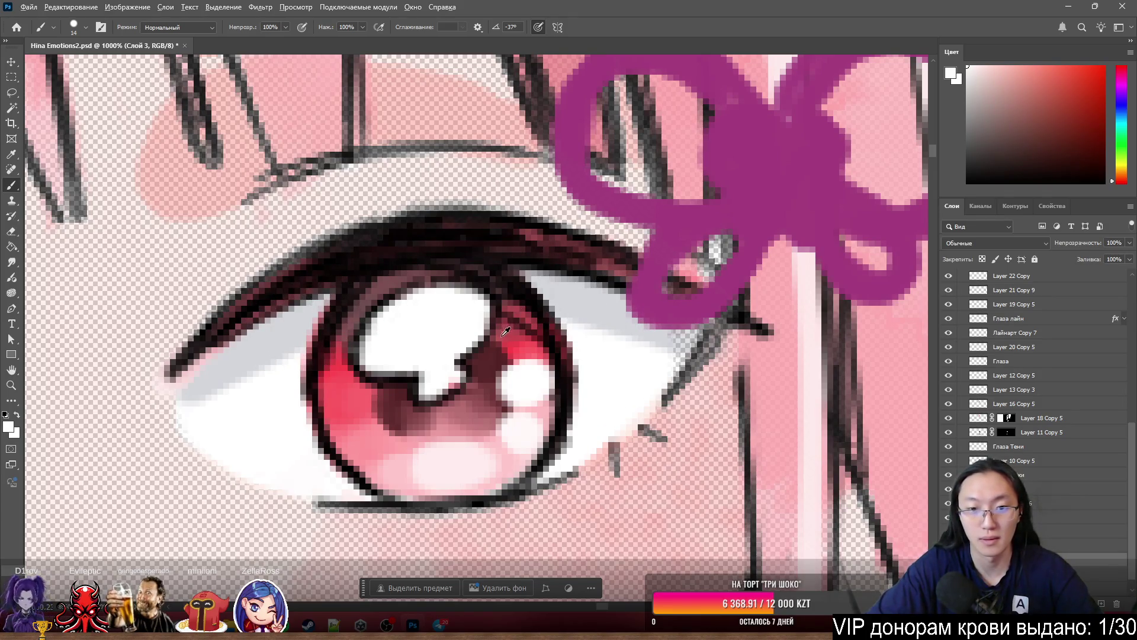
{"action": "right_click", "coordinate": [450, 348], "text": "alt"}
{"action": "left_click_drag", "start_coordinate": [450, 347], "coordinate": [442, 335]}
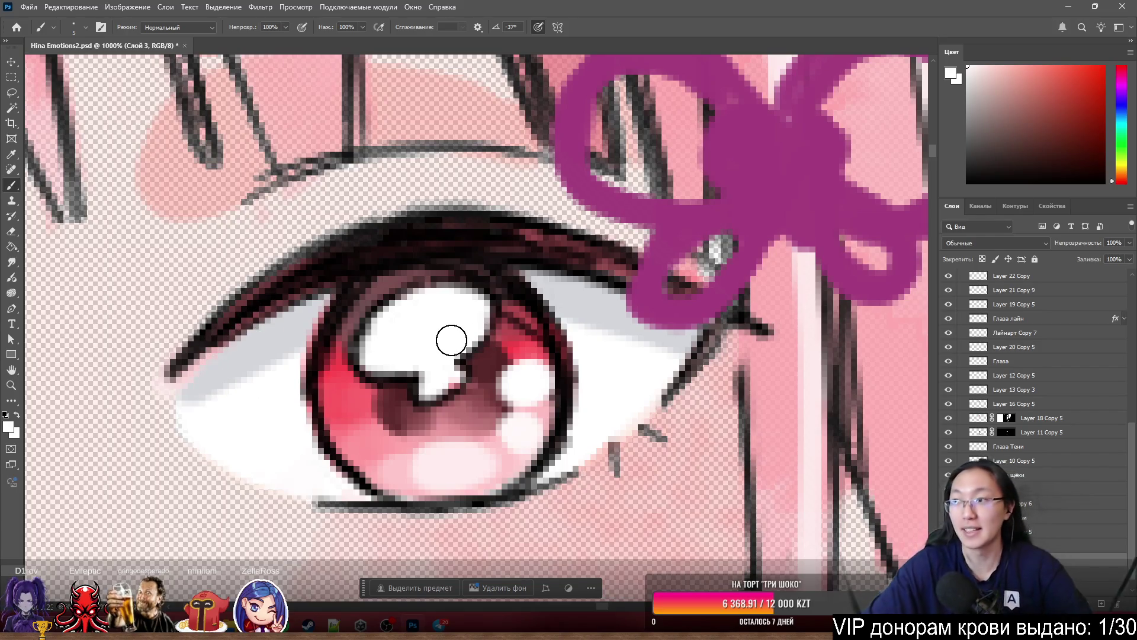
- Enlarge the brush and cover the transparent patch in the left eye white
{"action": "scroll", "coordinate": [431, 370], "scroll_direction": "down", "scroll_amount": 3}
{"action": "scroll", "coordinate": [406, 356], "scroll_direction": "down", "scroll_amount": 3}
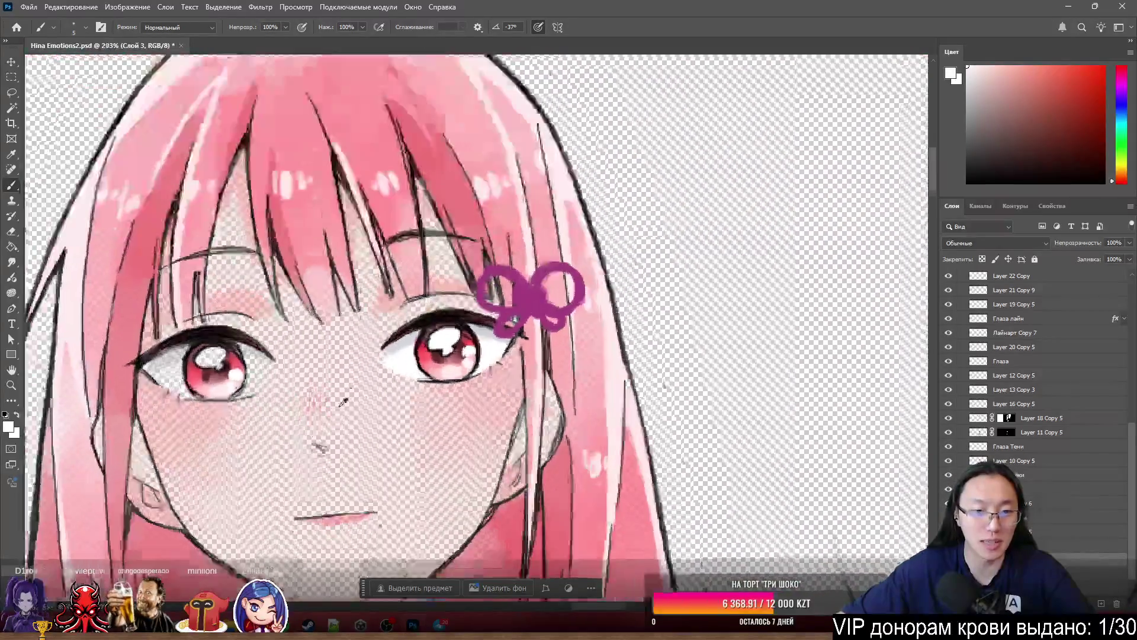
{"action": "scroll", "coordinate": [557, 375], "scroll_direction": "up", "scroll_amount": 6}
{"action": "scroll", "coordinate": [581, 355], "scroll_direction": "up", "scroll_amount": 2}
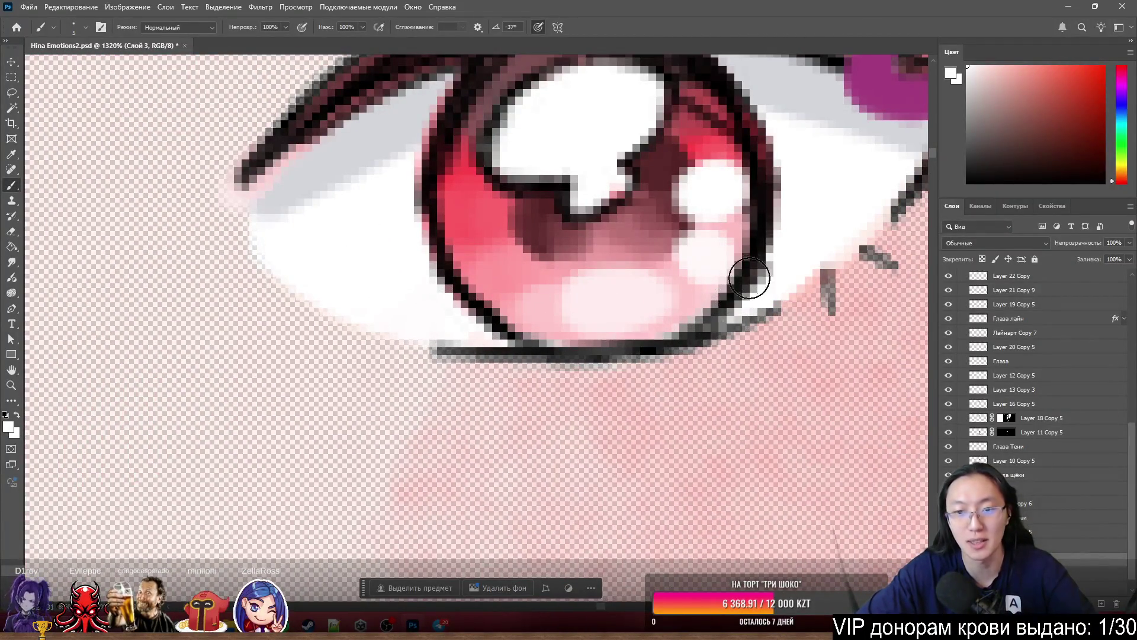
{"action": "scroll", "coordinate": [754, 284], "scroll_direction": "down", "scroll_amount": 3}
{"action": "scroll", "coordinate": [275, 373], "scroll_direction": "up", "scroll_amount": 2}
{"action": "scroll", "coordinate": [275, 373], "scroll_direction": "up", "scroll_amount": 2}
{"action": "scroll", "coordinate": [415, 296], "scroll_direction": "down", "scroll_amount": 1}
{"action": "scroll", "coordinate": [491, 209], "scroll_direction": "up", "scroll_amount": 1}
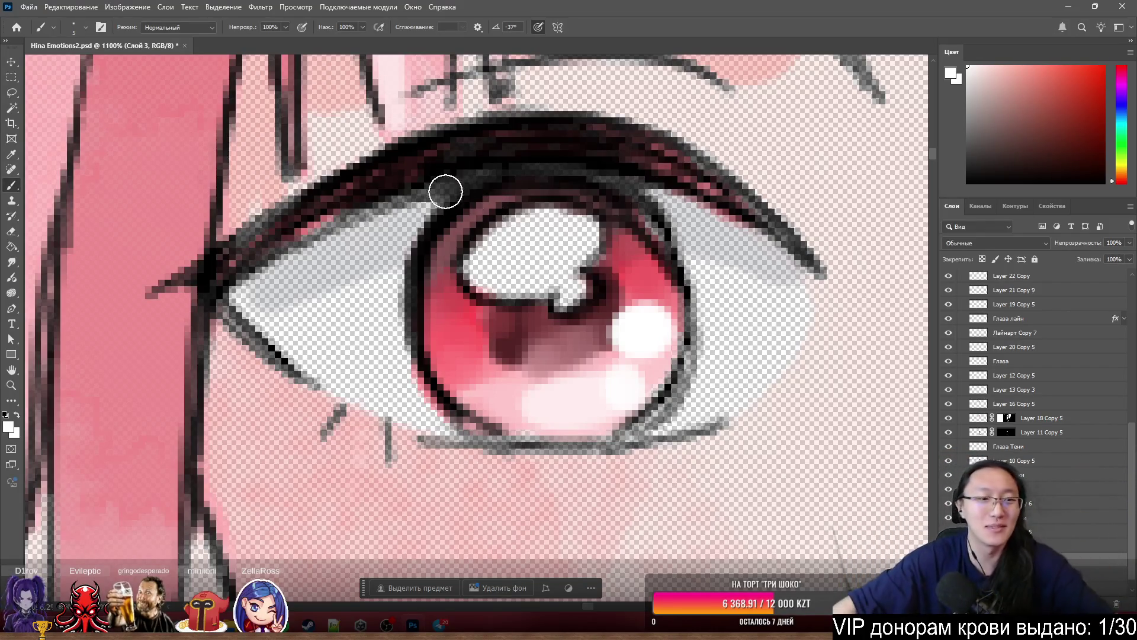
{"action": "scroll", "coordinate": [468, 145], "scroll_direction": "down", "scroll_amount": 3}
{"action": "scroll", "coordinate": [430, 227], "scroll_direction": "up", "scroll_amount": 3}
{"action": "scroll", "coordinate": [429, 227], "scroll_direction": "down", "scroll_amount": 1}
{"action": "mouse_move", "coordinate": [430, 227]}
{"action": "left_mouse_down"}
{"action": "mouse_move", "coordinate": [419, 229]}
{"action": "mouse_move", "coordinate": [457, 229]}
{"action": "mouse_move", "coordinate": [409, 228]}
{"action": "mouse_move", "coordinate": [424, 317]}
{"action": "mouse_move", "coordinate": [350, 266]}
{"action": "mouse_move", "coordinate": [371, 183]}
{"action": "mouse_move", "coordinate": [315, 232]}
{"action": "mouse_move", "coordinate": [234, 249]}
{"action": "mouse_move", "coordinate": [213, 279]}
{"action": "mouse_move", "coordinate": [296, 349]}
{"action": "mouse_move", "coordinate": [456, 410]}
{"action": "mouse_move", "coordinate": [654, 389]}
{"action": "mouse_move", "coordinate": [634, 254]}
{"action": "mouse_move", "coordinate": [622, 259]}
{"action": "mouse_move", "coordinate": [549, 191]}
{"action": "mouse_move", "coordinate": [568, 265]}
{"action": "mouse_move", "coordinate": [558, 222]}
{"action": "left_mouse_up"}
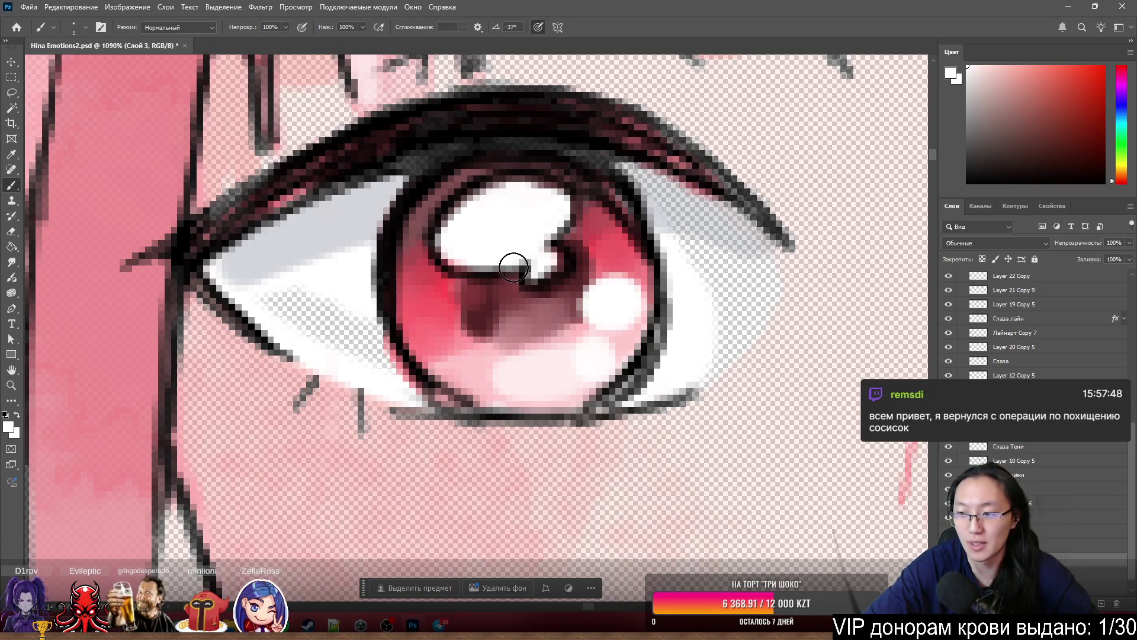
{"action": "mouse_move", "coordinate": [355, 328]}
{"action": "left_mouse_down"}
{"action": "mouse_move", "coordinate": [326, 336]}
{"action": "mouse_move", "coordinate": [371, 338]}
{"action": "mouse_move", "coordinate": [387, 354]}
{"action": "left_mouse_up"}
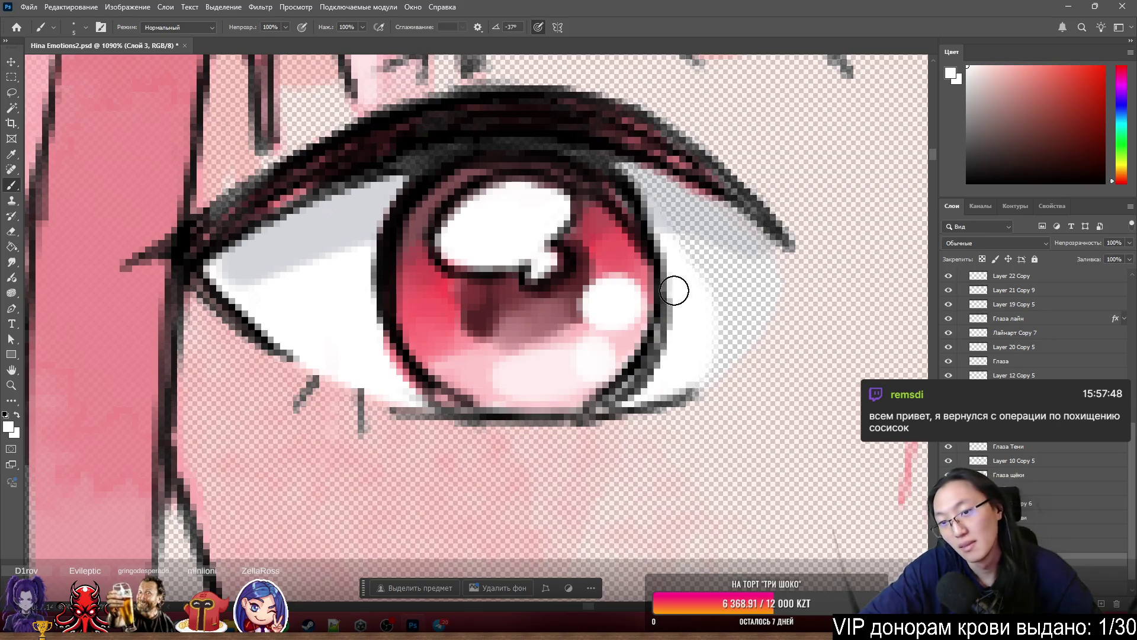
- Fill the gap at the eye white's right corner and thicken the upper lash line
{"action": "mouse_move", "coordinate": [716, 352]}
{"action": "left_mouse_down"}
{"action": "mouse_move", "coordinate": [759, 283]}
{"action": "mouse_move", "coordinate": [703, 234]}
{"action": "left_mouse_up"}
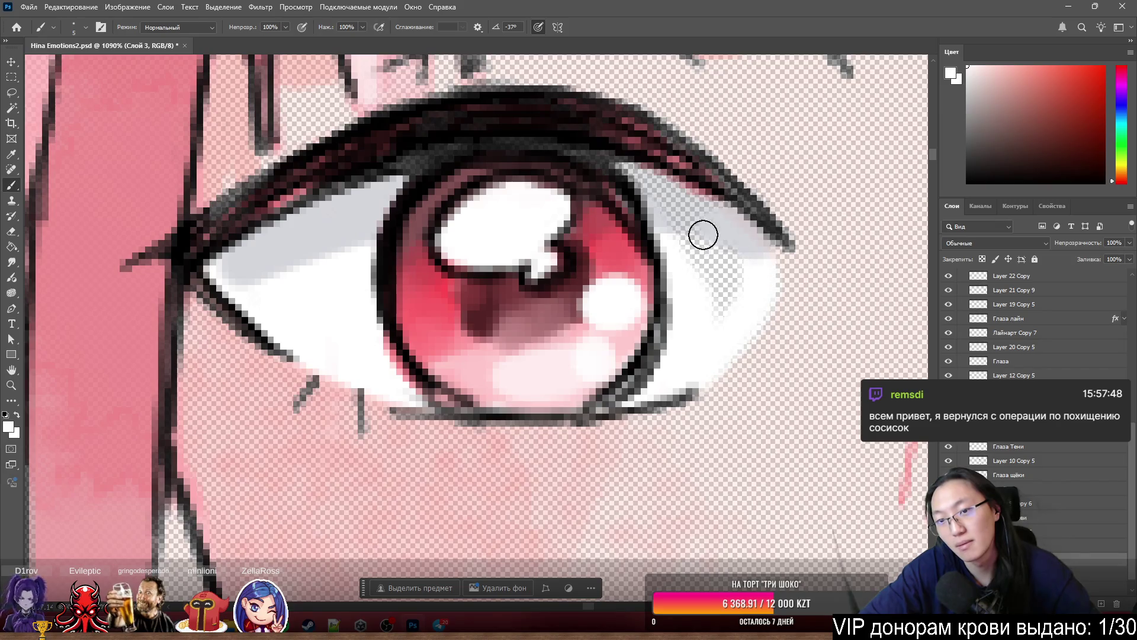
{"action": "key", "text": "ctrl+z"}
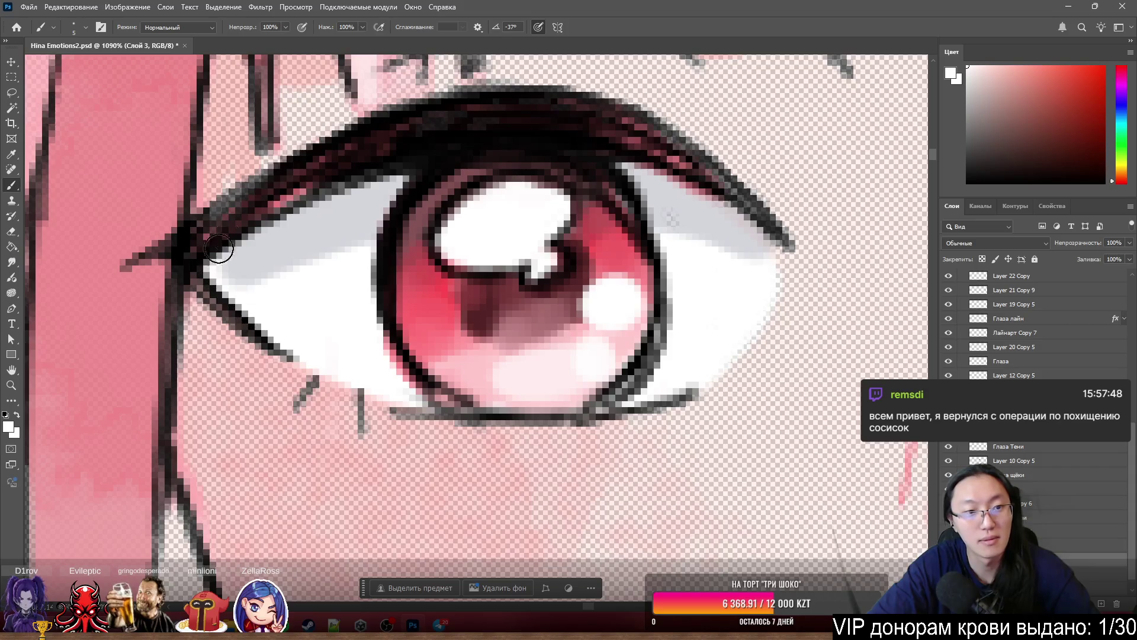
{"action": "left_click_drag", "start_coordinate": [219, 249], "coordinate": [301, 172]}
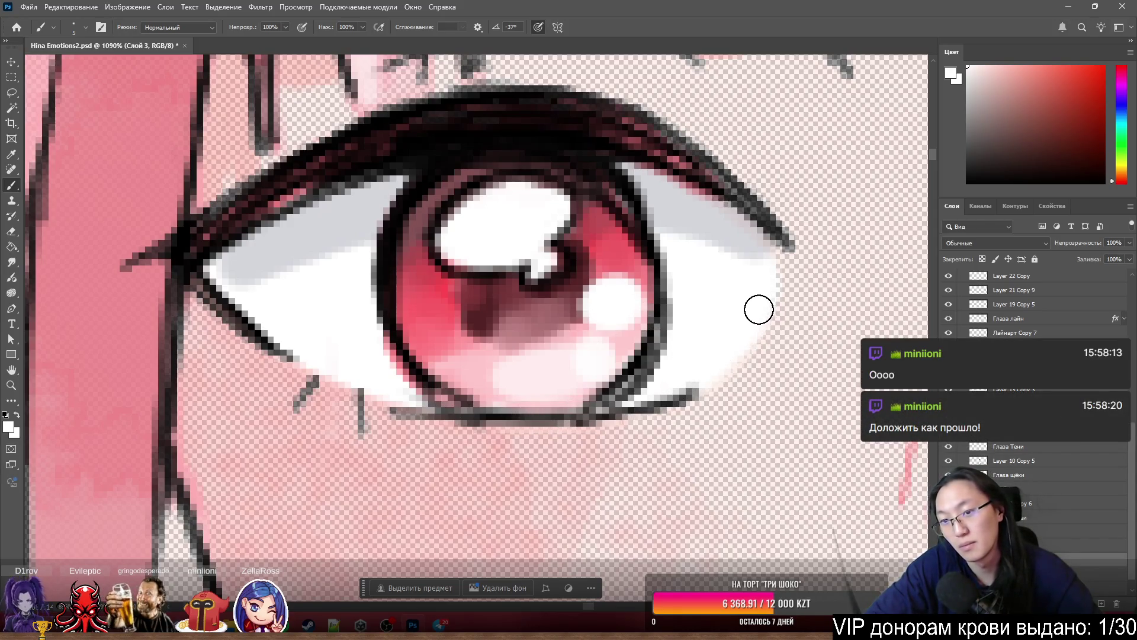
{"action": "key", "text": "ctrl+z"}
{"action": "key", "text": "ctrl+shift+z"}
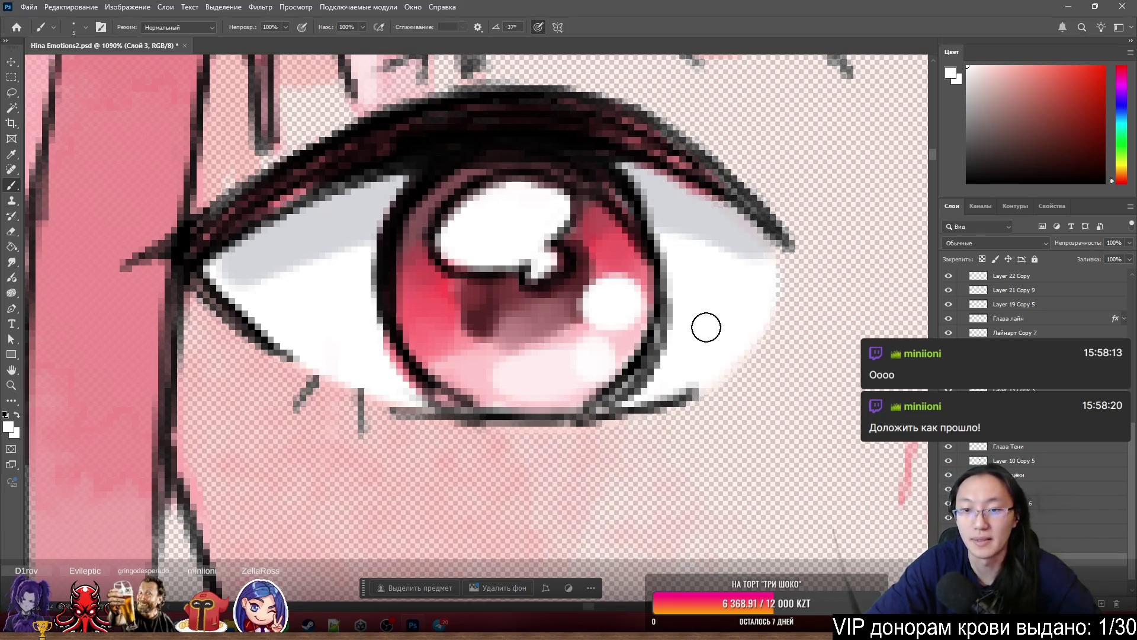
- Paint the grey upper-right edge of the eye white solid white
{"action": "key", "text": "e"}
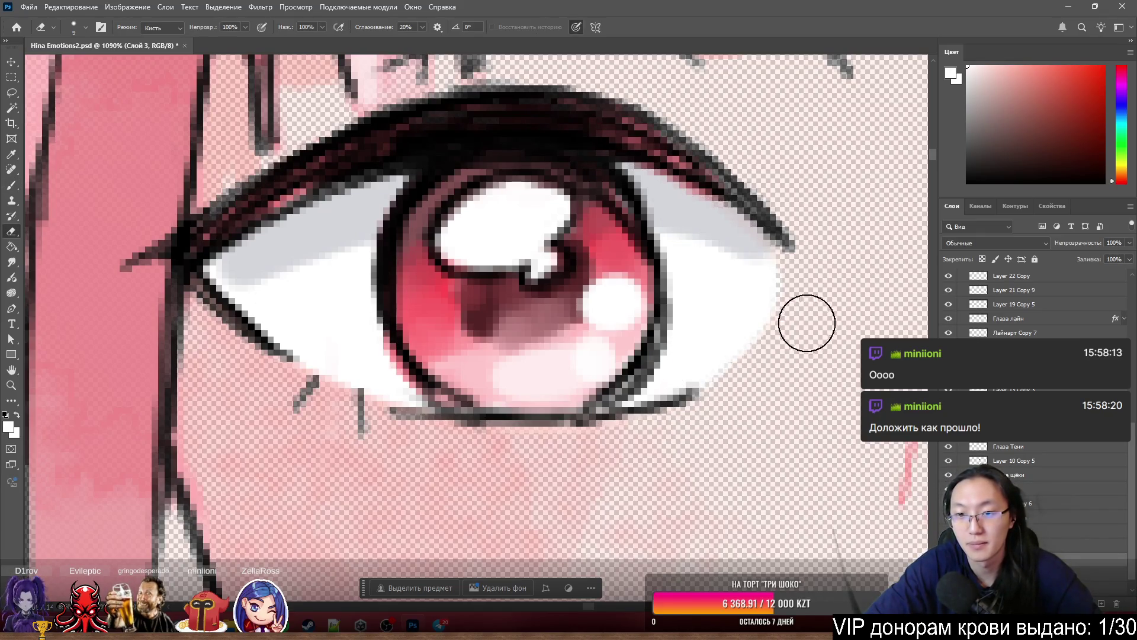
{"action": "key", "text": "b"}
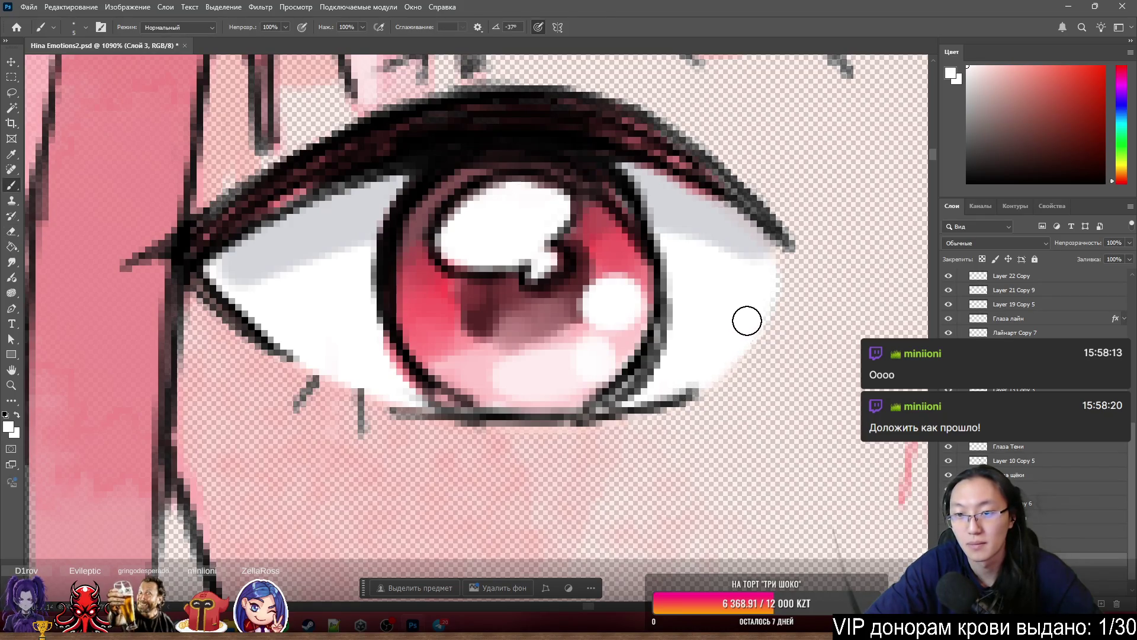
{"action": "left_click_drag", "start_coordinate": [759, 261], "coordinate": [759, 298]}
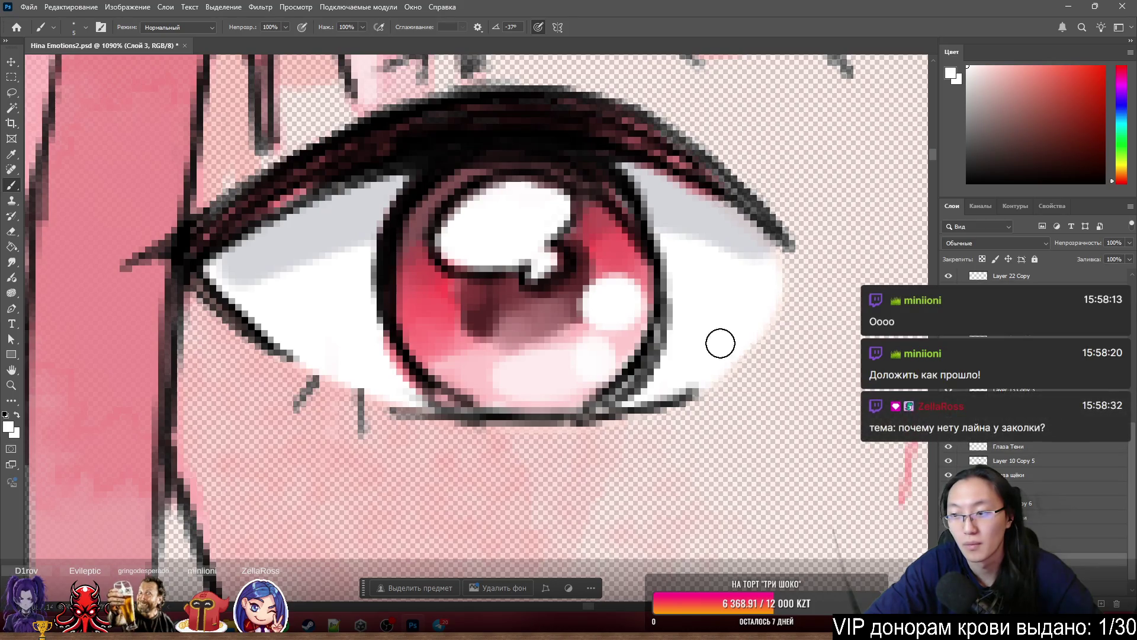
- Zoom in and out around both eyes to inspect them
{"action": "scroll", "coordinate": [598, 261], "scroll_direction": "down", "scroll_amount": 3}
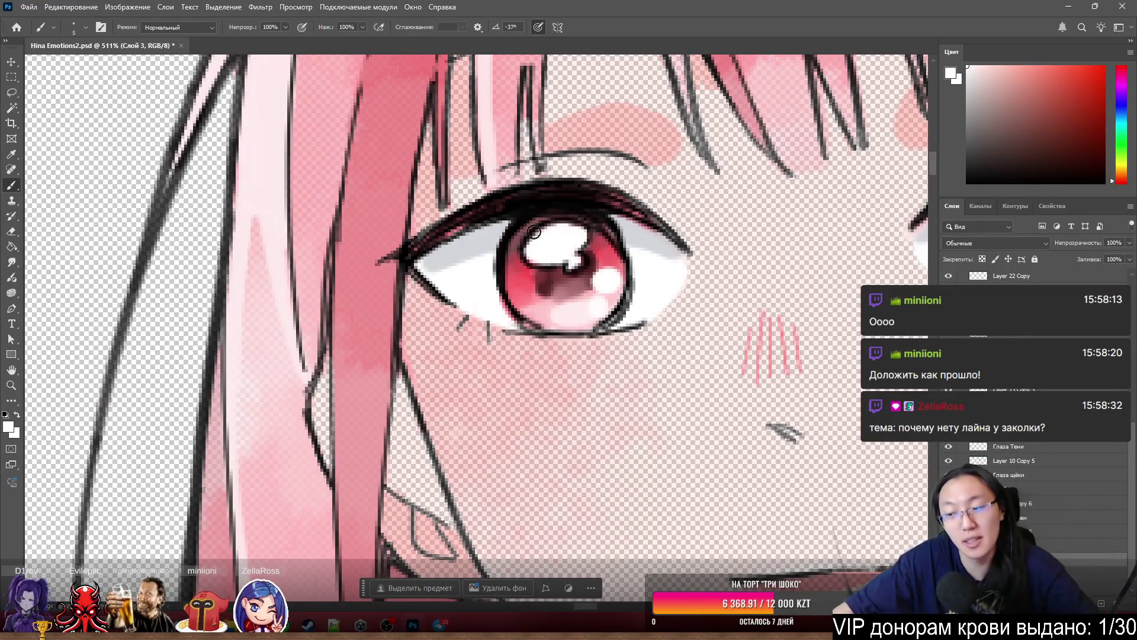
{"action": "scroll", "coordinate": [491, 86], "scroll_direction": "down", "scroll_amount": 3}
{"action": "scroll", "coordinate": [521, 314], "scroll_direction": "up", "scroll_amount": 5}
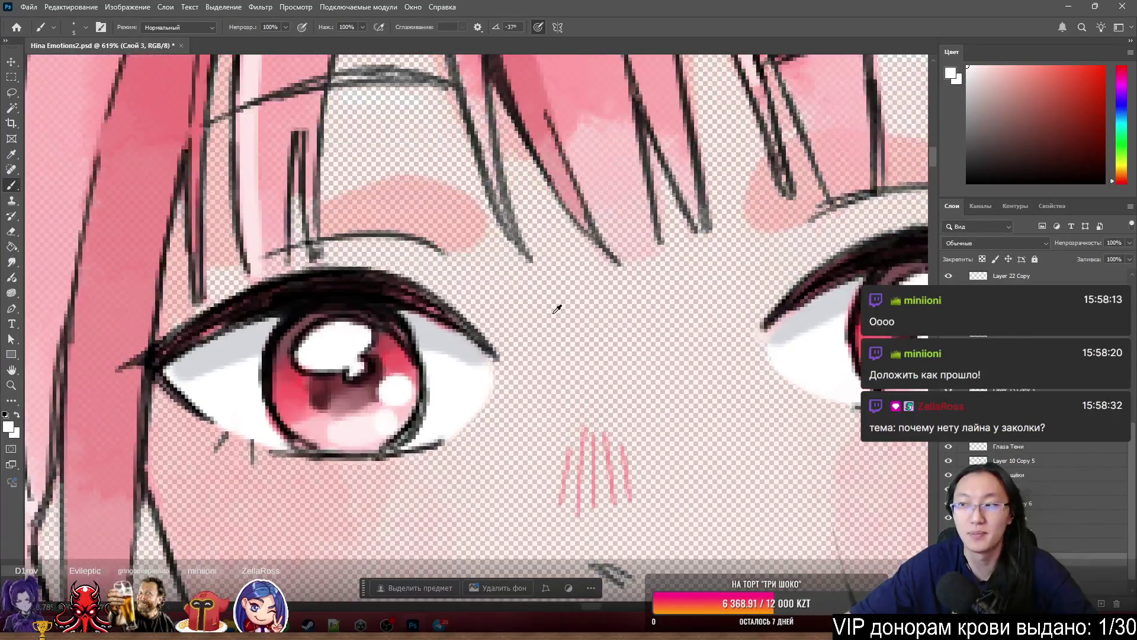
{"action": "scroll", "coordinate": [522, 320], "scroll_direction": "down", "scroll_amount": 3}
{"action": "scroll", "coordinate": [521, 319], "scroll_direction": "up", "scroll_amount": 2}
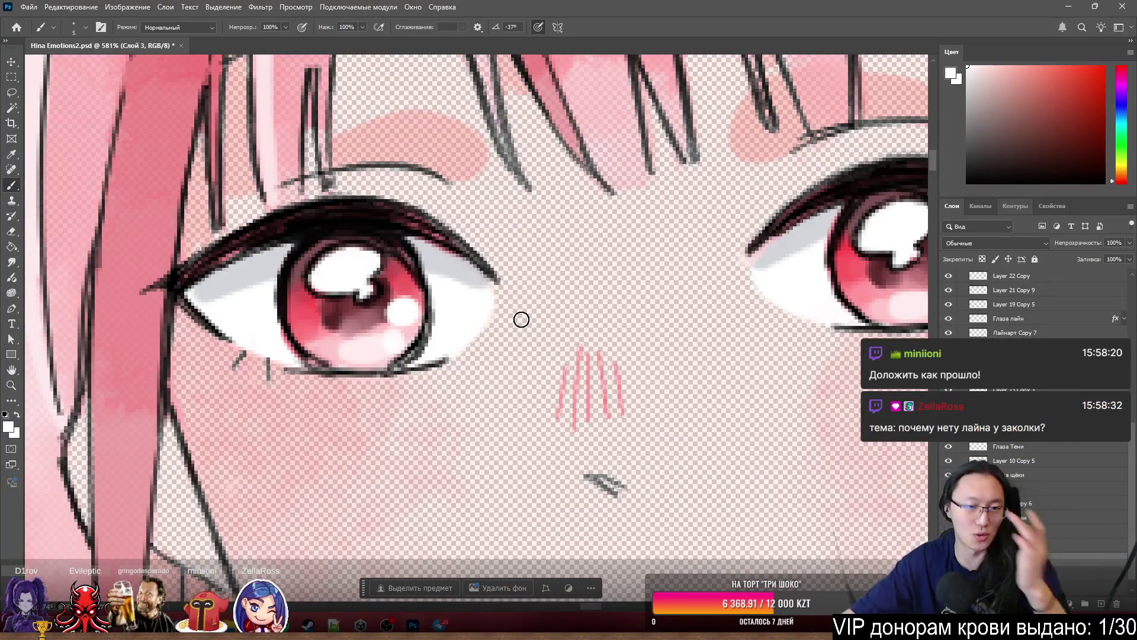
{"action": "scroll", "coordinate": [252, 300], "scroll_direction": "up", "scroll_amount": 2}
{"action": "scroll", "coordinate": [252, 300], "scroll_direction": "up", "scroll_amount": 1}
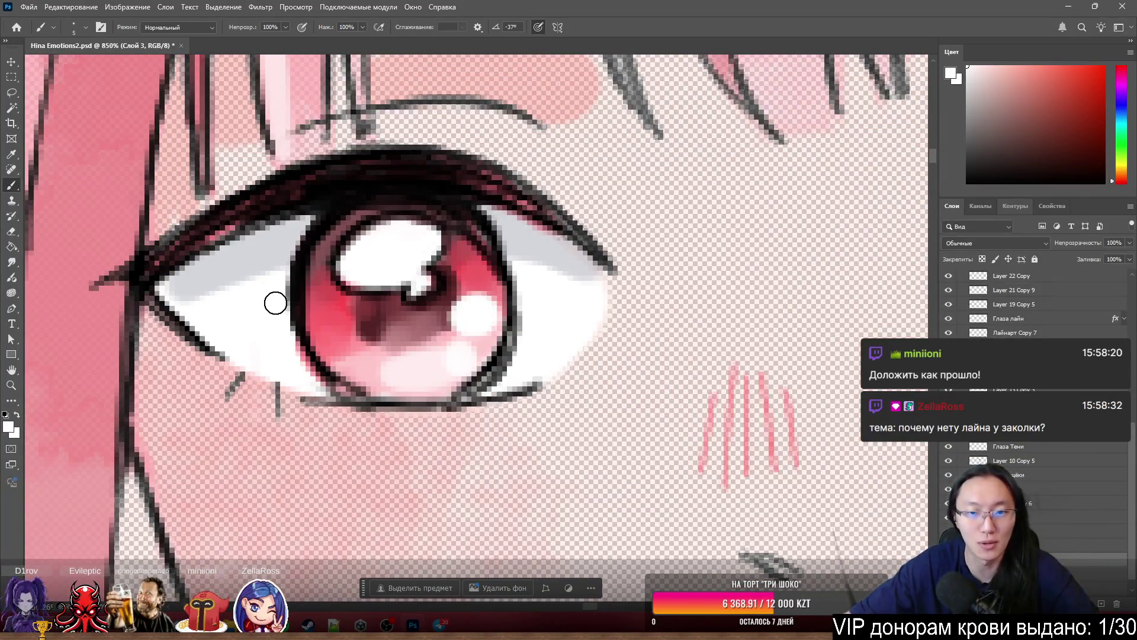
{"action": "scroll", "coordinate": [341, 289], "scroll_direction": "up", "scroll_amount": 2}
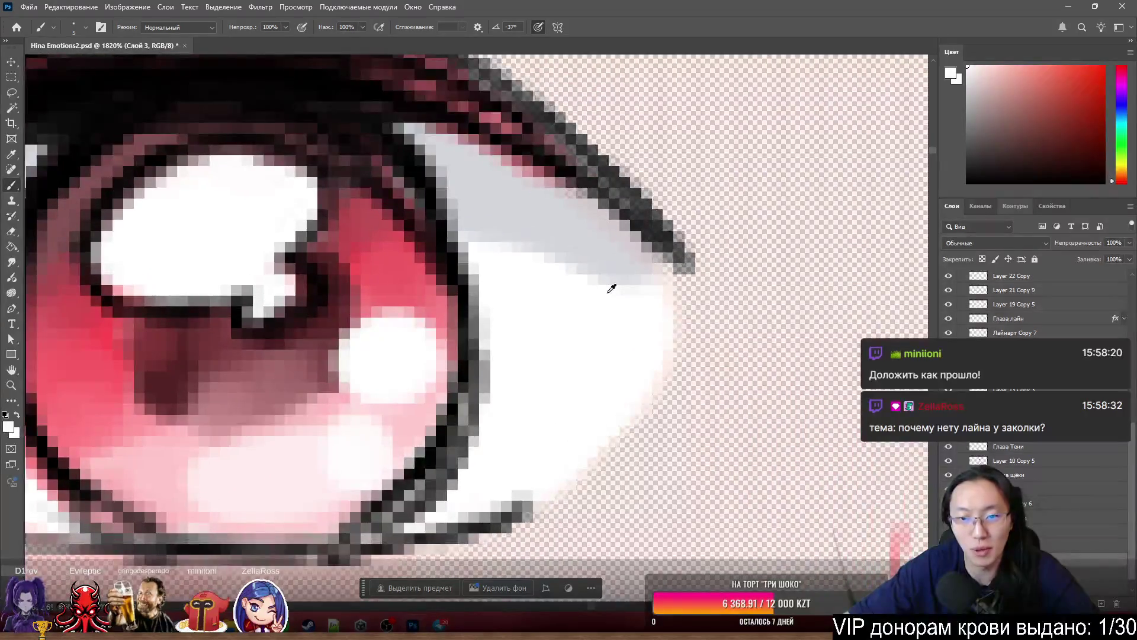
{"action": "scroll", "coordinate": [610, 287], "scroll_direction": "down", "scroll_amount": 5}
{"action": "scroll", "coordinate": [486, 302], "scroll_direction": "down", "scroll_amount": 3}
{"action": "scroll", "coordinate": [823, 248], "scroll_direction": "up", "scroll_amount": 3}
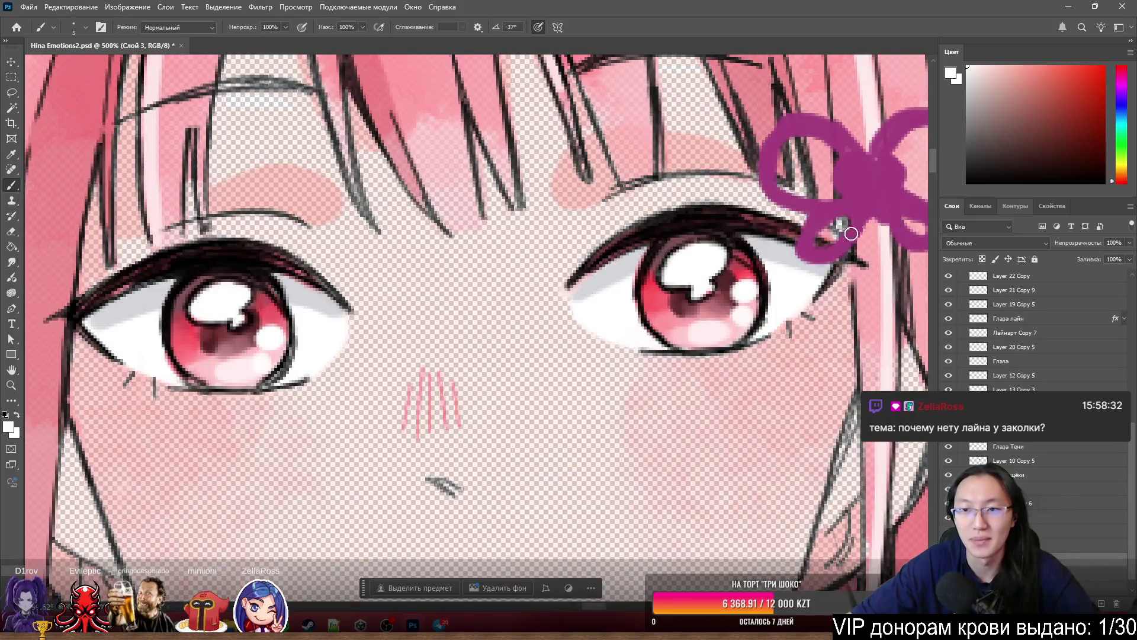
{"action": "scroll", "coordinate": [851, 234], "scroll_direction": "up", "scroll_amount": 5}
{"action": "scroll", "coordinate": [508, 426], "scroll_direction": "down", "scroll_amount": 6}
{"action": "scroll", "coordinate": [396, 408], "scroll_direction": "up", "scroll_amount": 3}
{"action": "scroll", "coordinate": [395, 408], "scroll_direction": "up", "scroll_amount": 2}
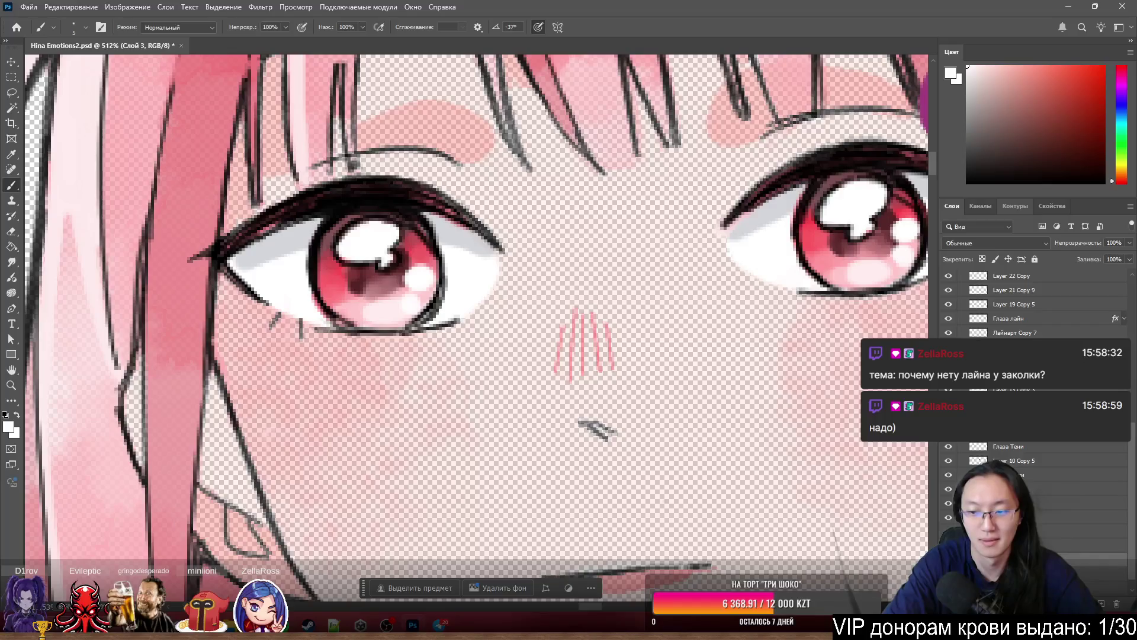
- Make the eye-white layer Глаза белок the active layer via the canvas layer picker
{"action": "key", "text": "alt+bracketright"}
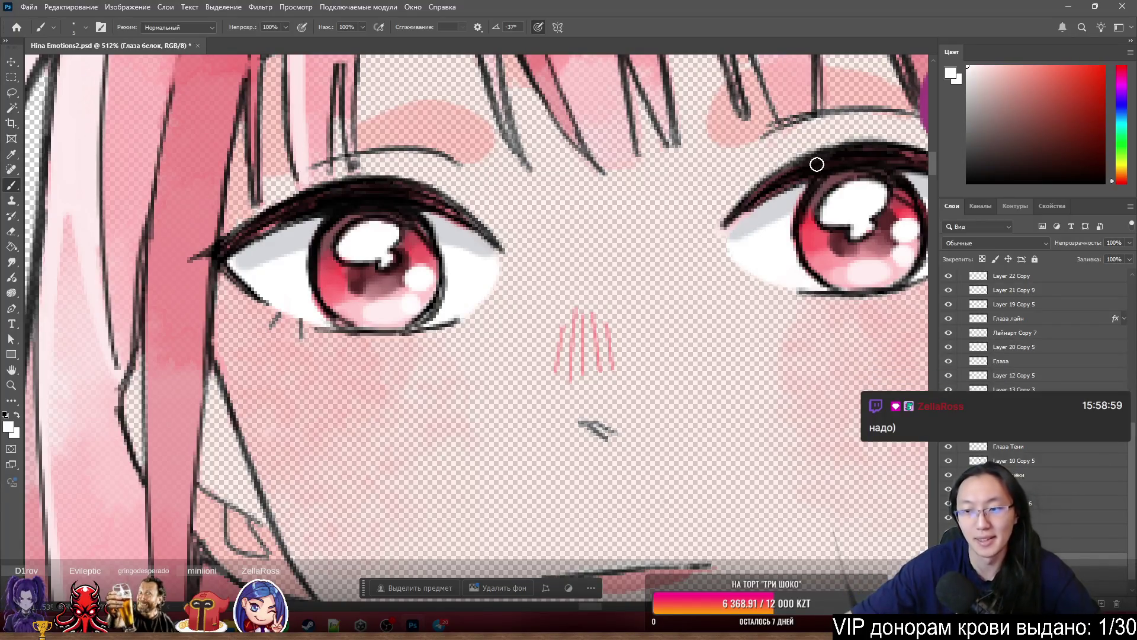
{"action": "key", "text": "alt+bracketleft"}
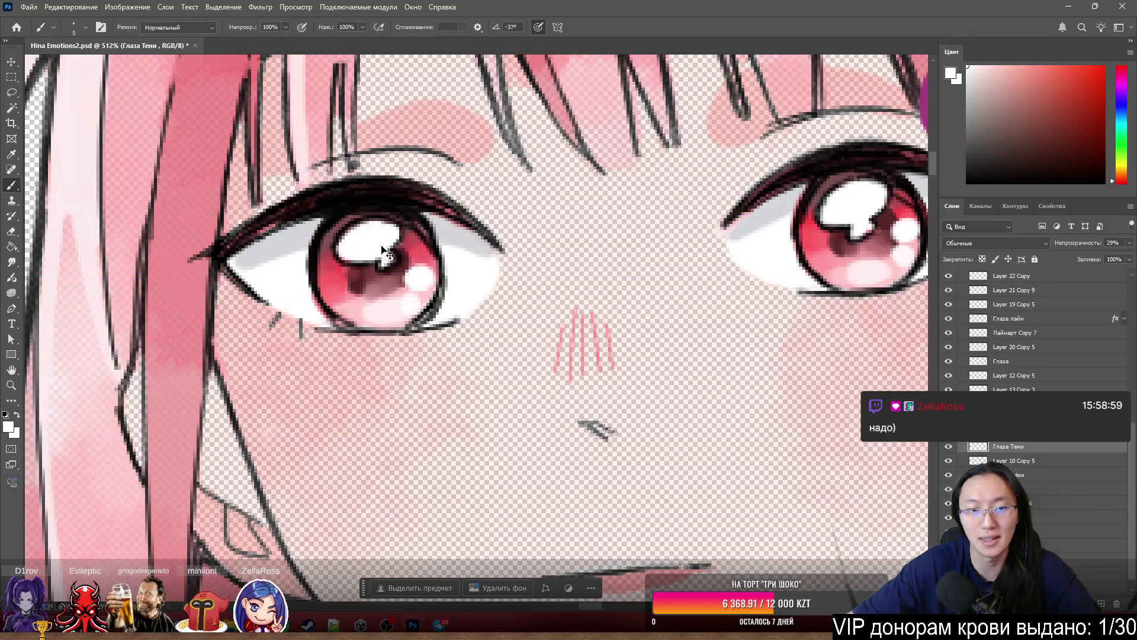
{"action": "right_click", "coordinate": [415, 263], "text": "ctrl"}
{"action": "left_click", "coordinate": [468, 279]}
{"action": "scroll", "coordinate": [1013, 346], "scroll_direction": "up", "scroll_amount": 5}
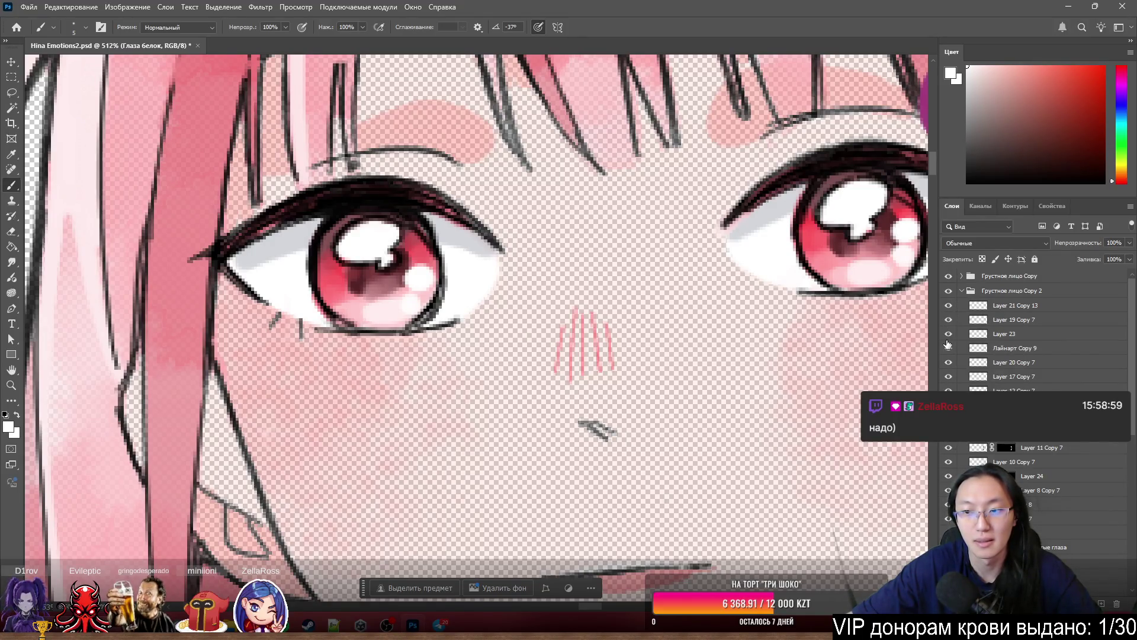
- Locate the eye highlights on Layer 22 Copy with a Move-tool click on the canvas
{"action": "left_click_drag", "start_coordinate": [423, 283], "coordinate": [457, 316]}
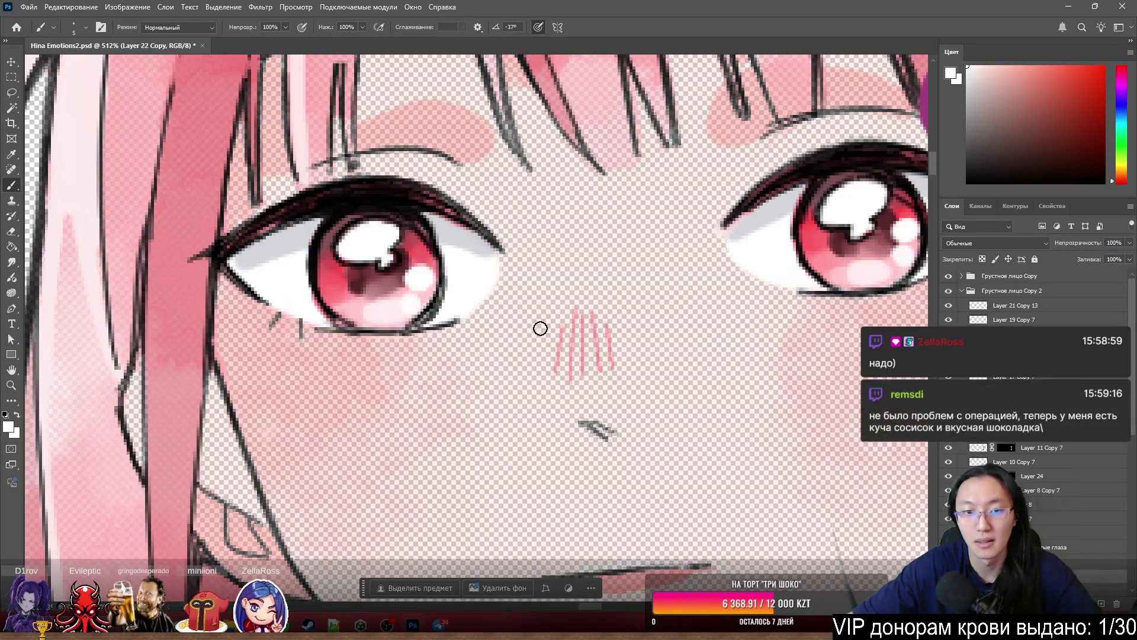
{"action": "scroll", "coordinate": [1040, 481], "scroll_direction": "down", "scroll_amount": 2}
{"action": "scroll", "coordinate": [1043, 486], "scroll_direction": "down", "scroll_amount": 5}
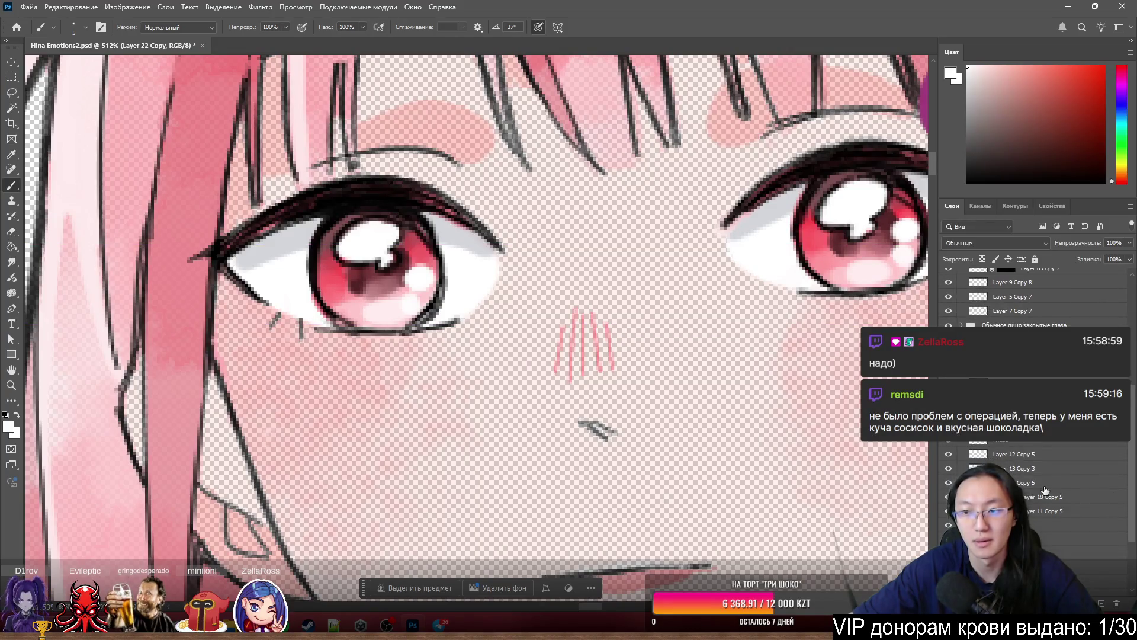
{"action": "scroll", "coordinate": [1046, 491], "scroll_direction": "down", "scroll_amount": 3}
{"action": "scroll", "coordinate": [1046, 490], "scroll_direction": "down", "scroll_amount": 3}
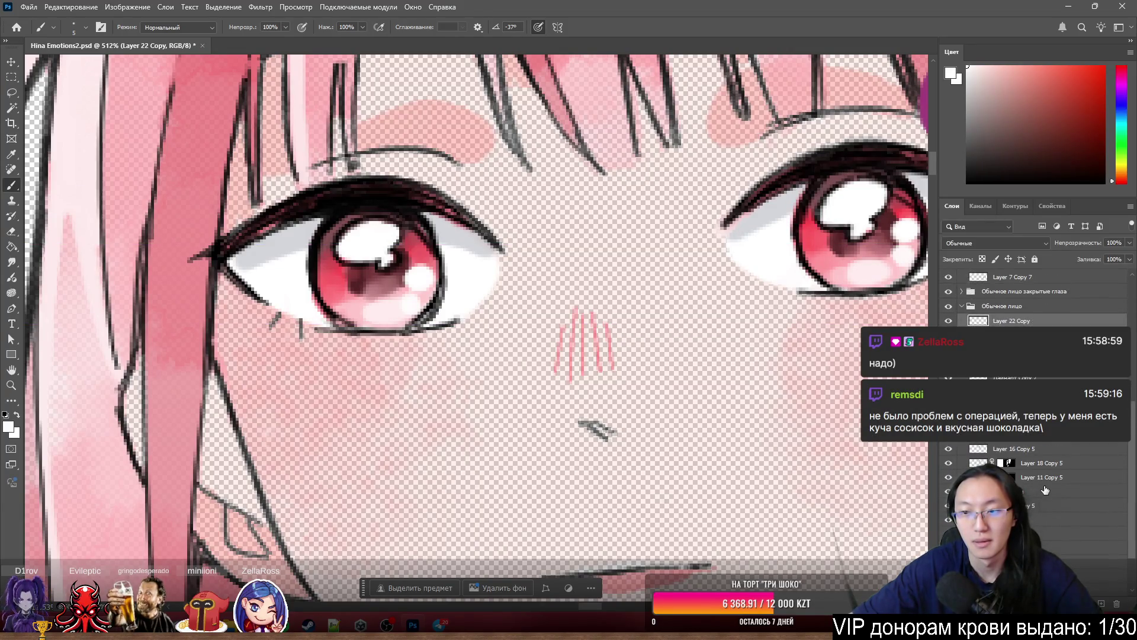
{"action": "scroll", "coordinate": [573, 379], "scroll_direction": "down", "scroll_amount": 8}
{"action": "scroll", "coordinate": [398, 288], "scroll_direction": "up", "scroll_amount": 7}
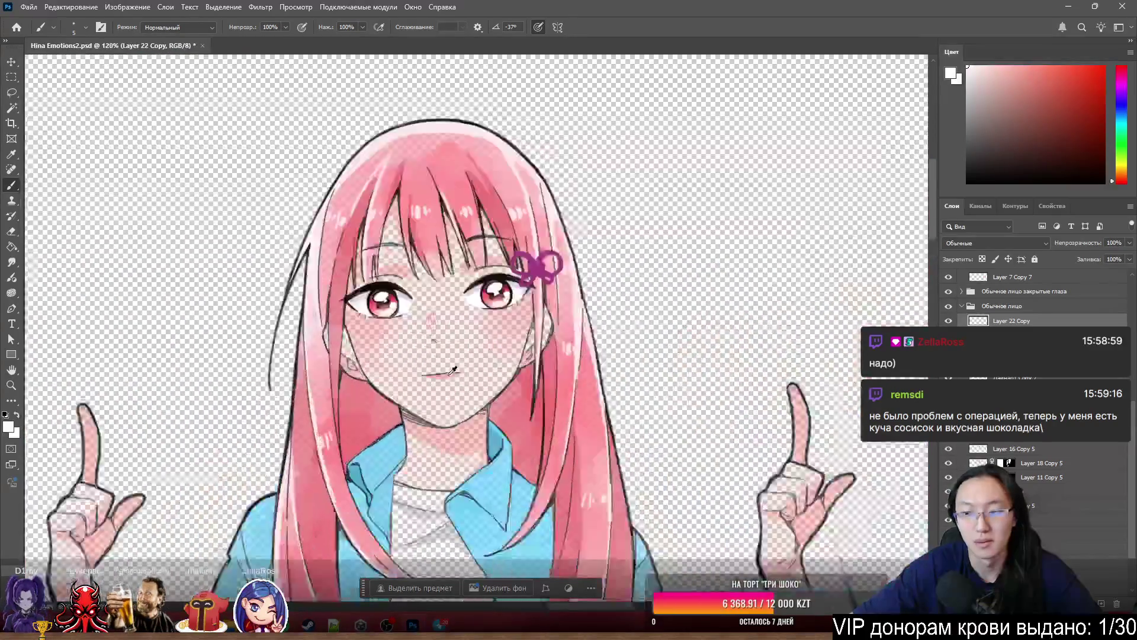
{"action": "scroll", "coordinate": [398, 288], "scroll_direction": "up", "scroll_amount": 3}
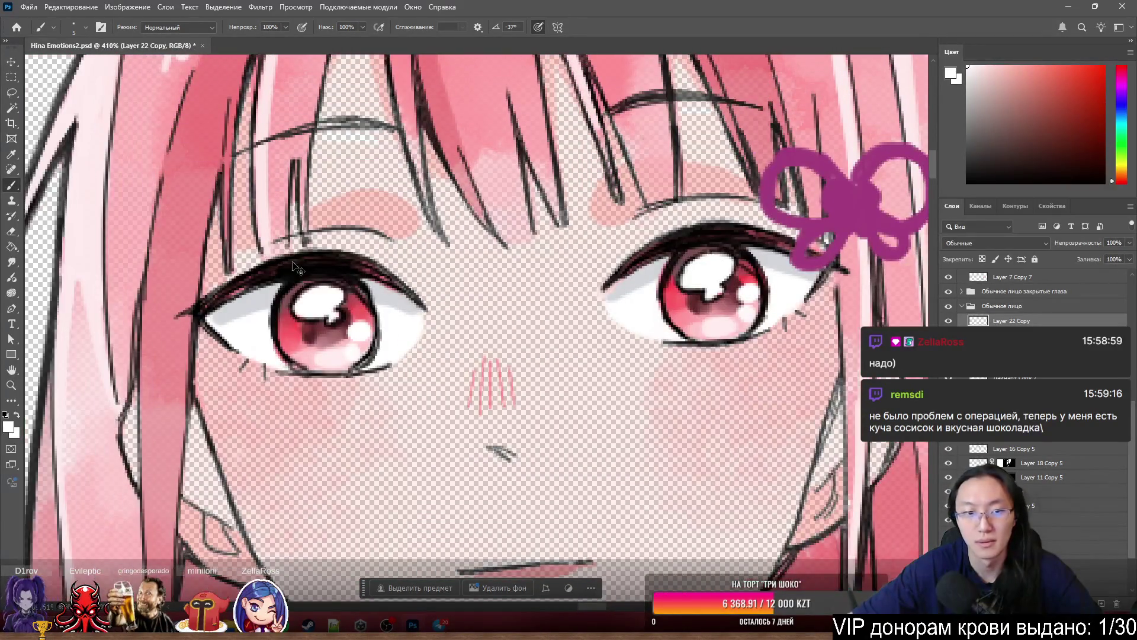
- Test-shift the highlights, undo the move, and begin renaming Layer 22 Copy
{"action": "mouse_move", "coordinate": [362, 326]}
{"action": "left_mouse_down"}
{"action": "mouse_move", "coordinate": [388, 320]}
{"action": "mouse_move", "coordinate": [406, 349]}
{"action": "left_mouse_up"}
{"action": "key", "text": "ctrl+z"}
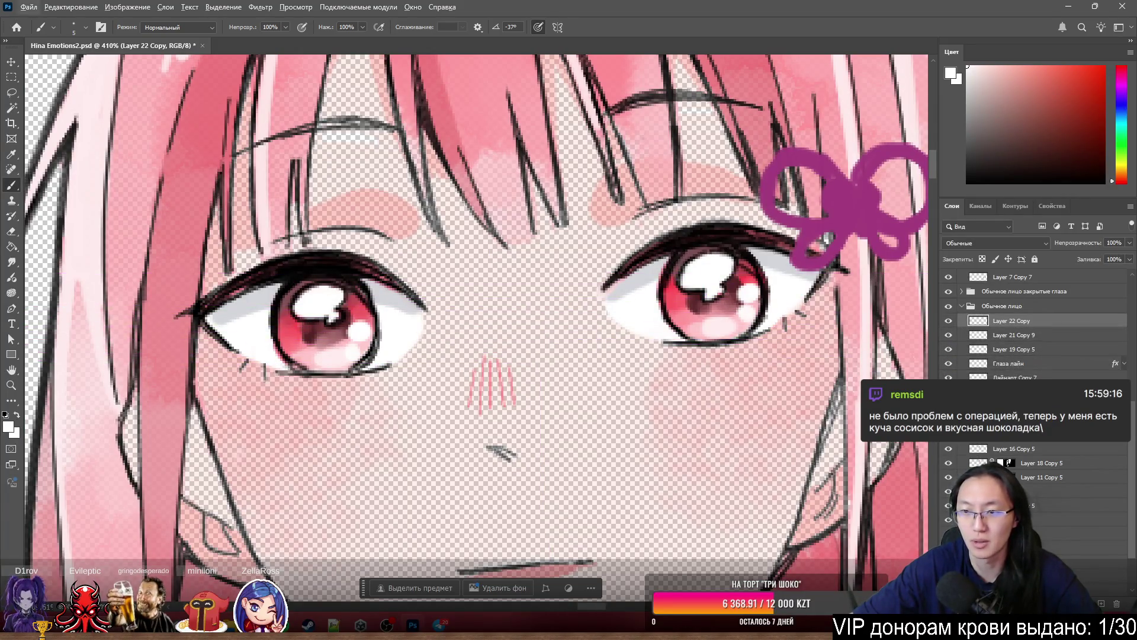
{"action": "scroll", "coordinate": [1054, 364], "scroll_direction": "down", "scroll_amount": 2}
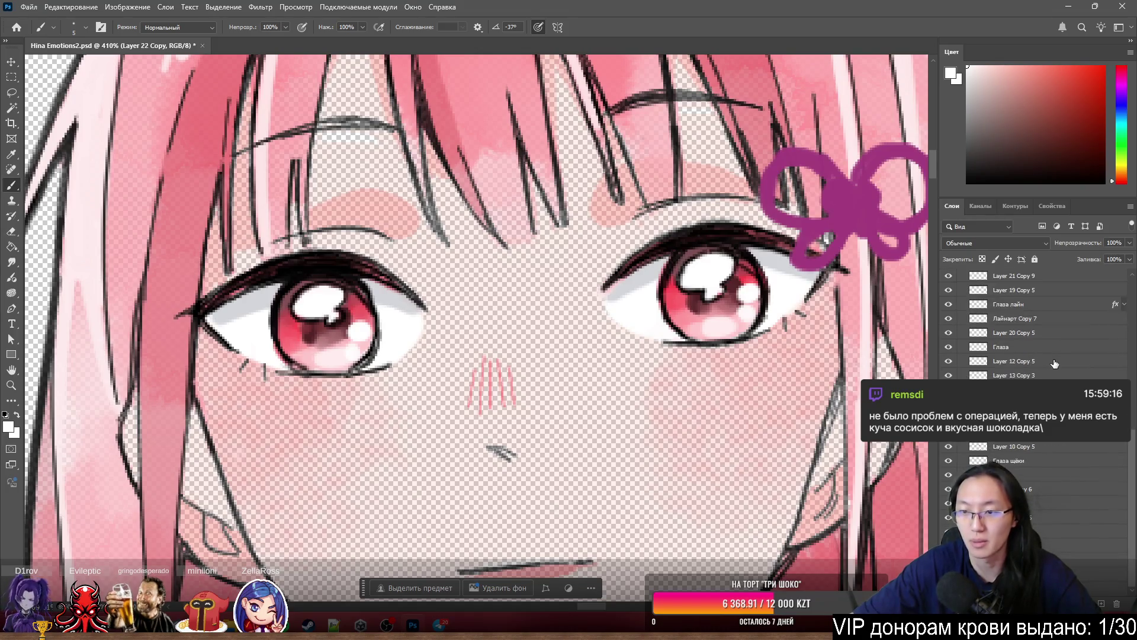
{"action": "scroll", "coordinate": [1055, 363], "scroll_direction": "up", "scroll_amount": 2}
{"action": "double_click", "coordinate": [1024, 320]}
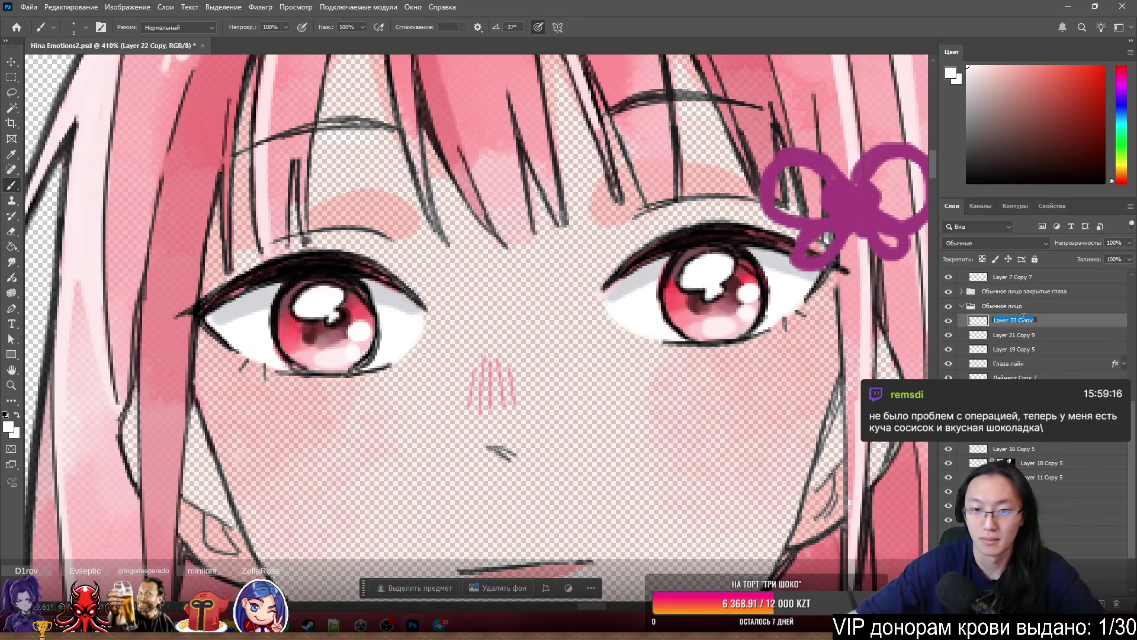
- Rename Layer 22 Copy to Глаза Блики and nudge its contents slightly
{"action": "type", "text": "г"}
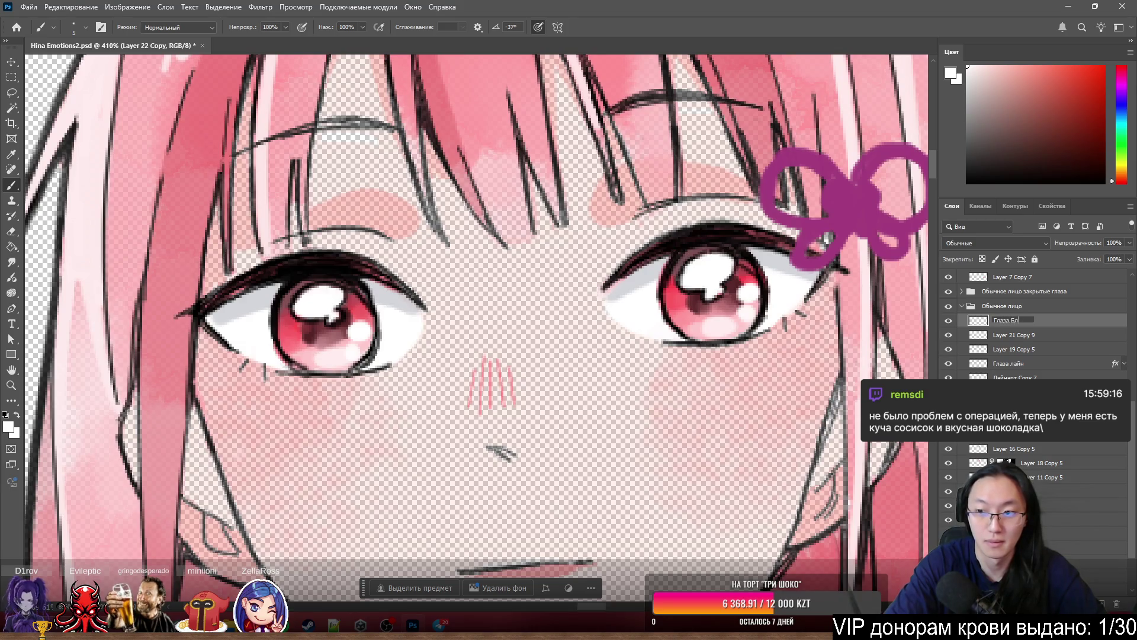
{"action": "key", "text": "Return"}
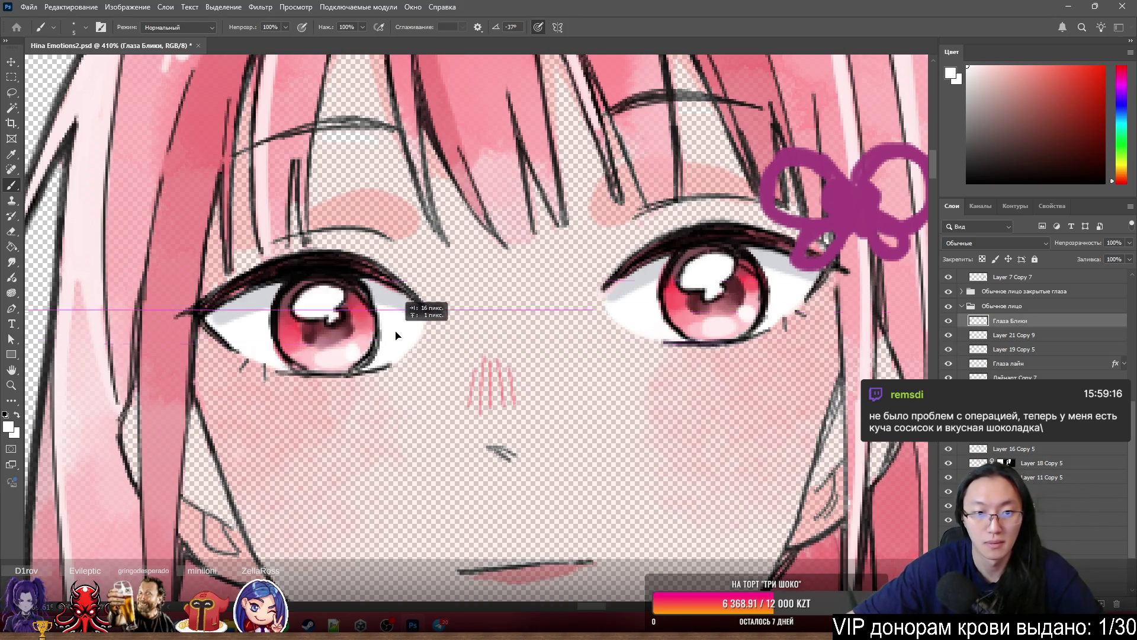
{"action": "mouse_move", "coordinate": [362, 363]}
{"action": "left_mouse_down"}
{"action": "mouse_move", "coordinate": [364, 349]}
{"action": "mouse_move", "coordinate": [363, 367]}
{"action": "left_mouse_up"}
{"action": "left_click", "coordinate": [376, 335], "text": "ctrl"}
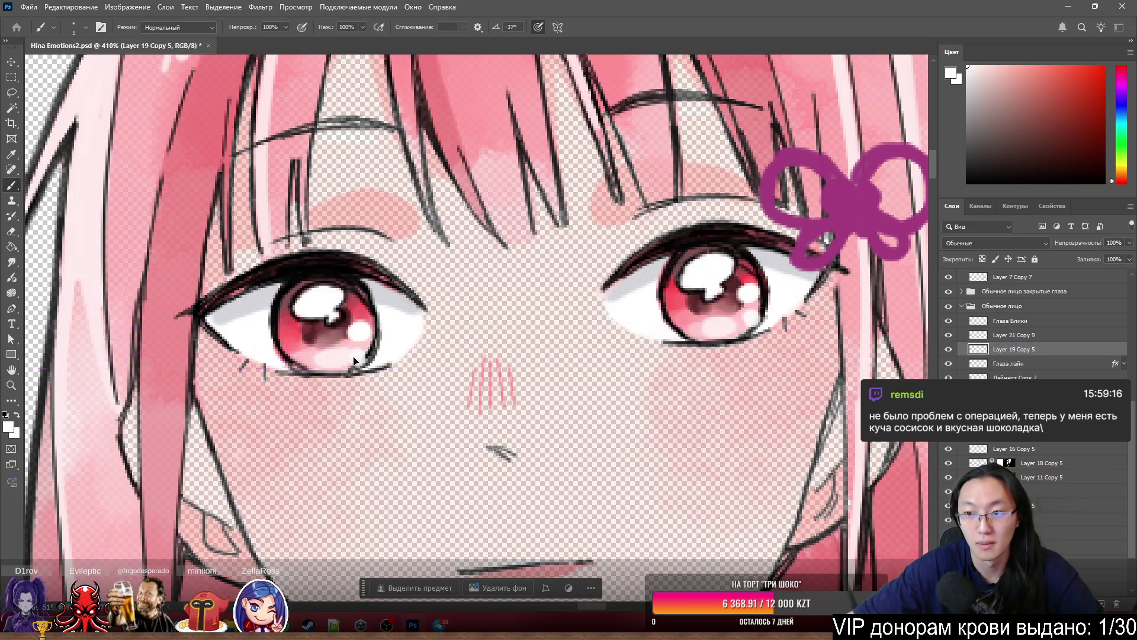
{"action": "left_click", "coordinate": [377, 335], "text": "ctrl"}
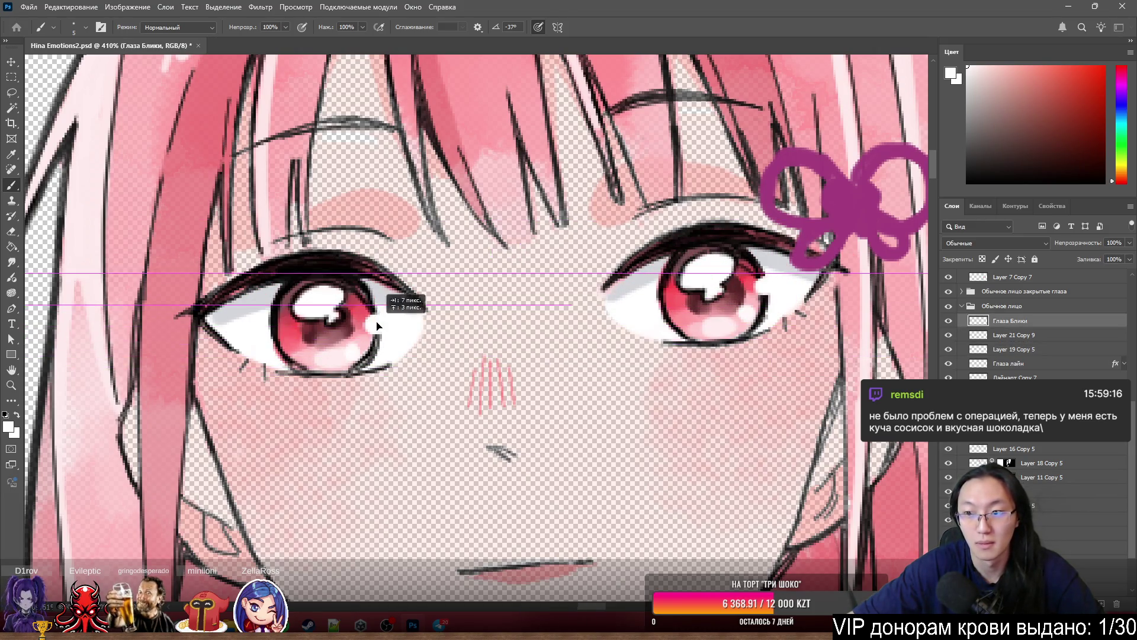
- Check layer contents by toggling visibility, then merge Layer 19 Copy 5 into Глаза Блики
{"action": "left_click", "coordinate": [1042, 351], "text": "ctrl"}
{"action": "left_click", "coordinate": [949, 349]}
{"action": "left_click", "coordinate": [949, 350]}
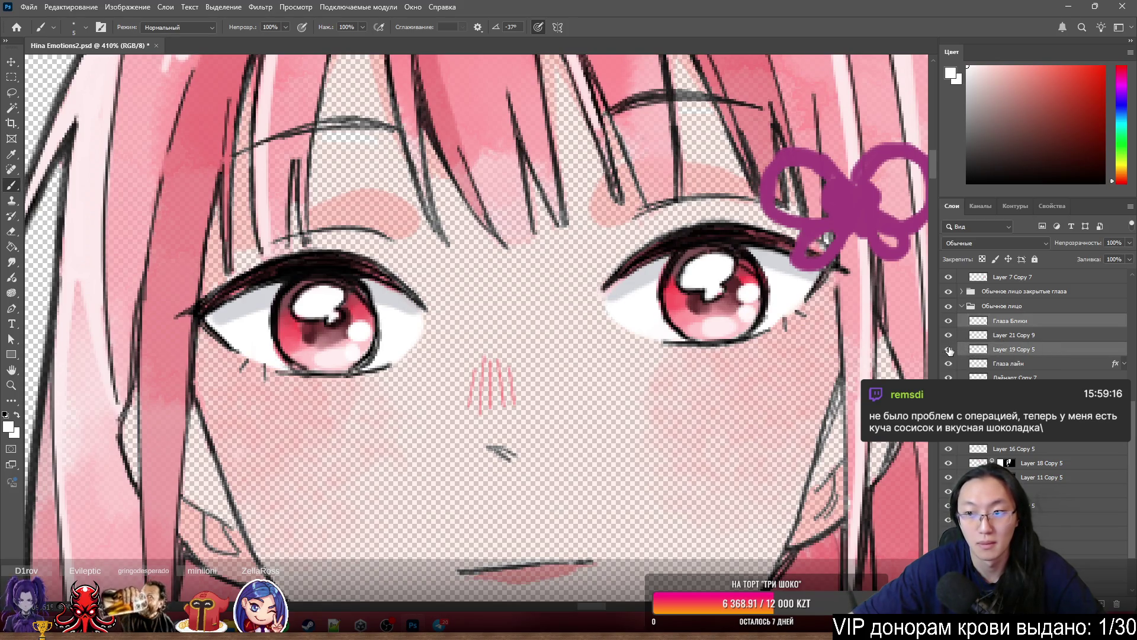
{"action": "left_click", "coordinate": [944, 347]}
{"action": "left_click", "coordinate": [944, 347]}
{"action": "left_click", "coordinate": [949, 335]}
{"action": "left_click", "coordinate": [949, 335]}
{"action": "left_click", "coordinate": [949, 335]}
{"action": "left_click", "coordinate": [949, 335]}
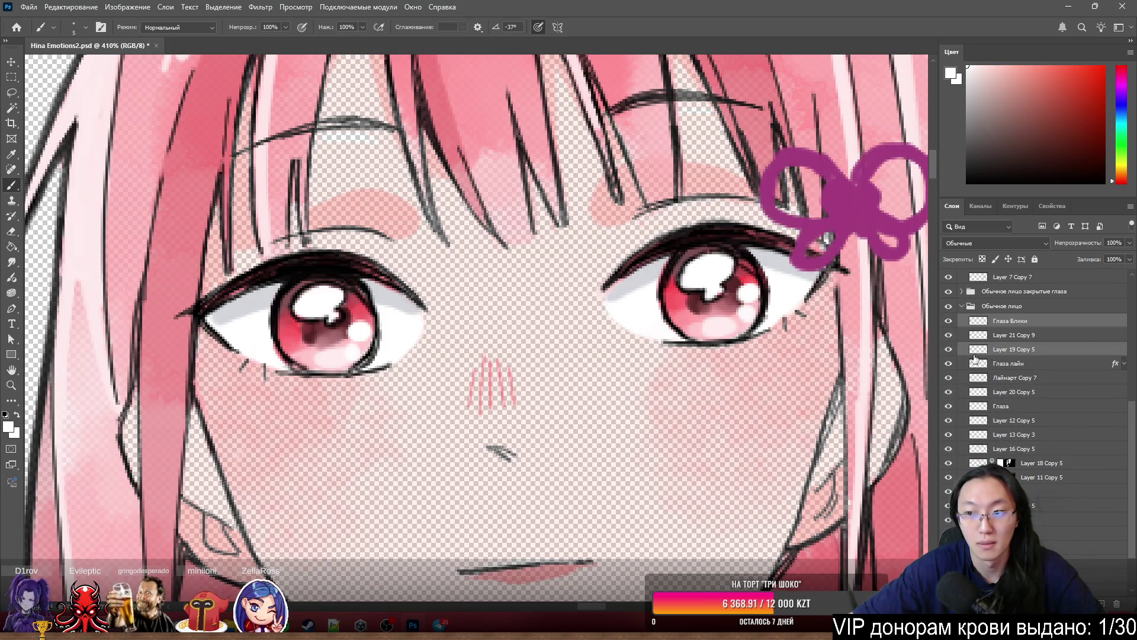
{"action": "key", "text": "ctrl+e"}
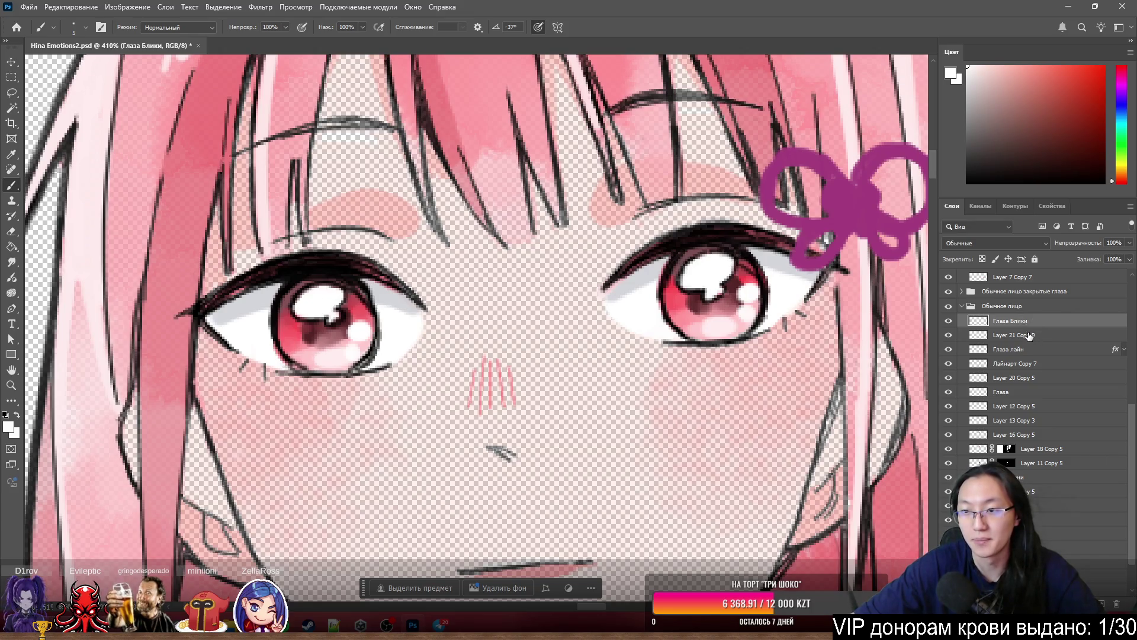
- Reorder the eye layers, placing Глаза брови just below Глаза щёки
{"action": "scroll", "coordinate": [1029, 332], "scroll_direction": "down", "scroll_amount": 2}
{"action": "mouse_move", "coordinate": [1037, 291]}
{"action": "left_mouse_down"}
{"action": "mouse_move", "coordinate": [1017, 312]}
{"action": "mouse_move", "coordinate": [1024, 449]}
{"action": "left_mouse_up"}
{"action": "left_click", "coordinate": [1018, 353], "text": "shift"}
{"action": "mouse_move", "coordinate": [1022, 489]}
{"action": "left_mouse_down"}
{"action": "mouse_move", "coordinate": [1022, 454]}
{"action": "mouse_move", "coordinate": [1018, 479]}
{"action": "left_mouse_up"}
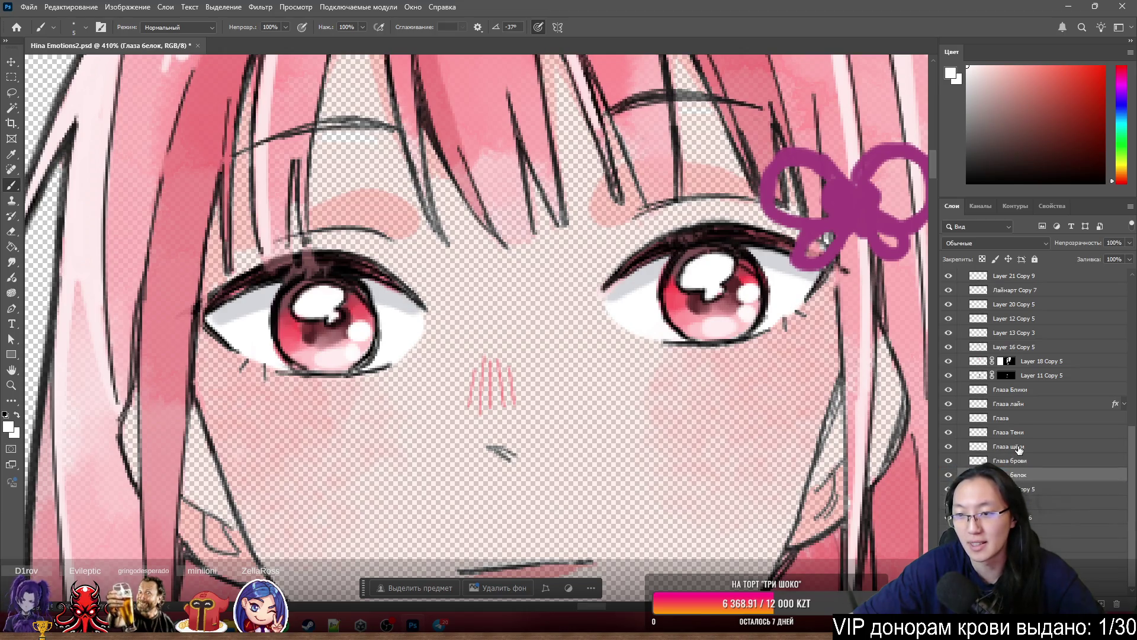
- Group the eye layers from Глаза Блики to Глаза белок into Группа 2 and compare visibility
{"action": "left_click", "coordinate": [1021, 391], "text": "shift"}
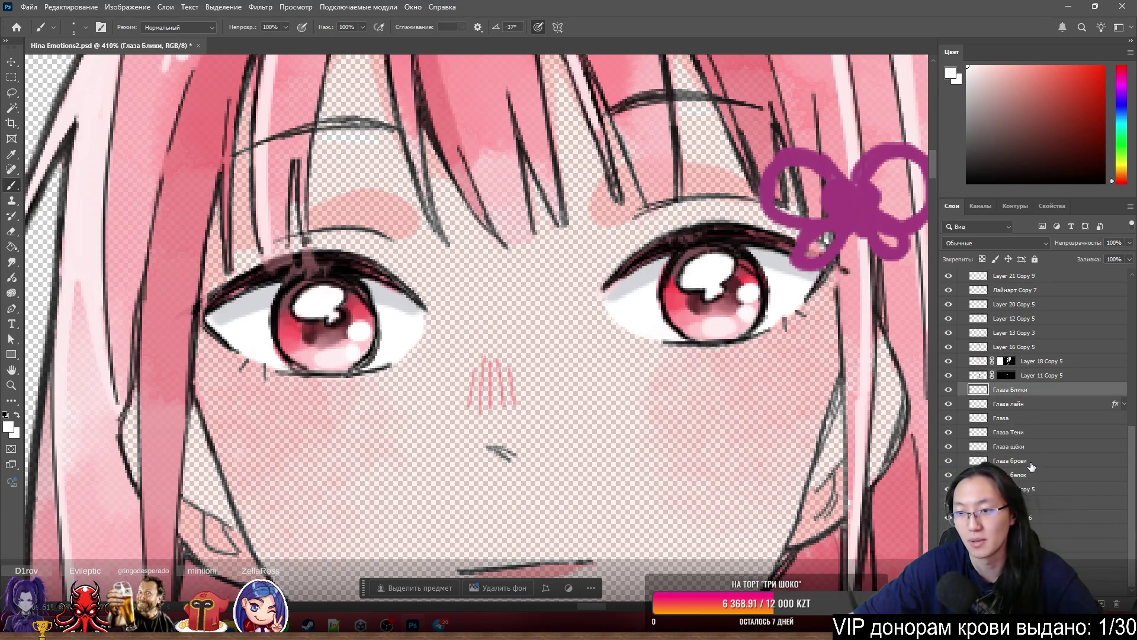
{"action": "key", "text": "ctrl+g"}
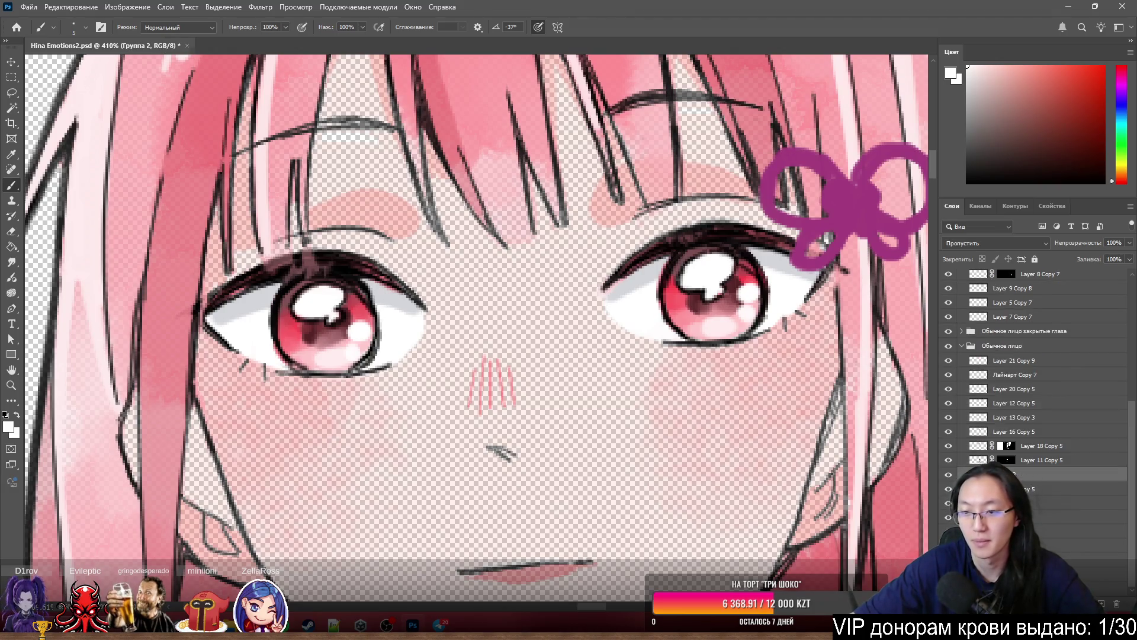
{"action": "left_click", "coordinate": [949, 475]}
{"action": "left_click", "coordinate": [949, 474]}
{"action": "left_click", "coordinate": [948, 475]}
{"action": "left_click", "coordinate": [949, 474]}
{"action": "scroll", "coordinate": [883, 431], "scroll_direction": "down", "scroll_amount": 2}
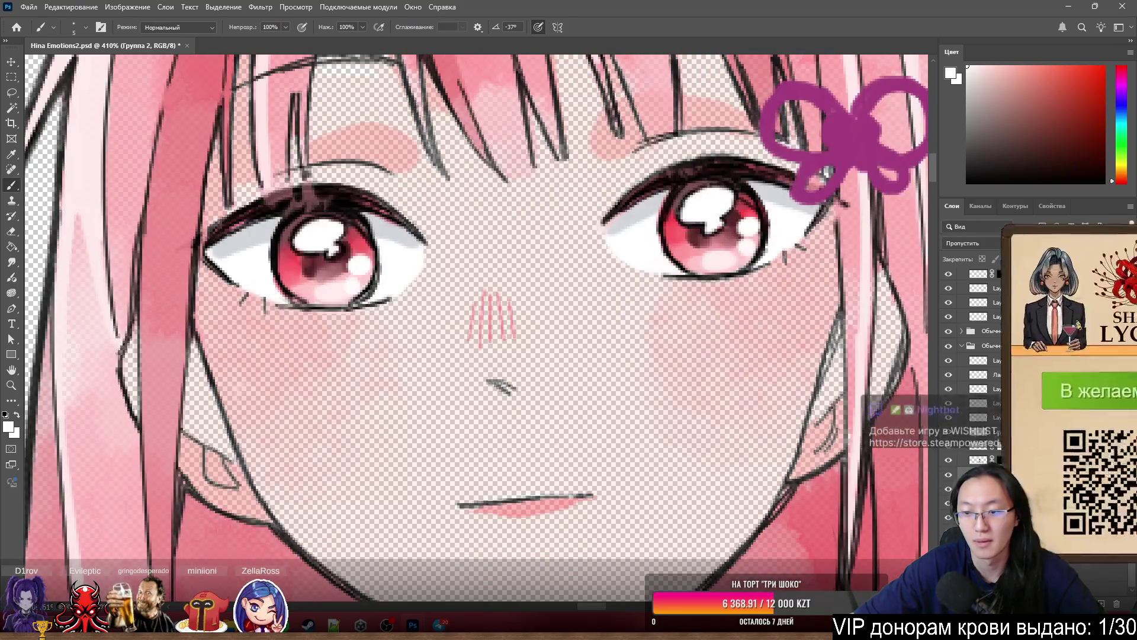